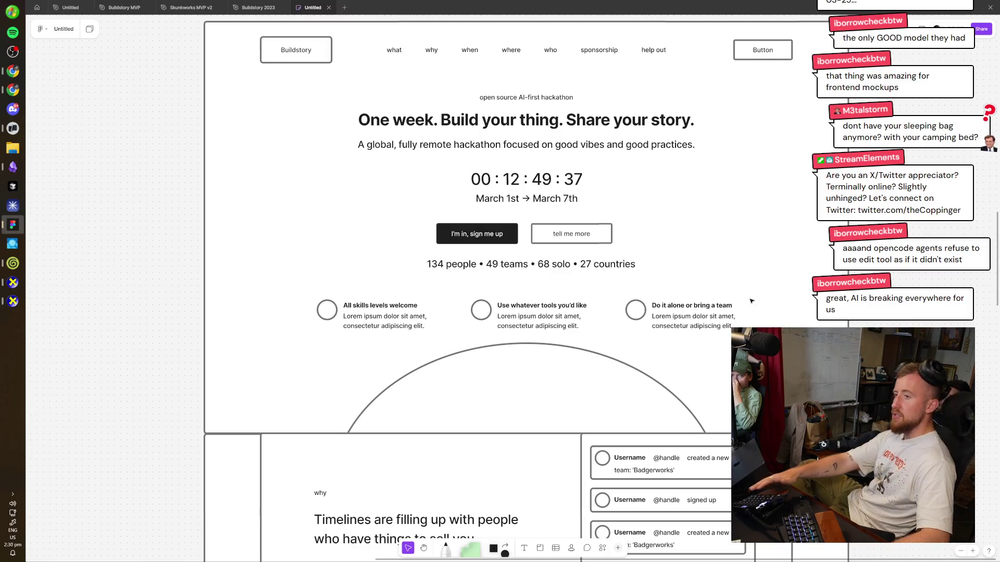
- Nudge the three feature items up toward the 134 people stats line
left_click_drag(757, 292, 316, 343)
left_click_drag(412, 319, 413, 310)
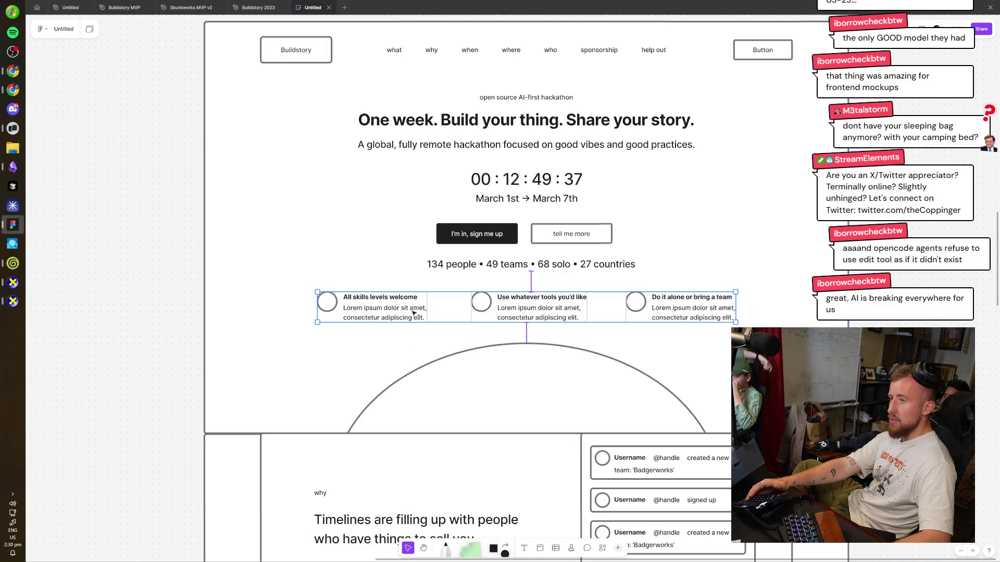
key("Escape")
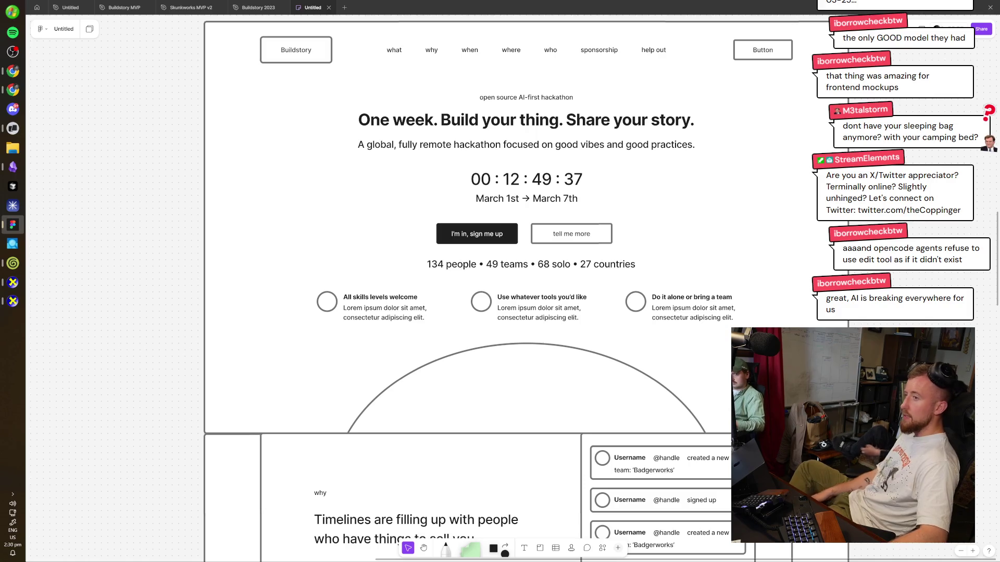
scroll(469, 287, "down", 3)
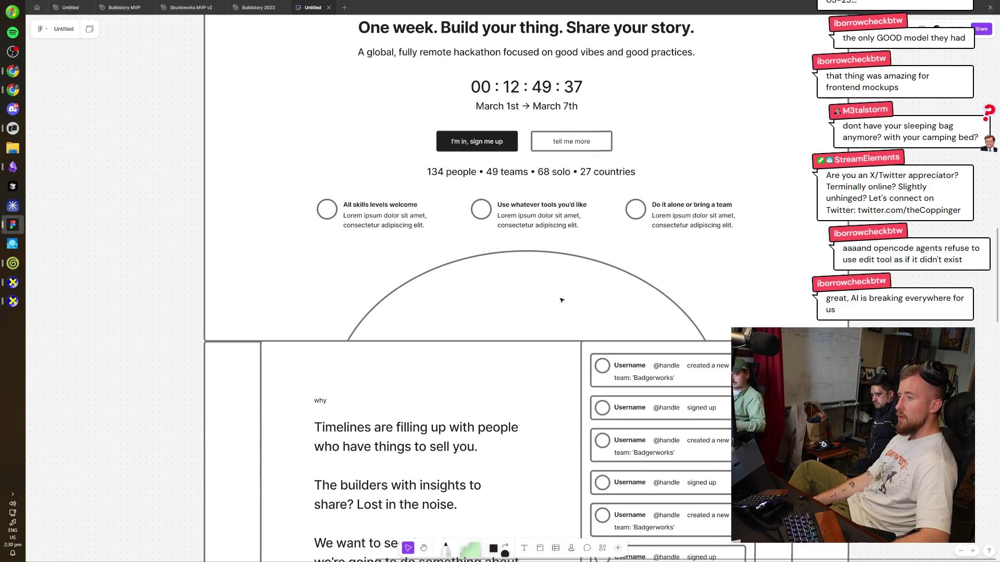
scroll(561, 300, "down", 5)
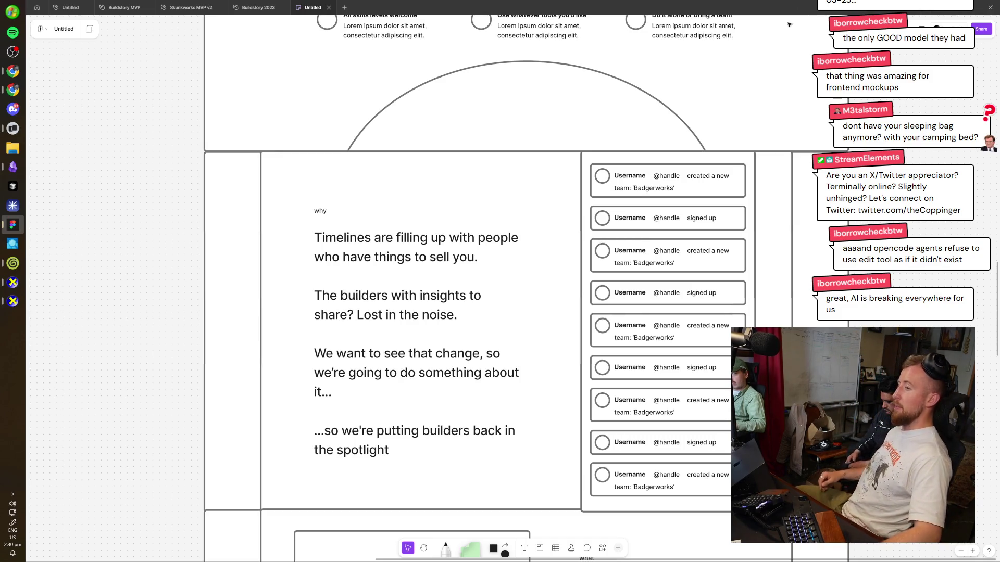
double_click(371, 442)
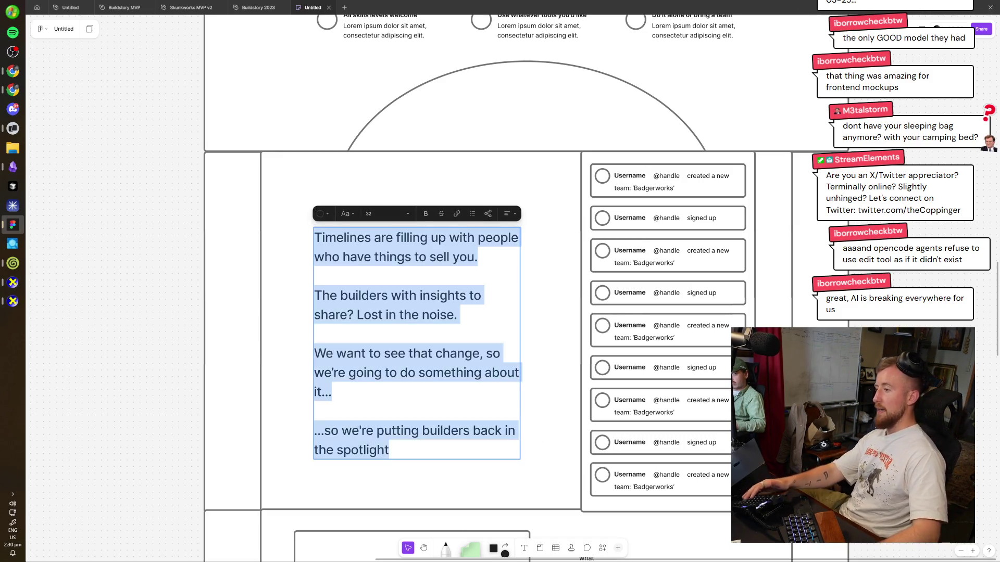
- Delete 'so' from the why text's last line, leaving 'we're putting builders back in the spotlight'
left_click(342, 430)
key("BackSpace")
key("BackSpace")
key("BackSpace")
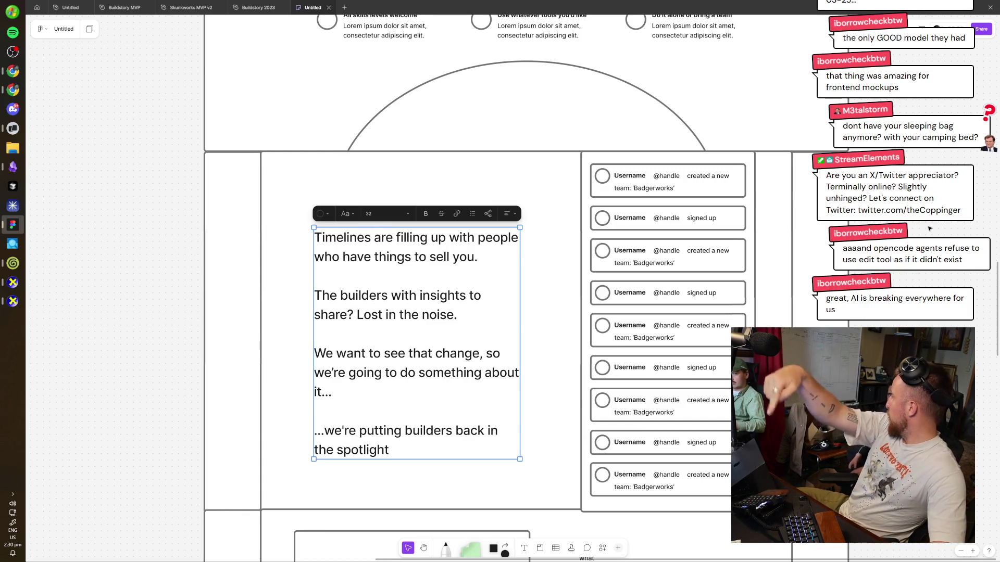
key("Escape")
scroll(432, 181, "down", 3)
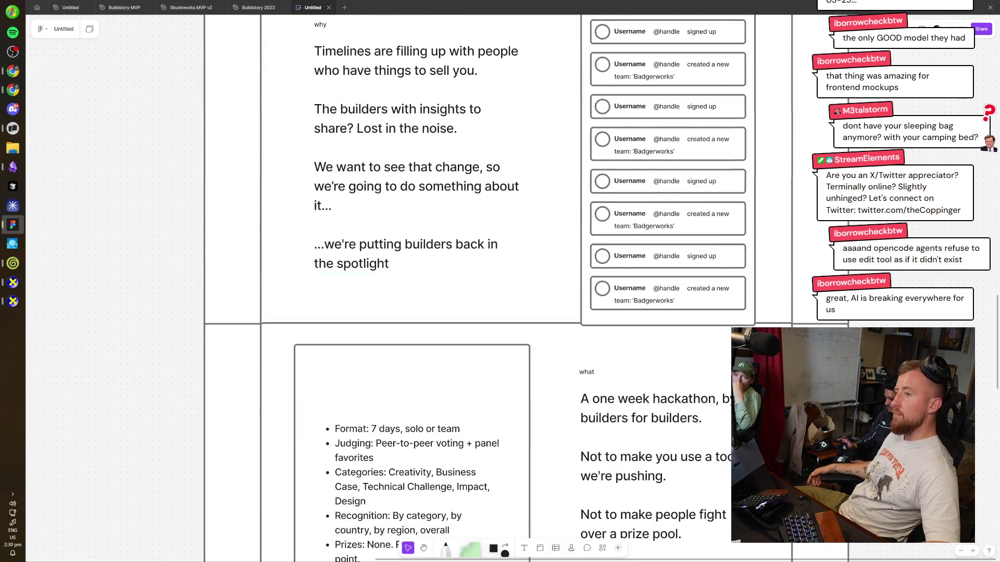
scroll(432, 181, "down", 3)
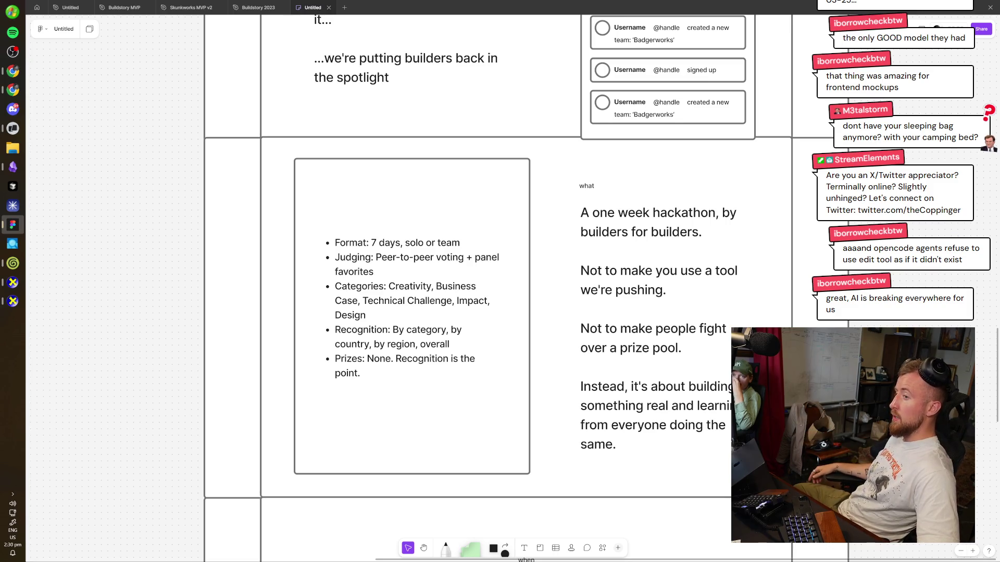
left_click(676, 342)
- Add the line 'There's nothing to sell you.' after 'over a prize pool.' in the what text
left_click(677, 342)
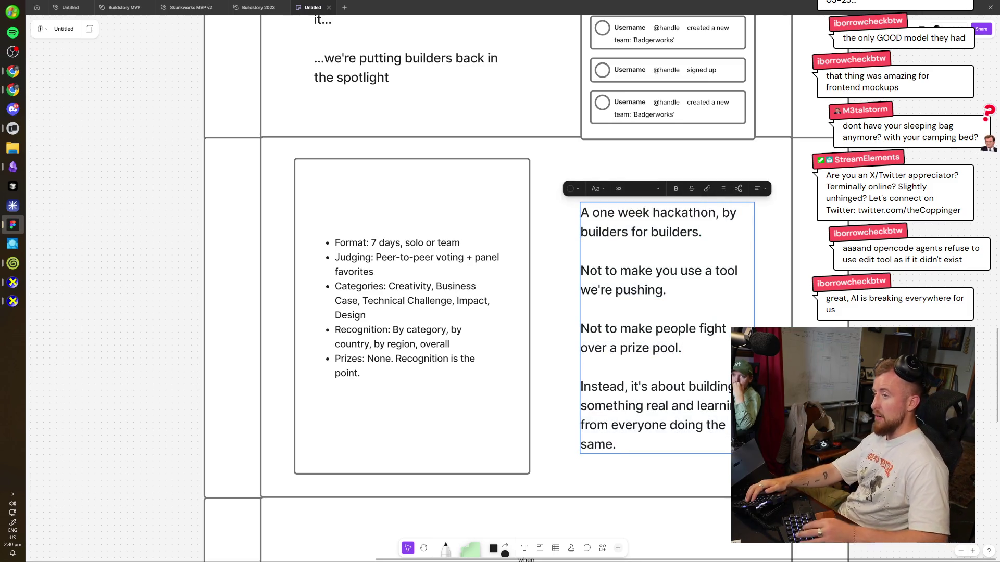
key("Return")
key("Return")
type("Theer")
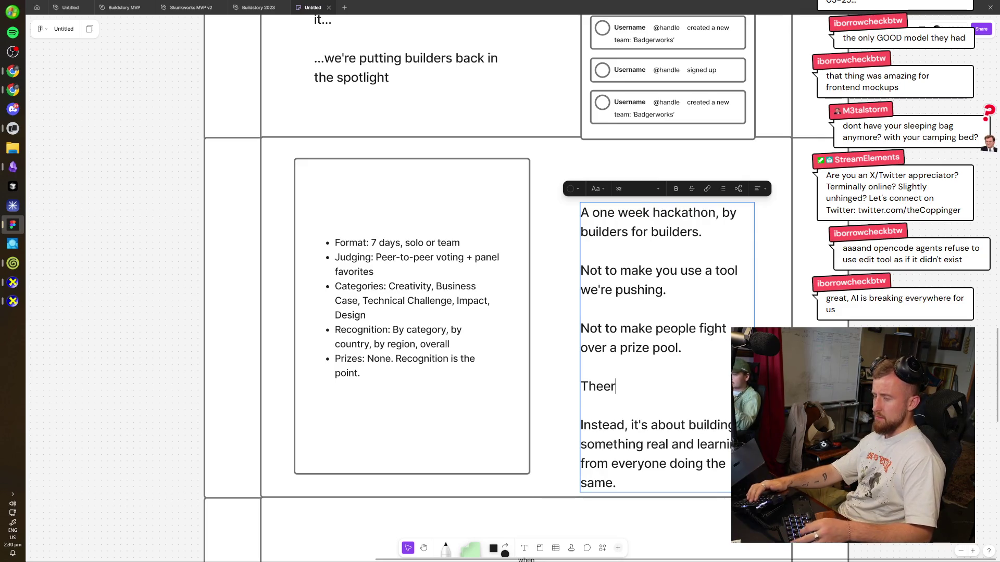
key("BackSpace")
key("BackSpace")
type("re's nothing to")
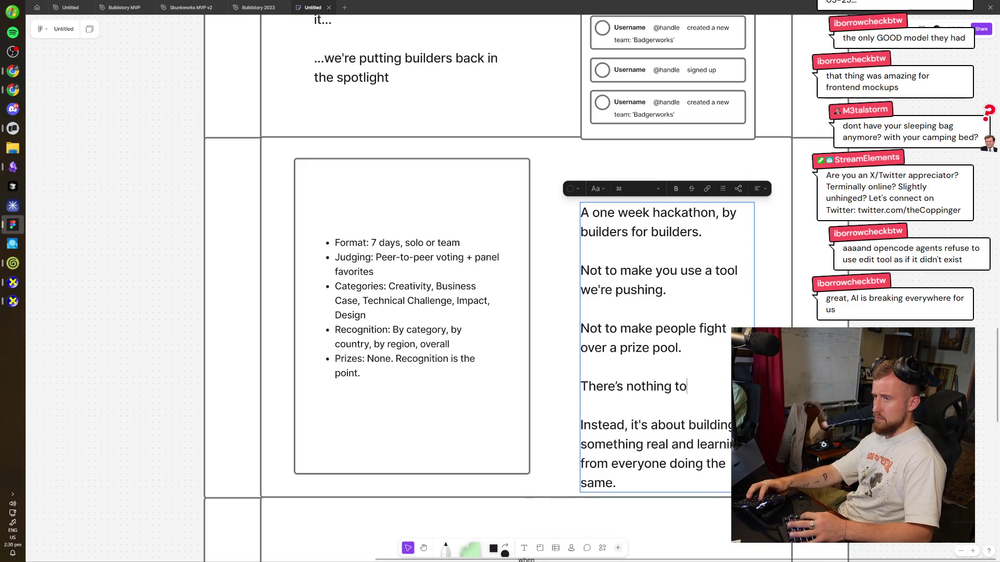
type(" sell you")
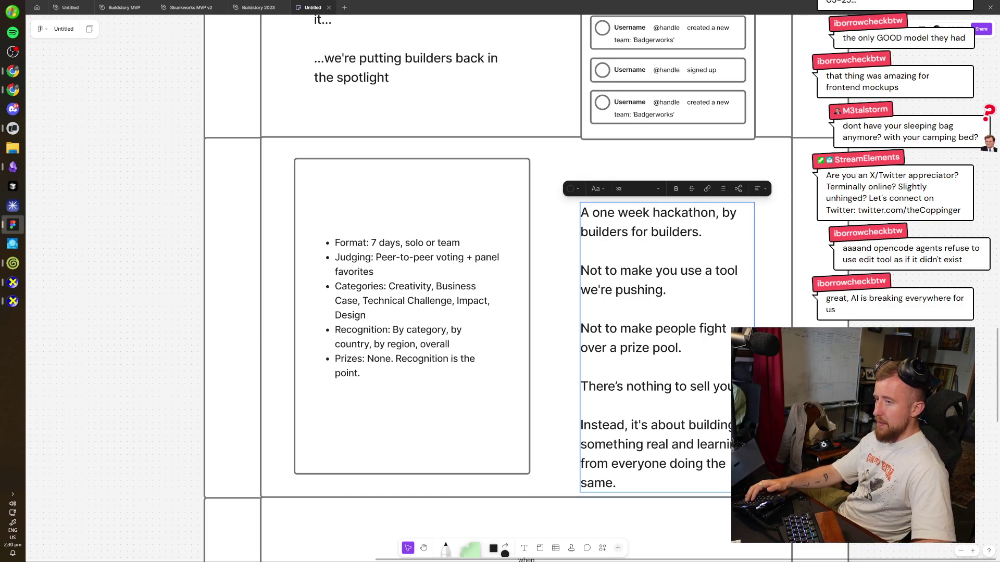
scroll(670, 327, "down", 2)
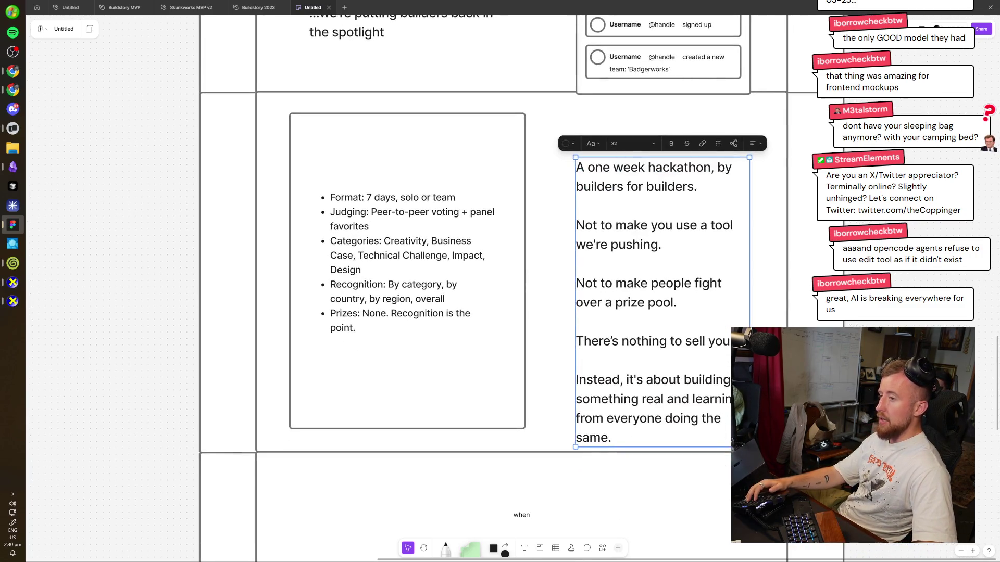
scroll(670, 326, "left", 1)
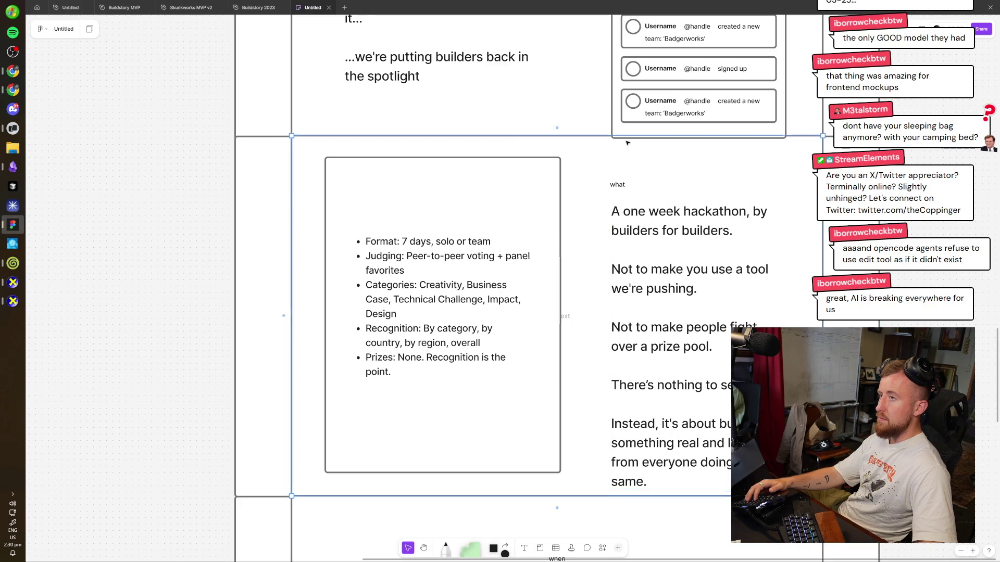
key("Escape")
- Align the top of the what text box with the bullet box
left_click_drag(649, 257, 650, 254)
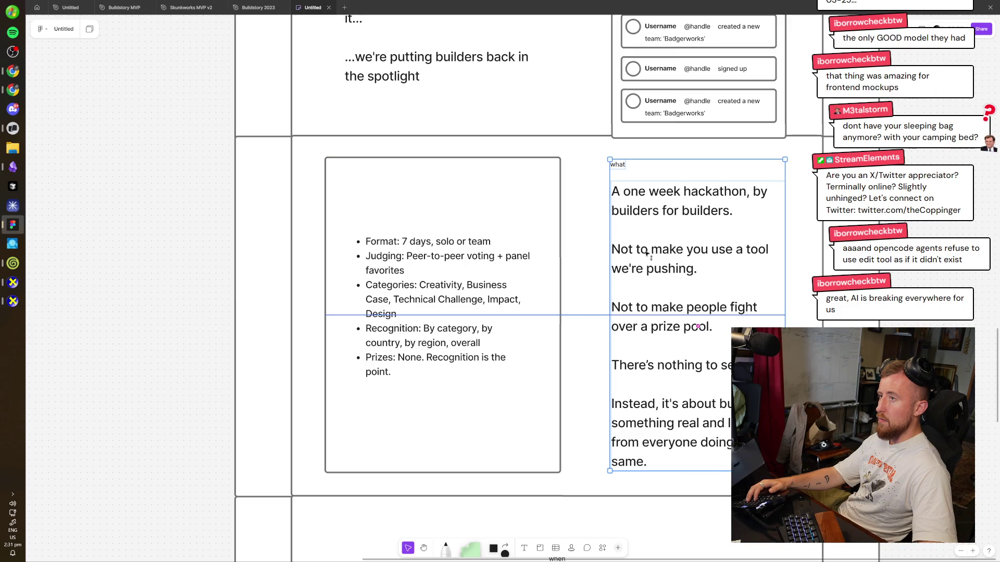
key("Escape")
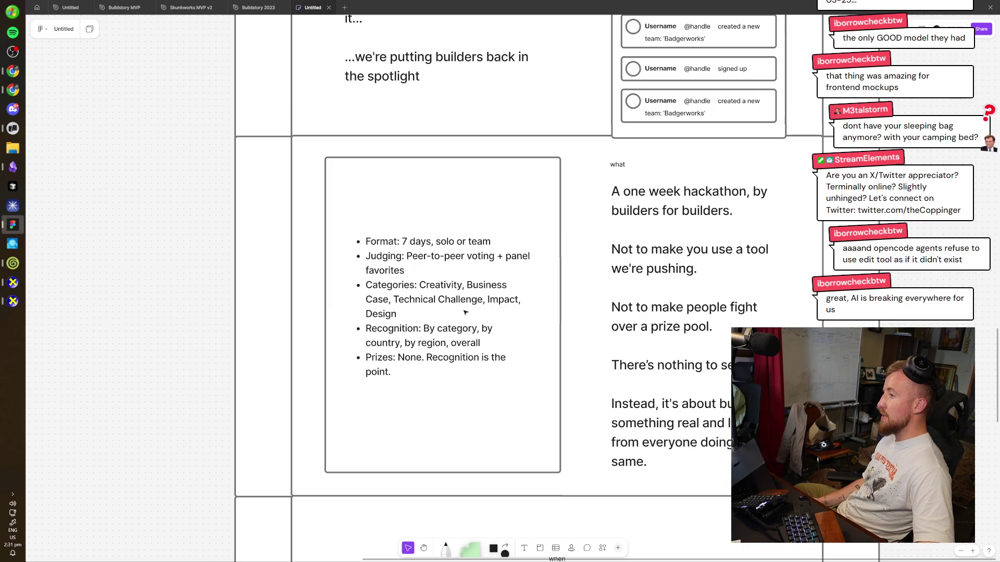
double_click(471, 286)
- Move the category names after 'Categories:' onto their own indented sub-bullet line
key("ctrl+Left")
key("ctrl+shift+Right")
key("ctrl+shift+Right")
key("ctrl+shift+Right")
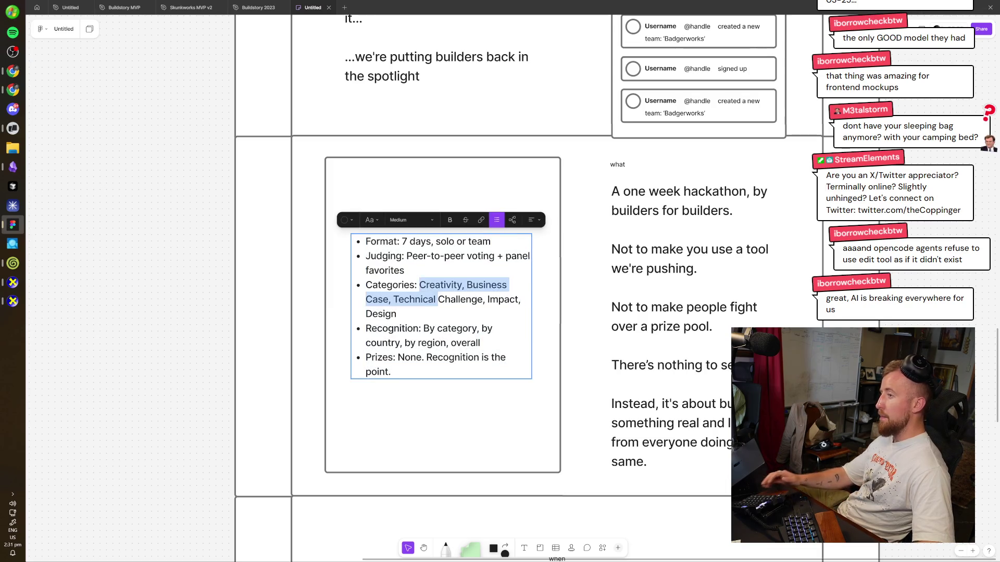
key("ctrl+shift+Right")
key("ctrl+shift+Right")
key("ctrl+shift+Right")
key("Left")
key("BackSpace")
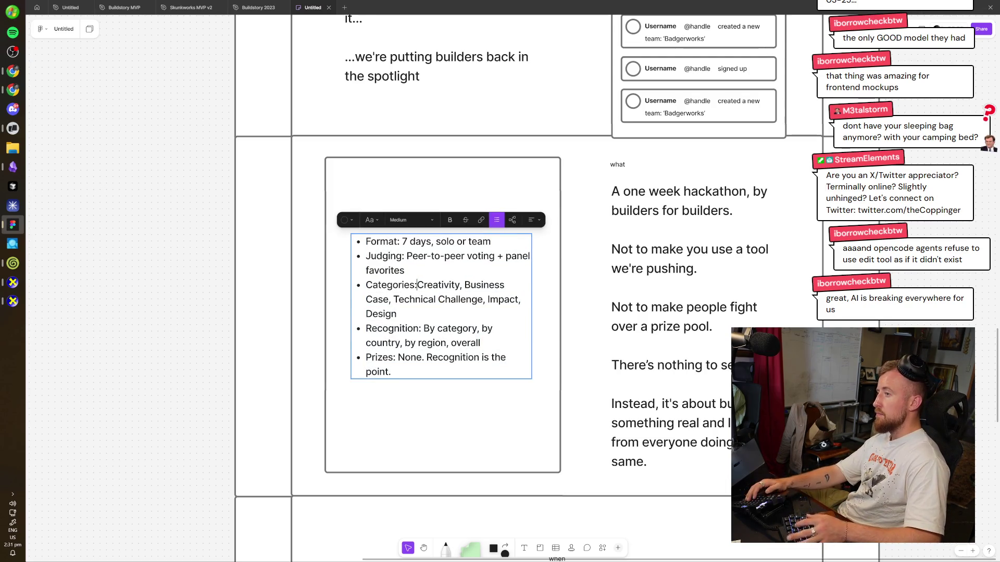
key("Return")
key("Tab")
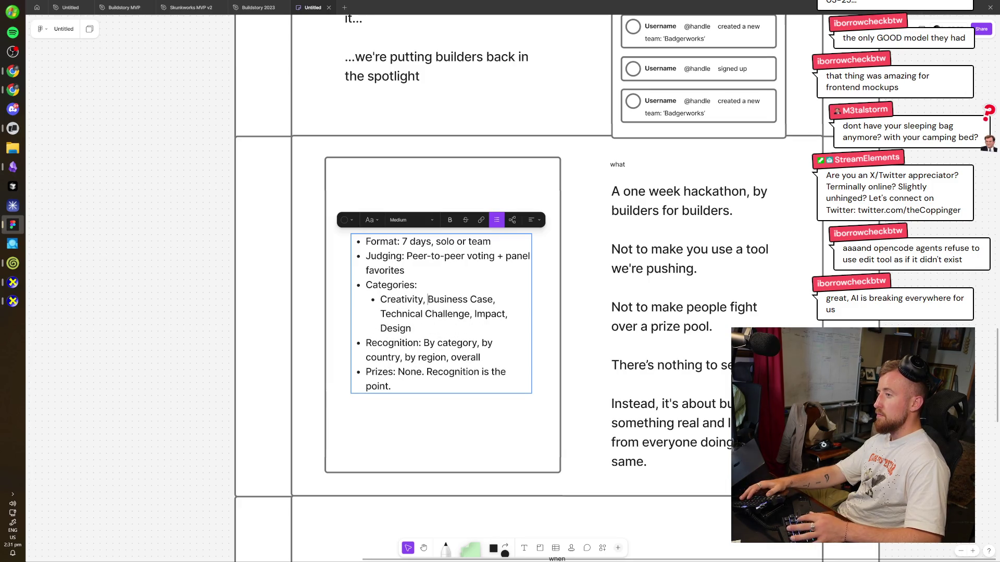
- Split the categories into sub-bullets: Creativity, Business Case, Technical Challenge, Impact, Design
key("Delete")
key("BackSpace")
key("Return")
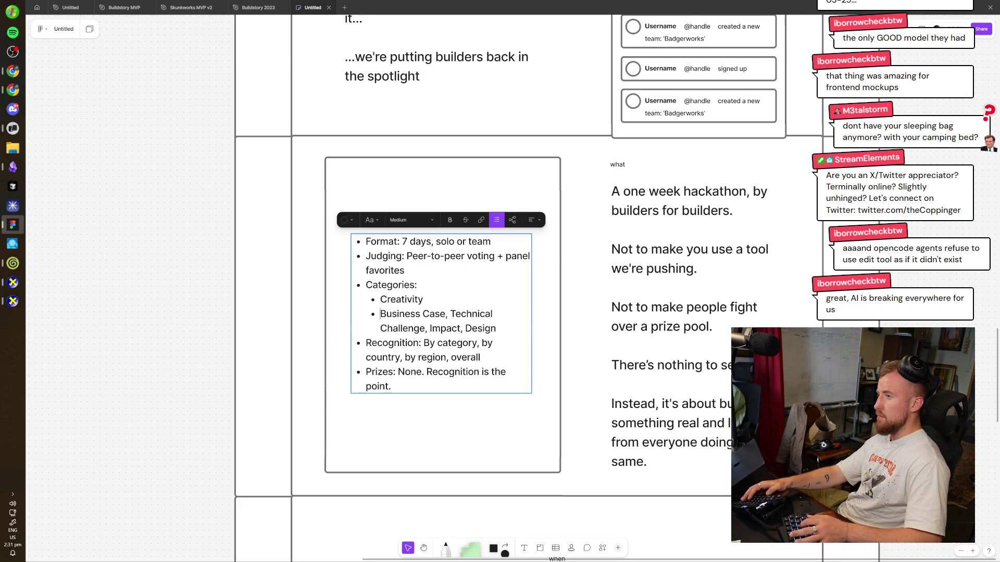
key("ctrl+Right")
key("ctrl+Right")
key("BackSpace")
key("BackSpace")
key("Return")
key("ctrl+Right")
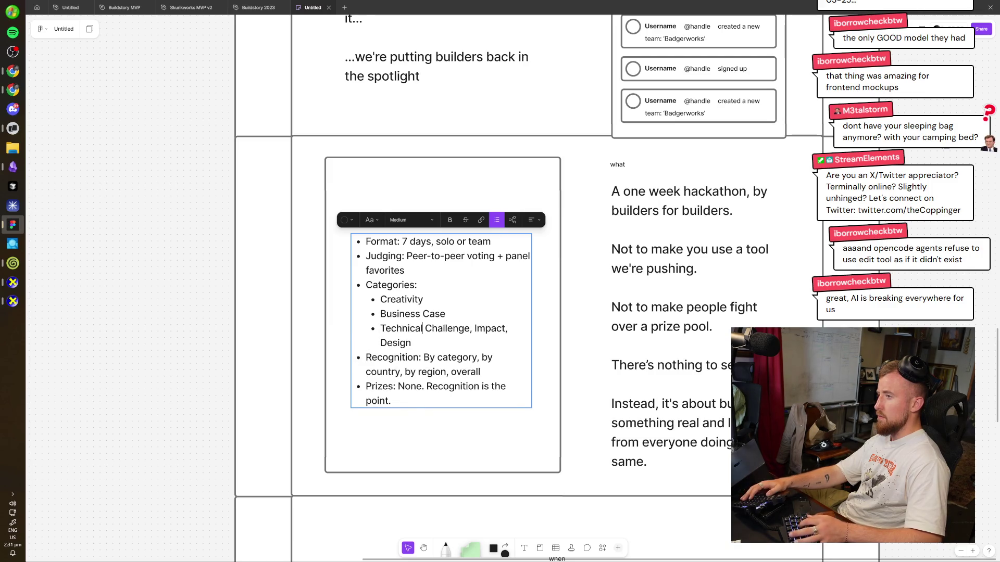
key("ctrl+Left")
key("BackSpace")
key("BackSpace")
key("Return")
key("ctrl+Right")
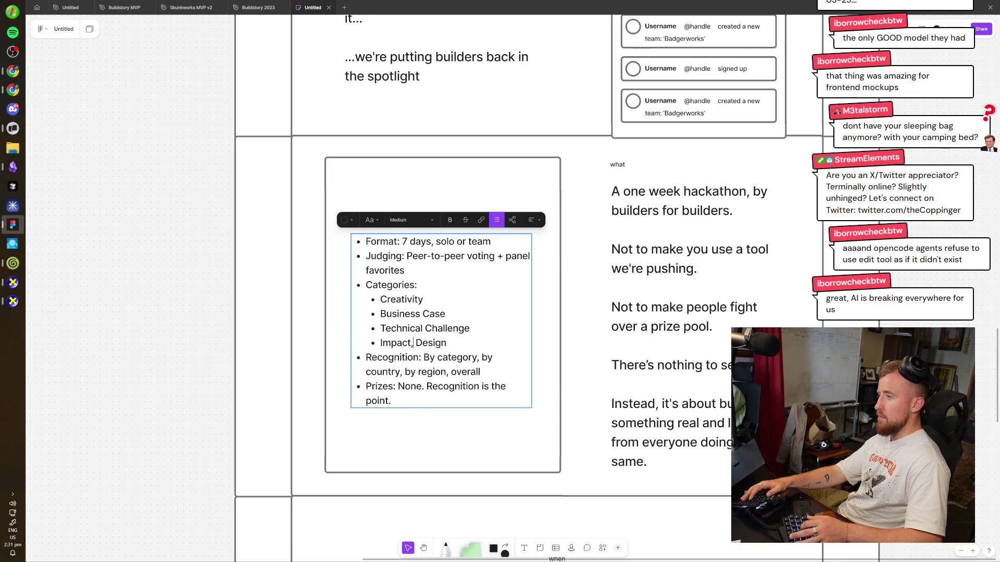
key("BackSpace")
key("BackSpace")
key("Return")
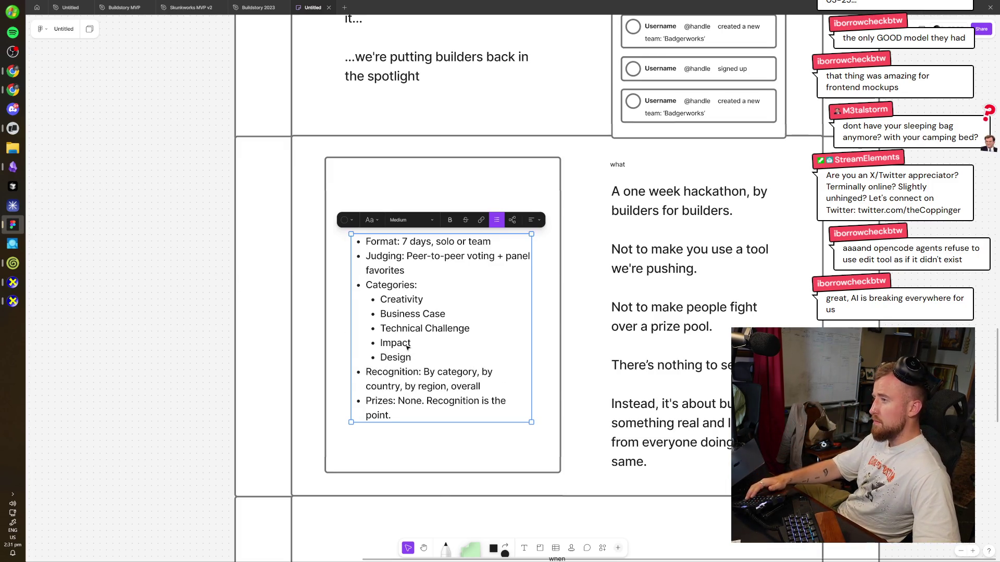
- Nudge the bullet list box slightly upward
key("Escape")
left_click_drag(408, 346, 408, 340)
key("Escape")
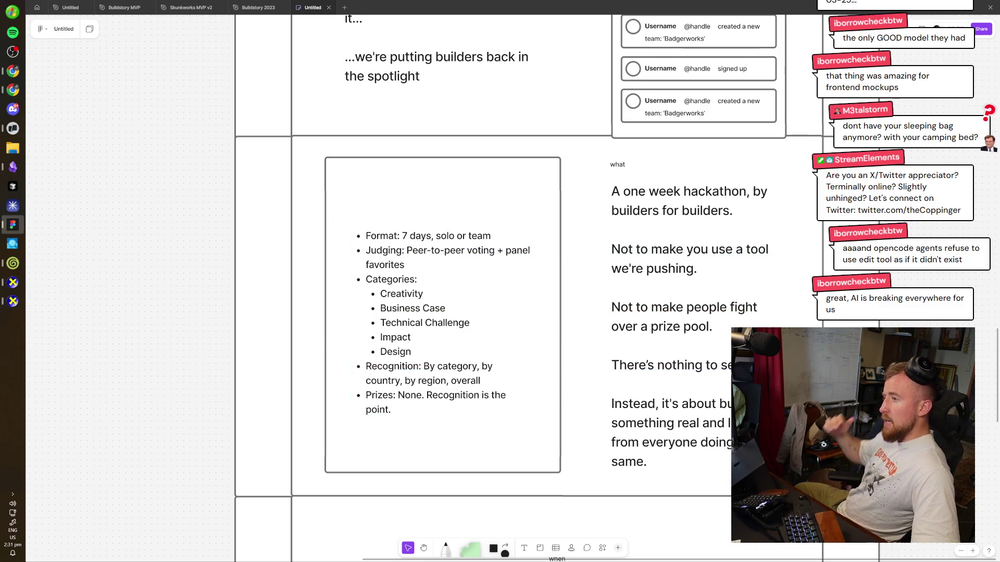
- Scroll down to the where section's tagline
scroll(531, 464, "down", 2)
scroll(599, 375, "down", 3)
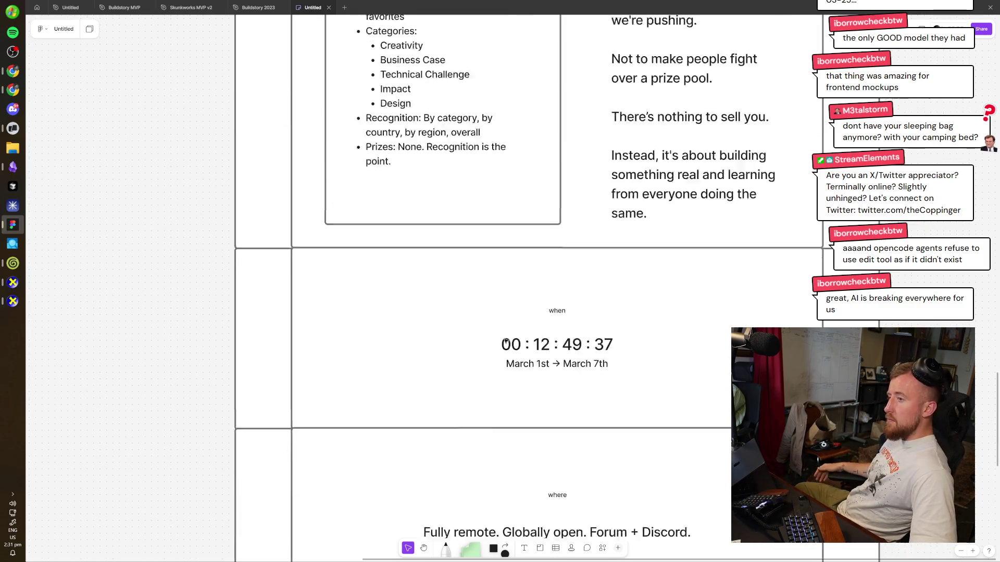
scroll(669, 287, "down", 3)
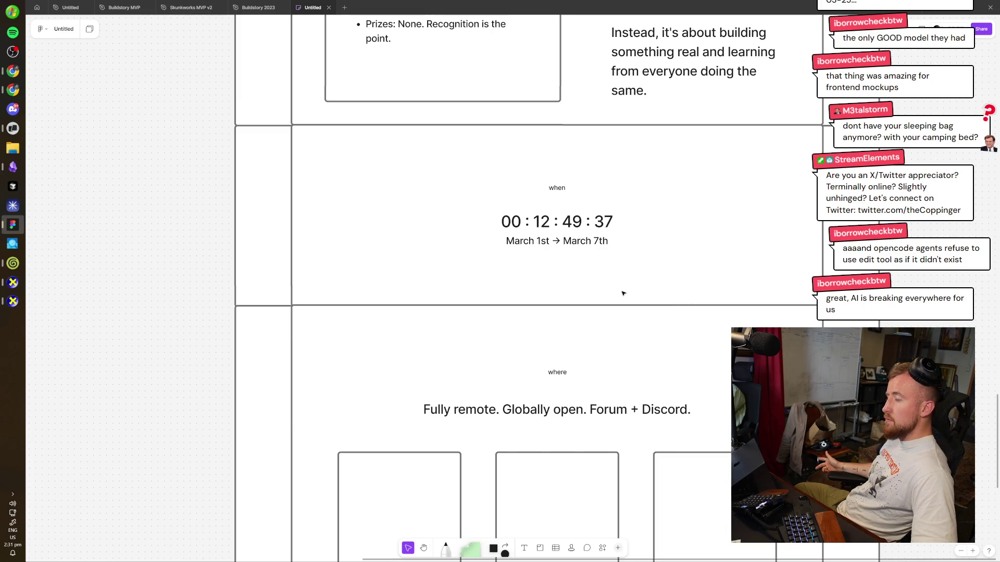
scroll(623, 293, "down", 2)
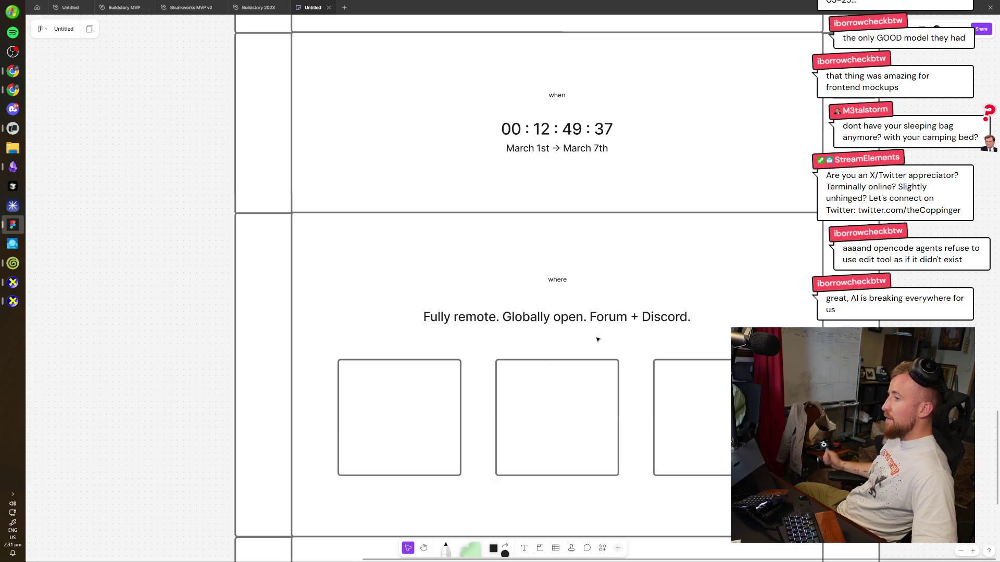
scroll(597, 339, "down", 2)
double_click(634, 250)
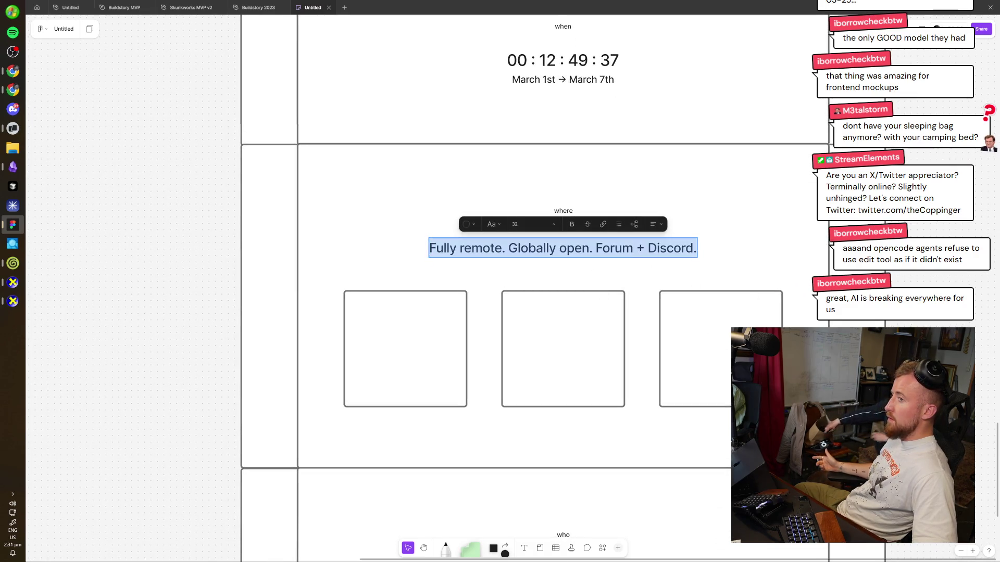
key("Escape")
key("Escape")
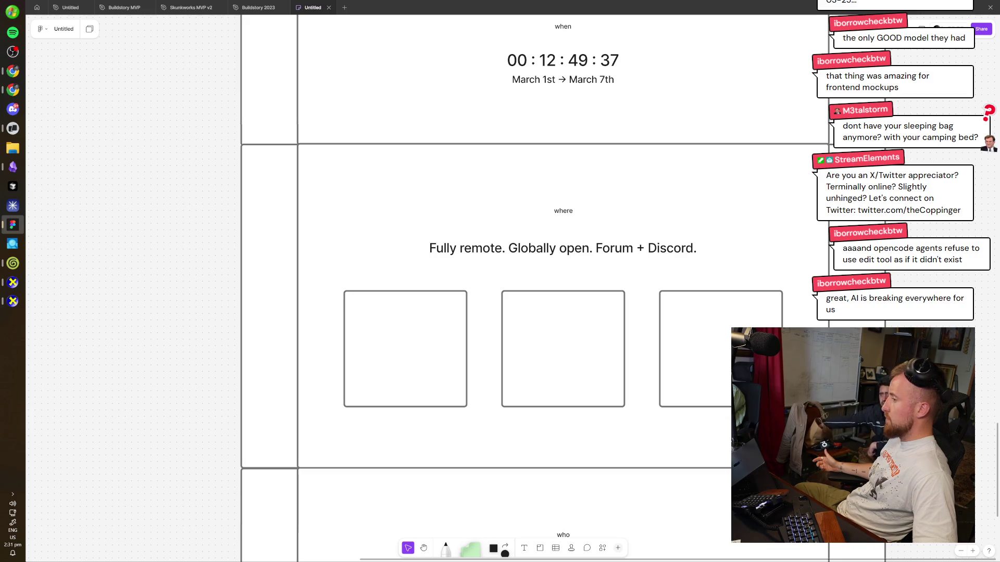
scroll(563, 281, "down", 3)
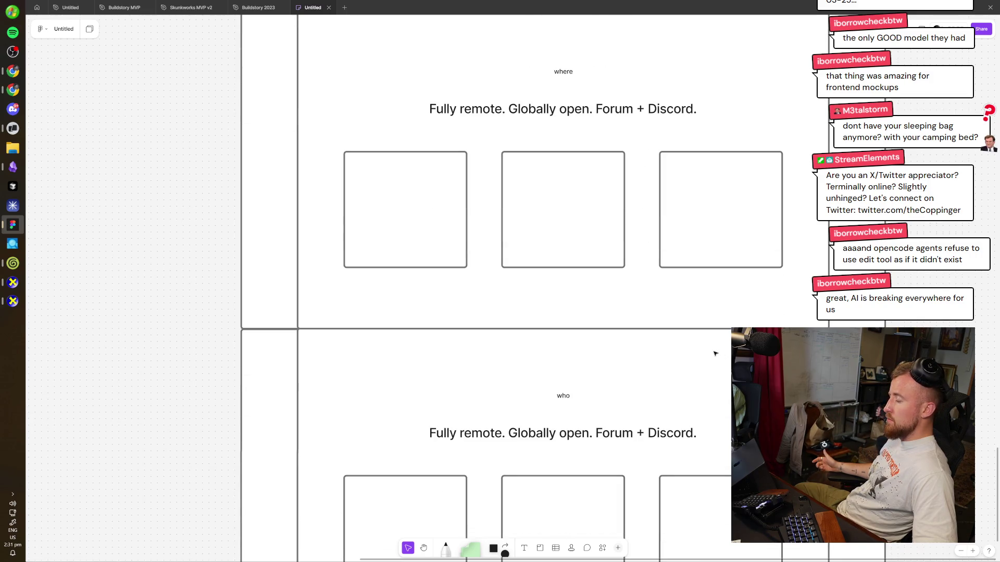
- Change the where tagline to 'Fully remote. Globally open. Forum, Discord and stream.'
double_click(649, 114)
left_click(647, 111)
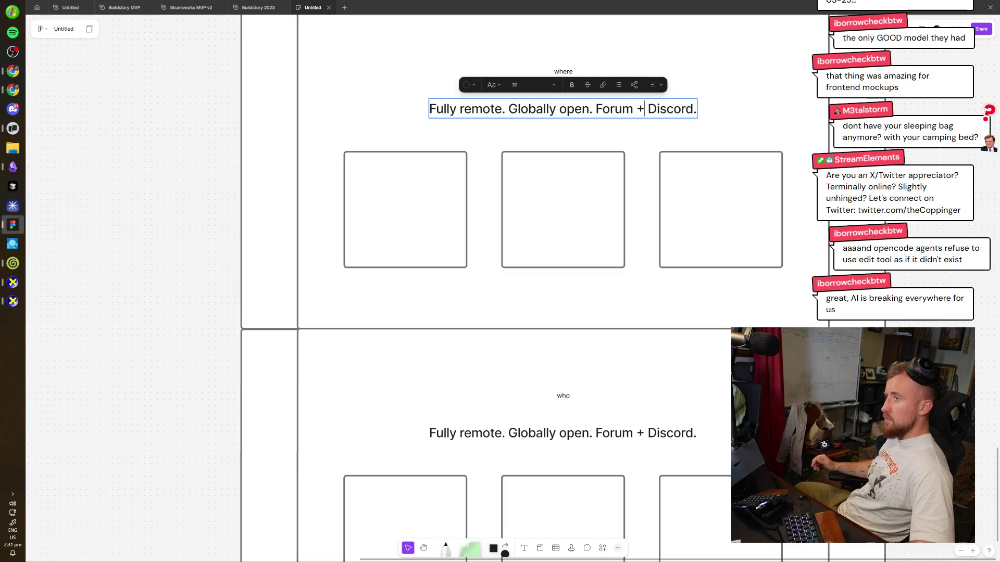
key("BackSpace")
key("BackSpace")
key("BackSpace")
type(",")
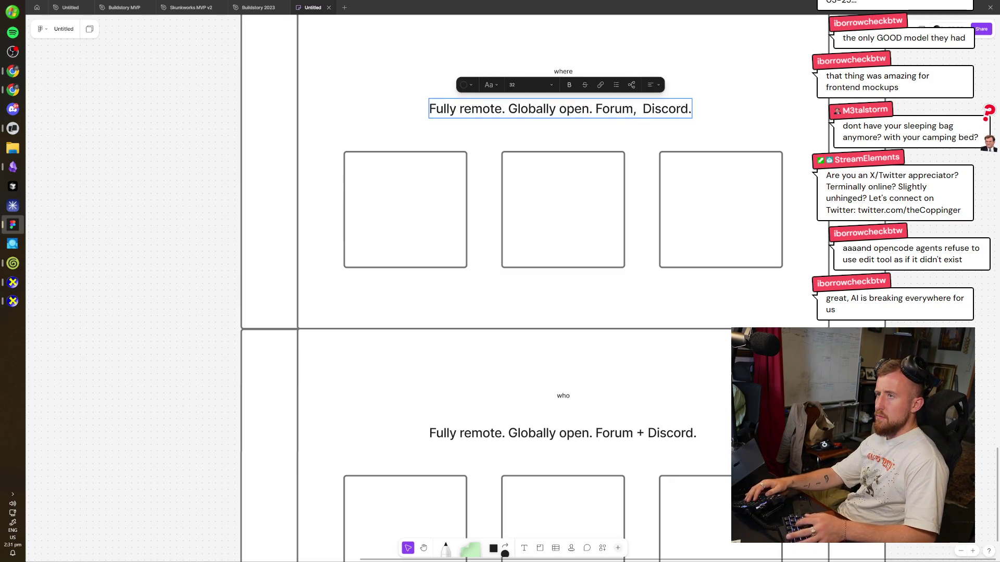
key("BackSpace")
key("BackSpace")
type("and stre")
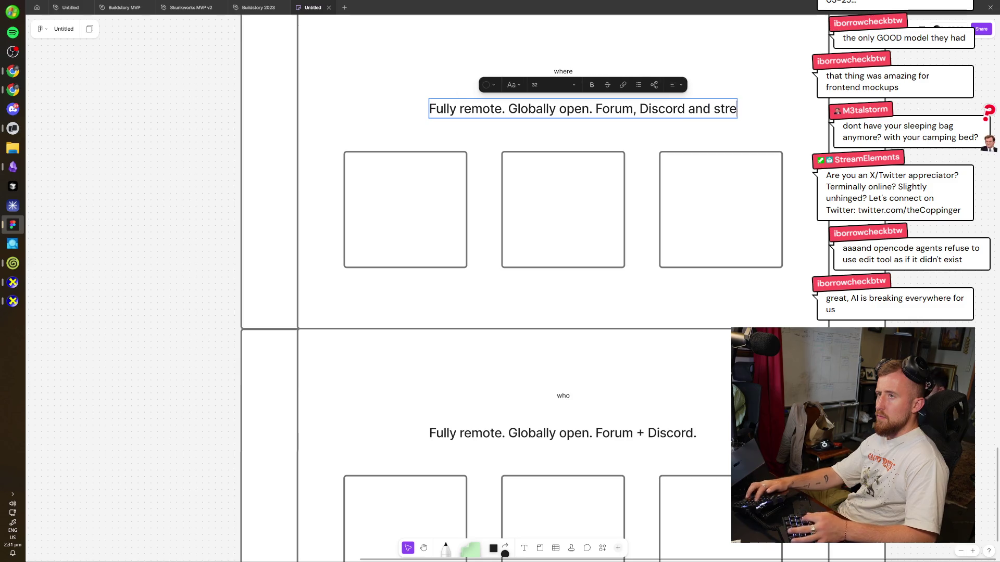
type("am.")
key("Escape")
- Centre the where tagline within its section
scroll(527, 288, "up", 3)
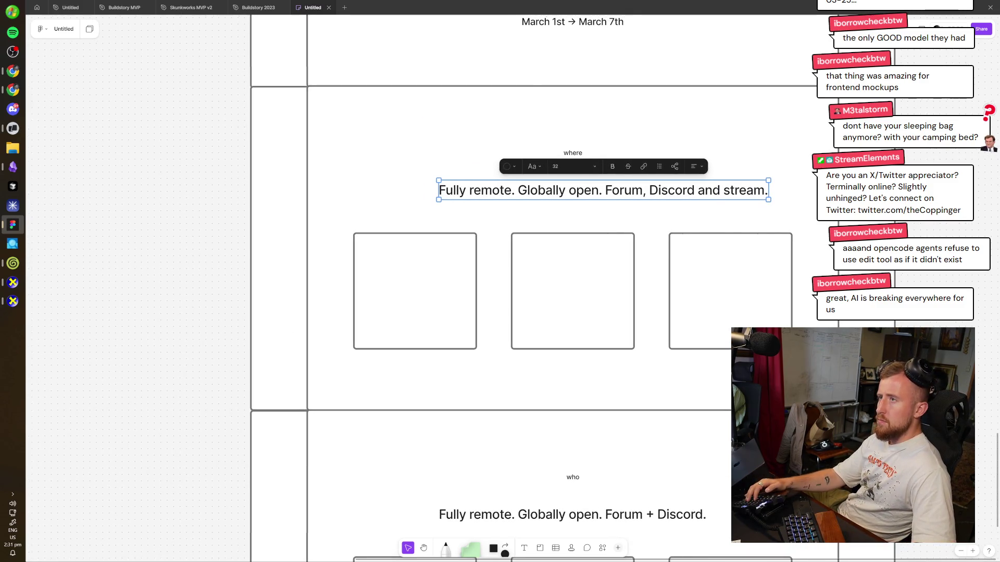
left_click_drag(699, 193, 669, 194)
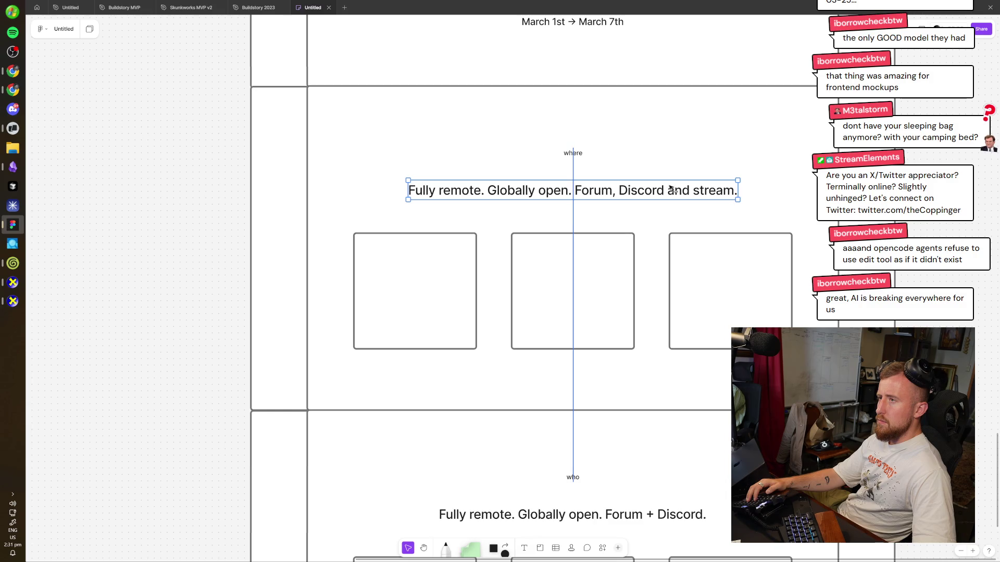
key("Escape")
scroll(623, 286, "down", 3)
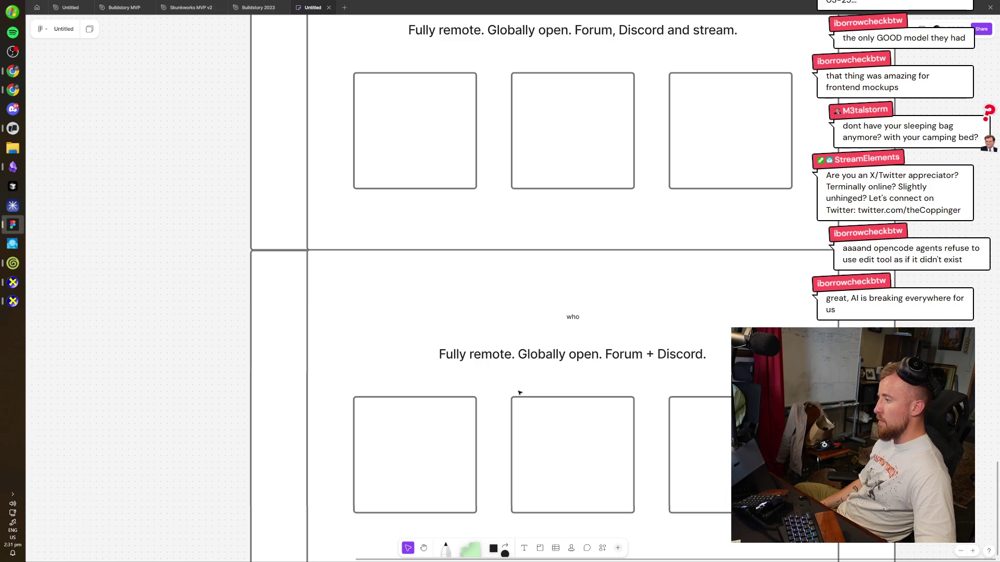
scroll(525, 396, "down", 3)
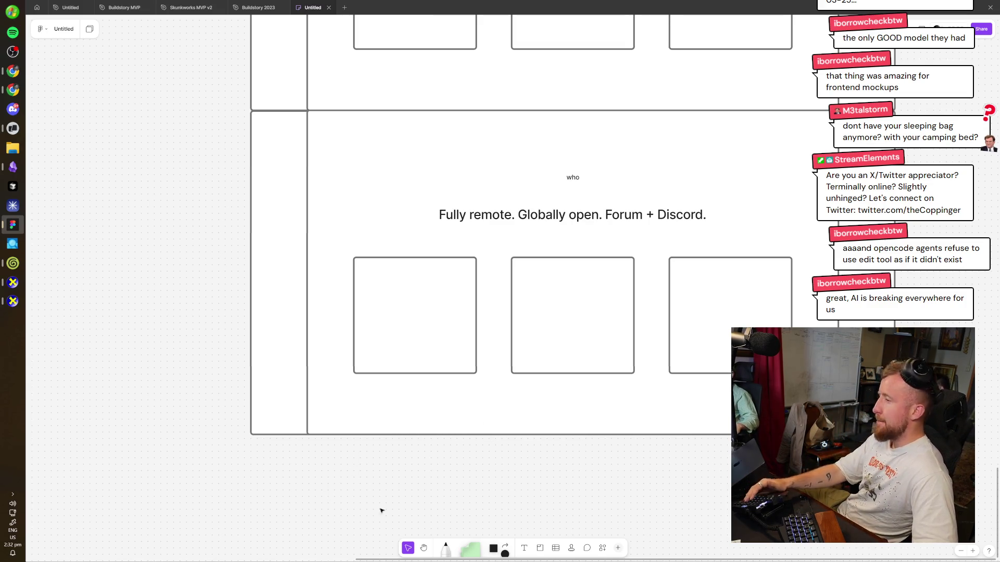
scroll(645, 427, "down", 1)
- Delete the three empty placeholder boxes in the who section
left_click(669, 362)
key("Escape")
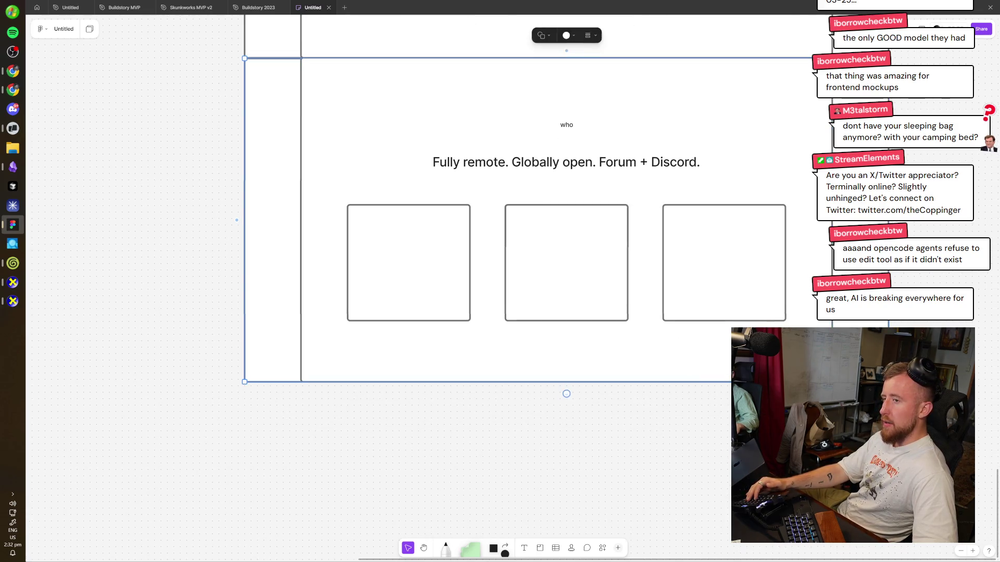
key("x")
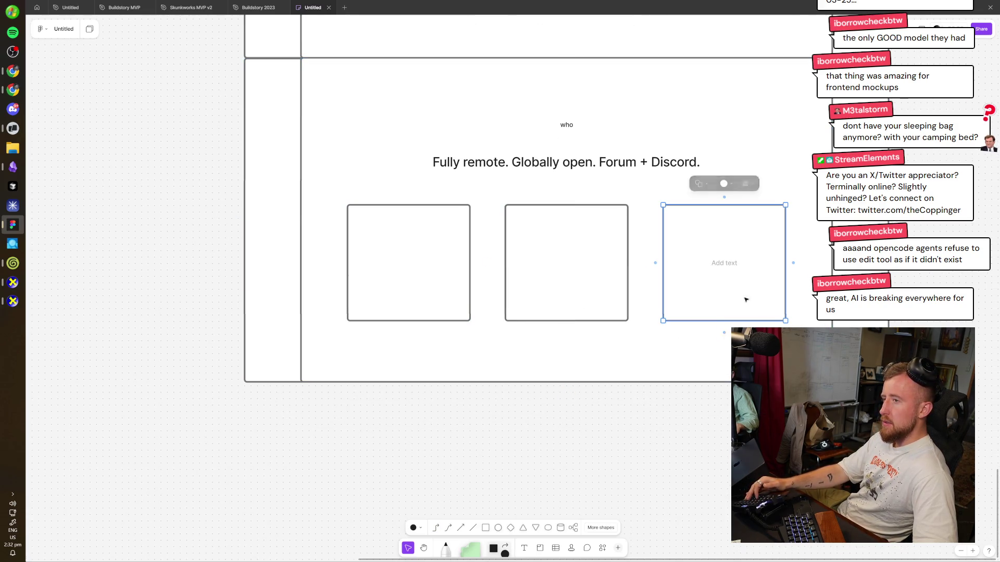
left_click_drag(442, 266, 592, 252)
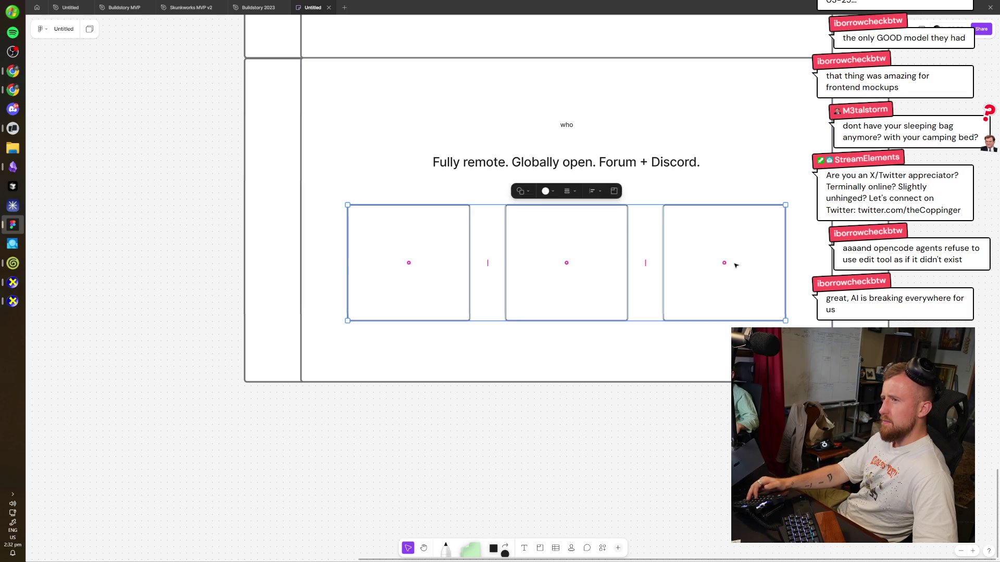
key("Escape")
scroll(678, 464, "down", 3)
scroll(672, 379, "down", 2)
scroll(658, 350, "down", 2)
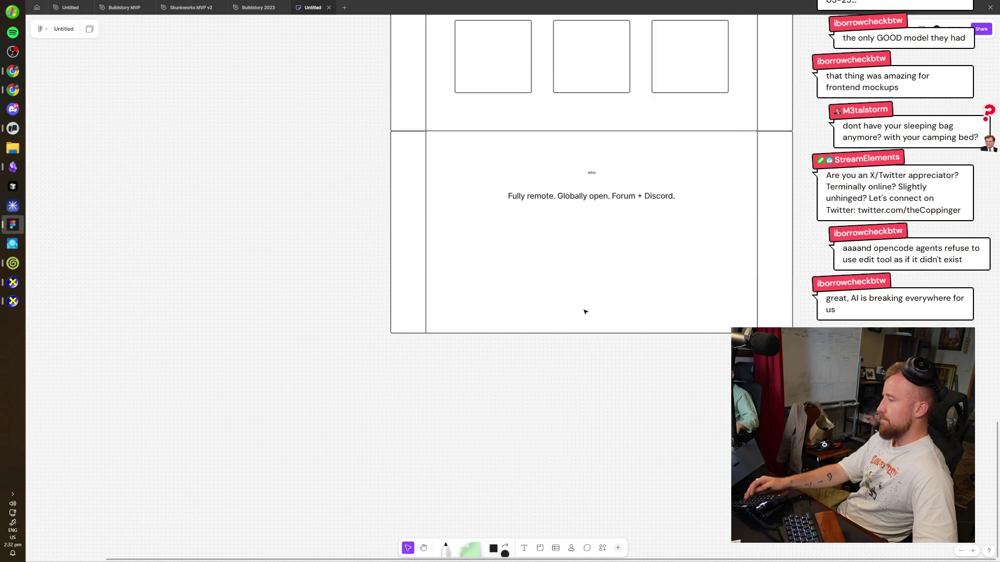
- Check the Claude chat in Chrome for reference, then return to the FigJam board
key("alt+Tab")
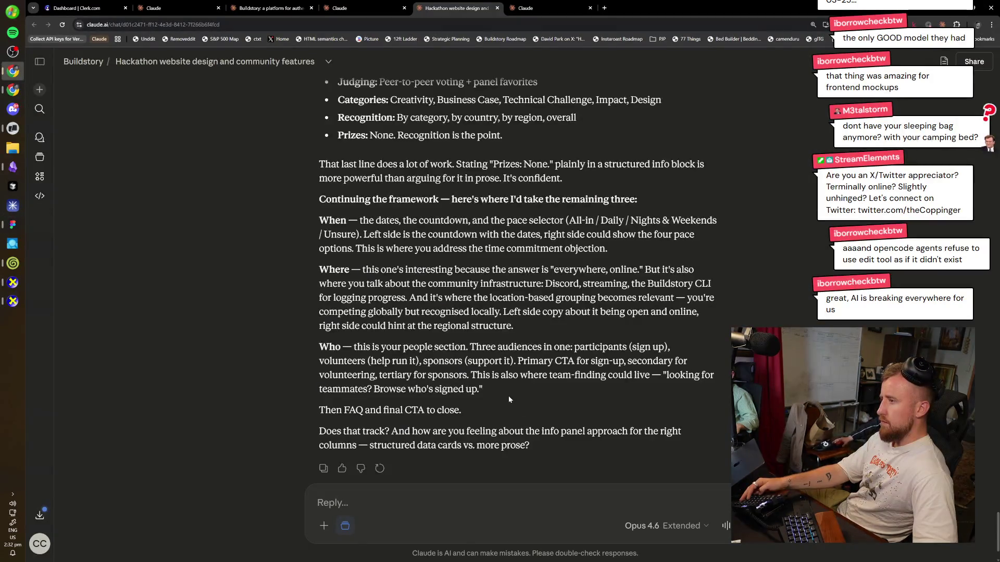
scroll(510, 399, "up", 3)
scroll(507, 396, "up", 2)
scroll(507, 395, "up", 4)
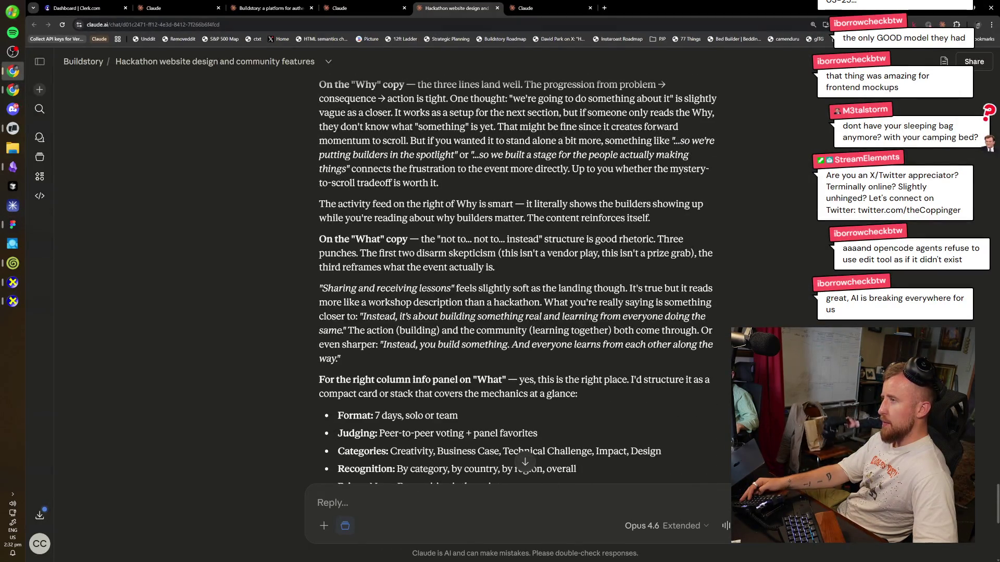
key("alt+Tab")
scroll(539, 359, "up", 5)
scroll(575, 333, "up", 10)
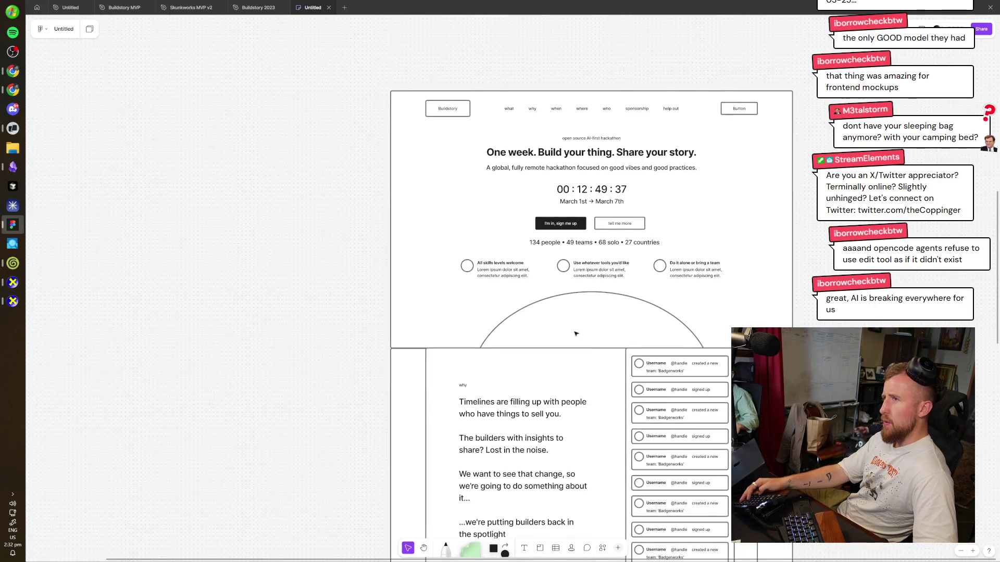
- Rename the last hero navigation link from 'help out' to 'faq'
scroll(575, 334, "down", 10)
scroll(575, 333, "up", 8)
scroll(576, 334, "up", 5)
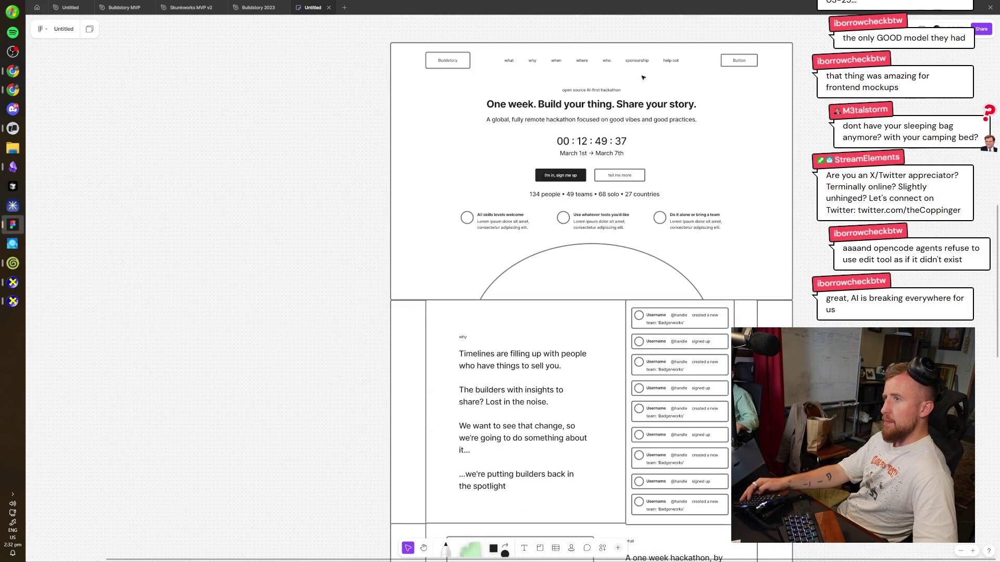
scroll(653, 152, "up", 3)
scroll(653, 152, "up", 1)
double_click(707, 168)
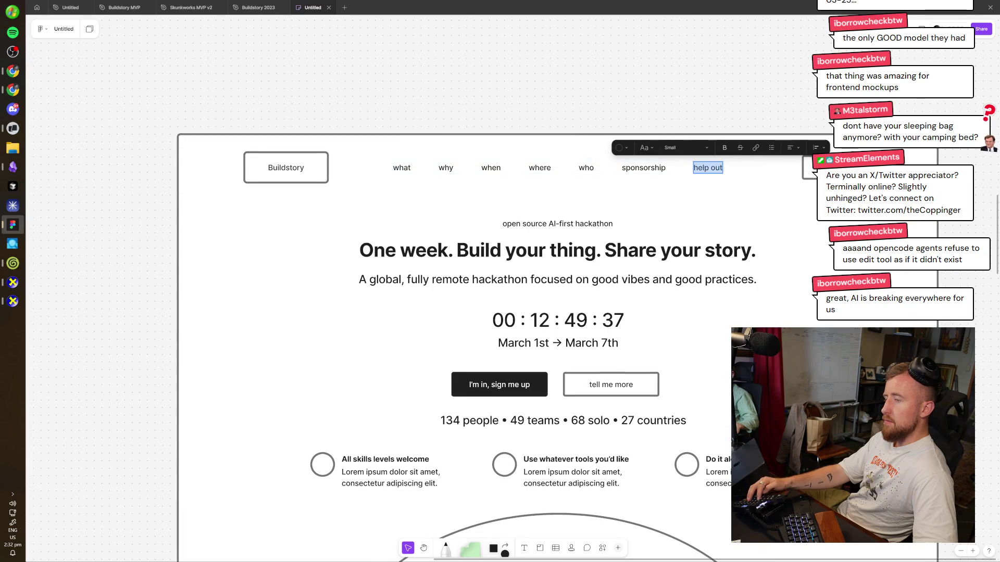
type("faq")
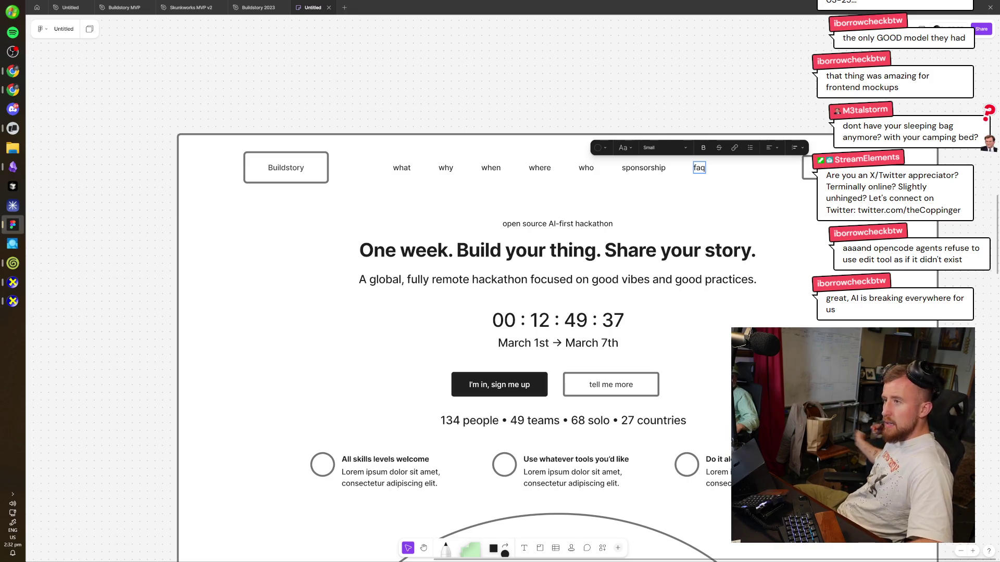
key("Escape")
scroll(721, 157, "down", 2)
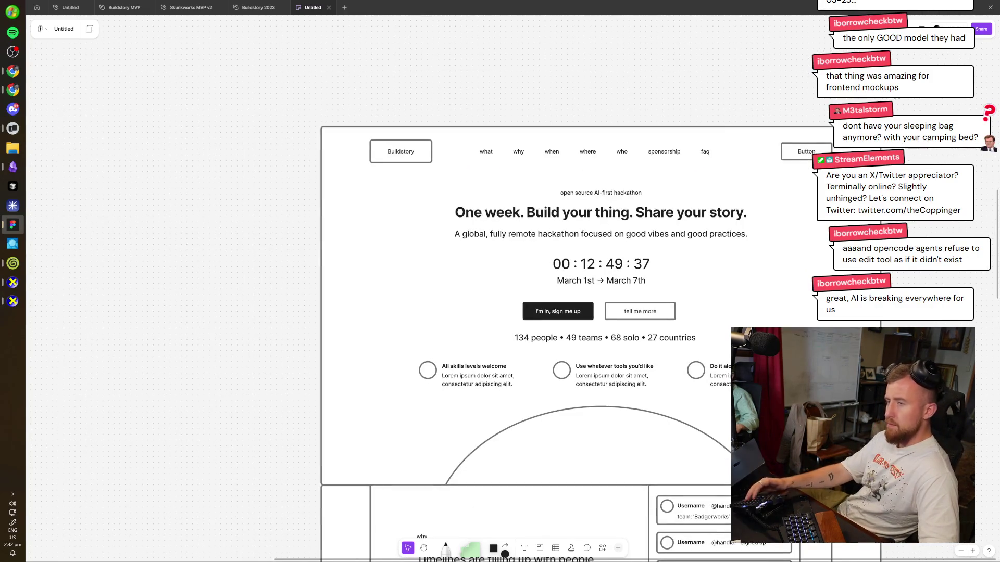
- Append a • bullet after '27 countries' at the end of the hero stats line
scroll(573, 312, "down", 2)
scroll(572, 312, "right", 1)
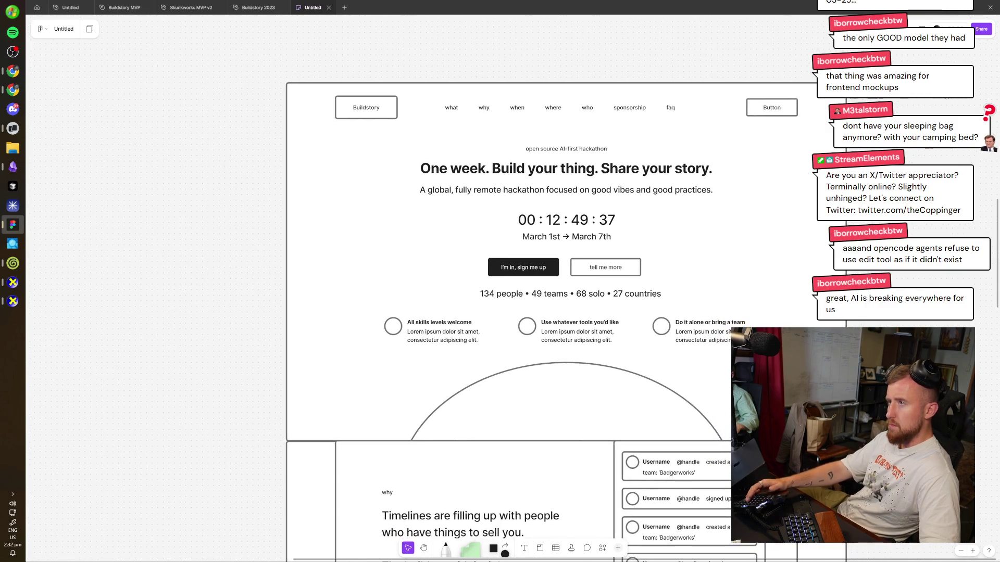
scroll(572, 312, "down", 2)
scroll(781, 219, "down", 2)
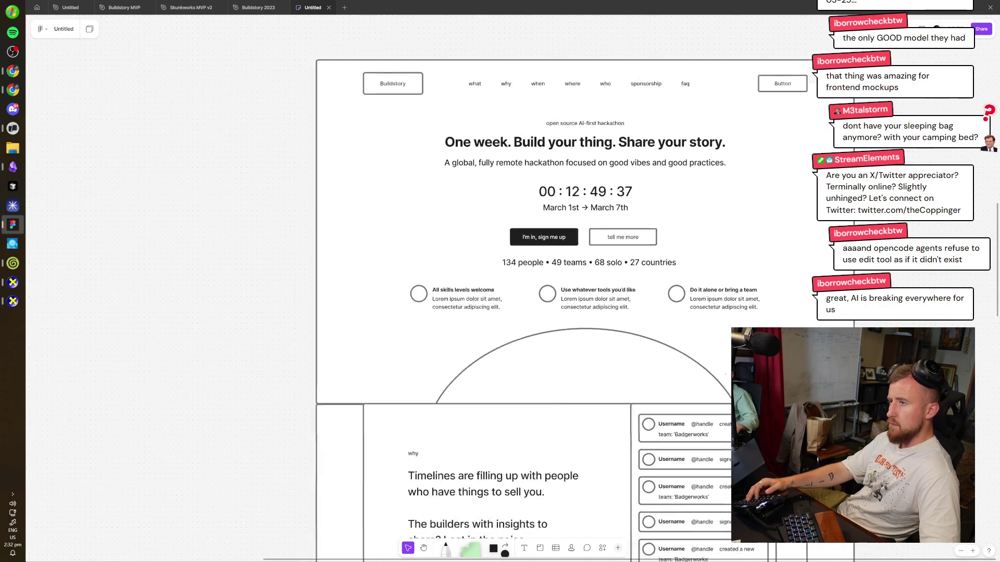
scroll(730, 264, "up", 1)
scroll(730, 265, "up", 2)
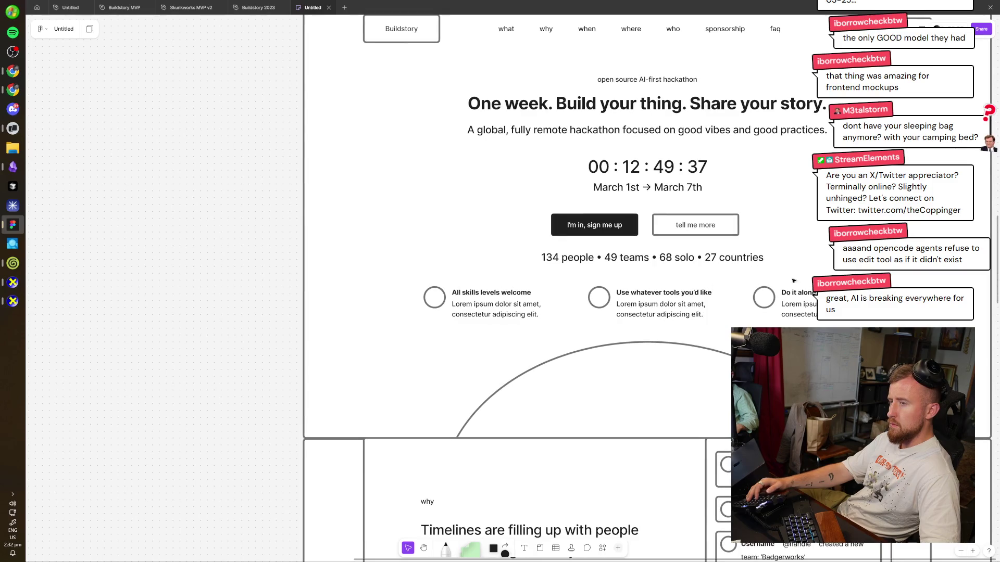
double_click(711, 271)
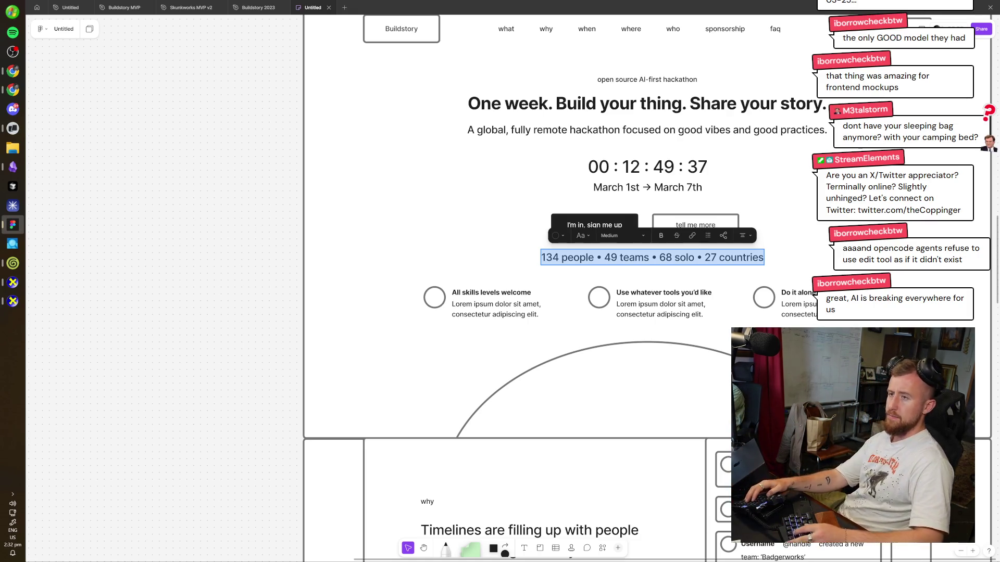
key("End")
type("u")
type("2022")
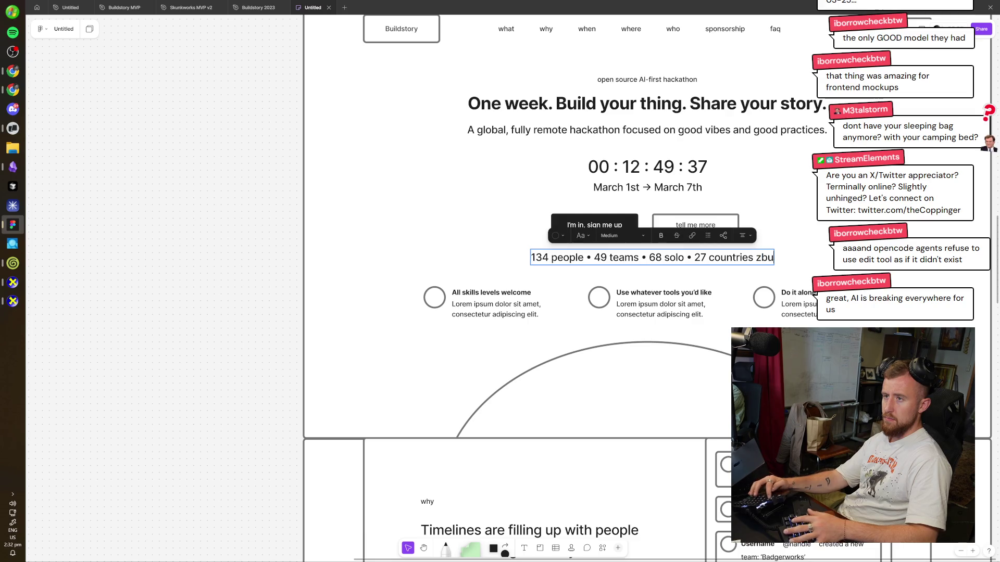
key("space")
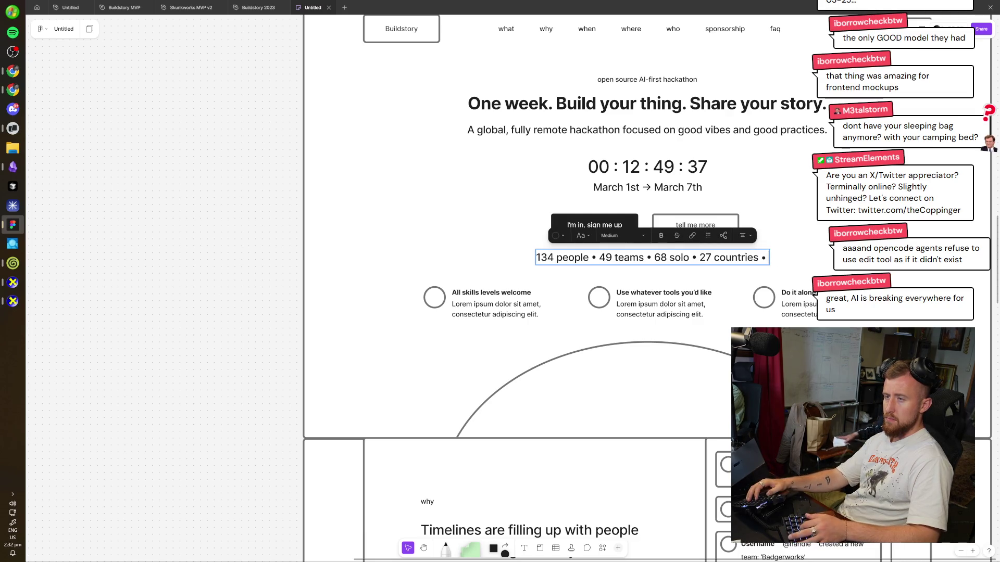
- Add '19 volunteers' after the new bullet and deselect the hero frame
type("19")
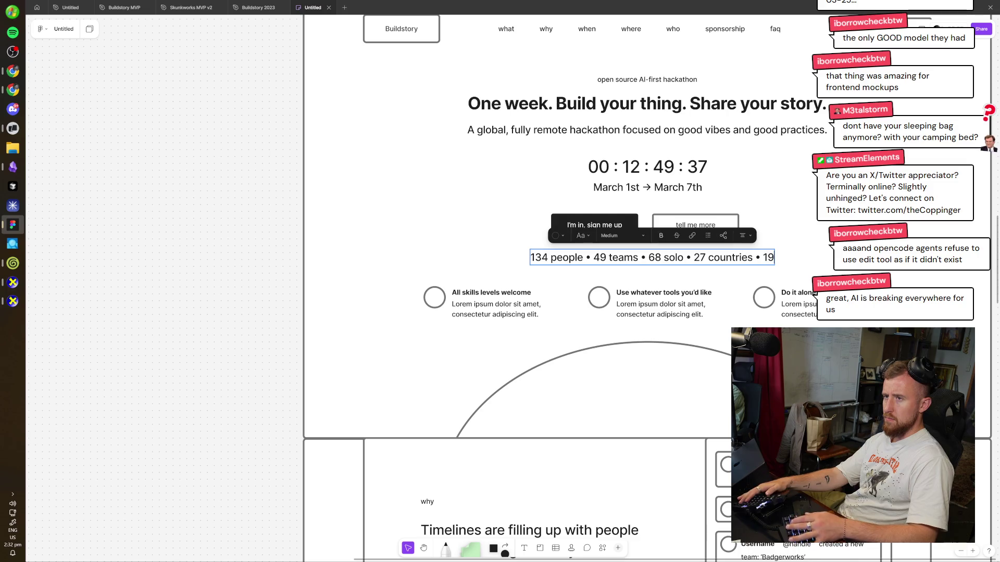
type(" volunteers")
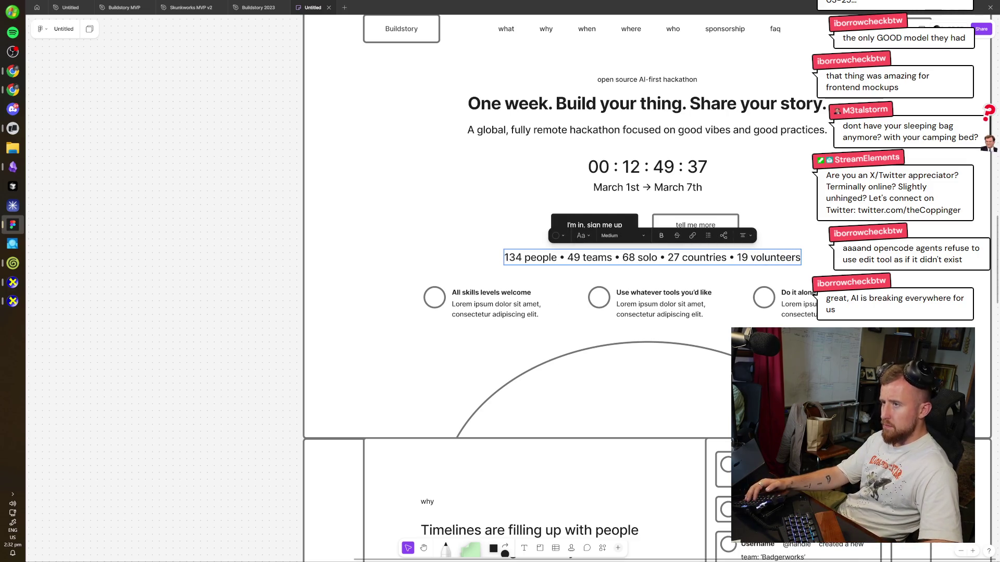
left_click(820, 252)
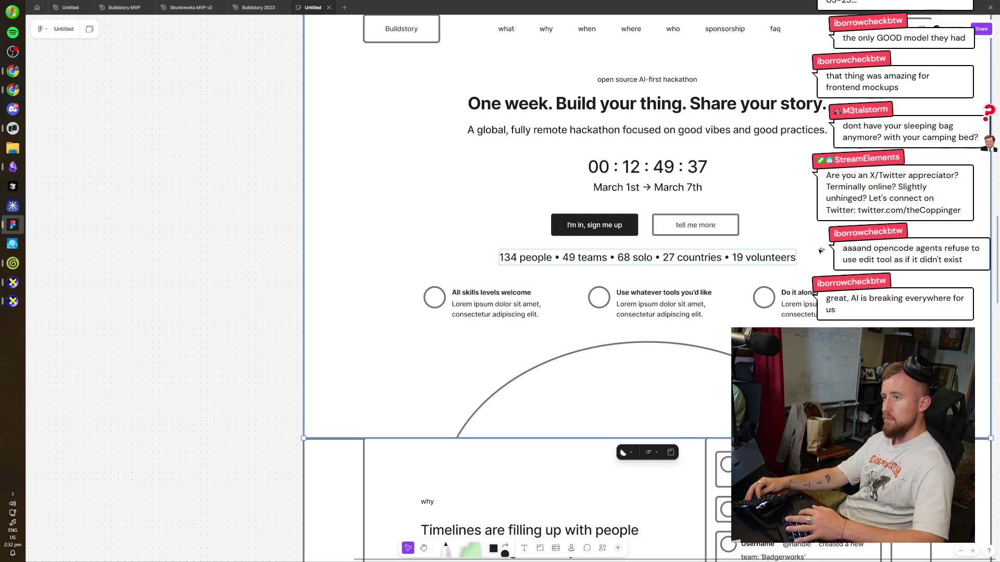
left_click(292, 268)
scroll(644, 323, "up", 3)
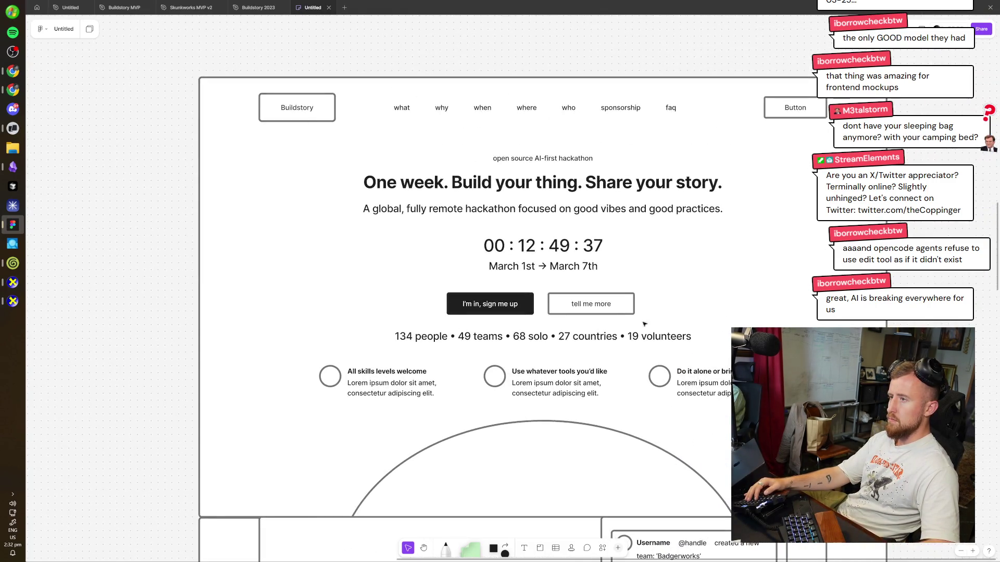
scroll(521, 287, "down", 2)
scroll(521, 286, "down", 1)
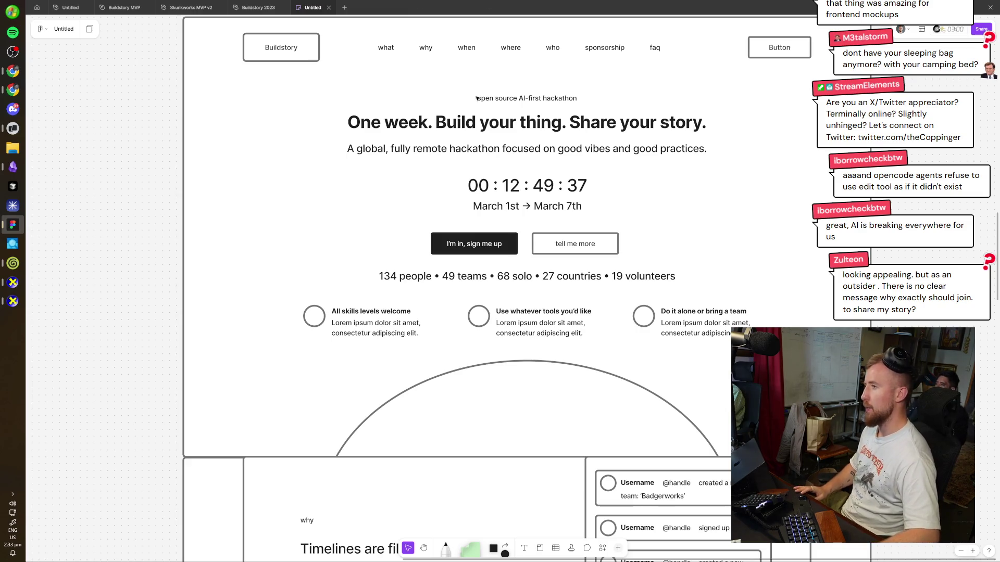
scroll(400, 214, "up", 2)
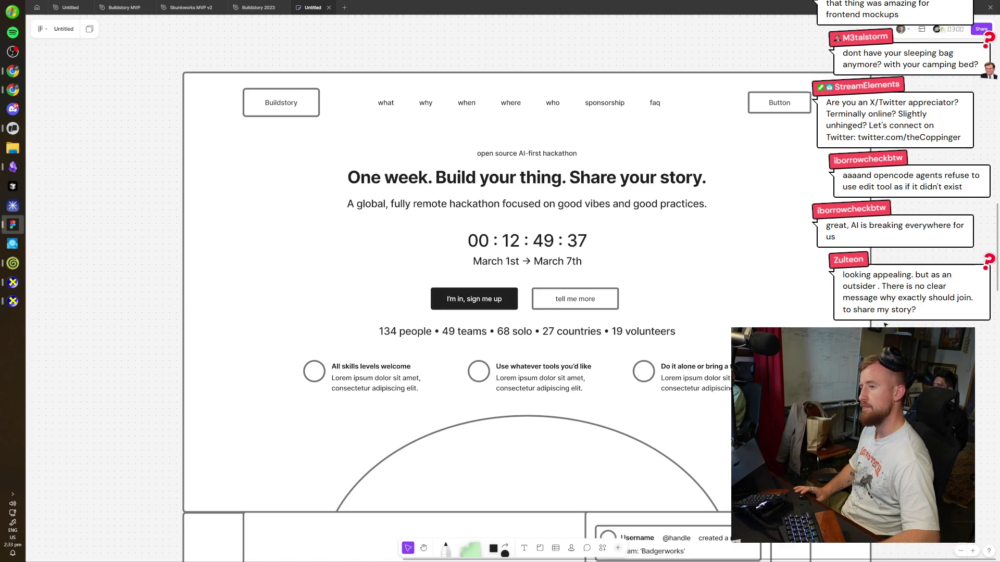
scroll(458, 286, "down", 6)
scroll(458, 286, "down", 3)
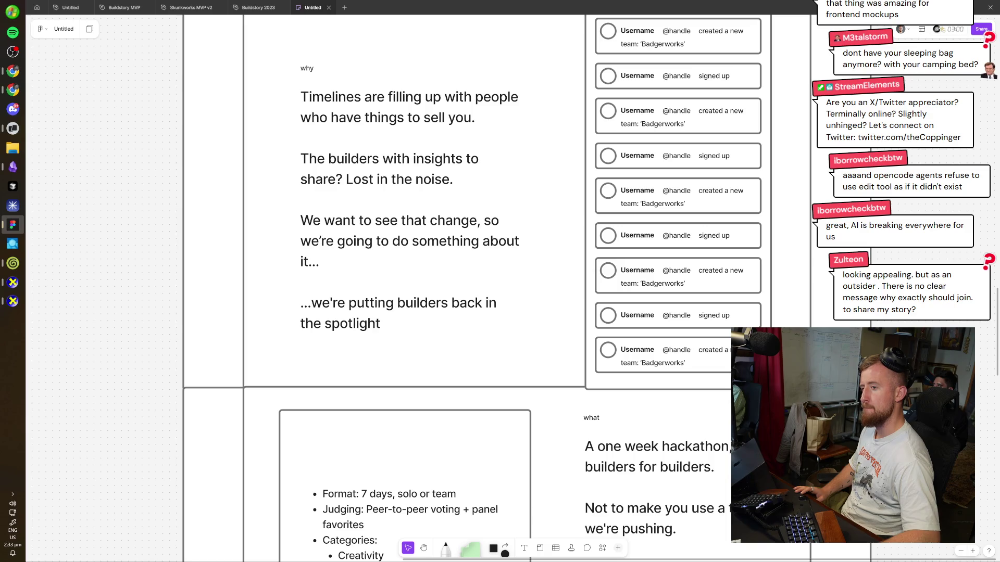
- Select the why section's enclosing frame rather than its activity feed or ellipse
left_click(586, 388)
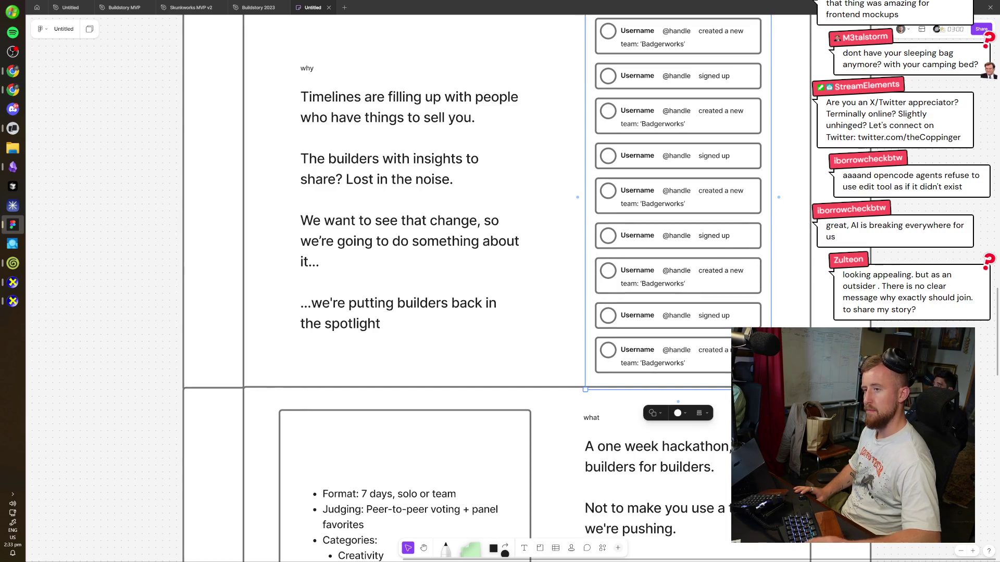
key("Escape")
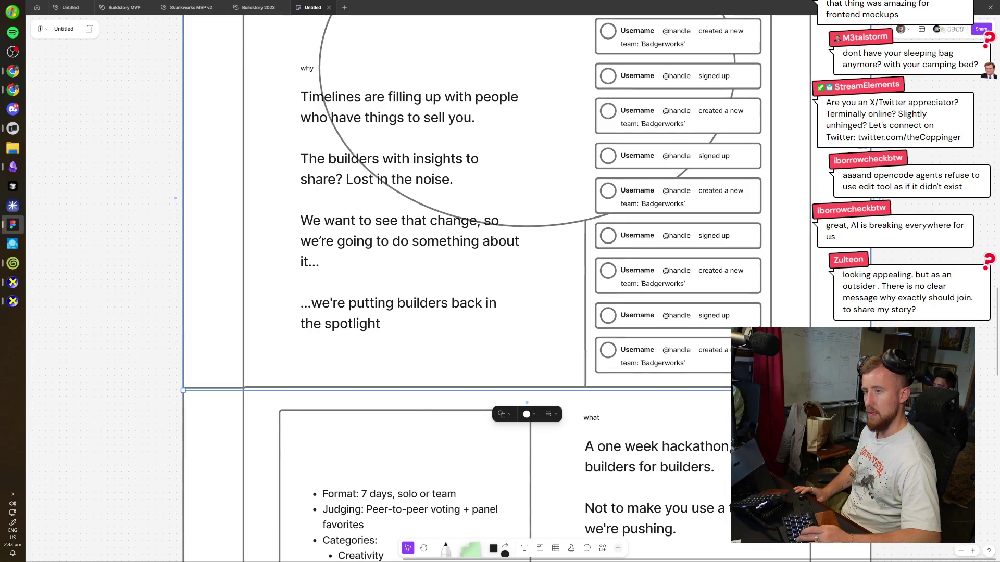
scroll(663, 377, "up", 5)
left_click(554, 189)
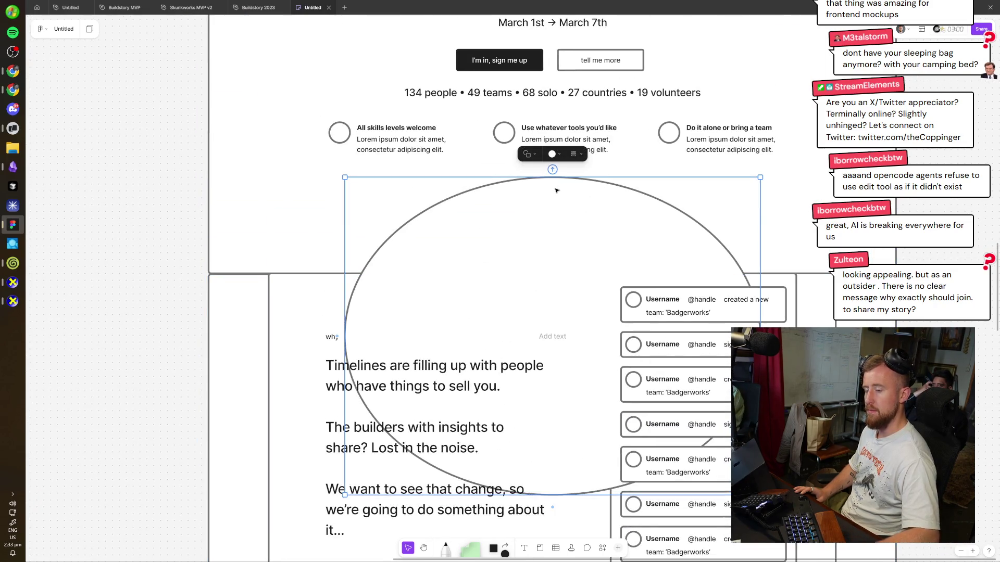
key("Escape")
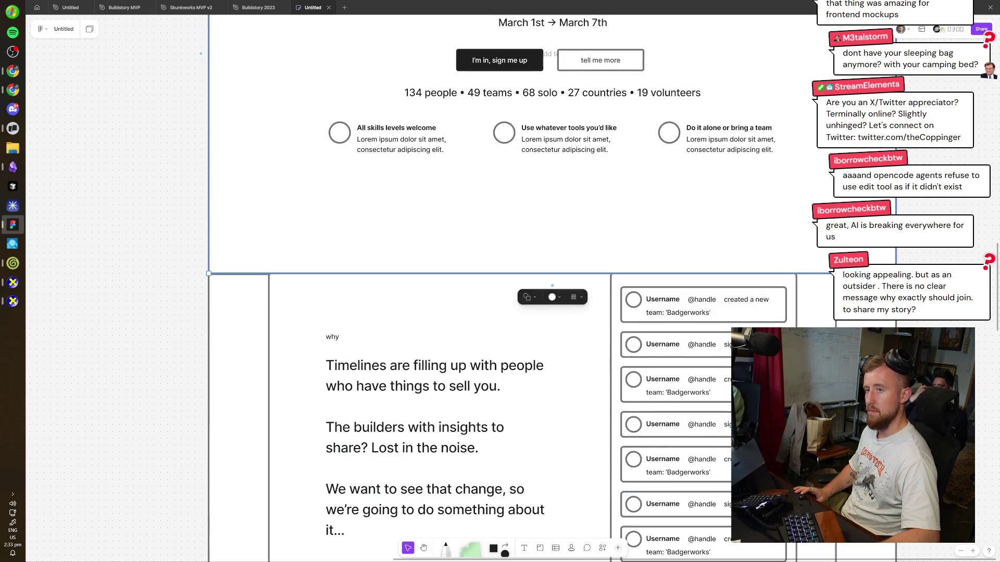
- Scroll down past the where section's three boxes to the empty who section
scroll(594, 290, "down", 1)
scroll(552, 281, "down", 6)
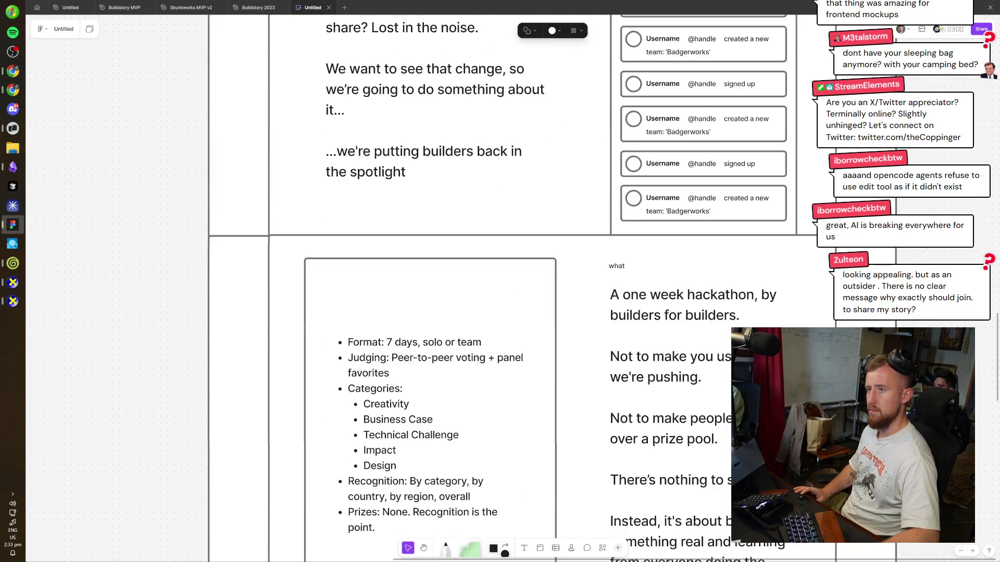
scroll(552, 281, "up", 4)
scroll(552, 281, "down", 1)
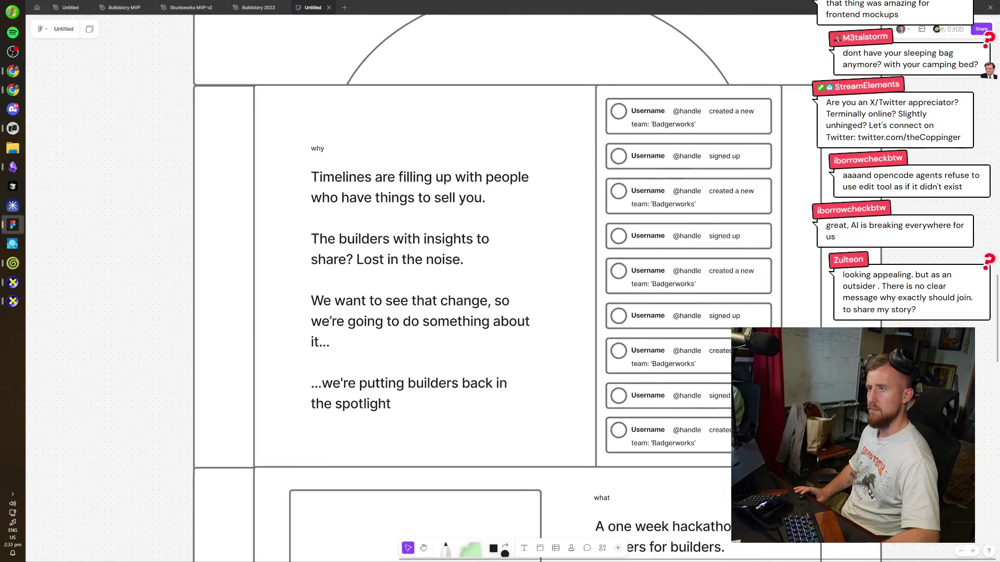
scroll(500, 281, "down", 3)
scroll(500, 281, "left", 1)
scroll(500, 281, "down", 3)
scroll(500, 281, "up", 4)
scroll(632, 243, "down", 2)
scroll(632, 243, "right", 1)
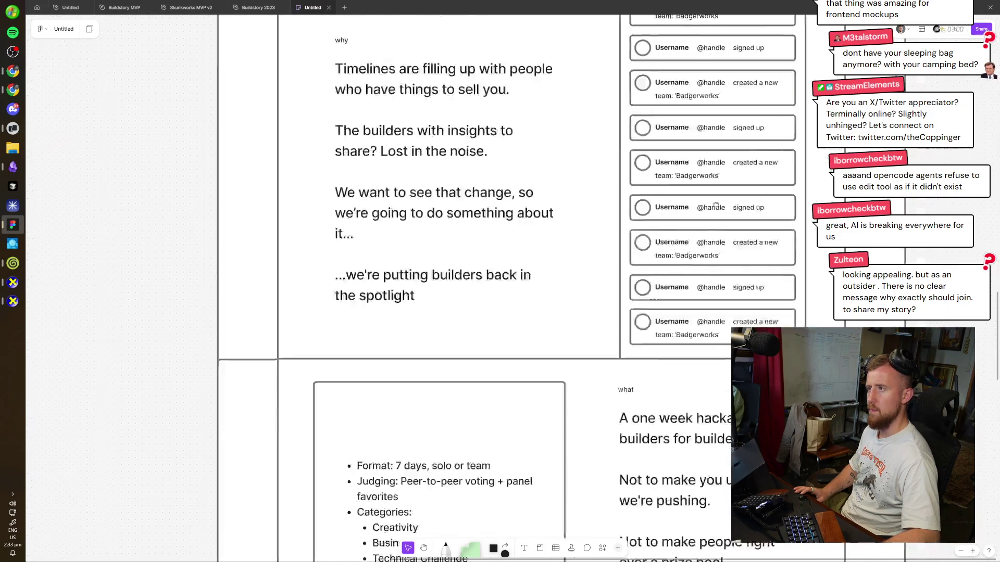
scroll(633, 243, "down", 4)
scroll(633, 243, "down", 3)
scroll(633, 243, "down", 3)
scroll(557, 396, "down", 2)
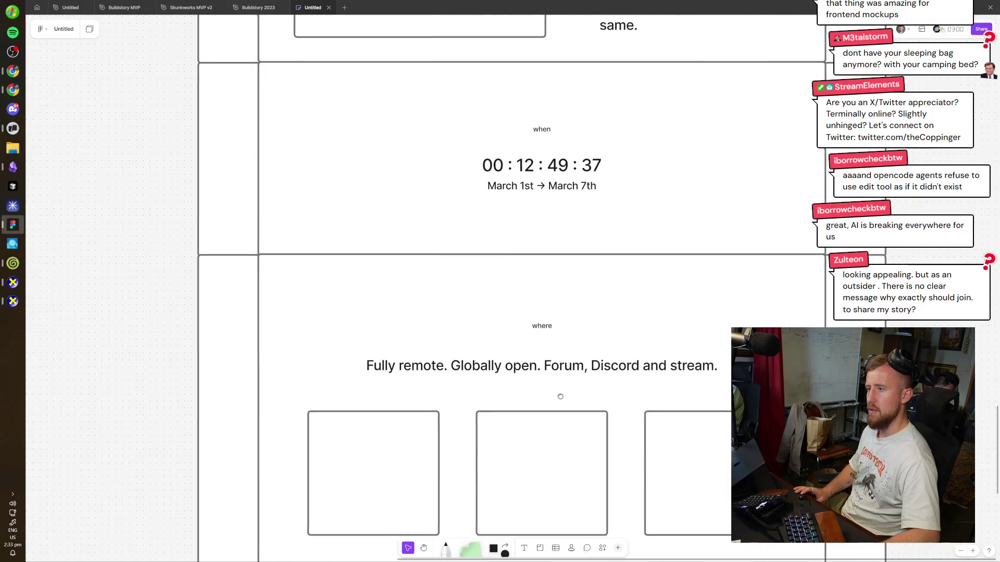
scroll(549, 328, "down", 3)
scroll(649, 138, "down", 3)
scroll(577, 189, "down", 5)
scroll(577, 189, "left", 1)
scroll(576, 189, "up", 3)
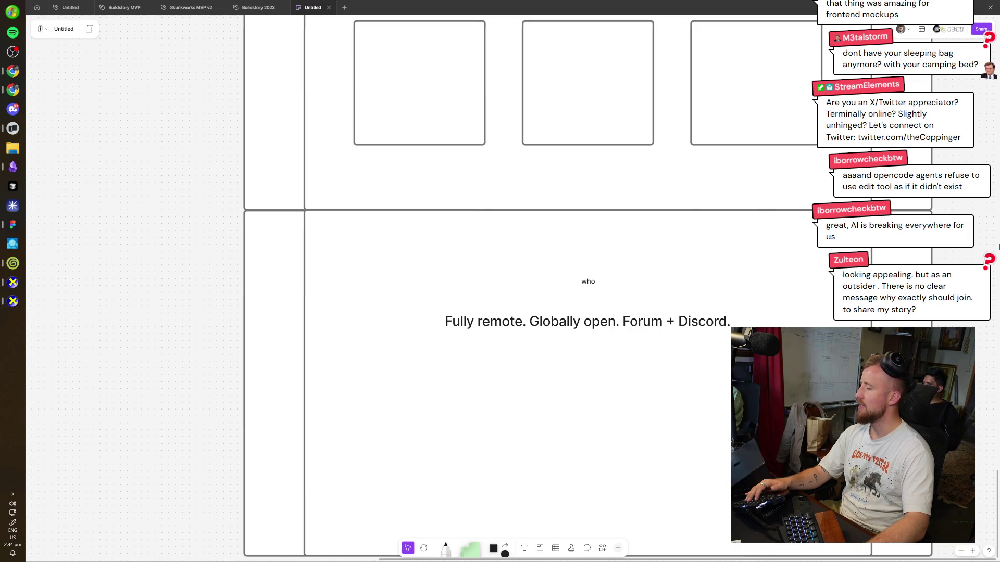
scroll(665, 391, "right", 3)
scroll(665, 392, "down", 5, "ctrl")
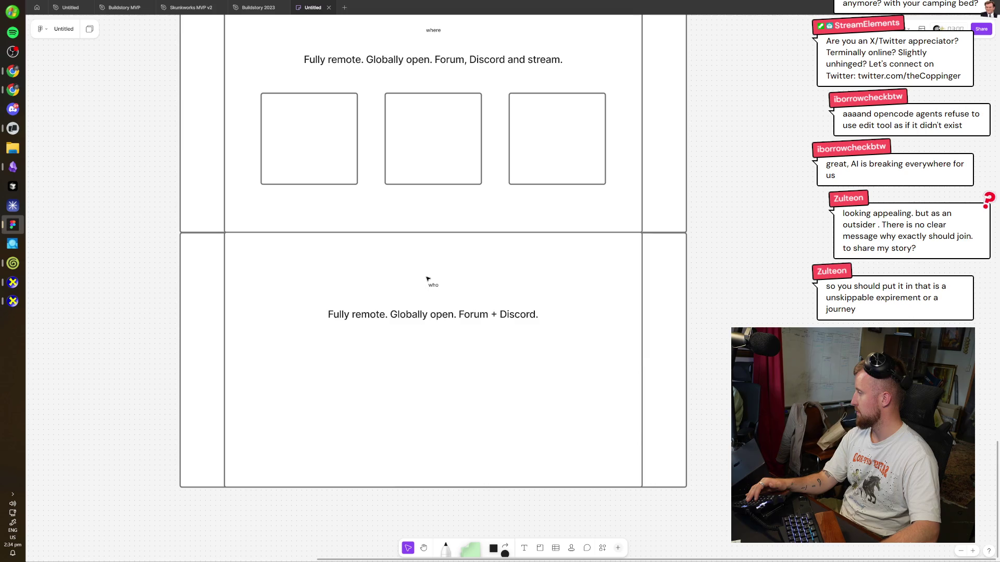
scroll(427, 280, "up", 4)
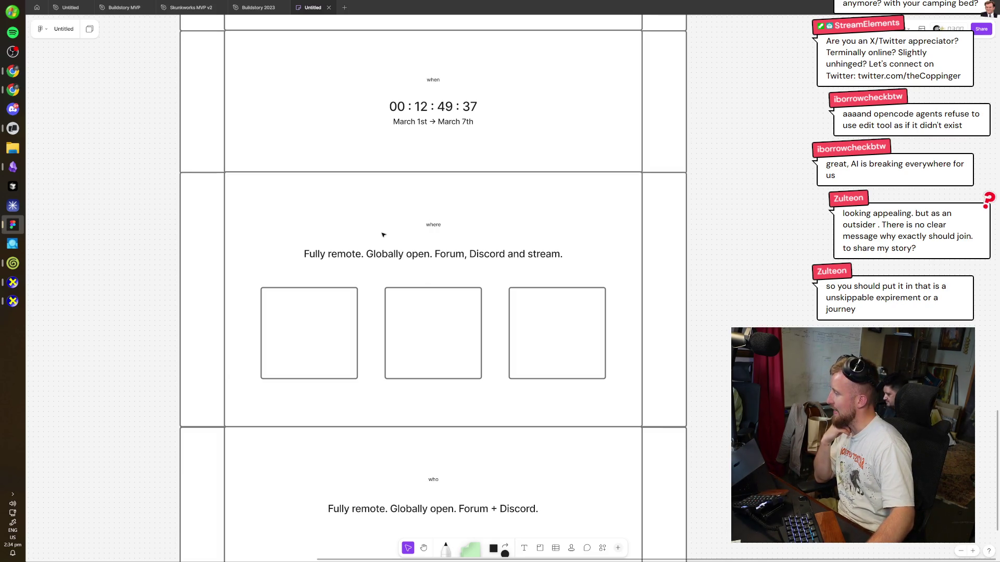
scroll(483, 265, "down", 2)
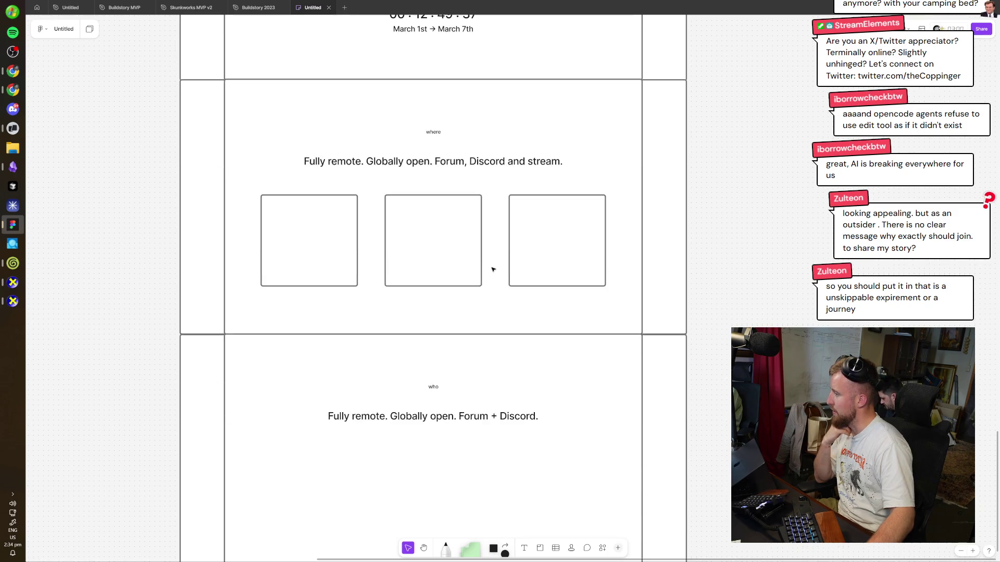
scroll(488, 269, "down", 4)
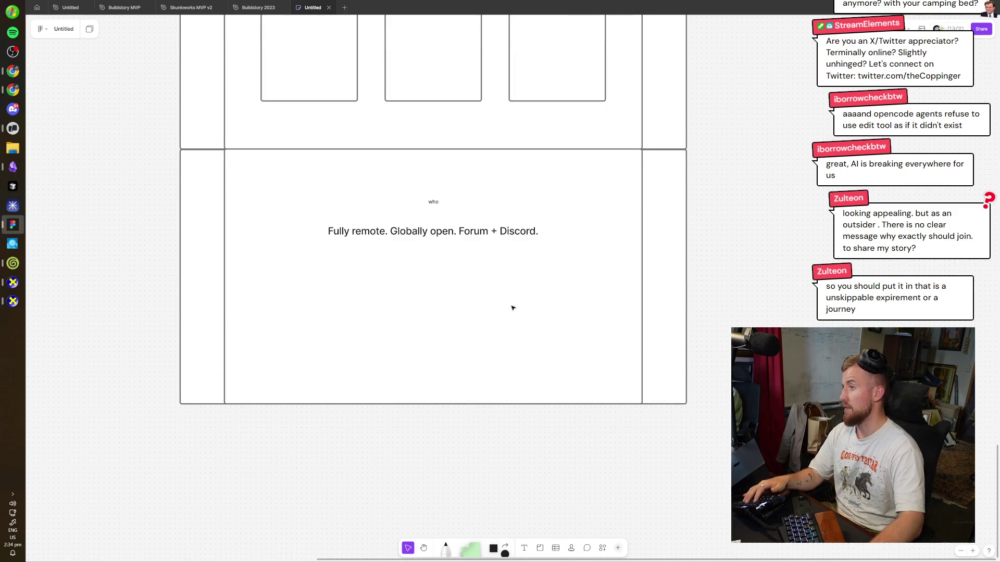
scroll(458, 293, "up", 3)
- Glance at the Claude chat, then return to the who section on the board
key("alt+Tab")
key("alt+Tab")
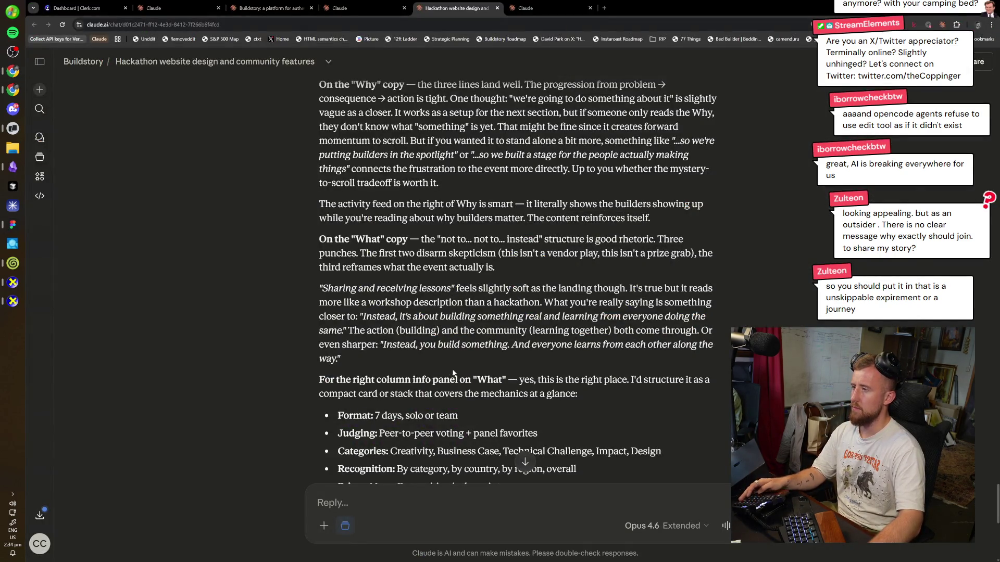
key("alt+Tab")
scroll(568, 412, "down", 1)
scroll(567, 390, "up", 1)
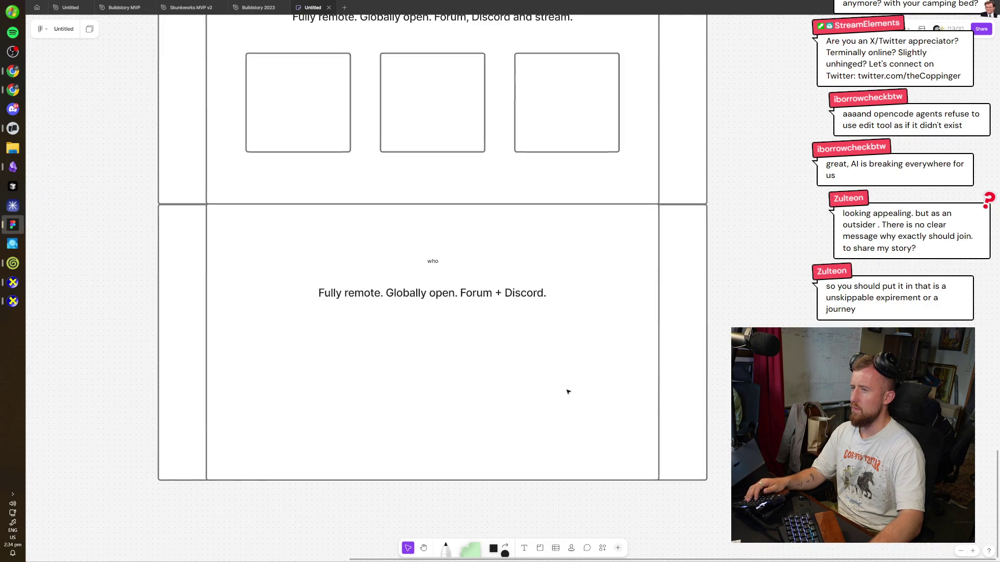
scroll(439, 333, "up", 2)
scroll(442, 348, "up", 2)
scroll(300, 255, "up", 1)
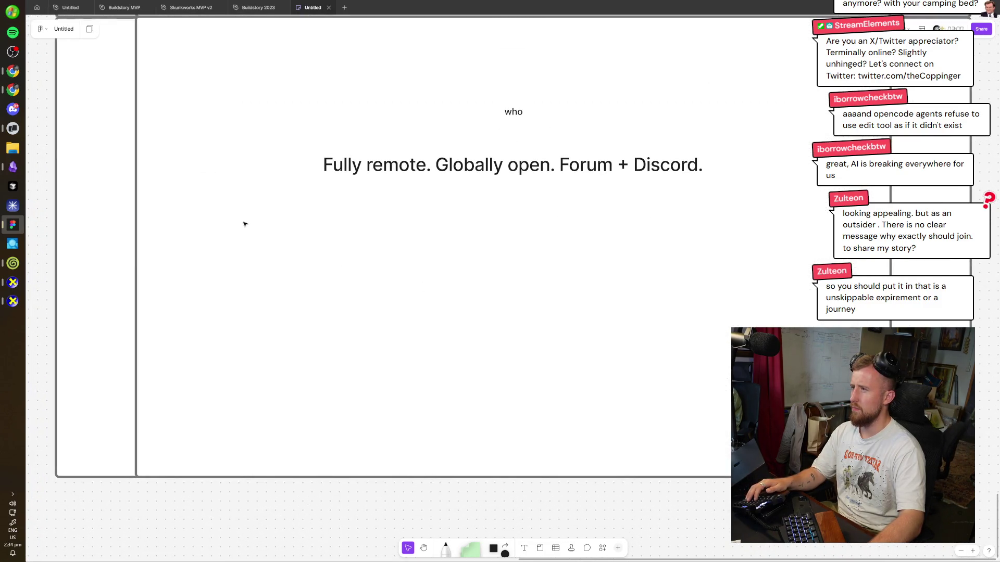
key("s")
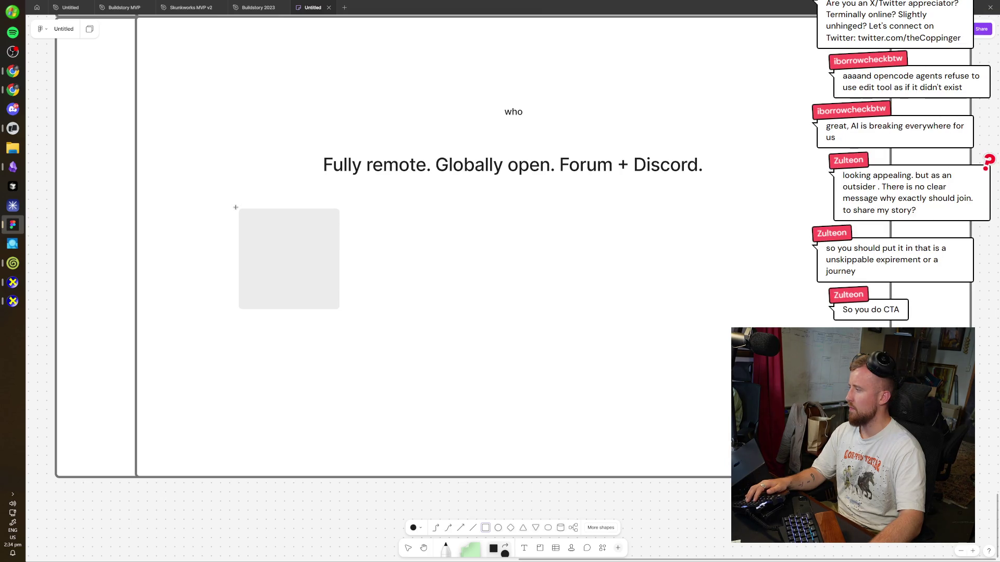
left_click_drag(236, 208, 404, 410)
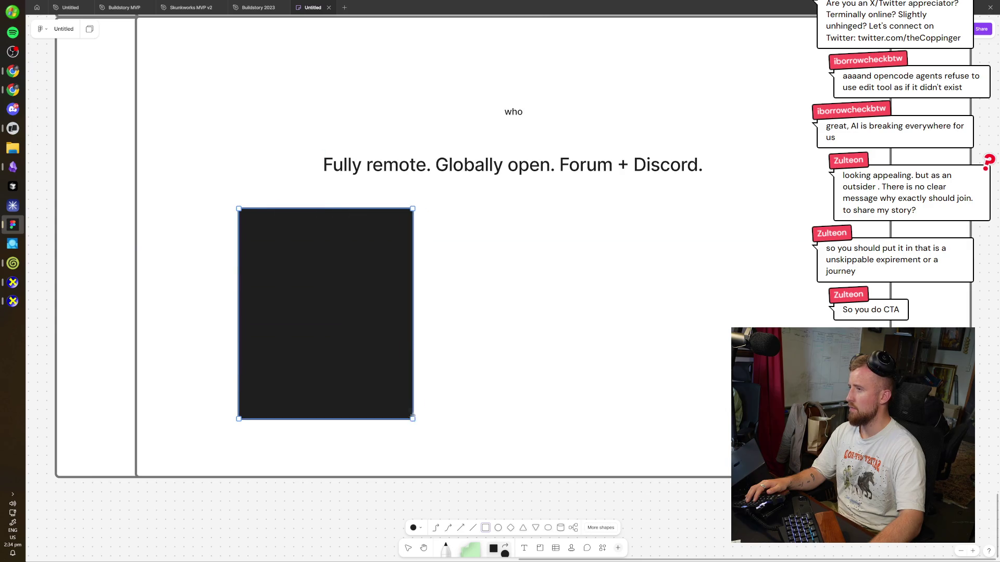
left_click(237, 186)
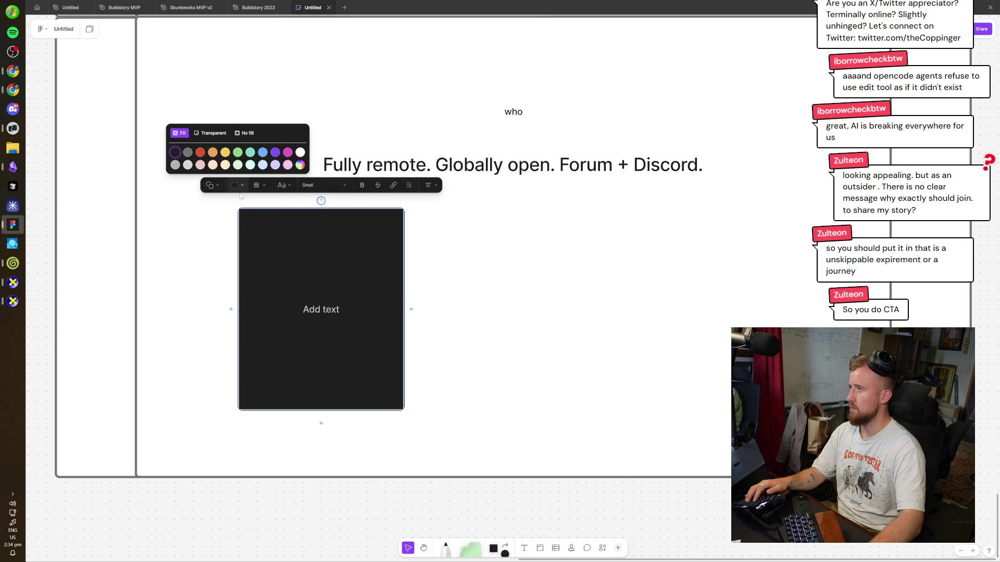
left_click(246, 133)
left_click(433, 347)
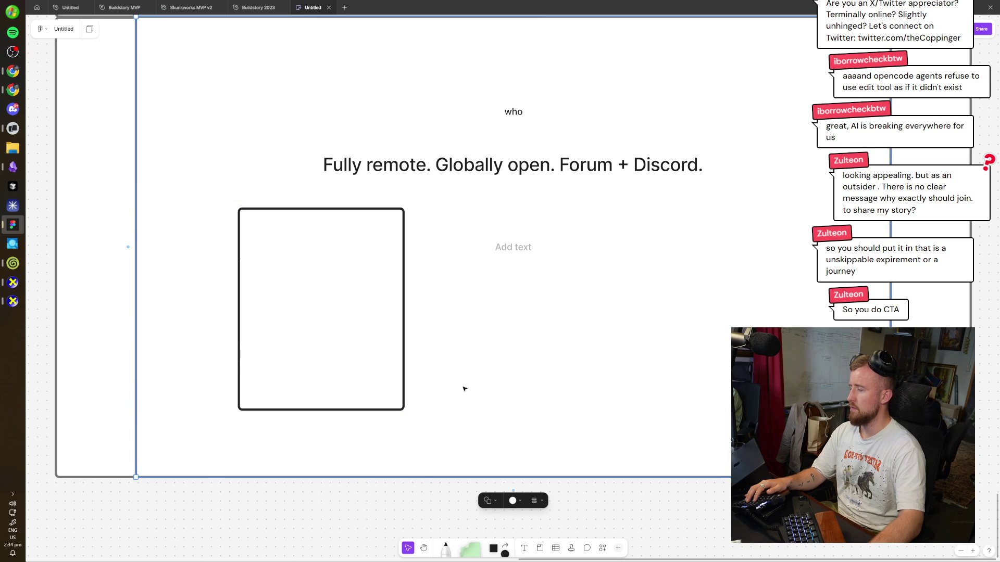
left_click_drag(349, 525, 311, 474)
left_click(341, 323)
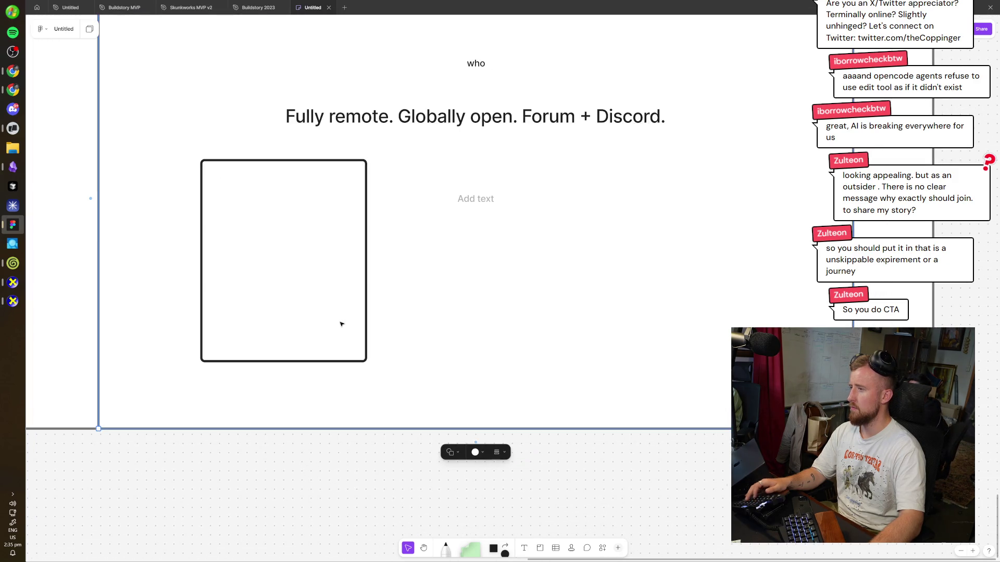
double_click(341, 323)
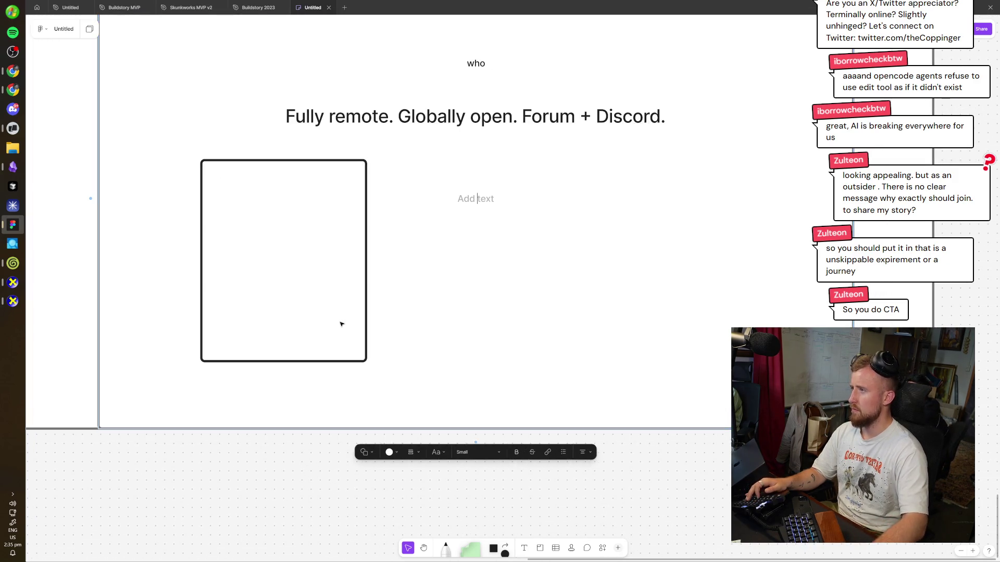
left_click(339, 167)
left_click(288, 137)
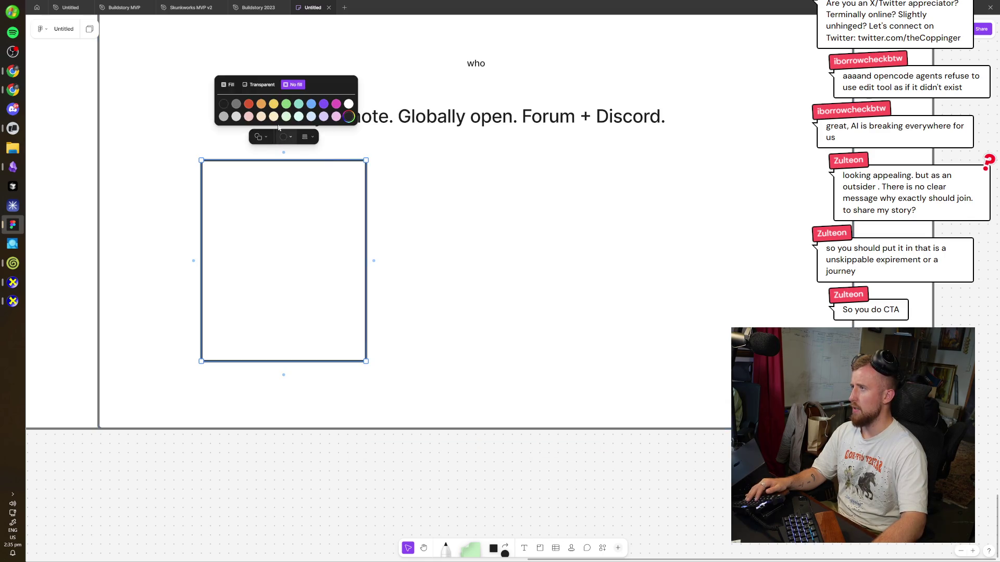
left_click(239, 104)
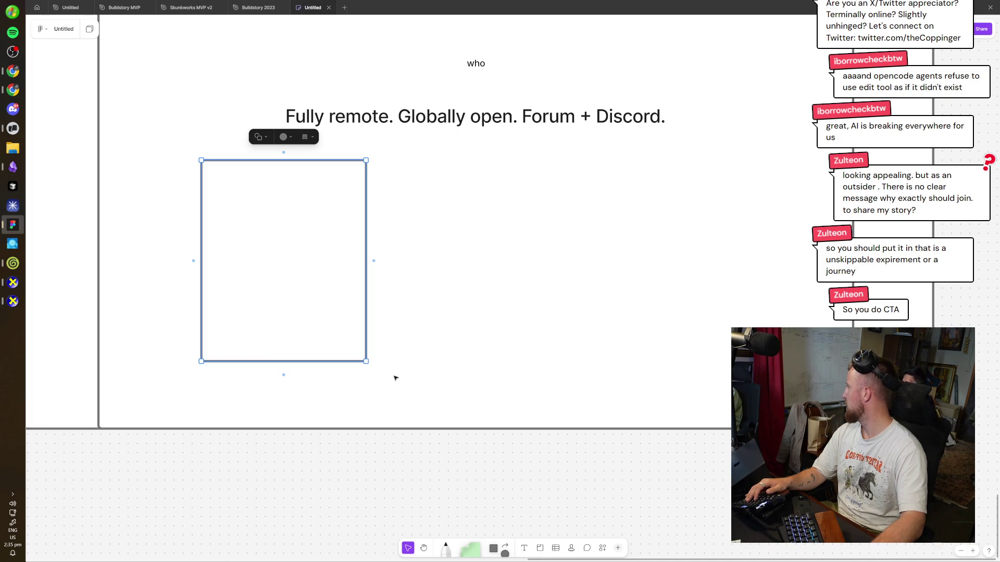
key("Escape")
scroll(469, 293, "down", 2)
scroll(430, 409, "up", 5)
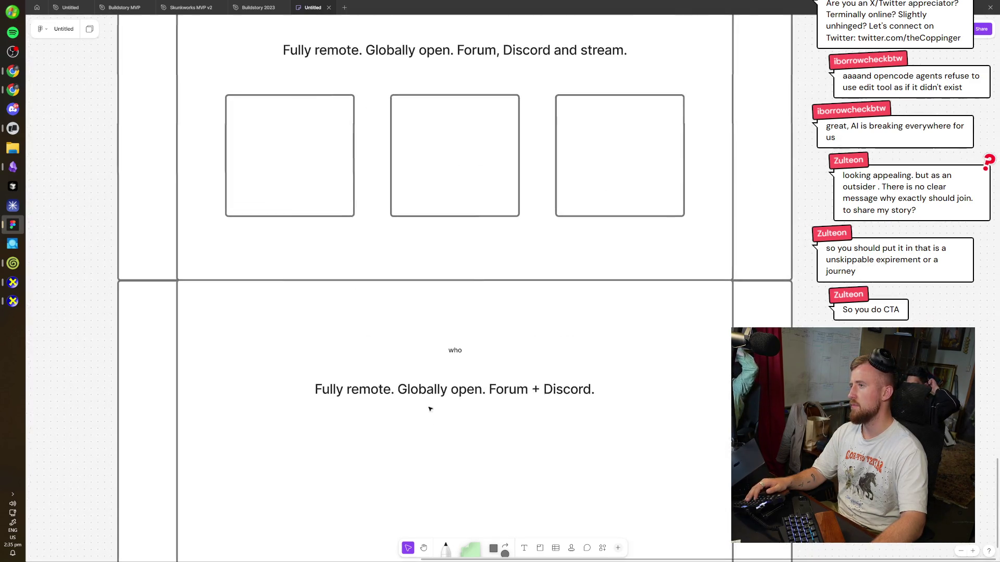
- Copy the first where box into the who section and resize it as a card
scroll(430, 409, "down", 3)
scroll(419, 276, "down", 2)
left_click(342, 160)
left_click_drag(342, 161, 353, 372, "alt")
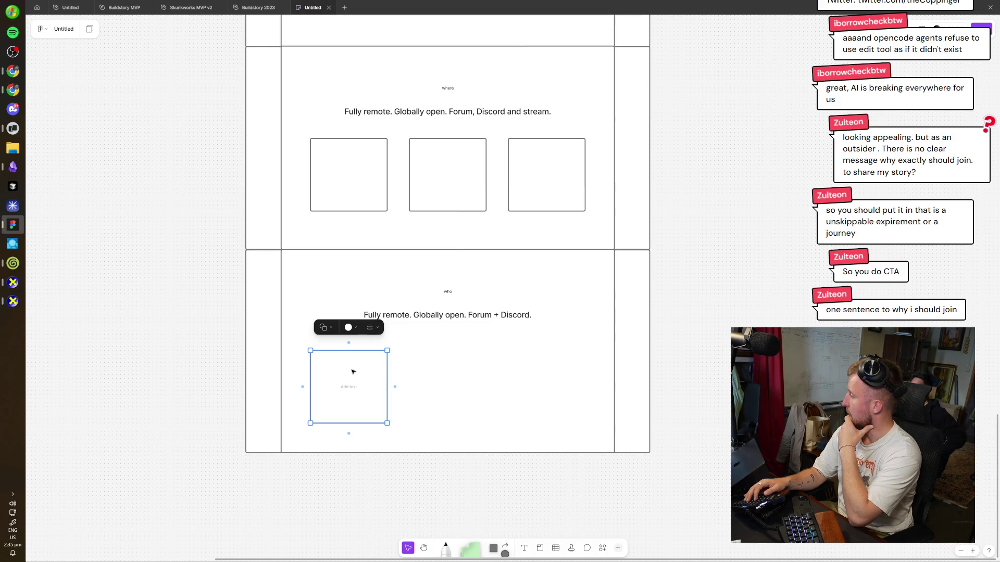
scroll(353, 371, "up", 3)
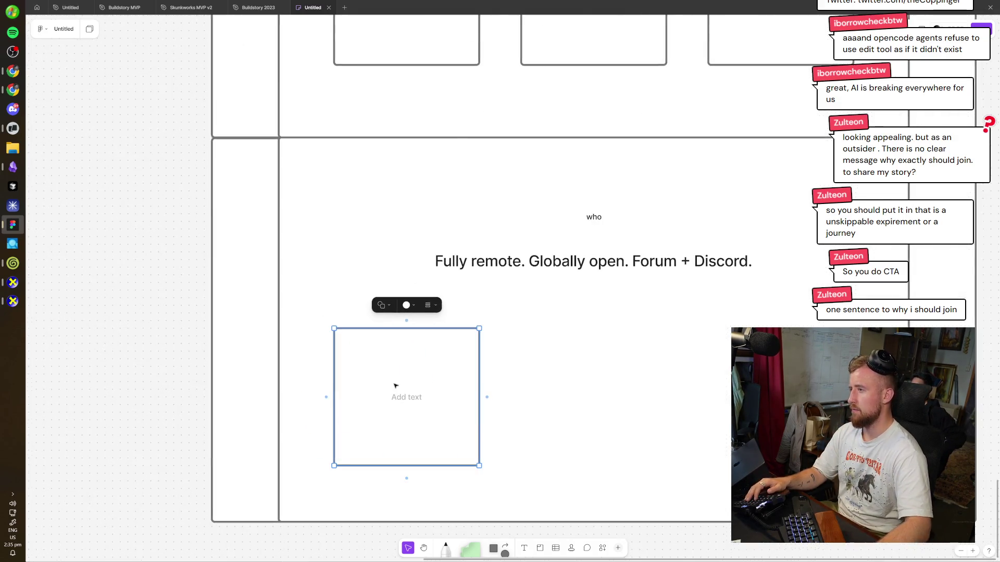
scroll(394, 385, "down", 3)
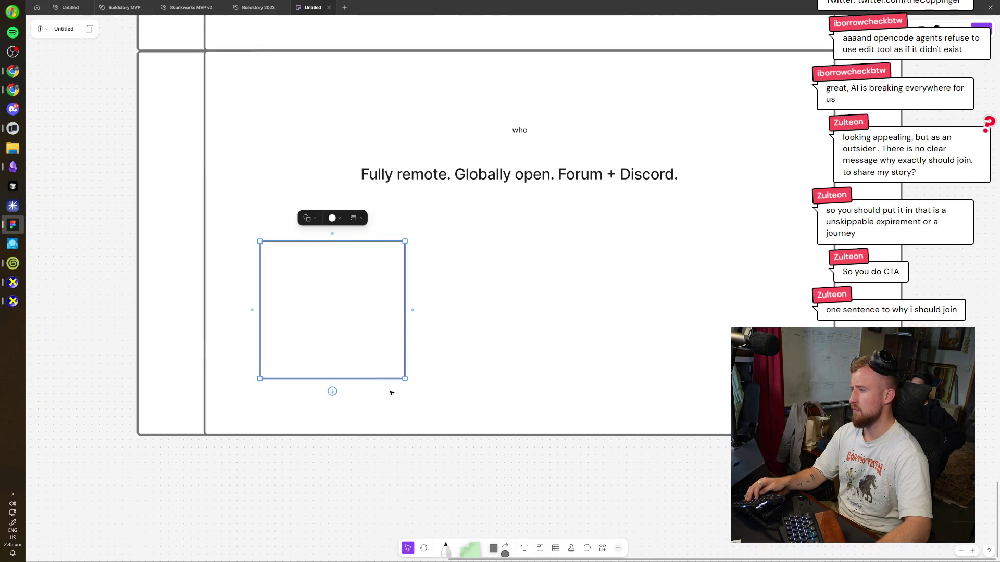
left_click_drag(388, 379, 388, 293)
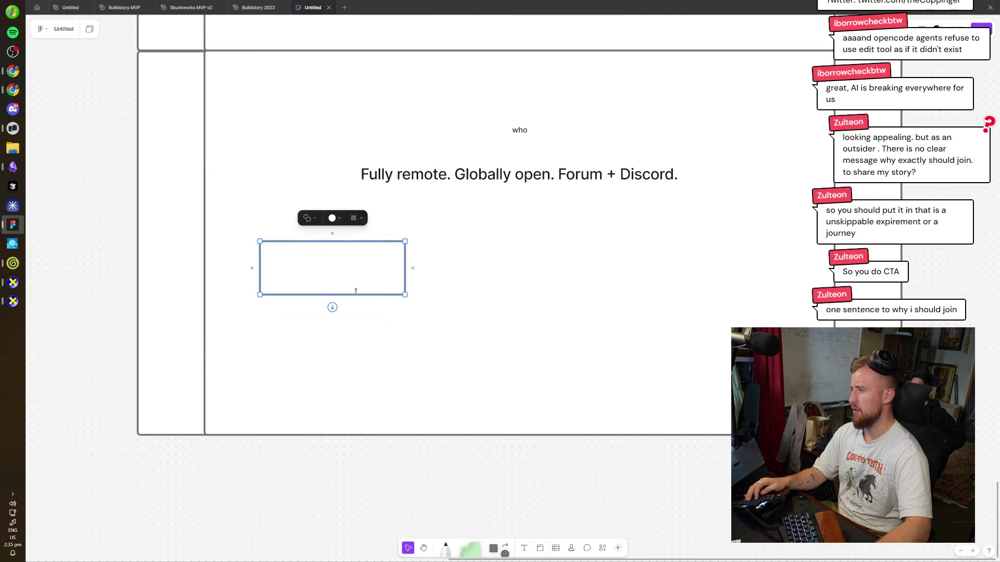
scroll(326, 276, "up", 2)
left_click_drag(382, 307, 383, 341)
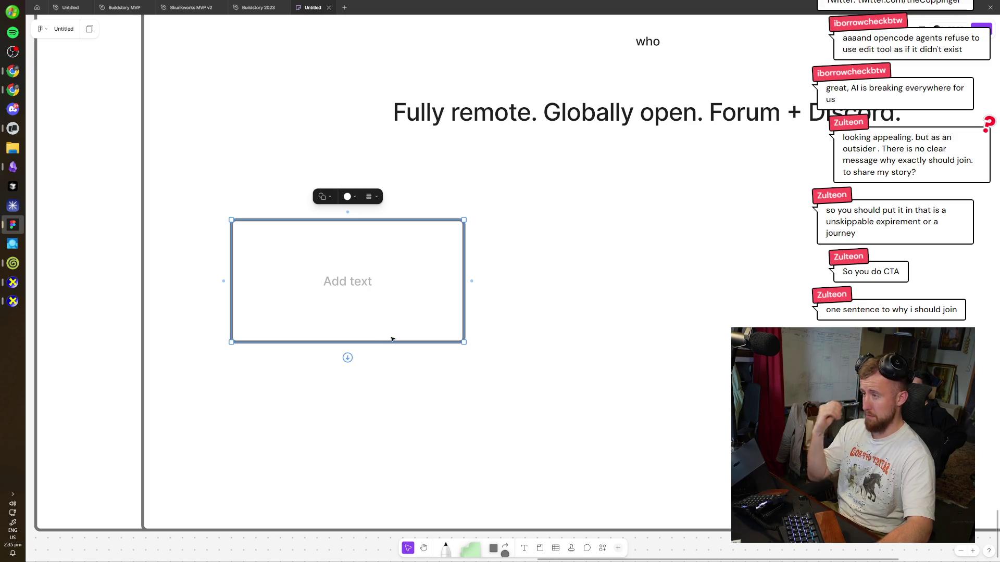
- Add a small no-fill avatar circle inside the card
left_click(545, 347)
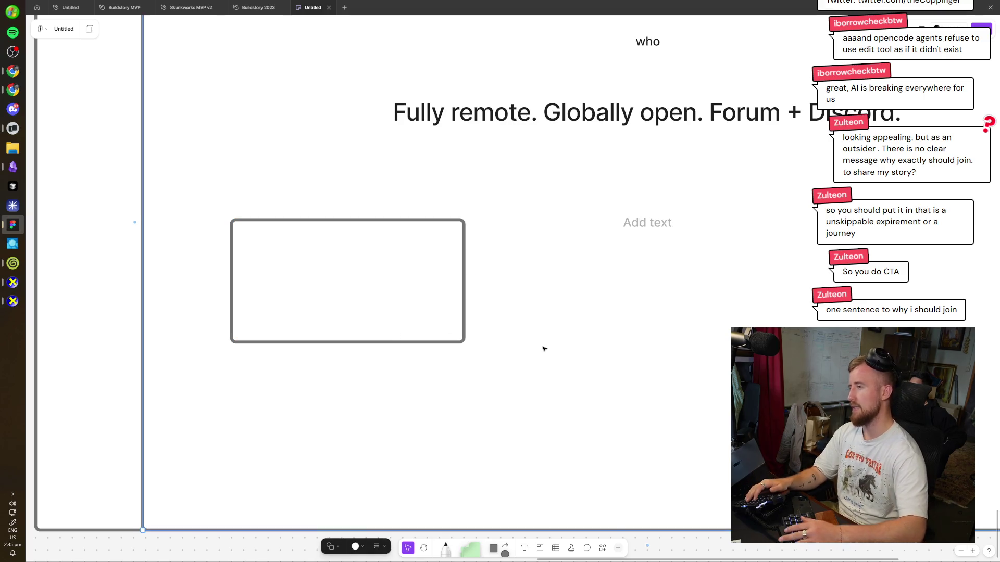
key("o")
left_click(335, 286)
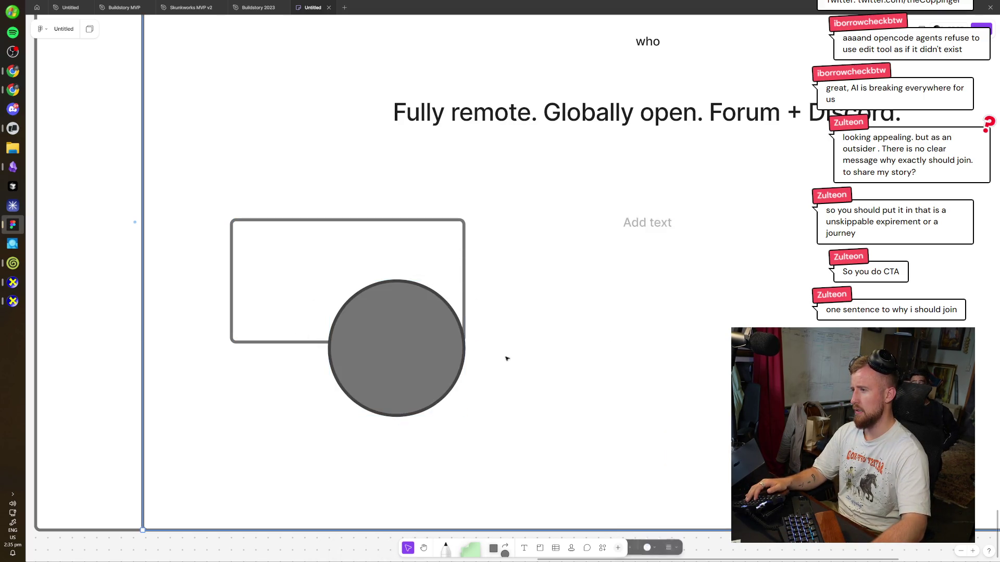
left_click(396, 344)
left_click(399, 258)
left_click(408, 206)
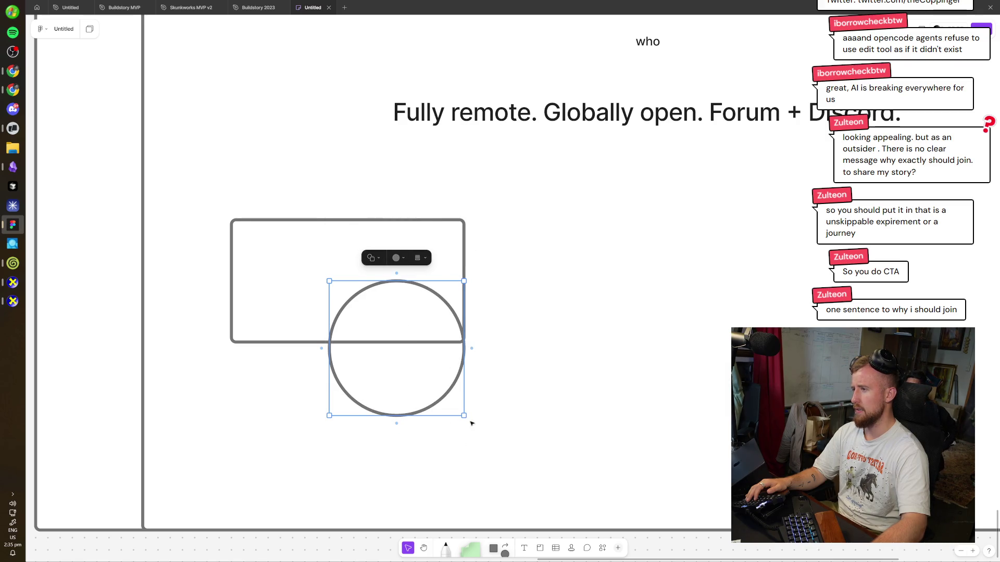
mouse_move(463, 416)
left_mouse_down()
mouse_move(392, 335)
mouse_move(274, 258)
left_mouse_up()
key("alt+Tab")
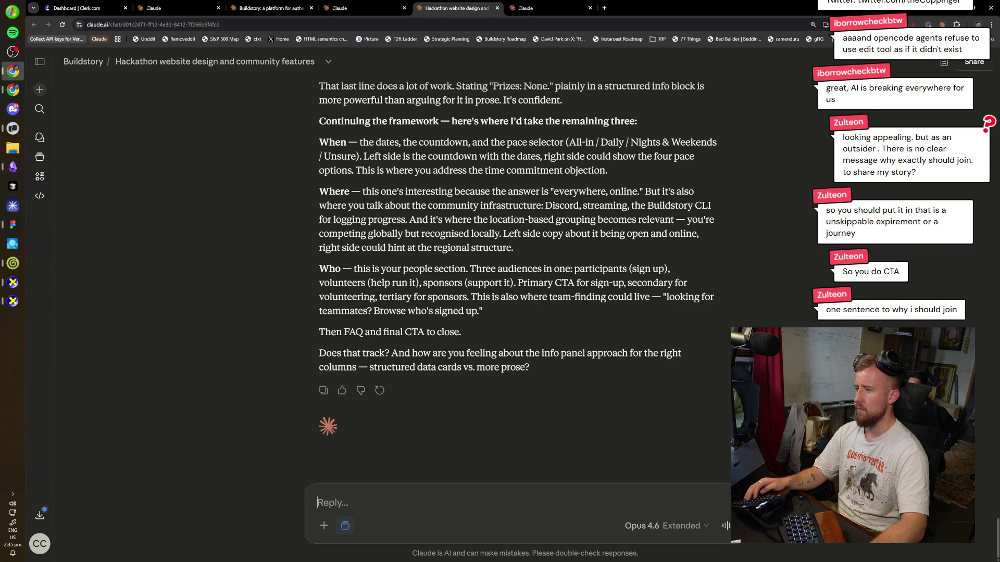
- Send Claude 'Down to who — help me break this down please'
type("Down to who")
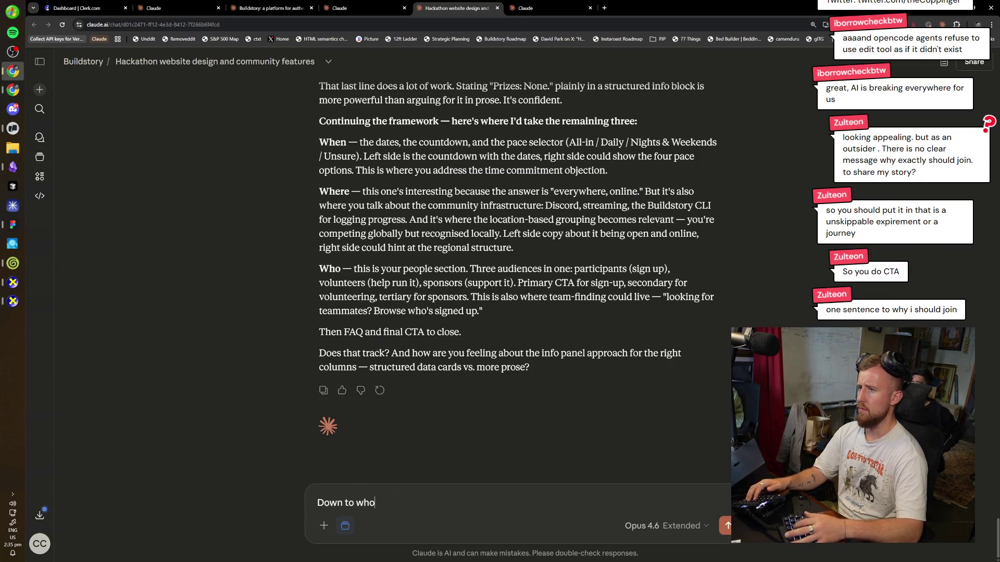
type(". H")
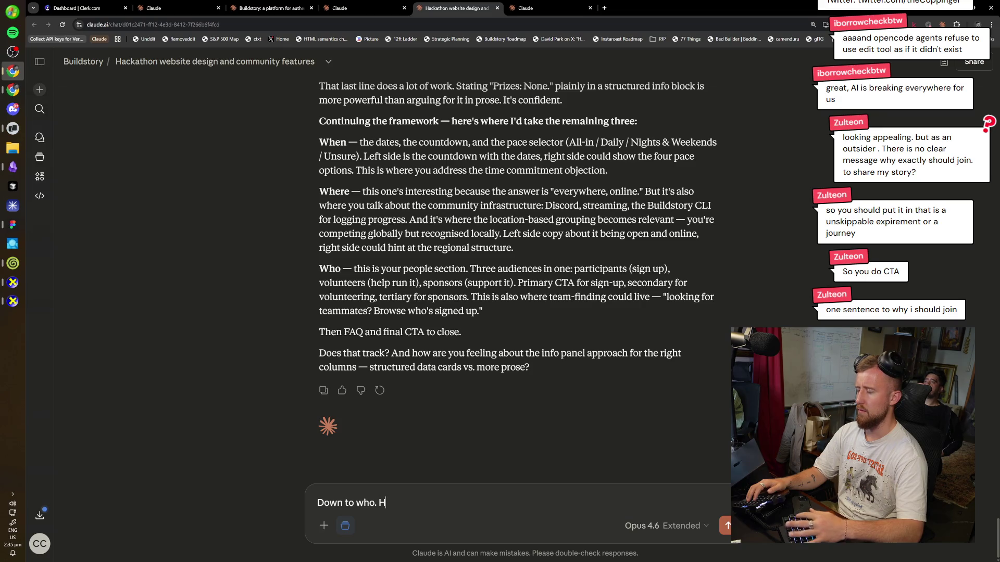
type("elp me break this dow")
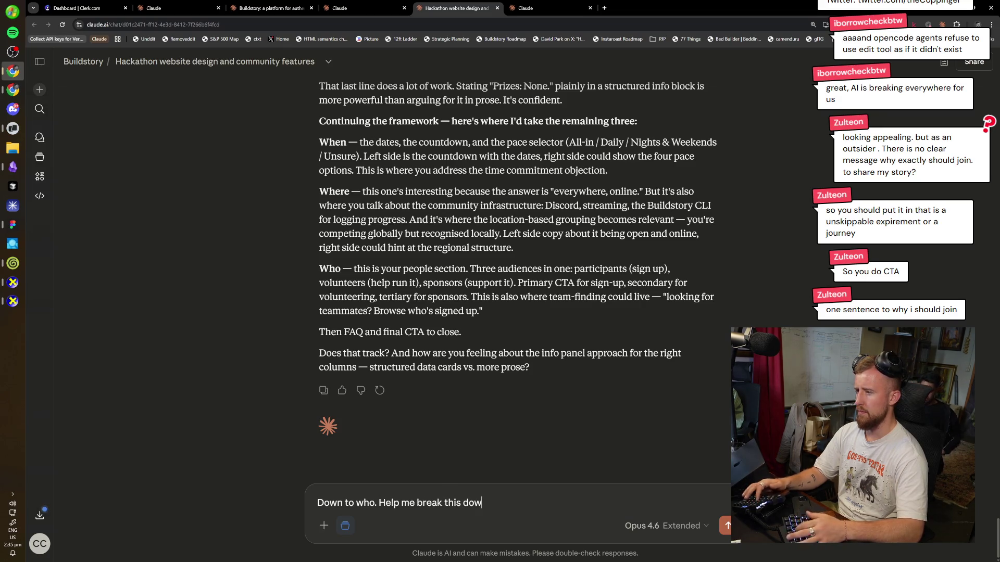
type("n please")
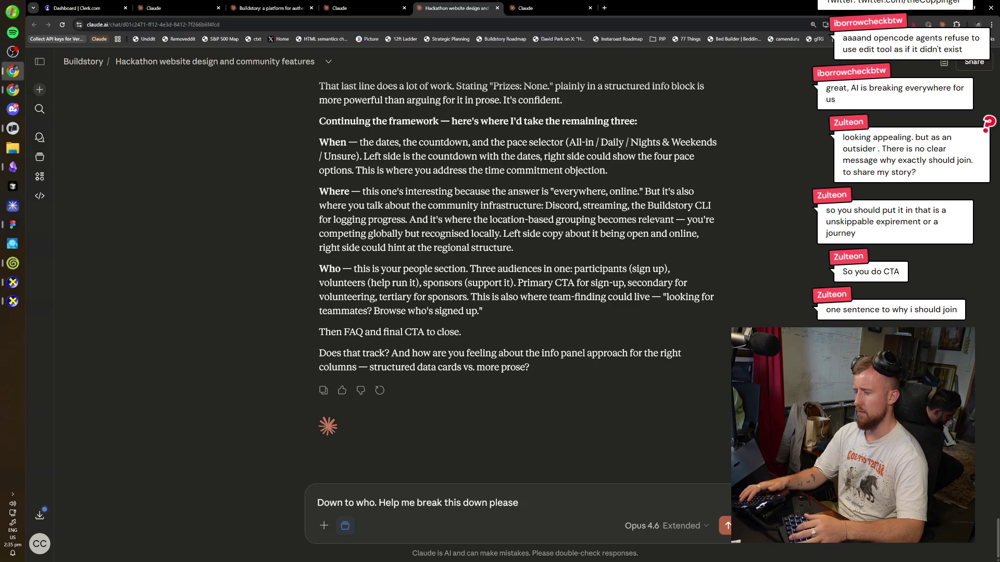
left_click(356, 503)
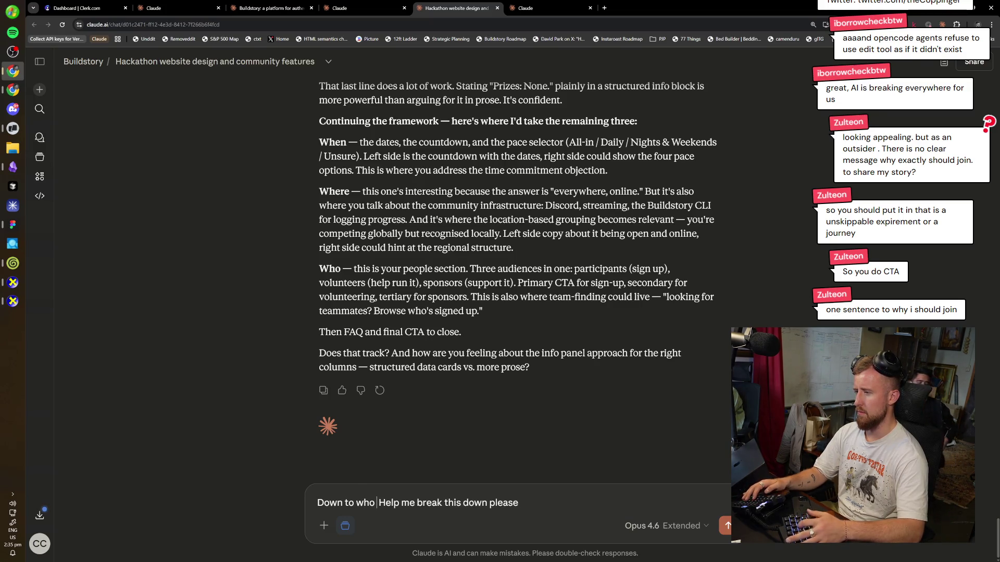
type("—")
key("Delete")
type("h")
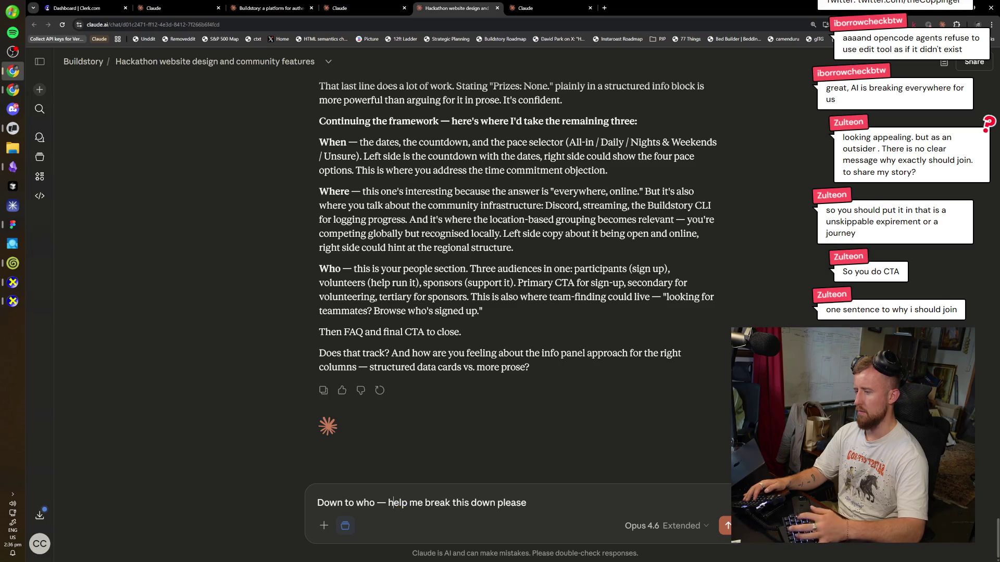
key("Return")
- Look over the next Claude conversation, then return to the FigJam board
key("ctrl+Tab")
scroll(532, 315, "down", 3)
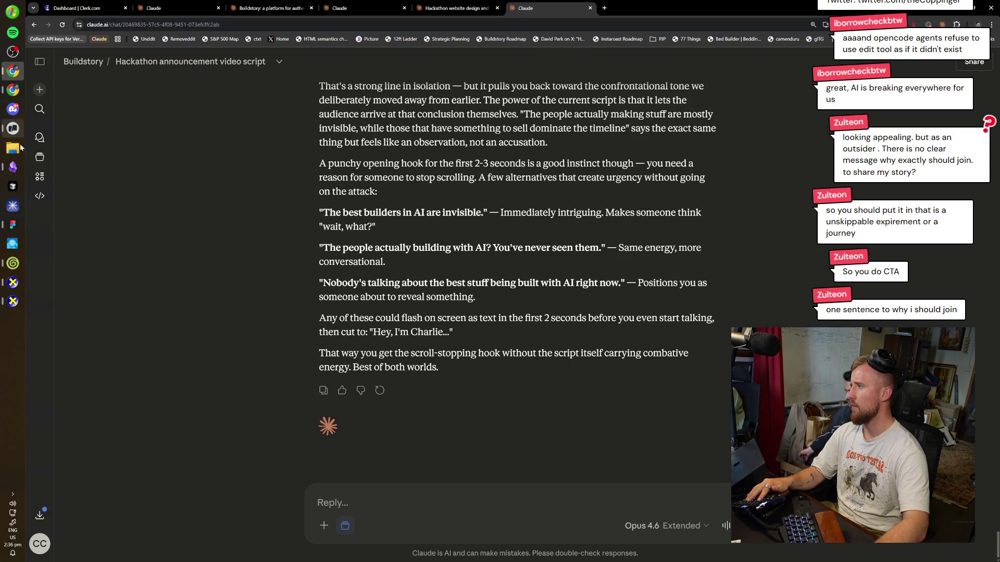
left_click(19, 227)
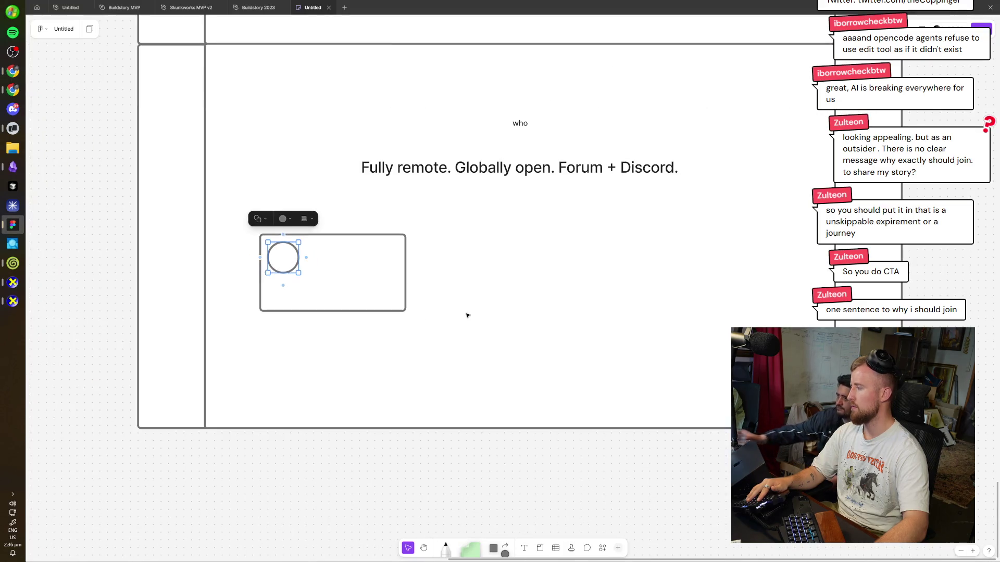
- Add a 'Name' text label inside the card beside the avatar circle
key("Escape")
scroll(542, 379, "down", 2)
key("Escape")
scroll(584, 308, "up", 3)
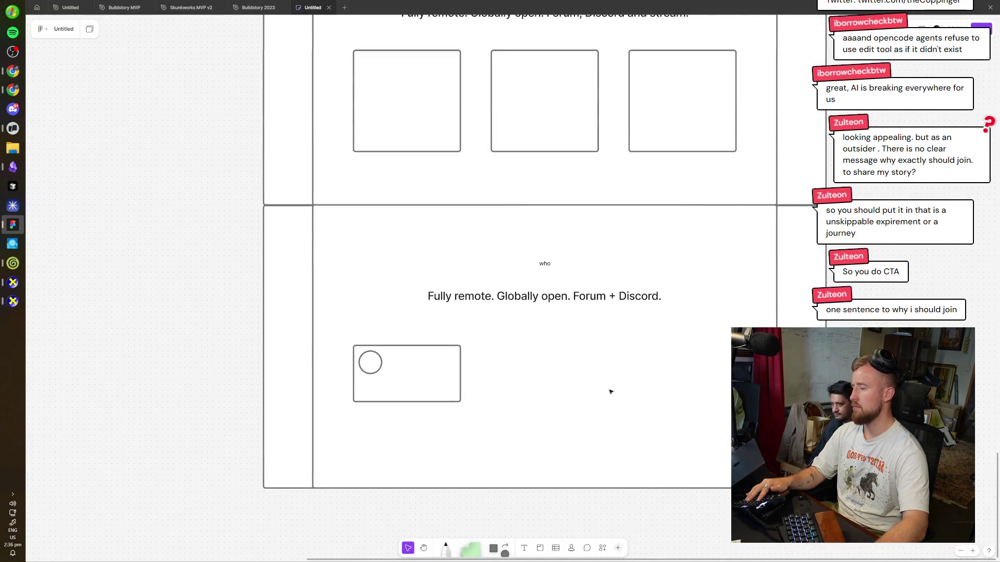
left_click(432, 390)
scroll(433, 390, "up", 5)
double_click(346, 330)
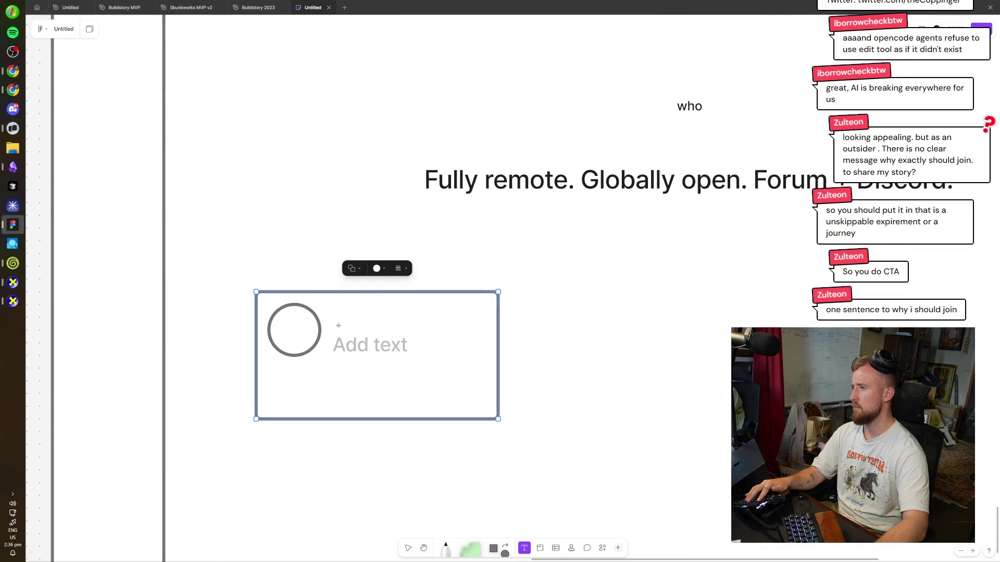
type("Name")
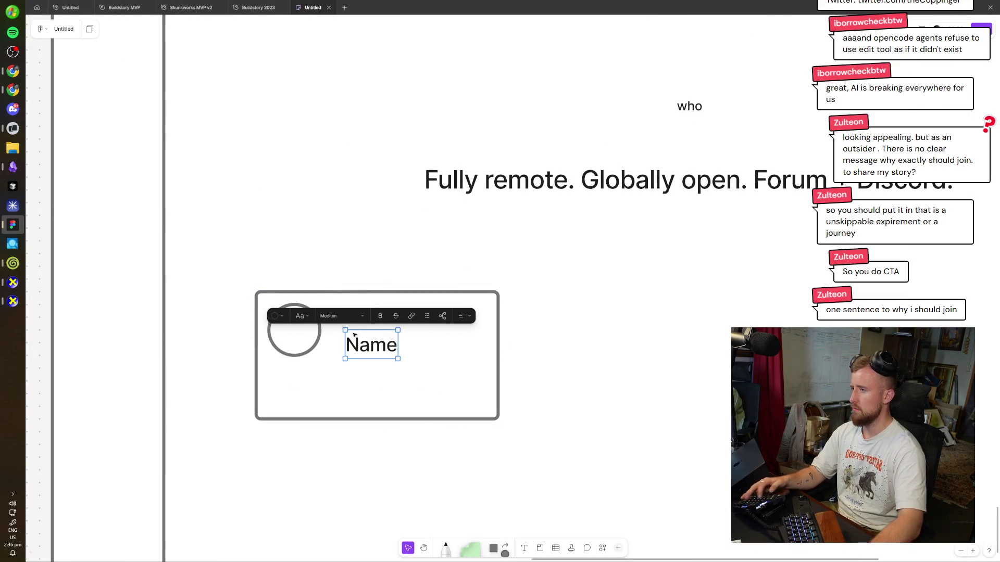
key("Escape")
left_click_drag(379, 353, 357, 334)
key("ctrl+d")
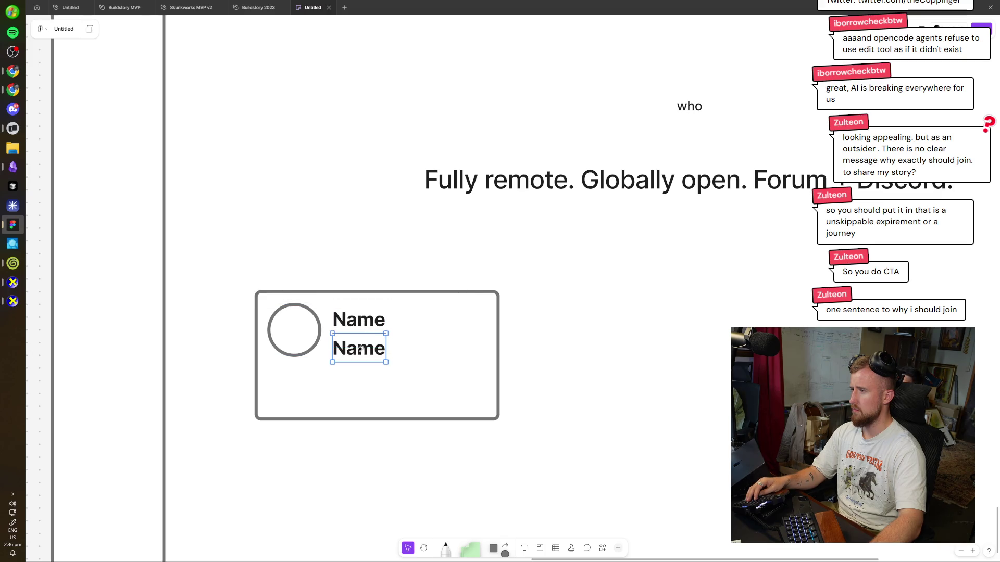
double_click(366, 351)
type("@usern")
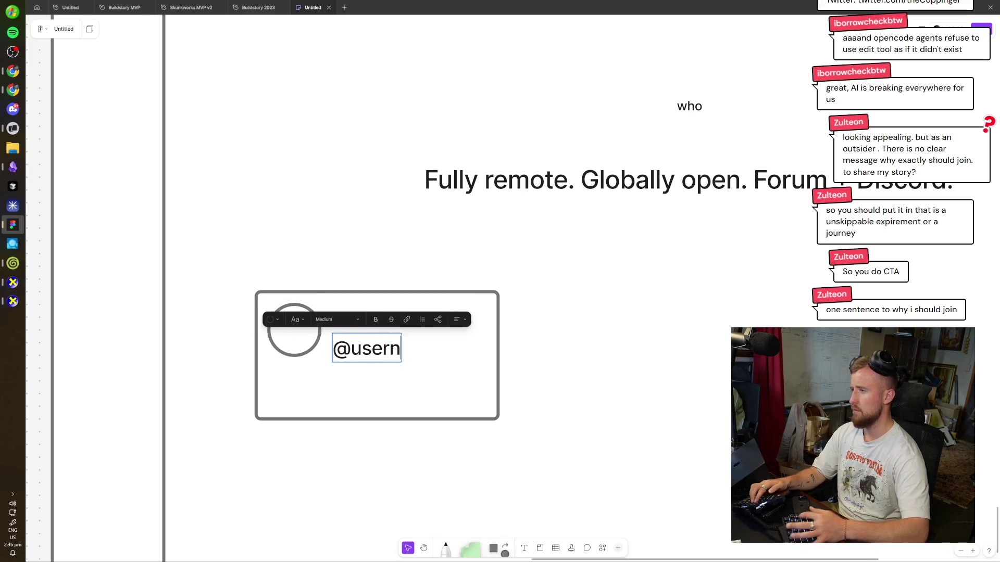
type("ame")
key("Escape")
left_click(404, 408)
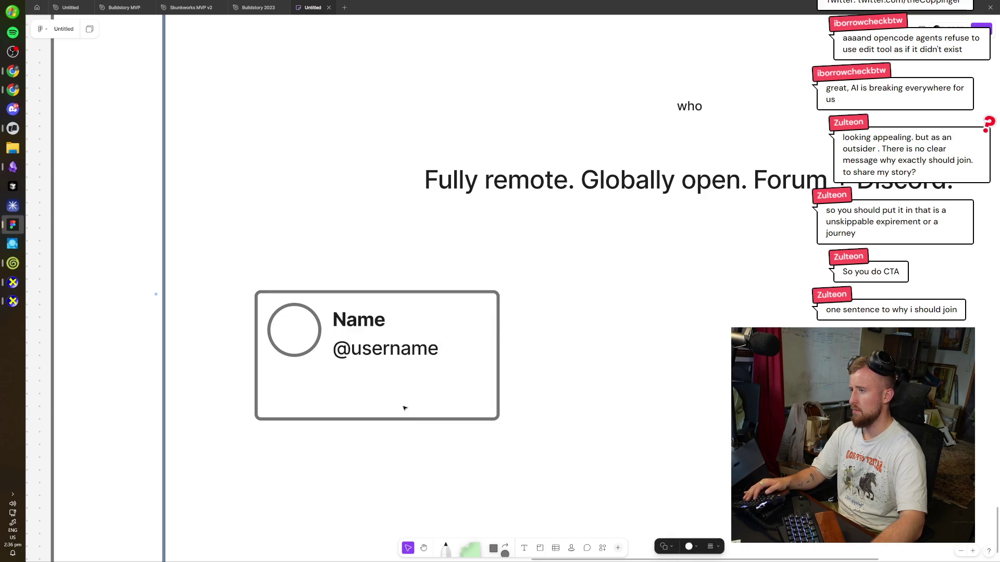
left_click(346, 334)
left_click(364, 348, "shift")
key("Escape")
left_click(373, 353)
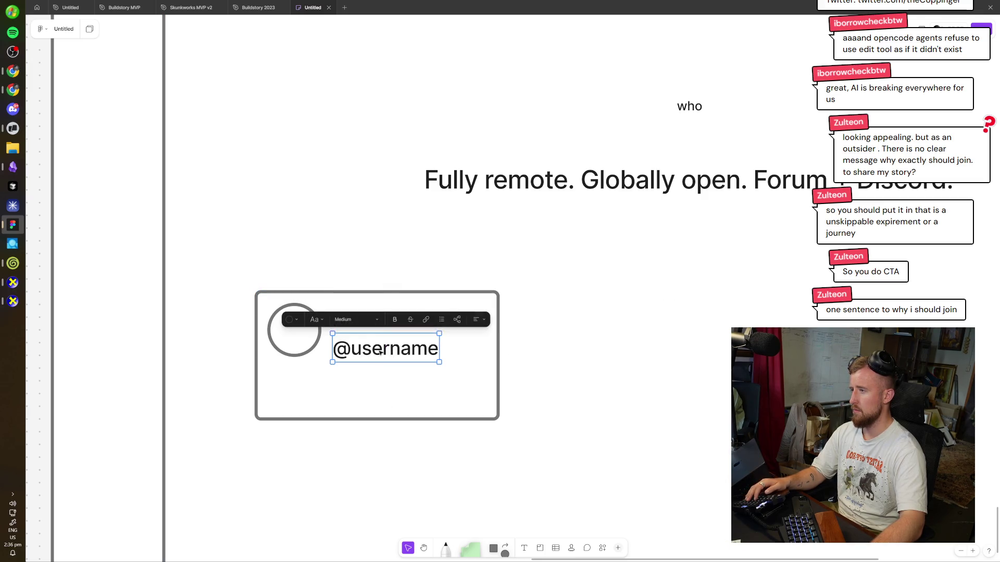
left_click_drag(373, 352, 373, 347)
key("Escape")
left_click(345, 353)
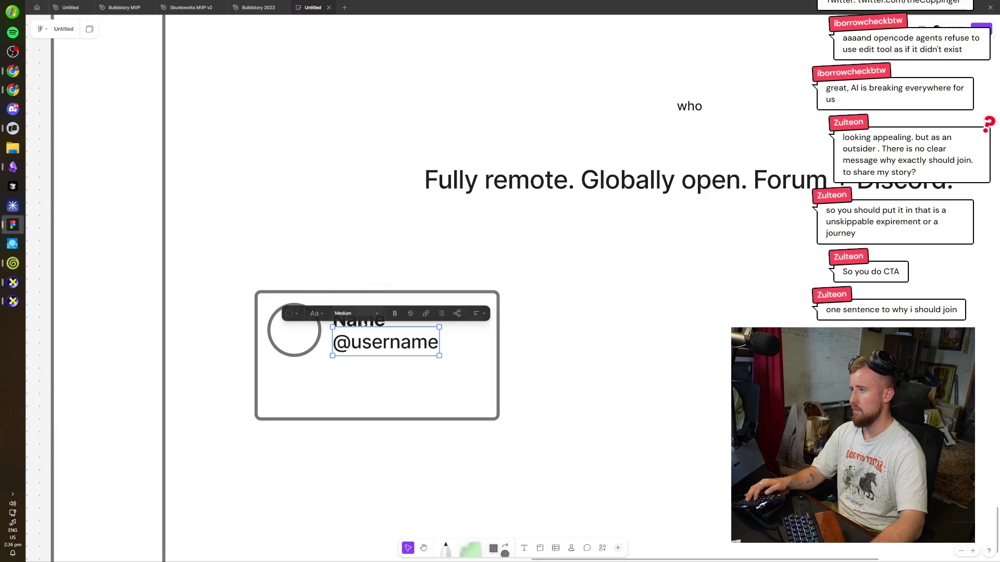
left_click(364, 324, "shift")
key("Escape")
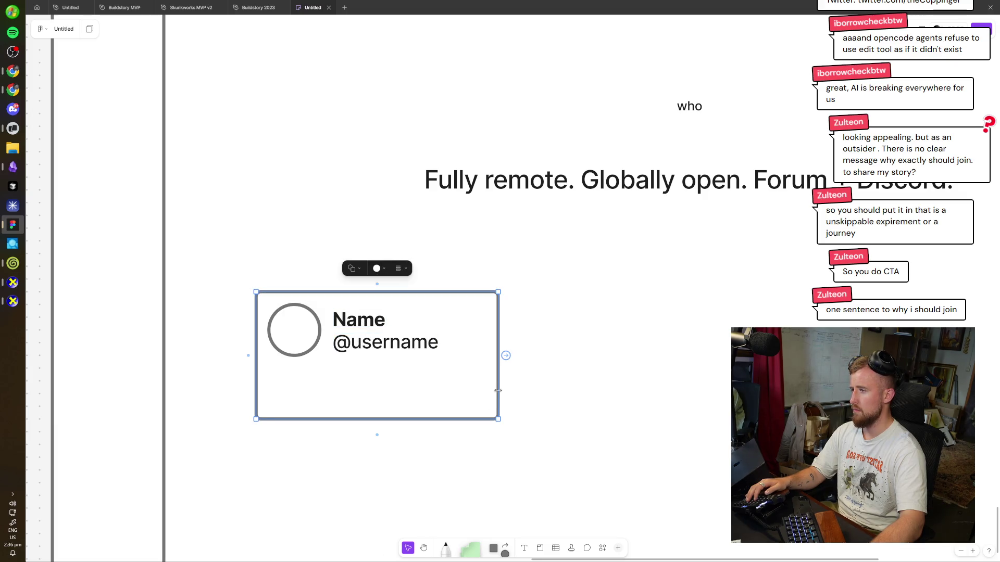
- Widen and shorten the profile card, then place a copy of it just below
left_click_drag(500, 390, 576, 392)
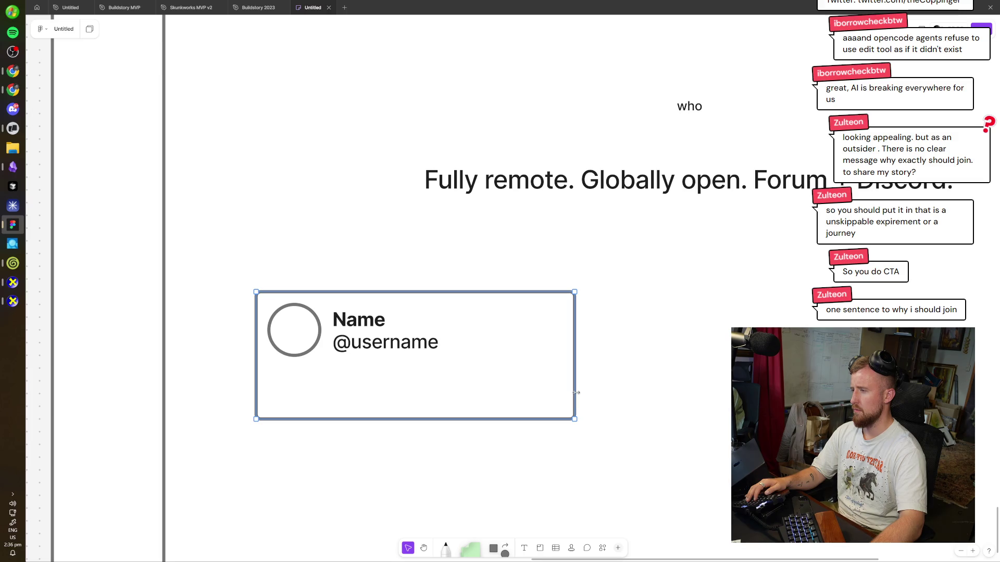
scroll(576, 393, "down", 3)
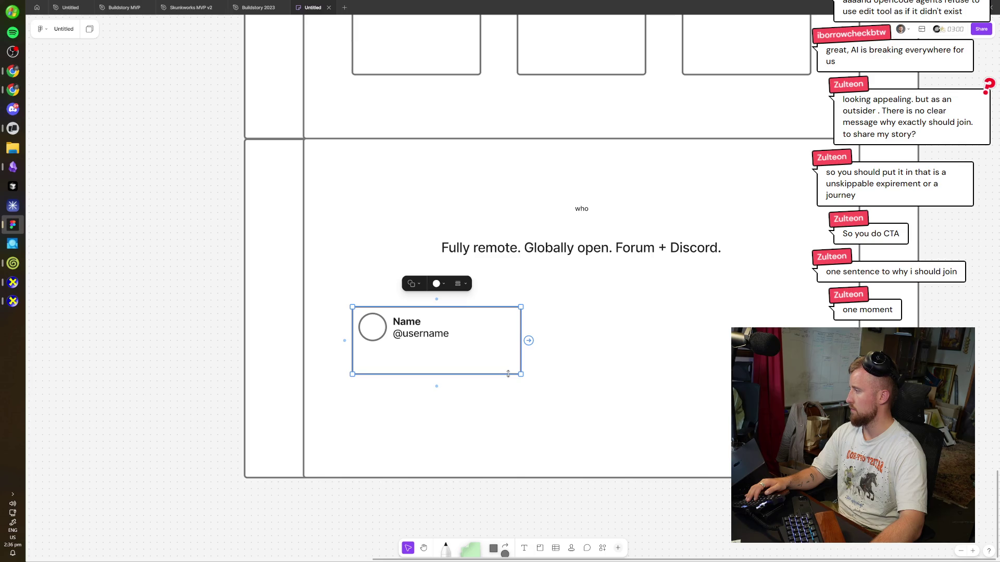
left_click_drag(508, 373, 504, 346)
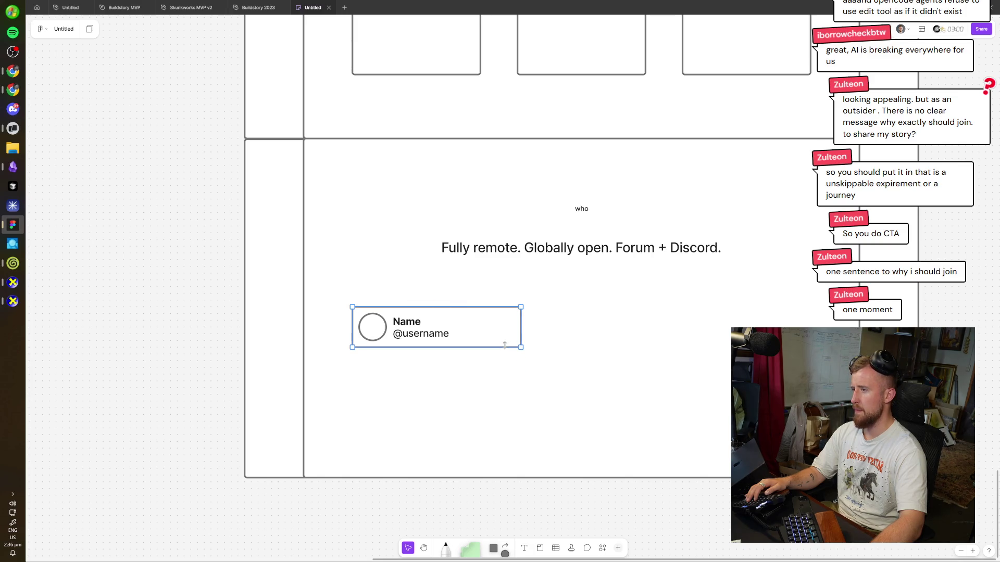
double_click(416, 332)
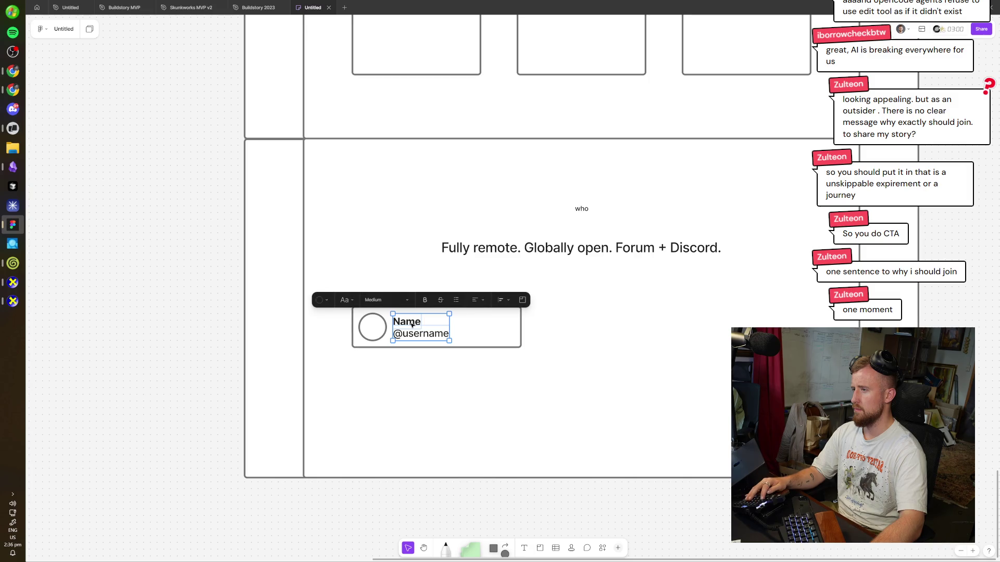
left_click(371, 329, "shift")
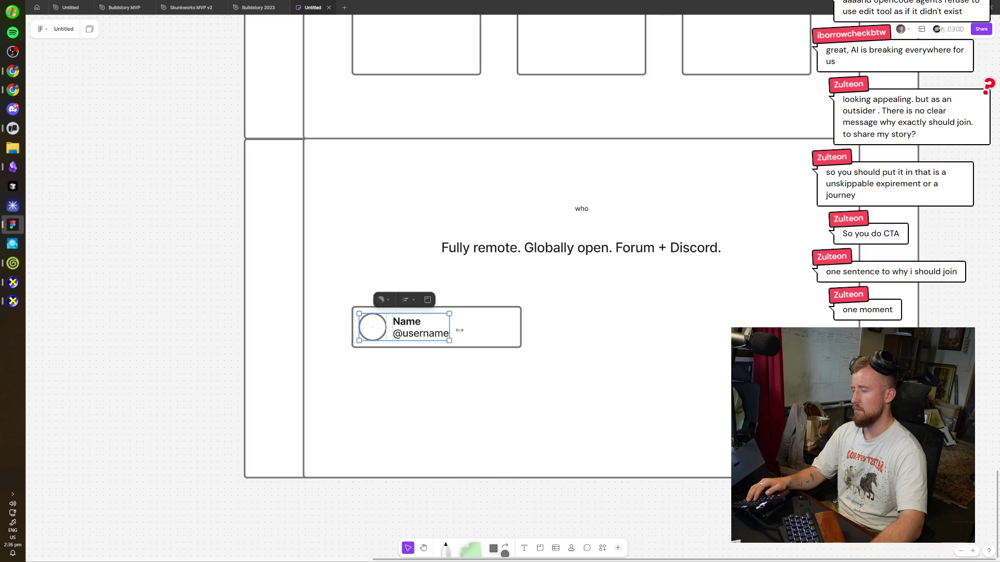
left_click(482, 336)
left_click_drag(482, 337, 479, 373)
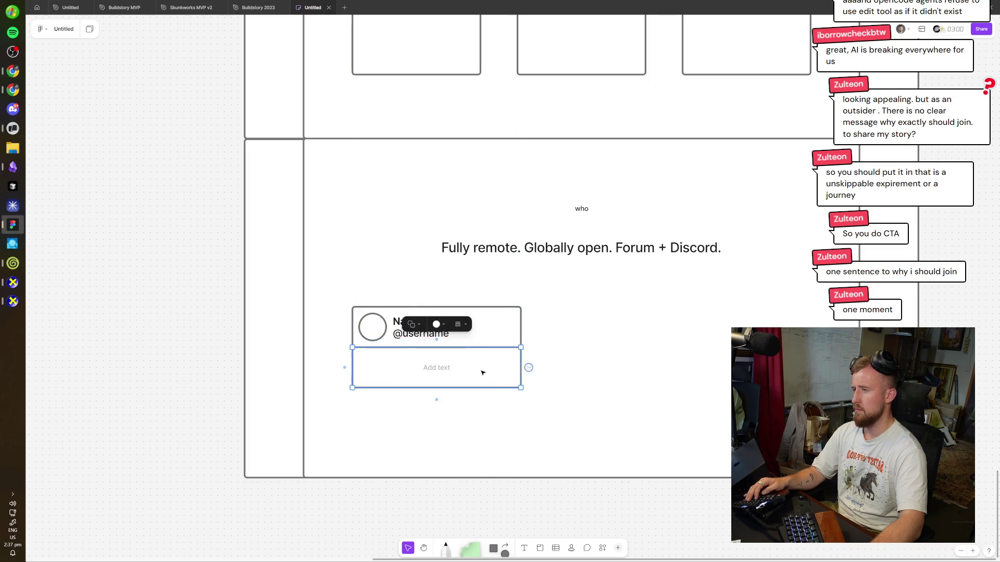
key("Escape")
key("Escape")
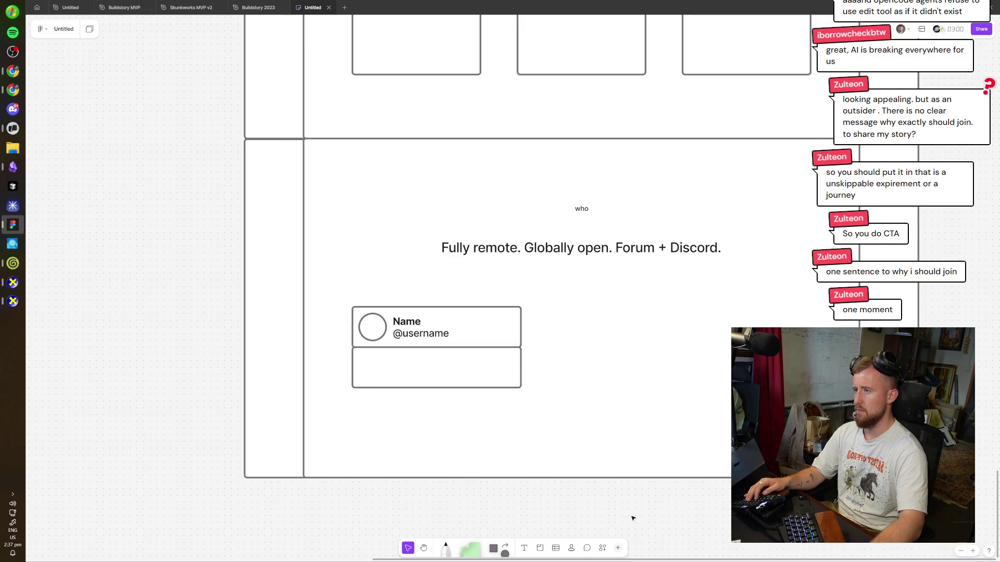
left_click_drag(475, 392, 473, 399)
left_click(476, 342)
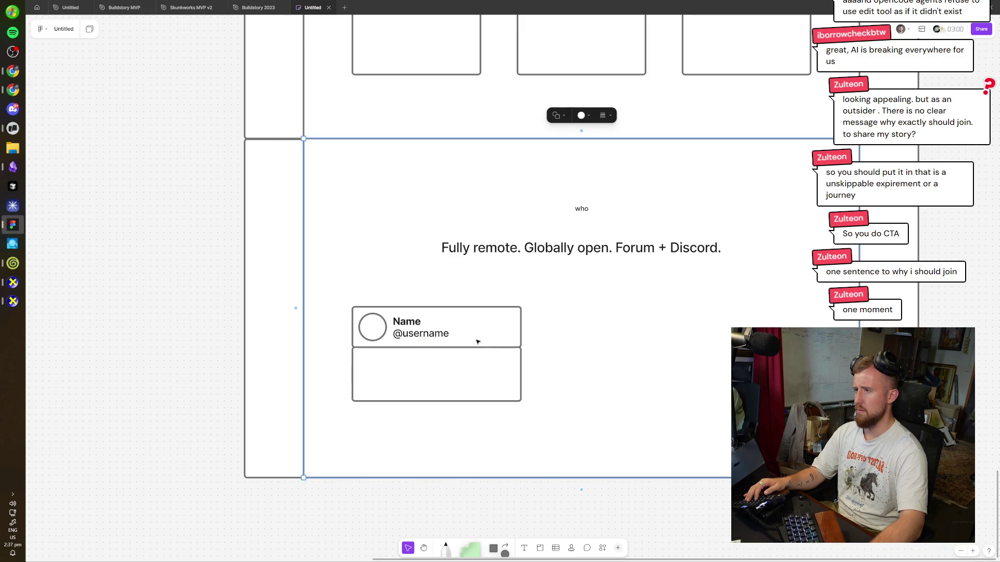
left_click(430, 336)
left_click(427, 360)
key("Escape")
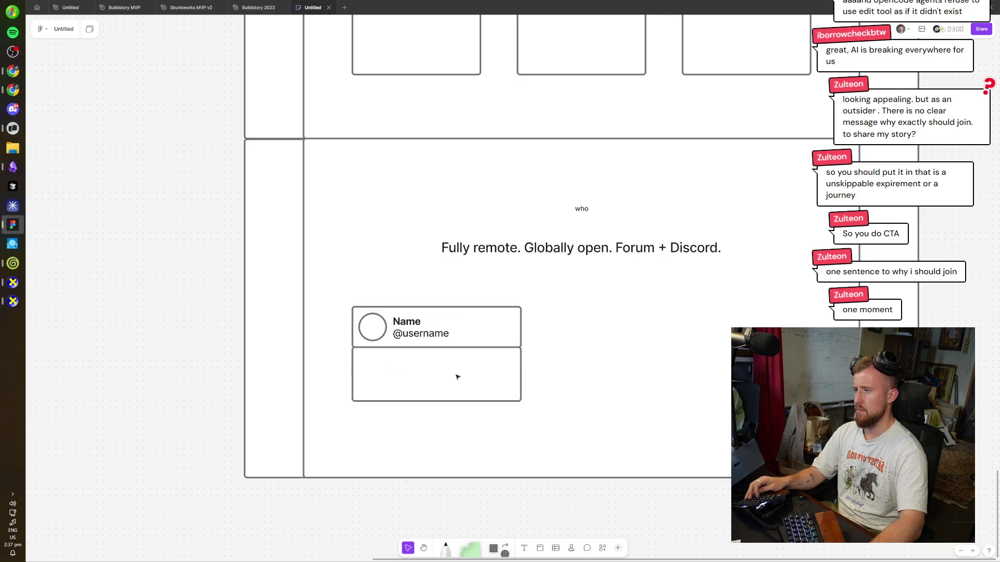
right_click(93, 281)
left_click(135, 283)
left_click_drag(158, 293, 378, 368)
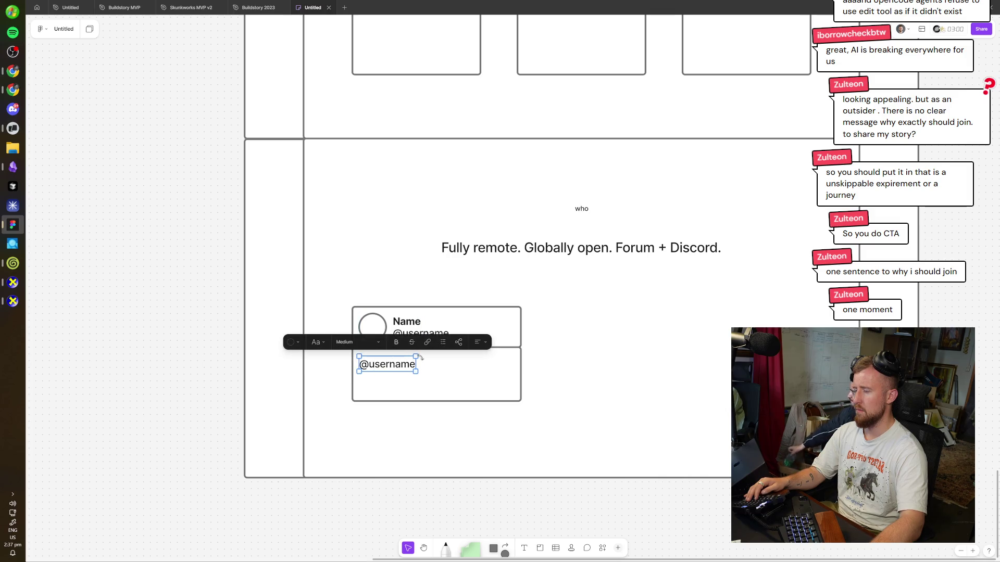
- Replace the label with the Lorem ipsum sentence via the 'zlip' snippet, wrapped to two lines
key("Return")
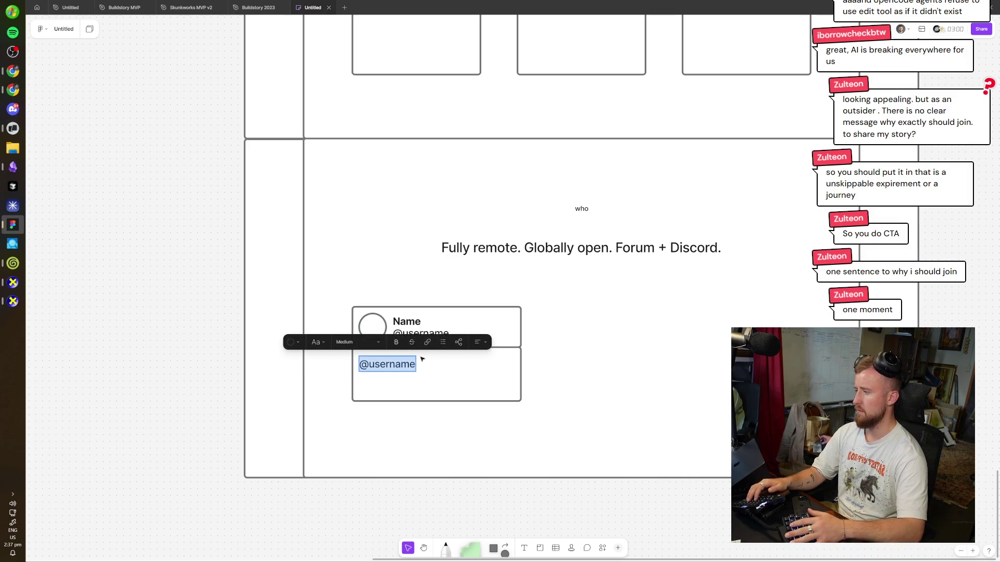
type("Wh")
key("BackSpace")
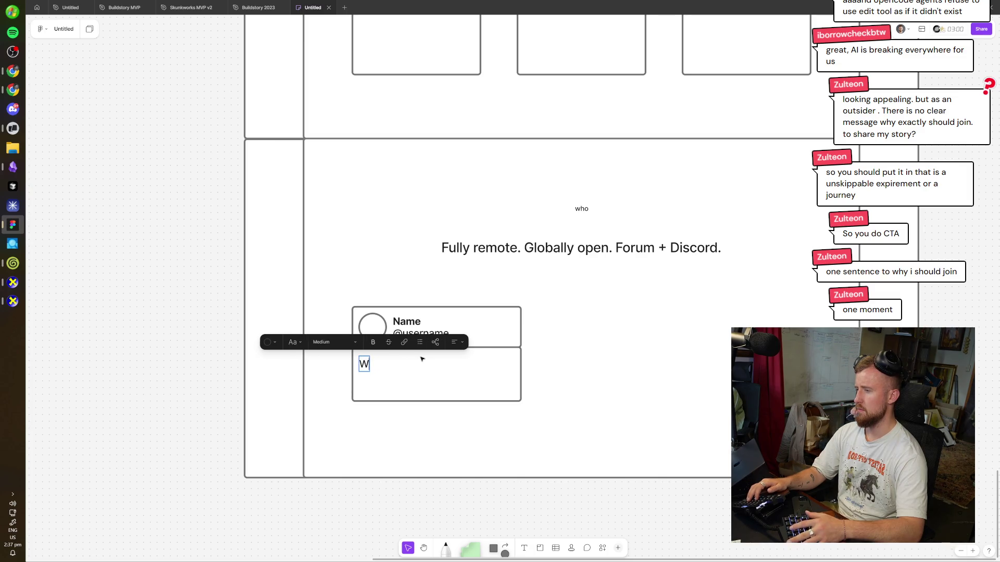
key("BackSpace")
type("zlip")
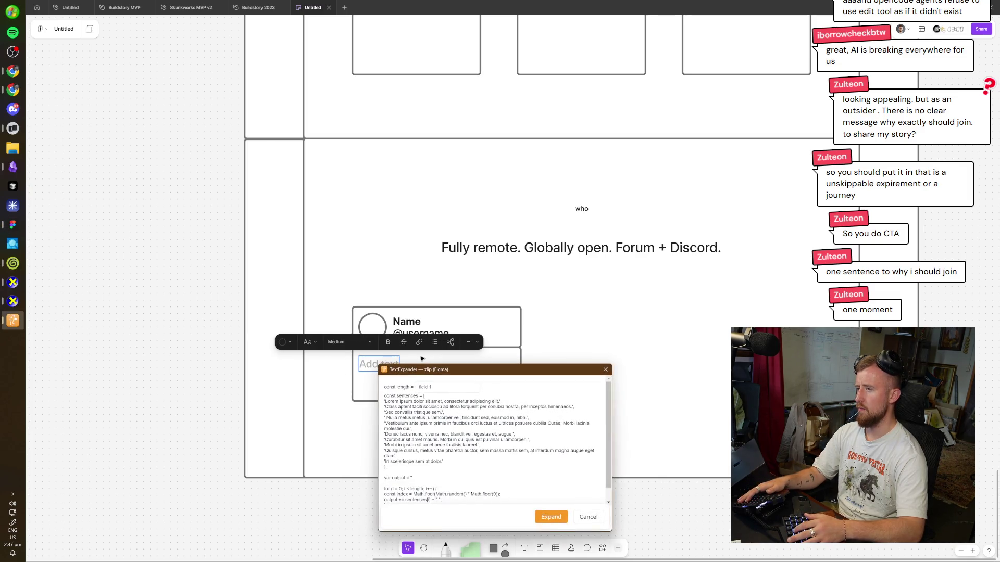
type("1")
key("Return")
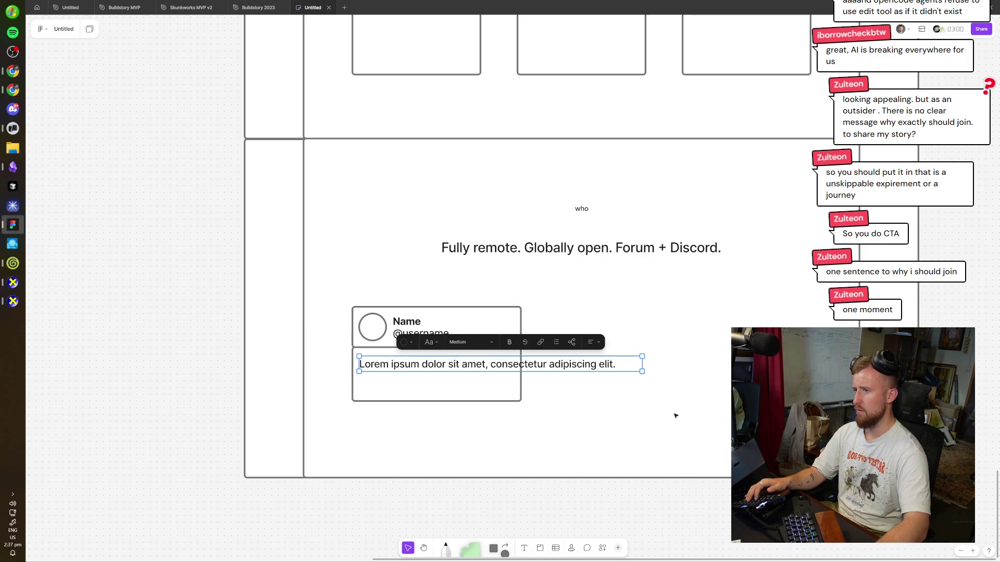
mouse_move(645, 363)
left_mouse_down()
mouse_move(506, 361)
mouse_move(517, 362)
left_mouse_up()
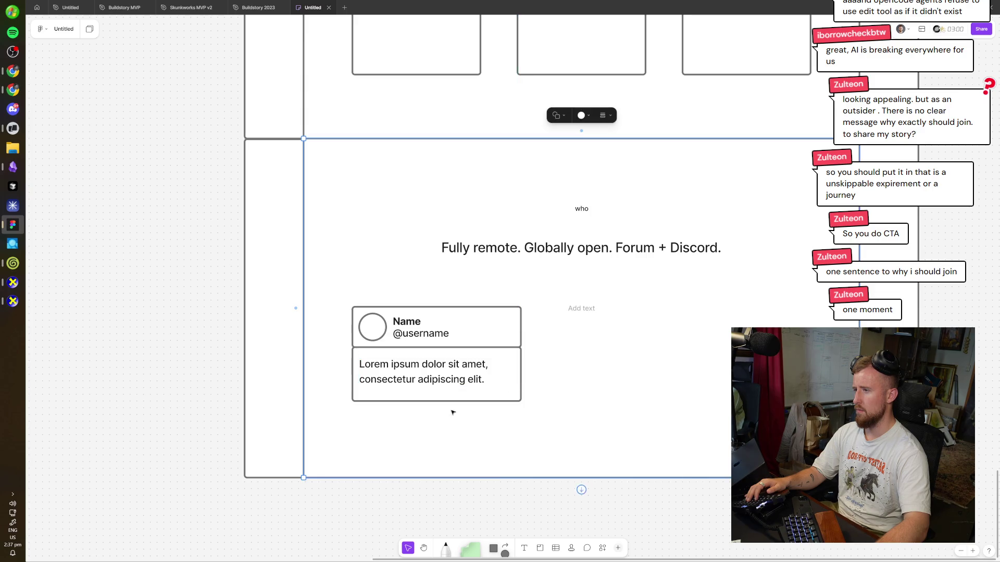
key("Escape")
key("alt+Tab")
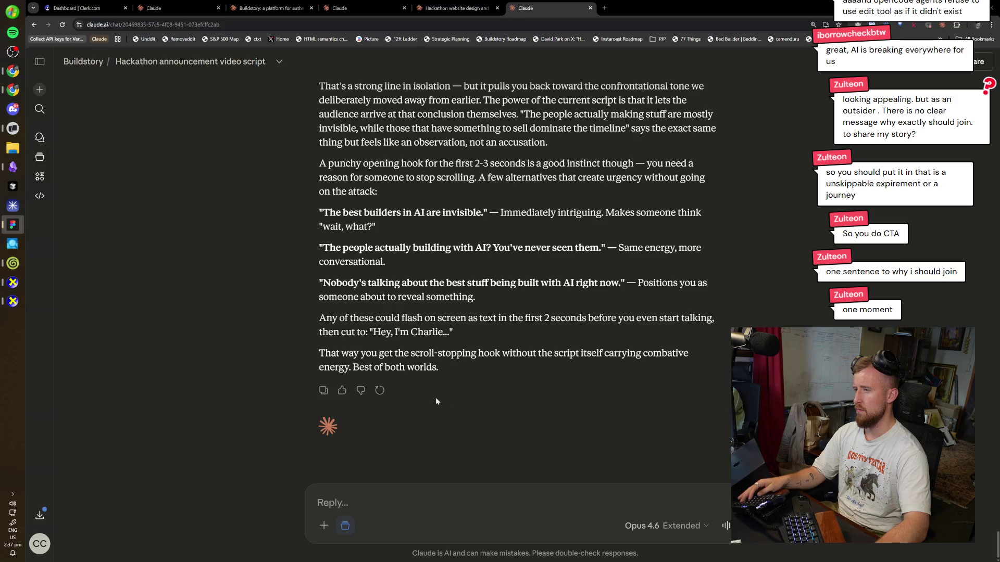
- Close the video-script chat, review the participants-then-volunteers breakdown, and return to FigJam
scroll(450, 413, "up", 2)
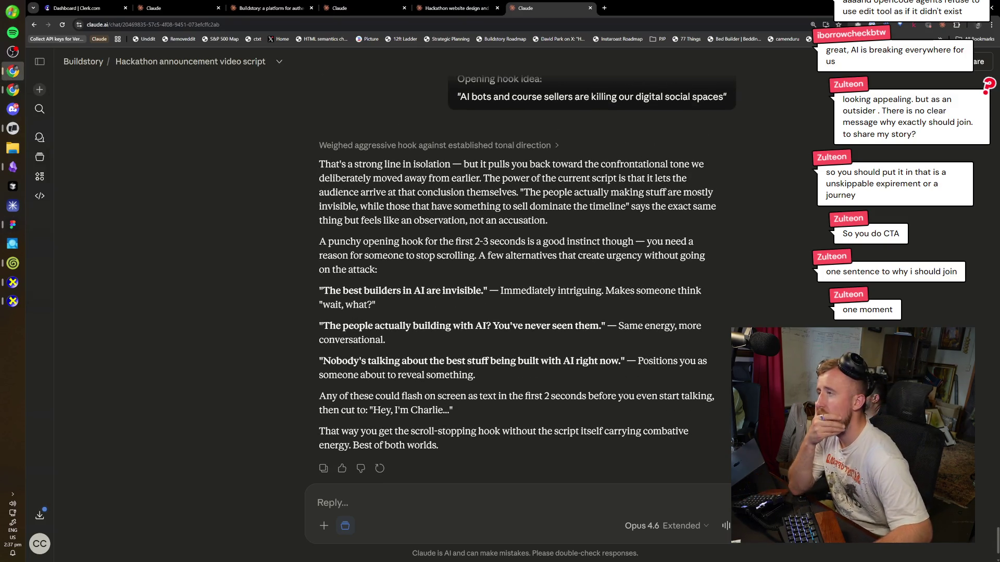
scroll(516, 312, "up", 1)
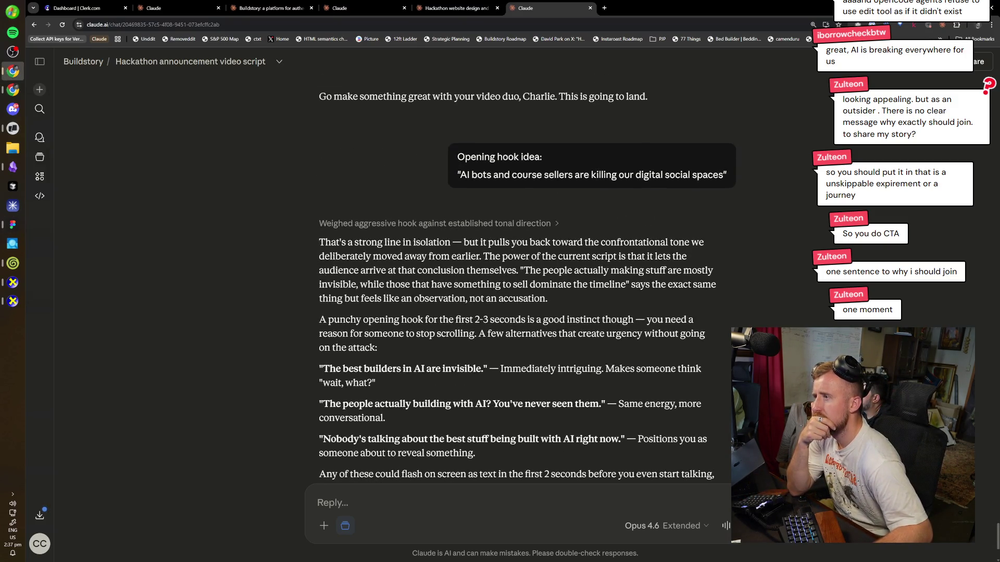
scroll(516, 312, "down", 1)
scroll(515, 313, "up", 1)
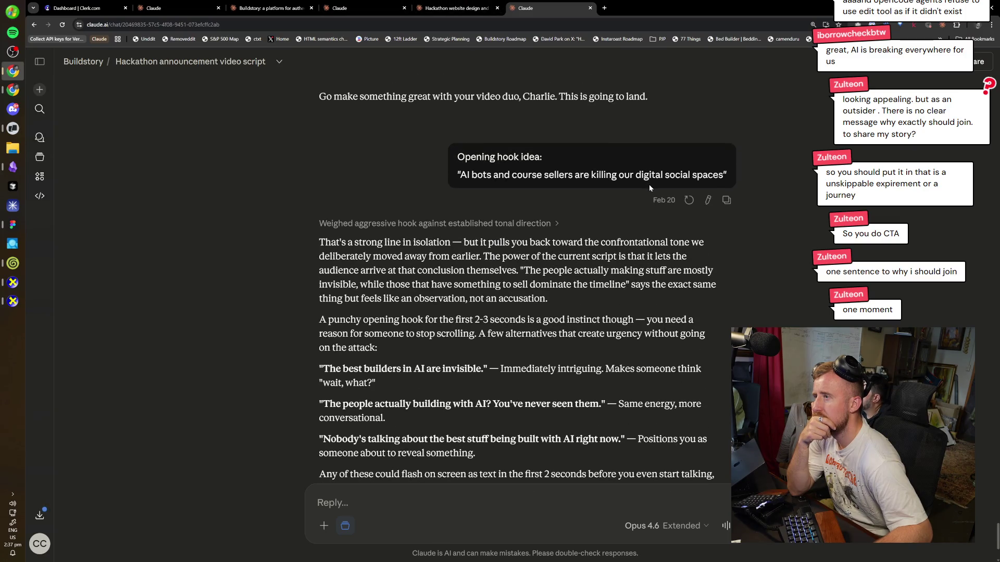
middle_click(524, 4)
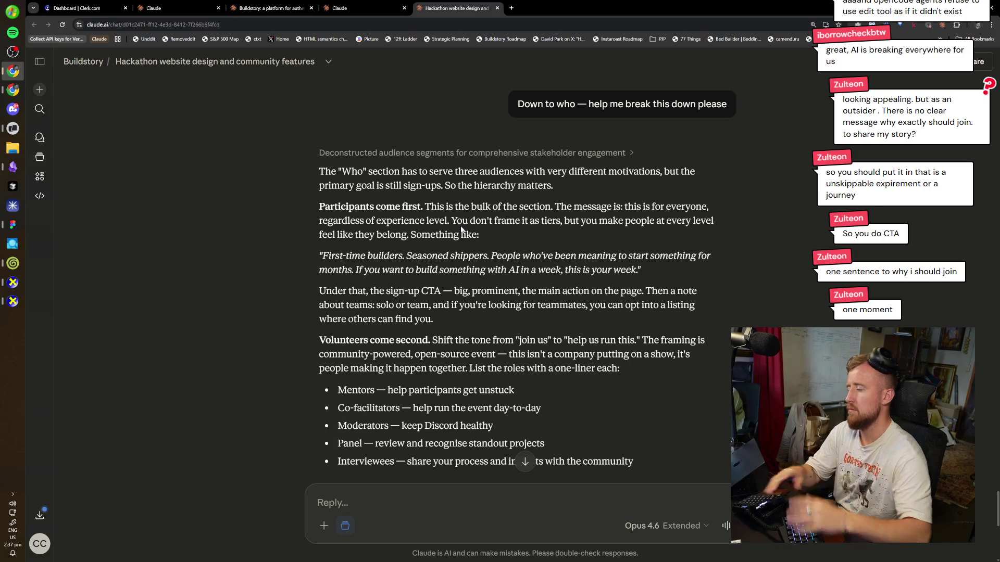
key("alt+Tab")
scroll(699, 233, "up", 5)
scroll(700, 233, "down", 5)
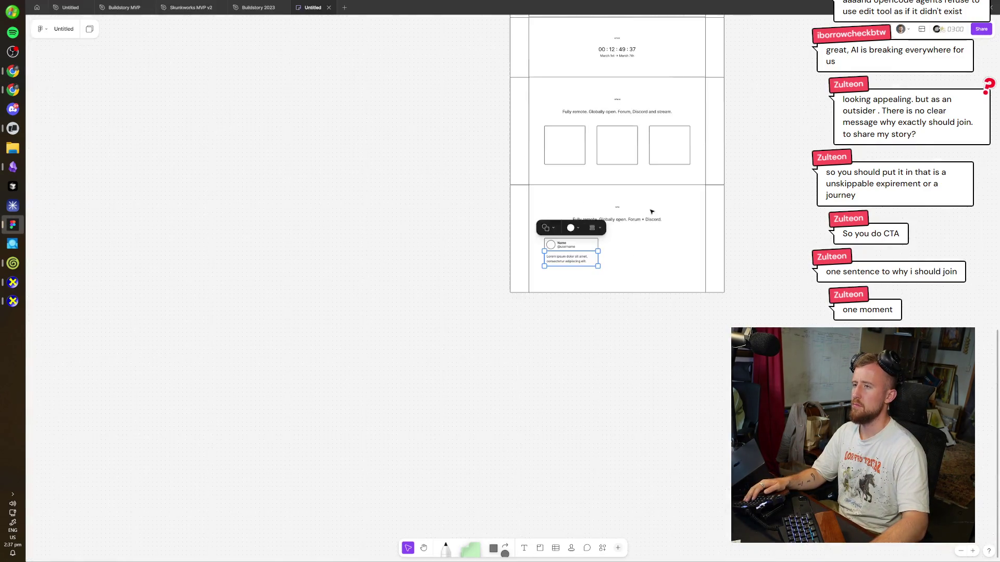
- Scroll up to bring the landing-page hero section fully into view
scroll(649, 250, "up", 10)
scroll(528, 275, "down", 5)
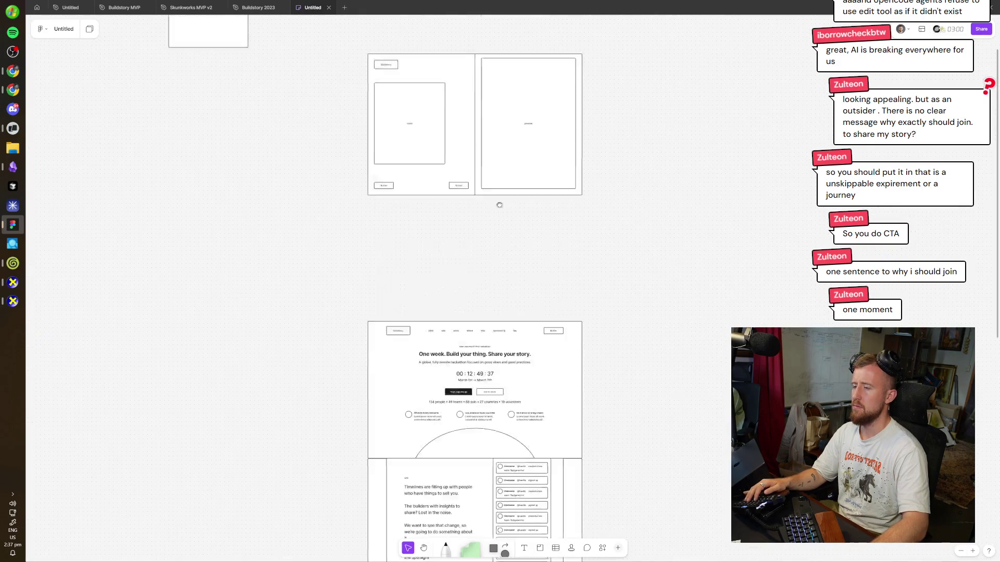
scroll(498, 201, "up", 5)
scroll(473, 226, "up", 3)
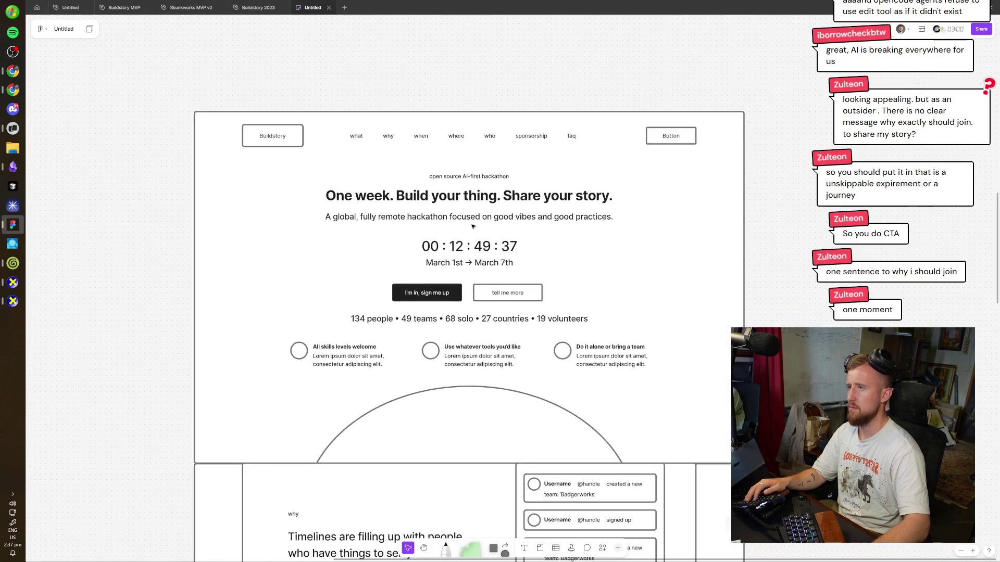
scroll(473, 226, "up", 3)
scroll(544, 198, "up", 1)
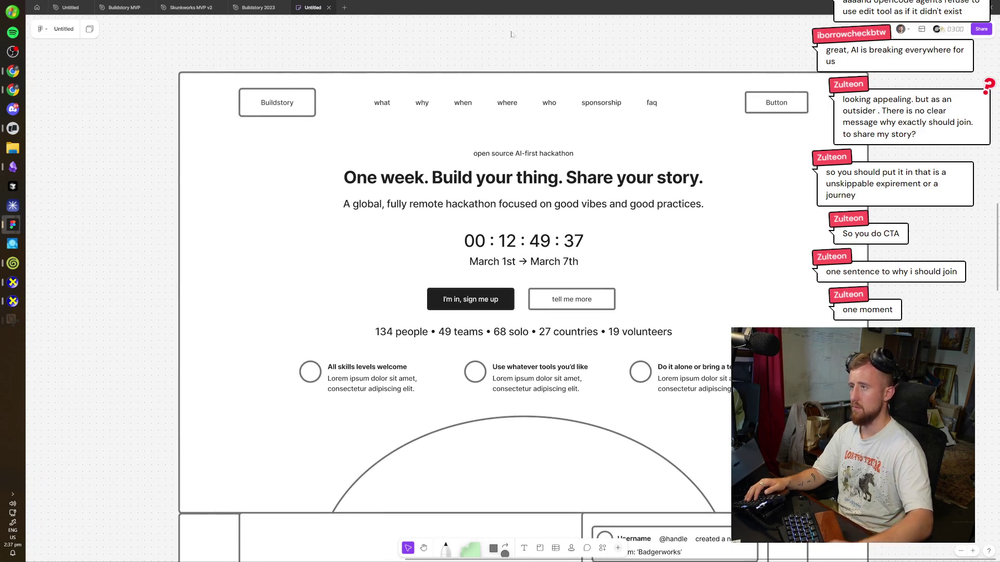
- Take a full-screen screenshot of the hero, then open File Explorer at Home
key("super+shift+s")
left_click(491, 17)
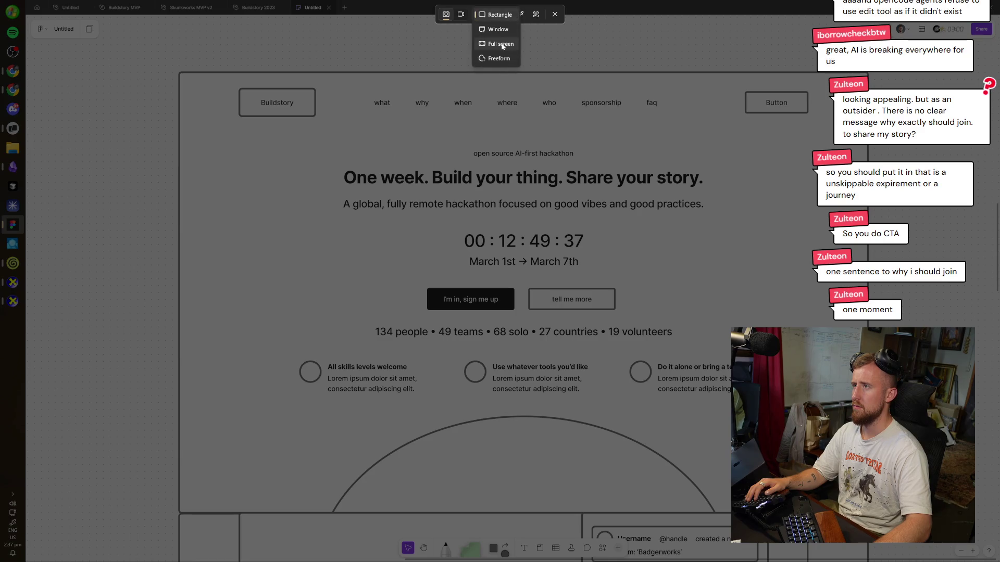
left_click(500, 44)
left_click(257, 298)
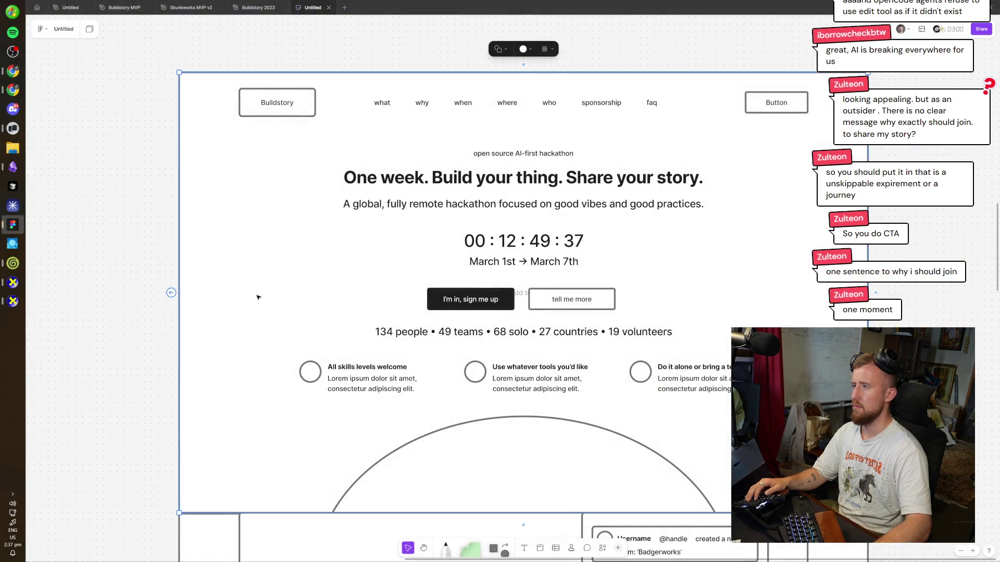
left_click(148, 250)
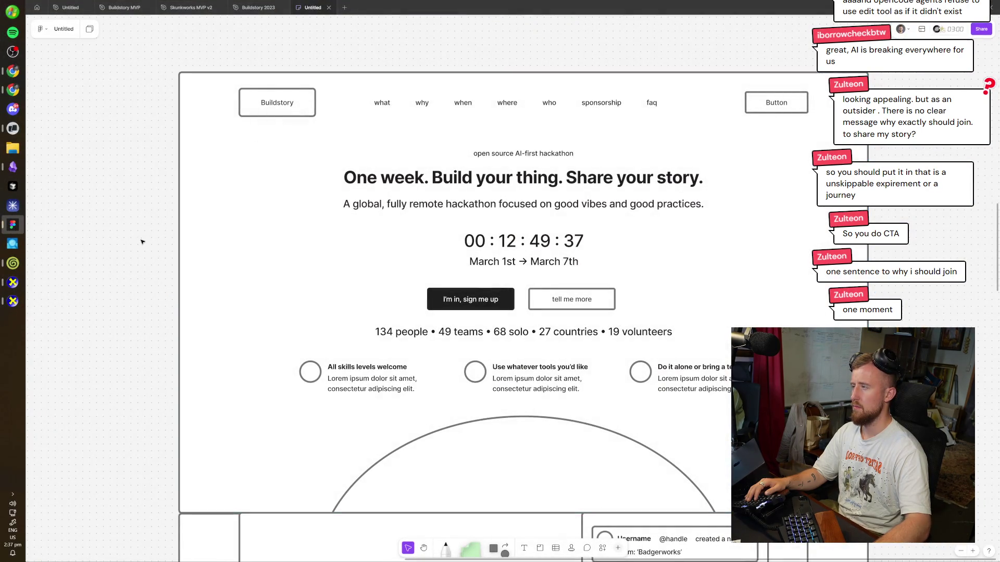
left_click(13, 147)
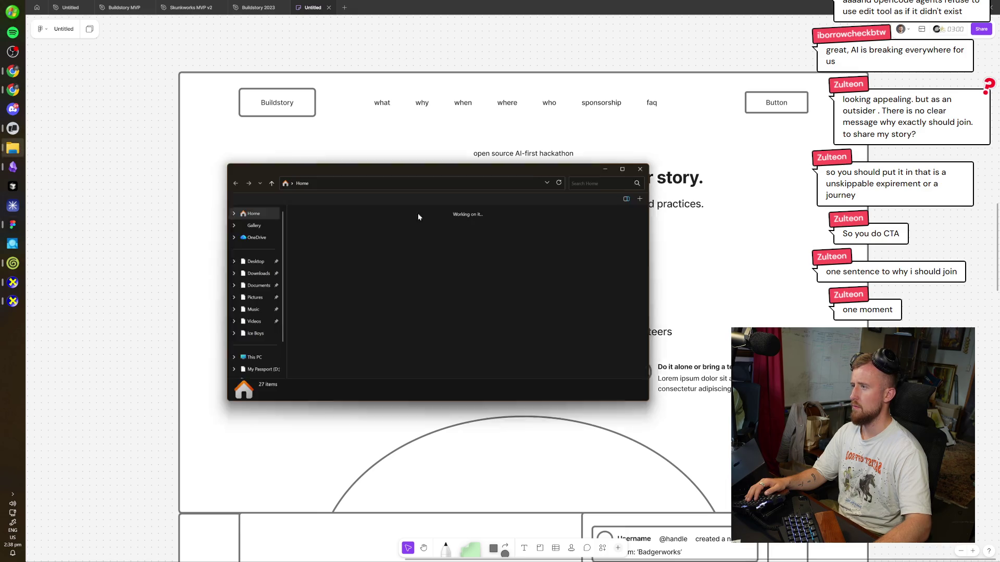
left_click(252, 273)
left_click(327, 232)
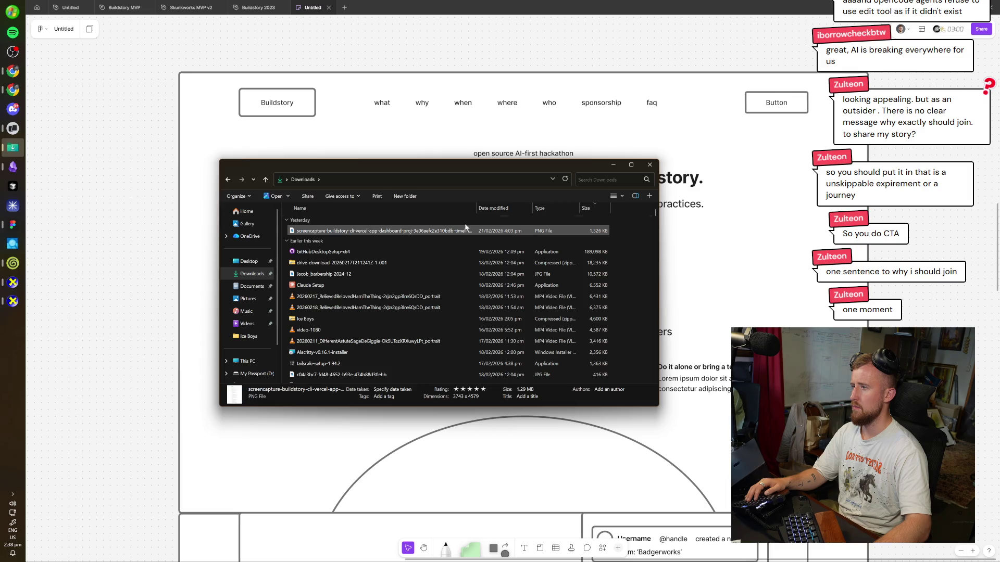
double_click(328, 231)
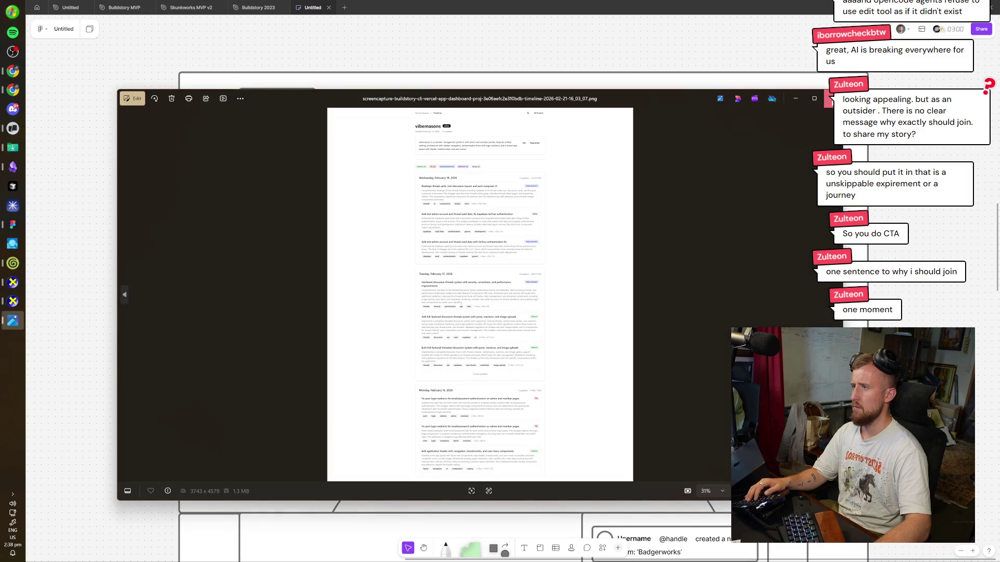
left_click(828, 98)
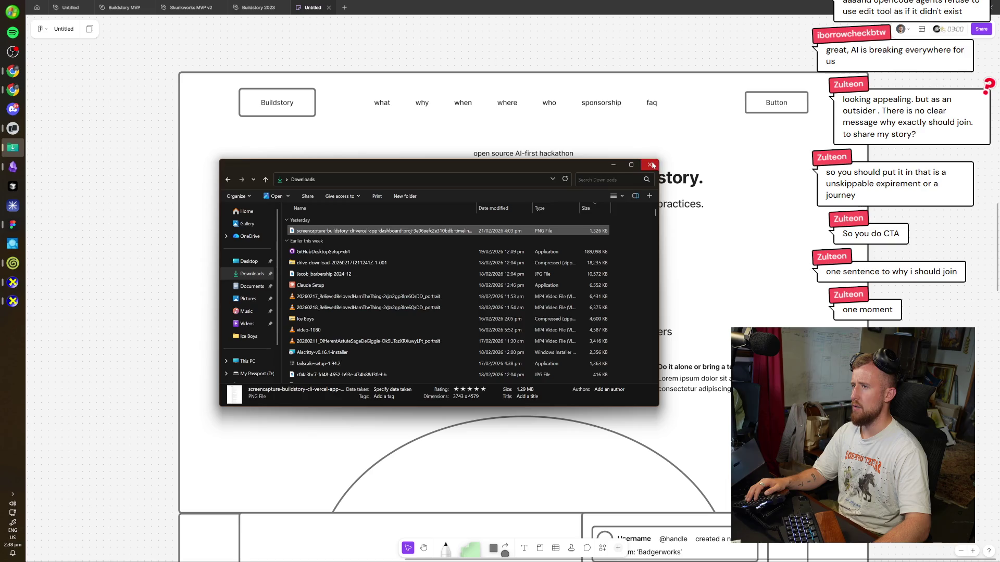
left_click(651, 165)
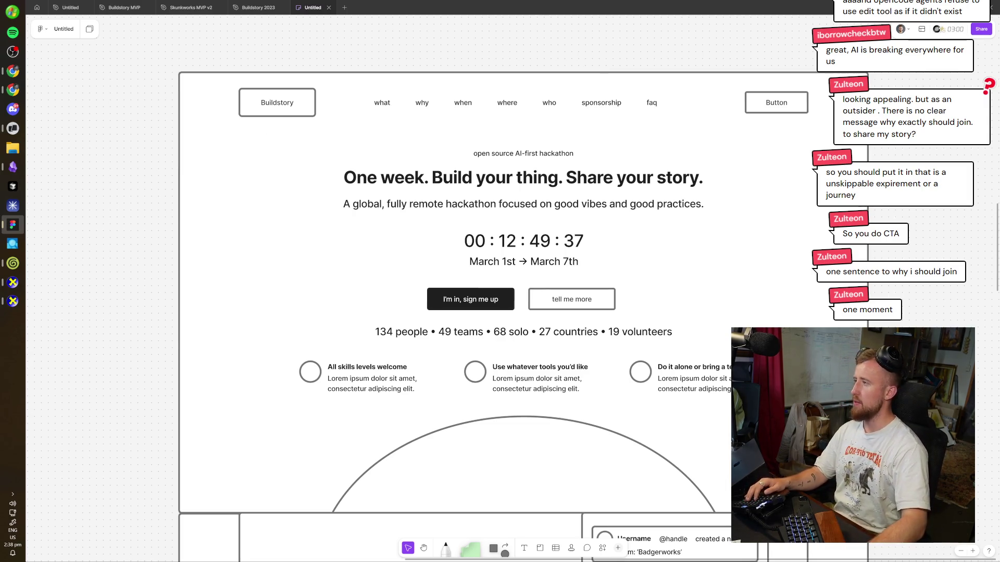
- Bring Warp to the front and open a new Ubuntu terminal session from its new-tab menu
left_click(13, 128)
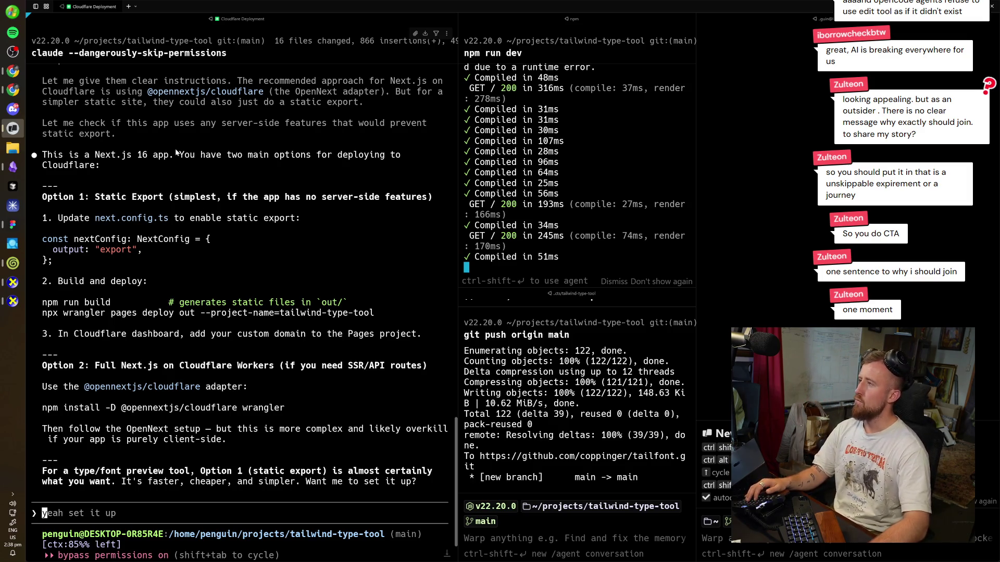
mouse_move(15, 128)
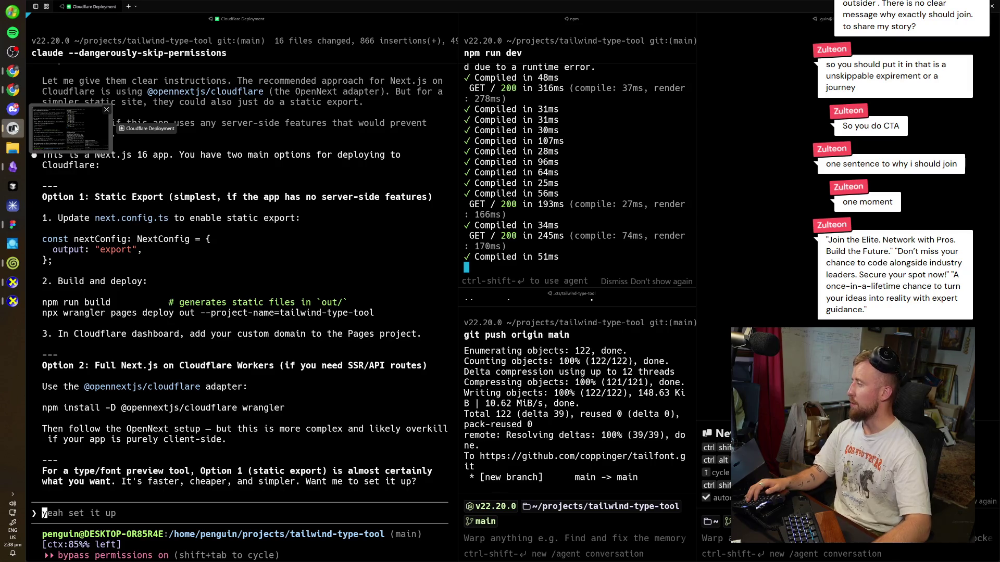
key("alt+Tab")
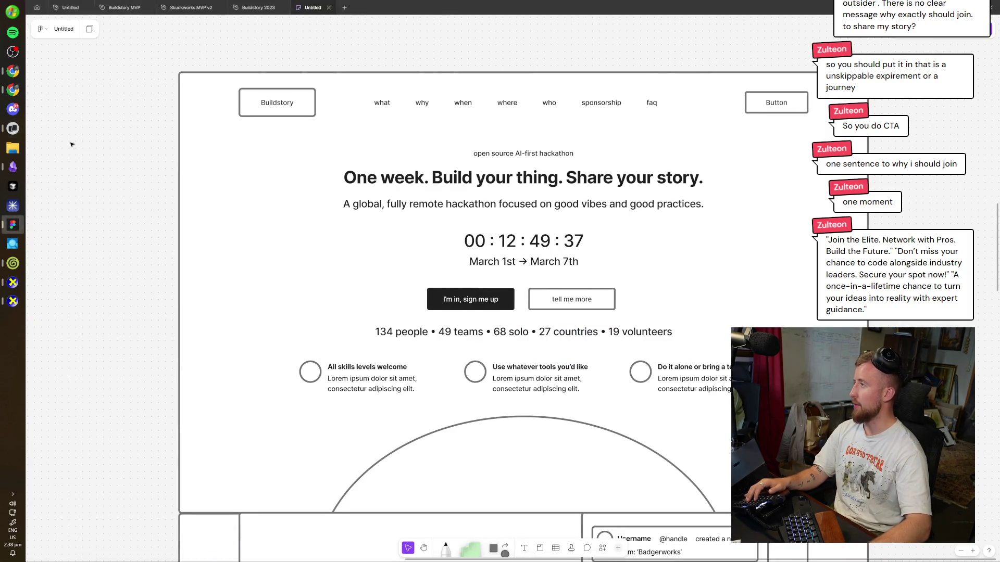
left_click(13, 129)
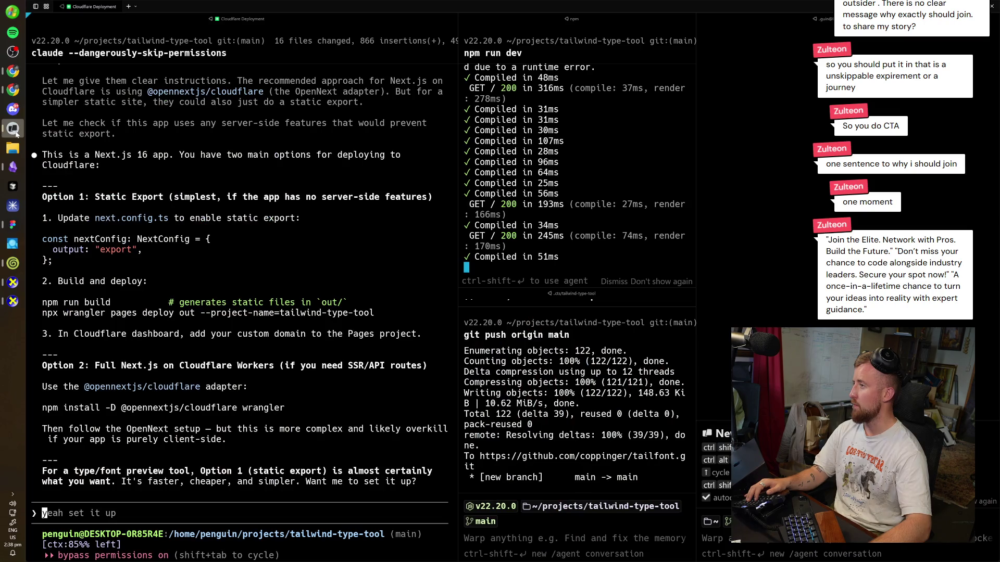
left_click(135, 7)
left_click(143, 65)
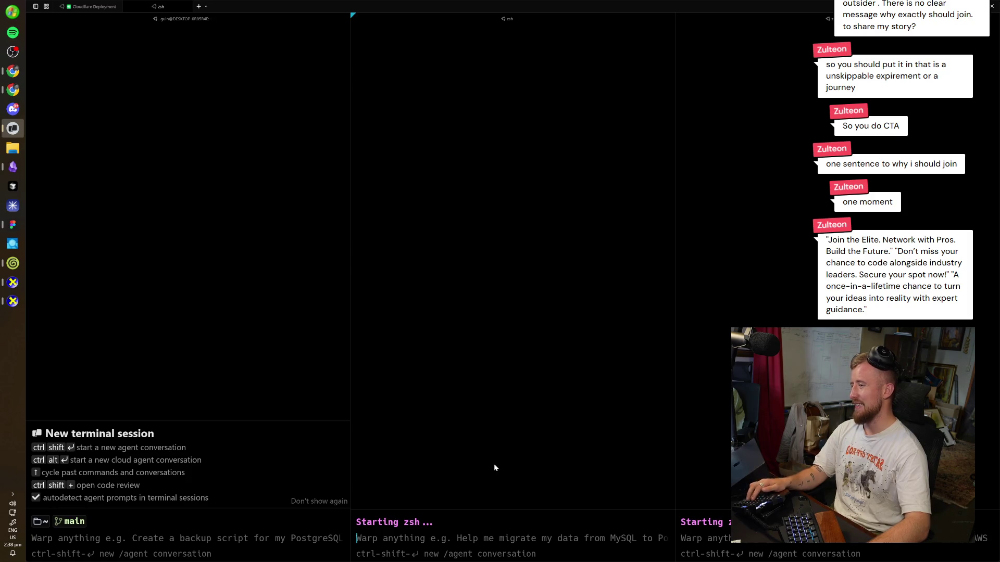
- Widen the middle and left Warp terminal panes and focus the left pane
left_click_drag(691, 411, 727, 422)
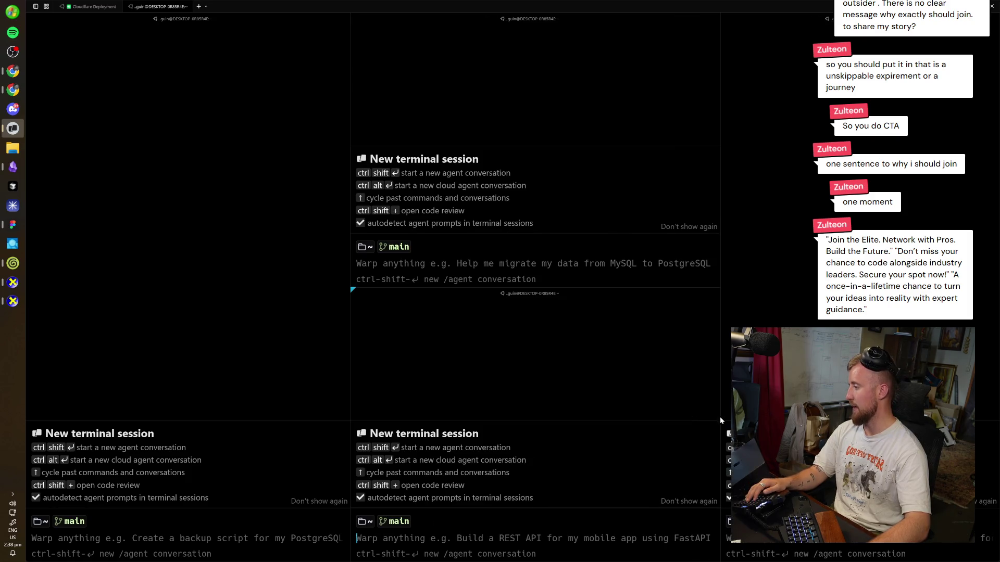
left_click_drag(355, 399, 463, 412)
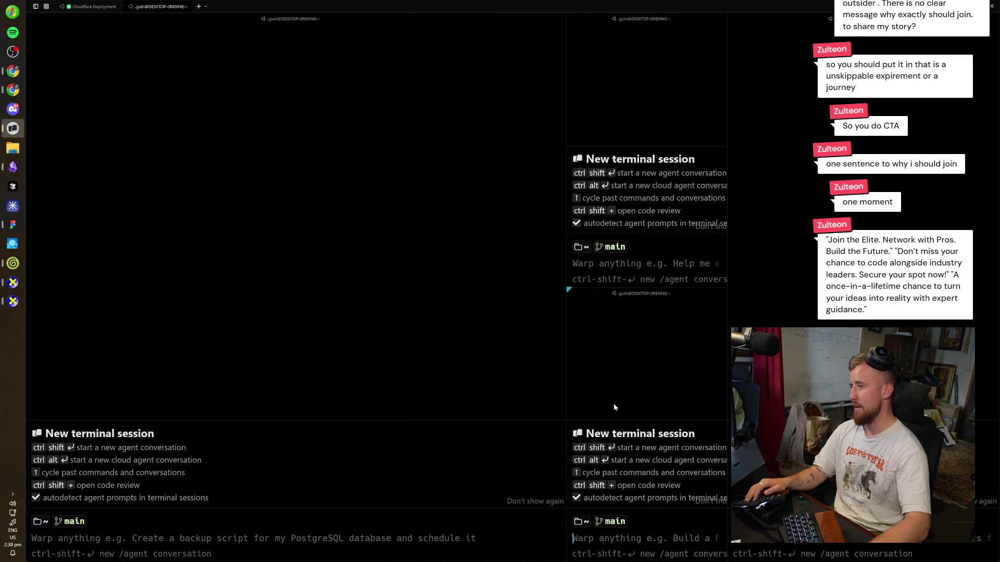
left_click(144, 516)
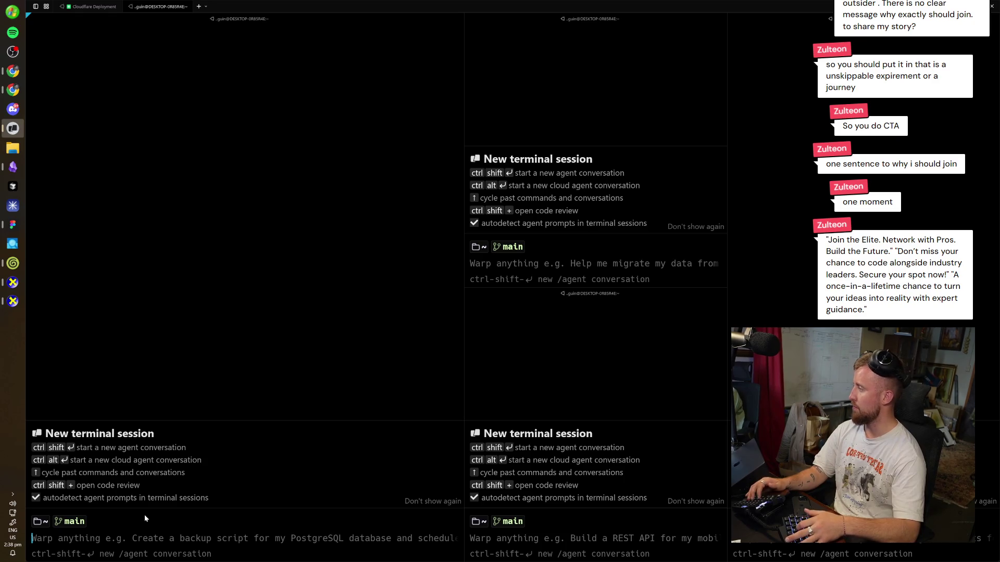
- List the home folder, move into projects/ and list its contents
type("ls")
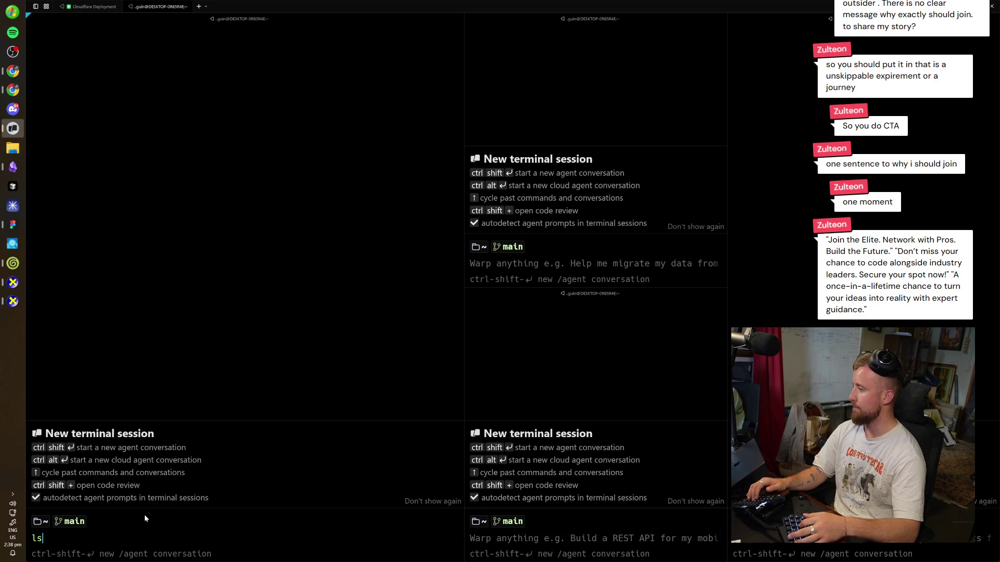
key("Return")
type("cd projects/")
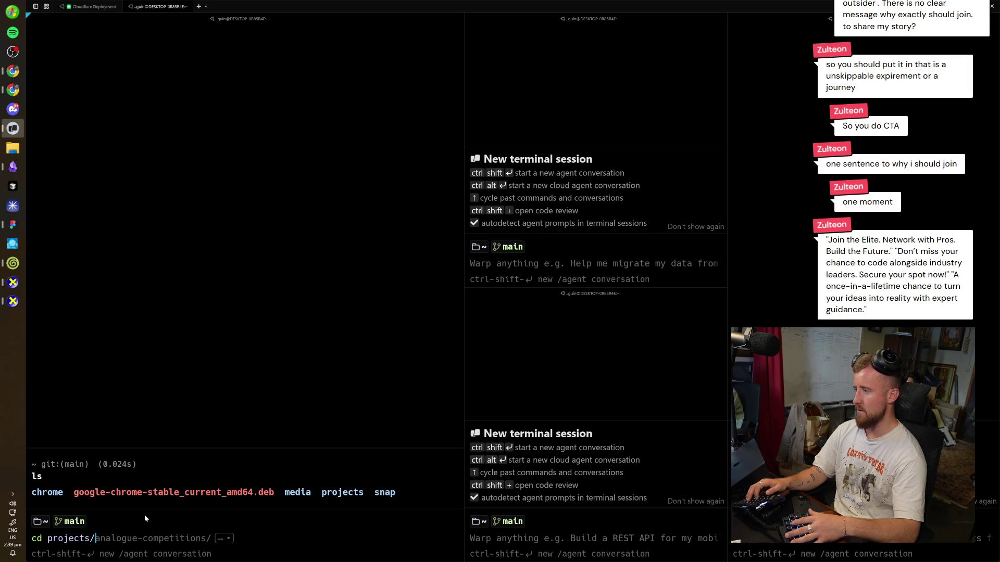
key("Return")
type("ls")
key("Return")
- Discard the half-typed commands and draft npx shadcn init at the projects prompt without running it
type("cd cl")
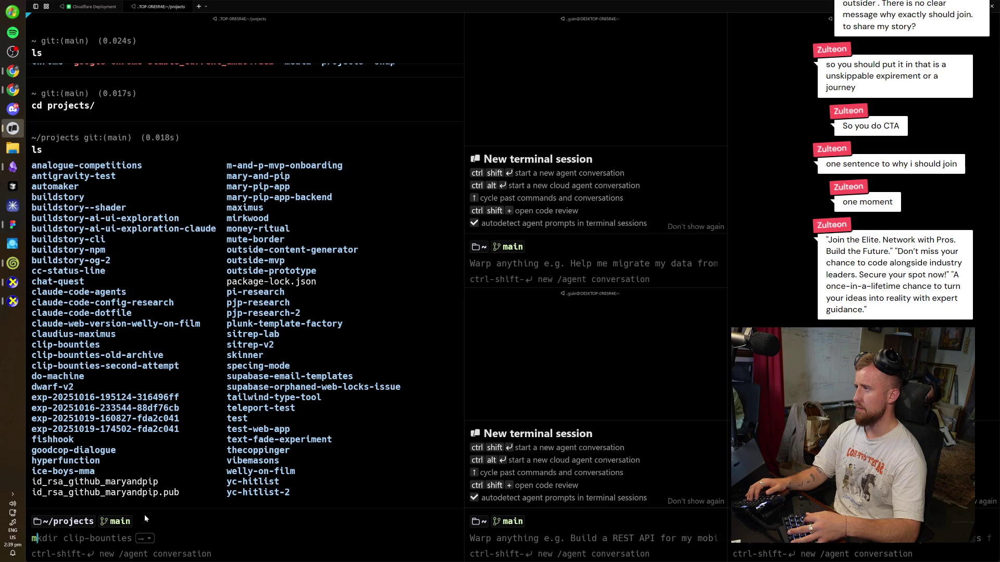
key("ctrl+c")
type("mkdir ")
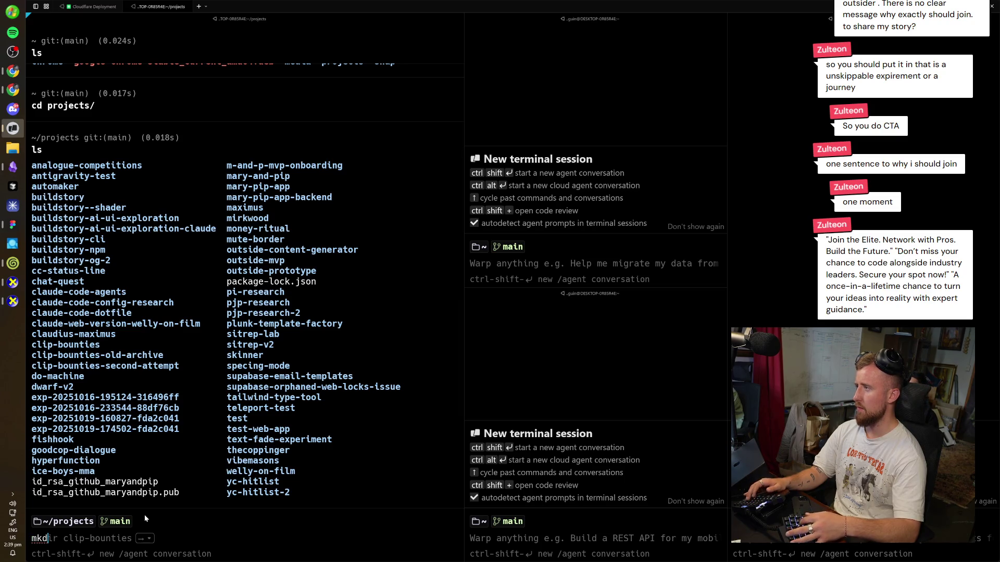
type("buildstory")
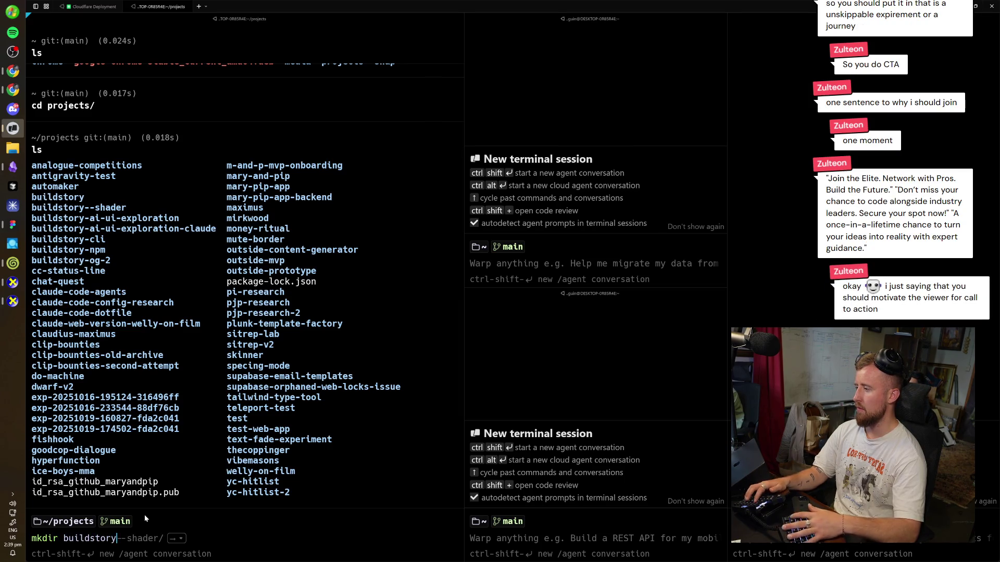
key("BackSpace")
key("BackSpace")
key("BackSpace")
key("BackSpace")
key("BackSpace")
key("BackSpace")
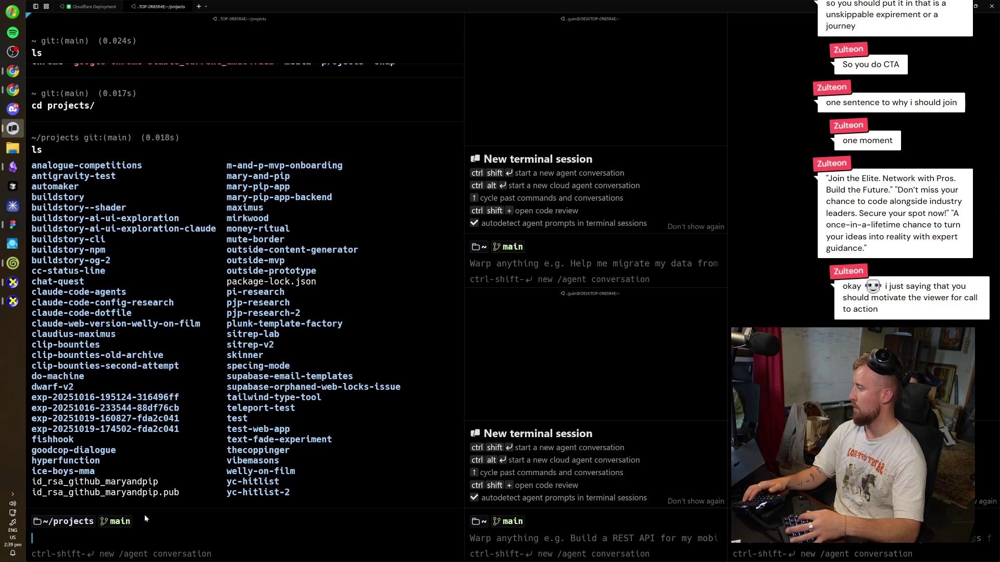
type("npx")
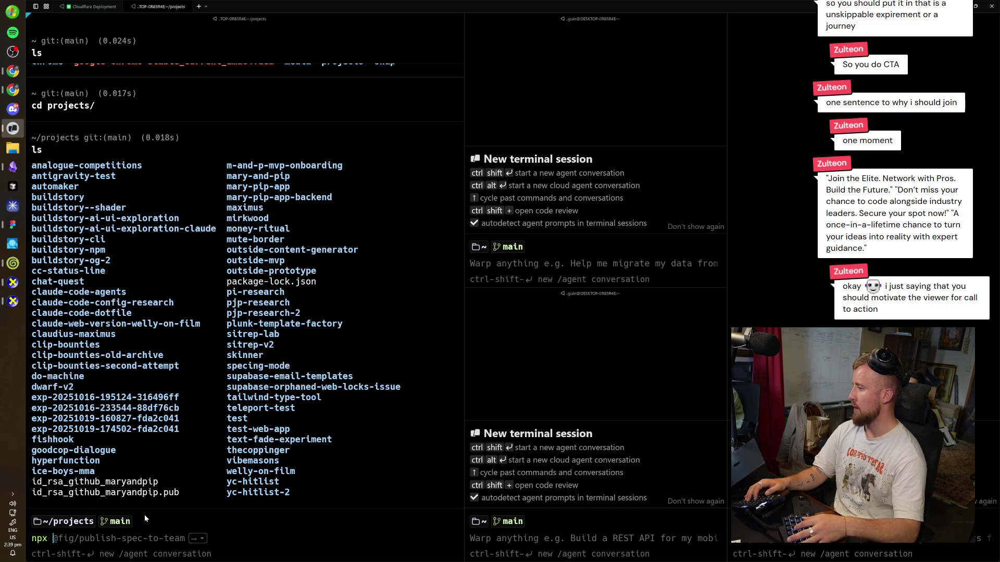
type(" sh")
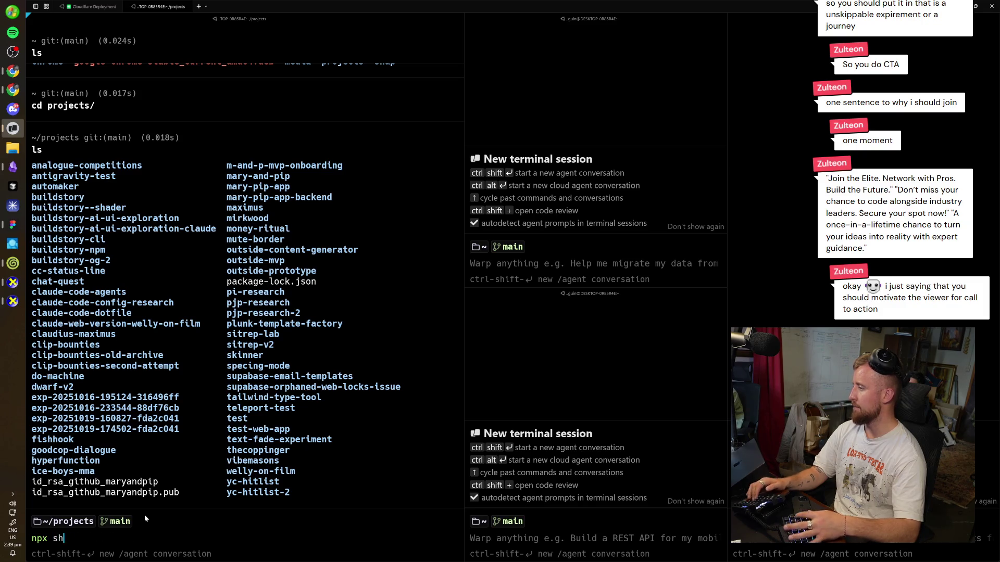
type("adcn")
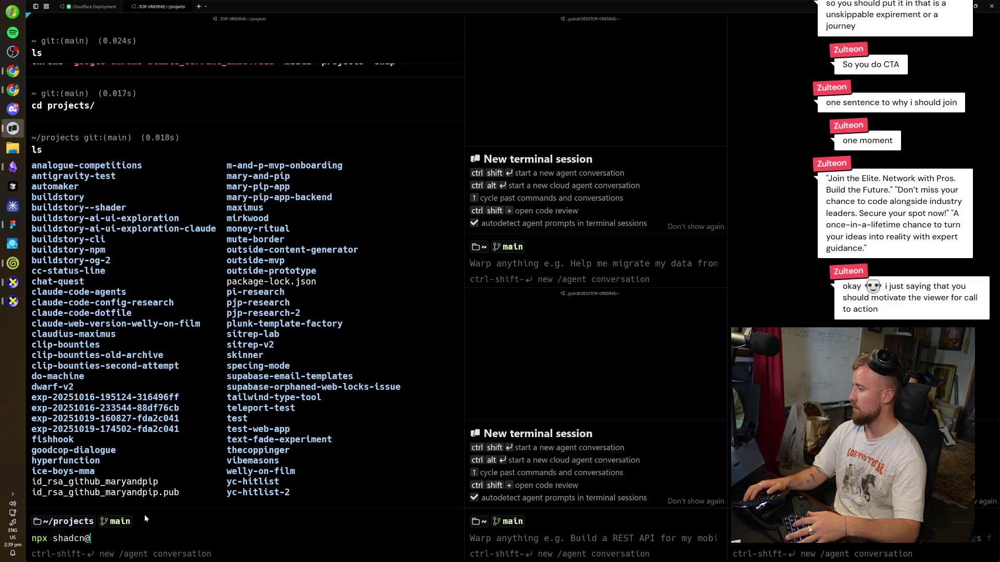
type("@lates")
key("ctrl+BackSpace")
type("s")
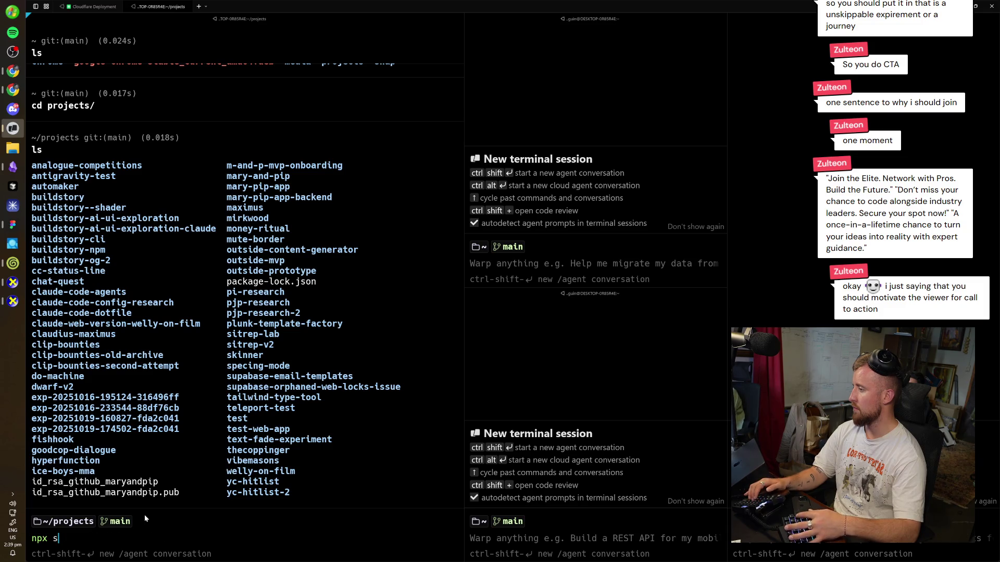
type("hadcn init")
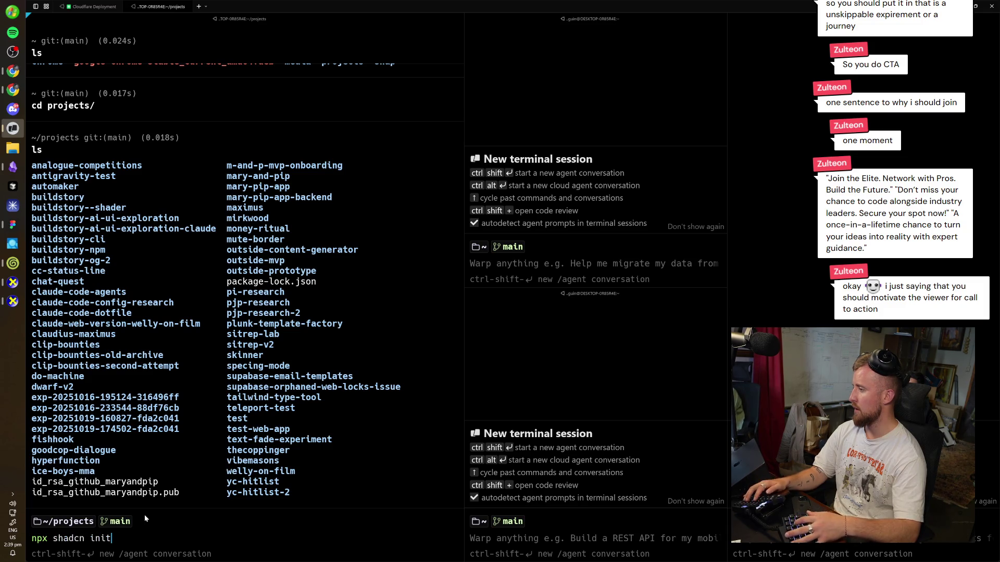
key("alt+Tab")
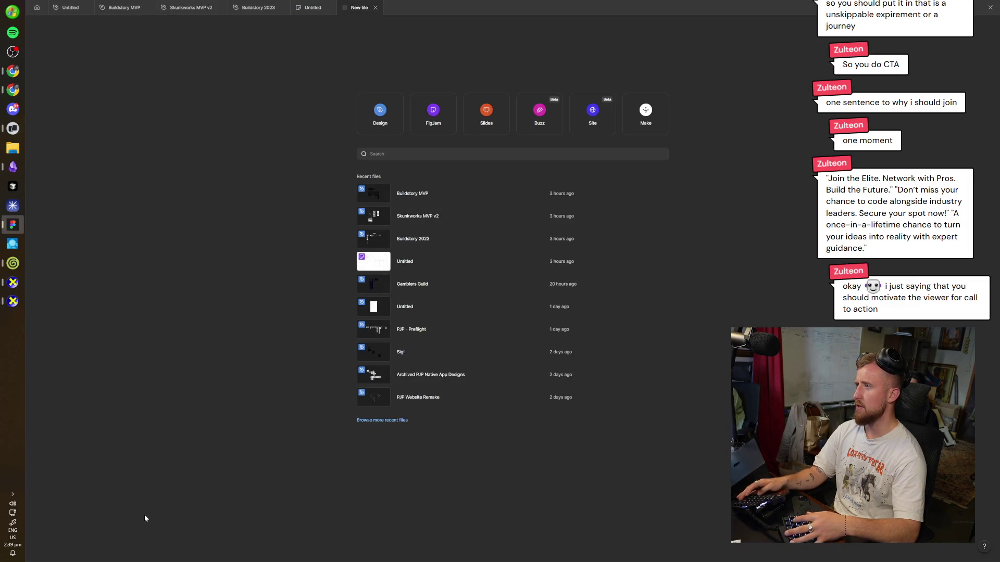
- Search the web for npx shadcn@latest init and open the ui.shadcn.com/docs/cli result
key("alt+Tab")
key("alt+Tab")
key("alt+Tab")
key("Tab")
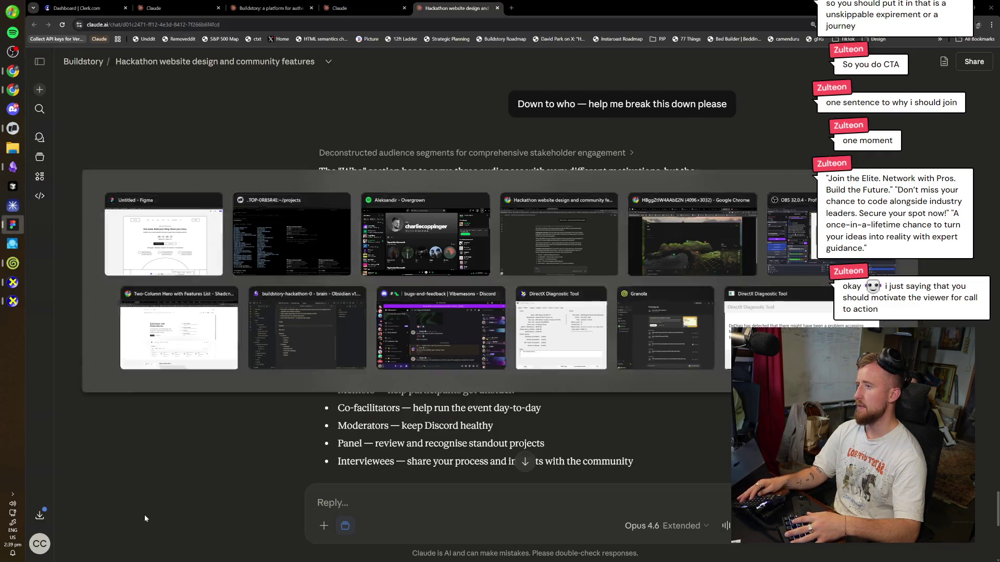
type("npx shadcn@latest i")
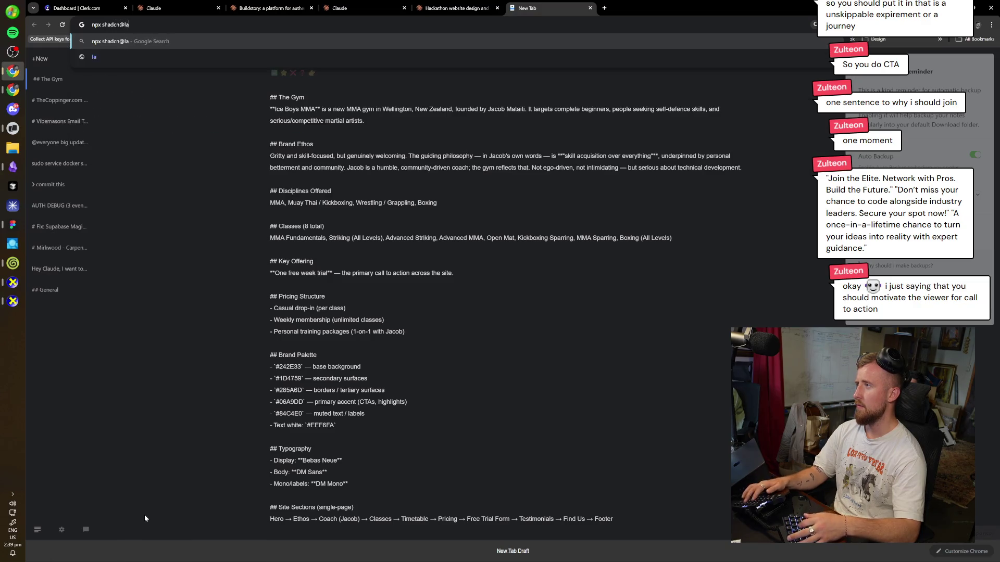
type("nit")
key("Return")
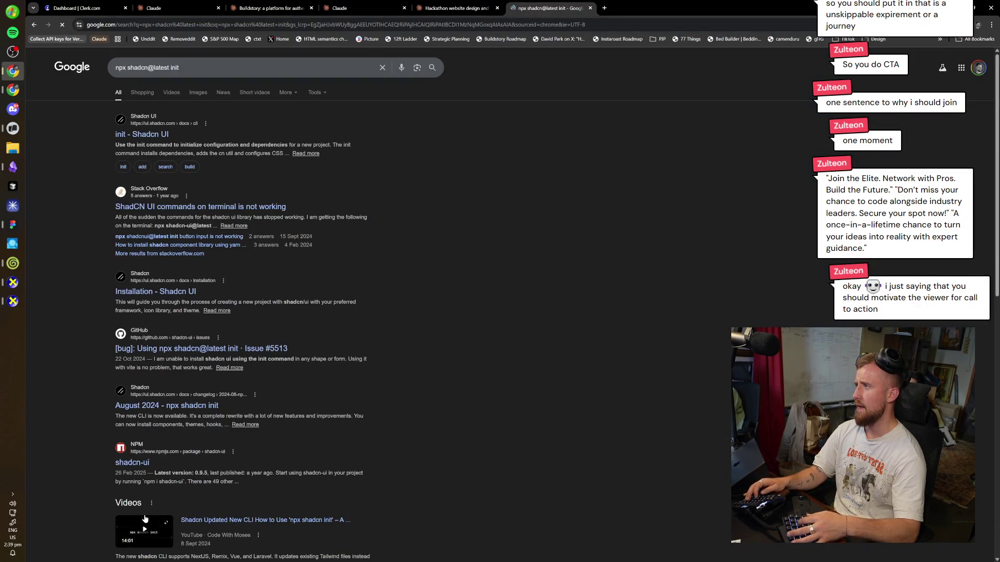
key("Return")
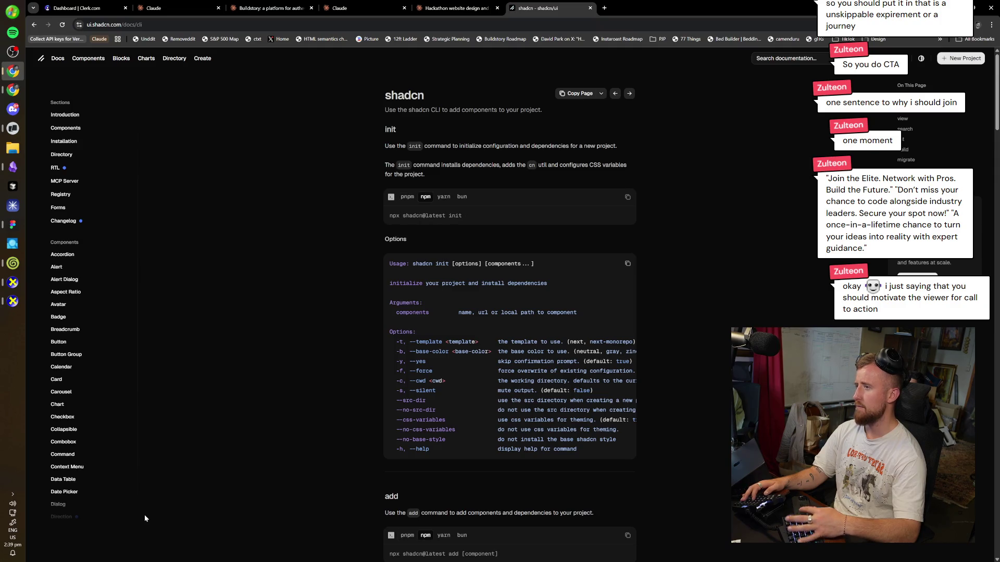
key("alt+Tab")
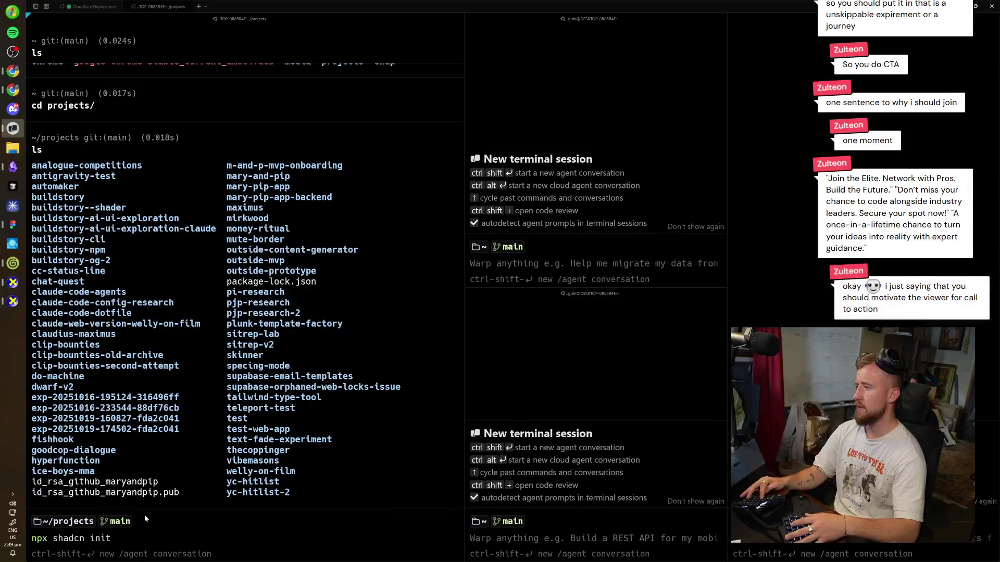
- Run npx shadcn@latest init, choosing Next.js and naming the project buildstory-hackathon
key("BackSpace")
key("BackSpace")
key("BackSpace")
type("npx shadcn@latest init")
key("Return")
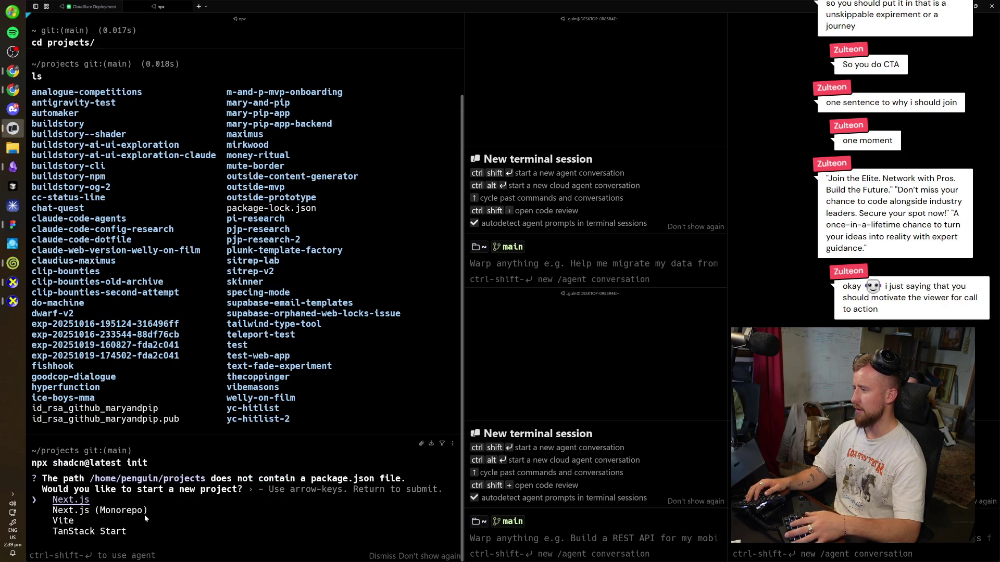
key("Return")
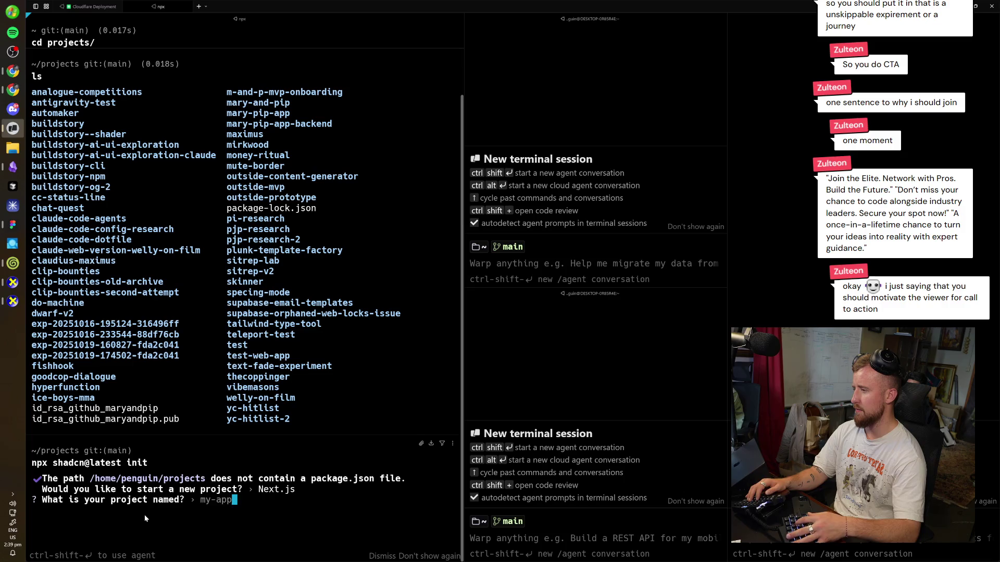
type("buildstory-h")
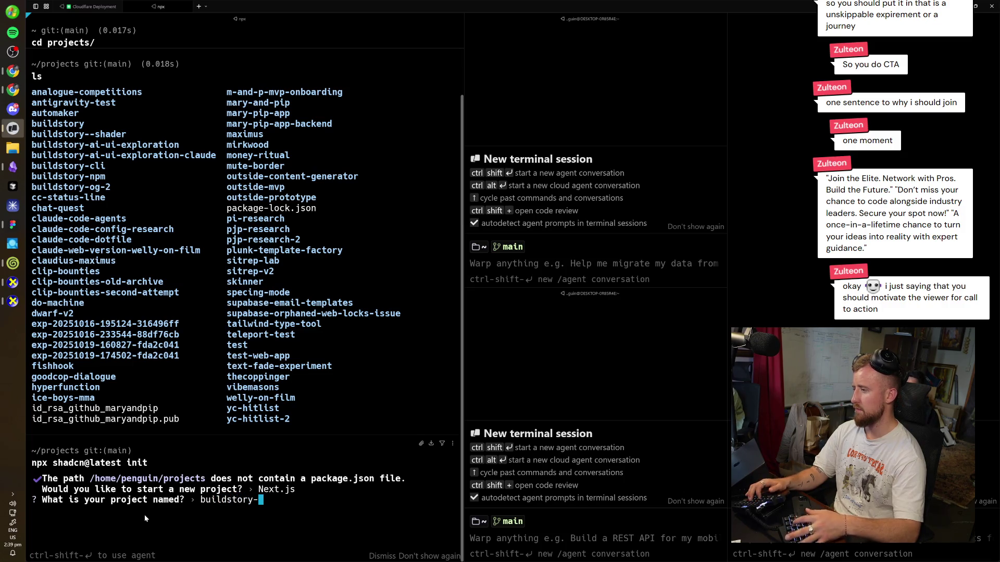
type("ackathon")
key("Return")
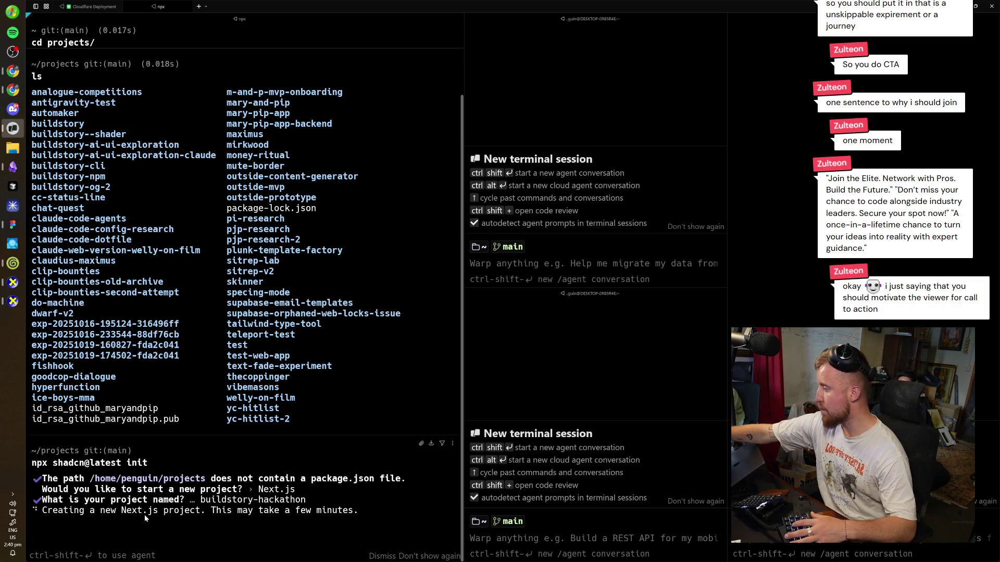
- Move the top-right and bottom panes into projects/buildstory-hackathon, then return to the setup pane
key("ctrl+alt+Right")
type("ls")
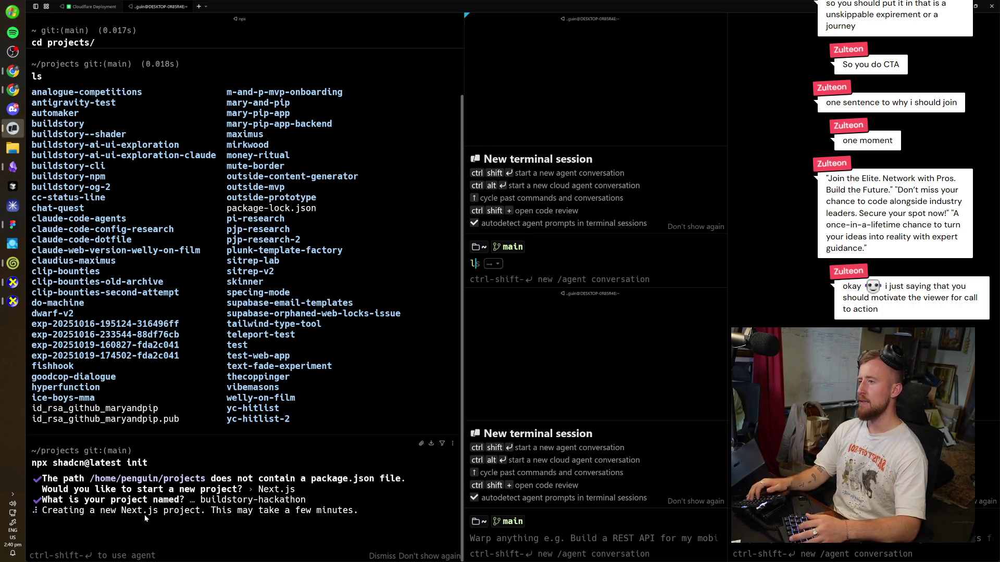
key("Return")
type("cd projects/")
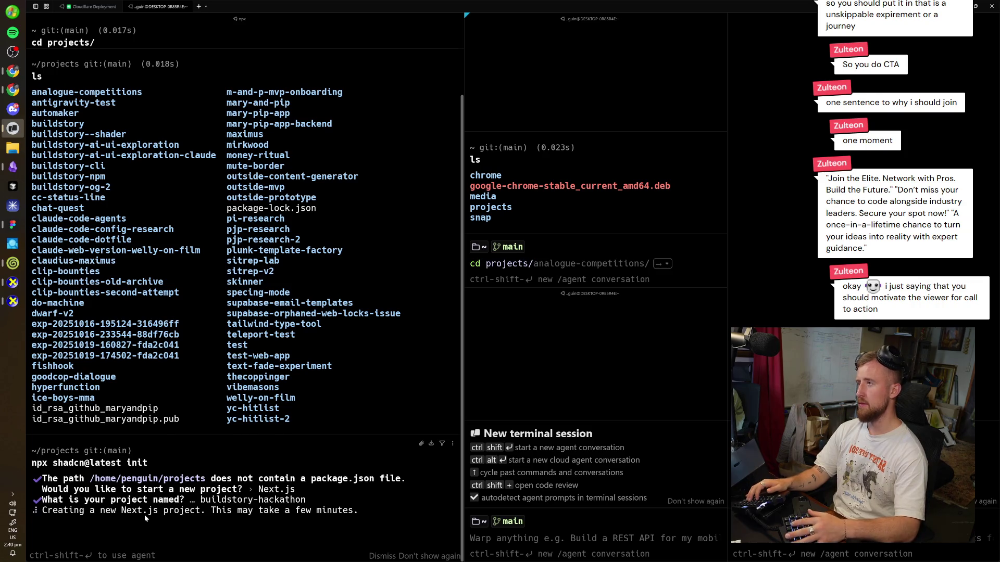
type("bui")
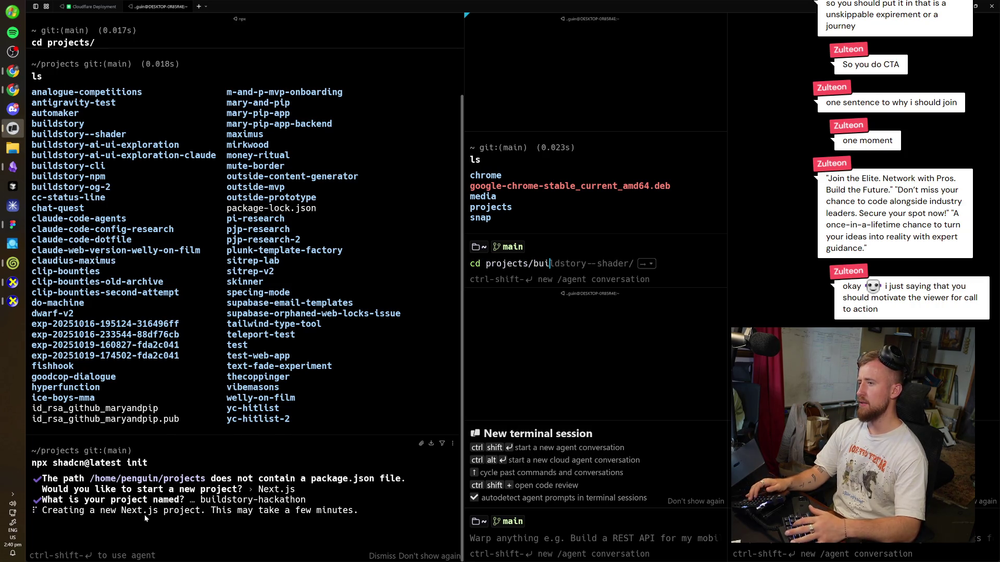
key("Right")
type("hack")
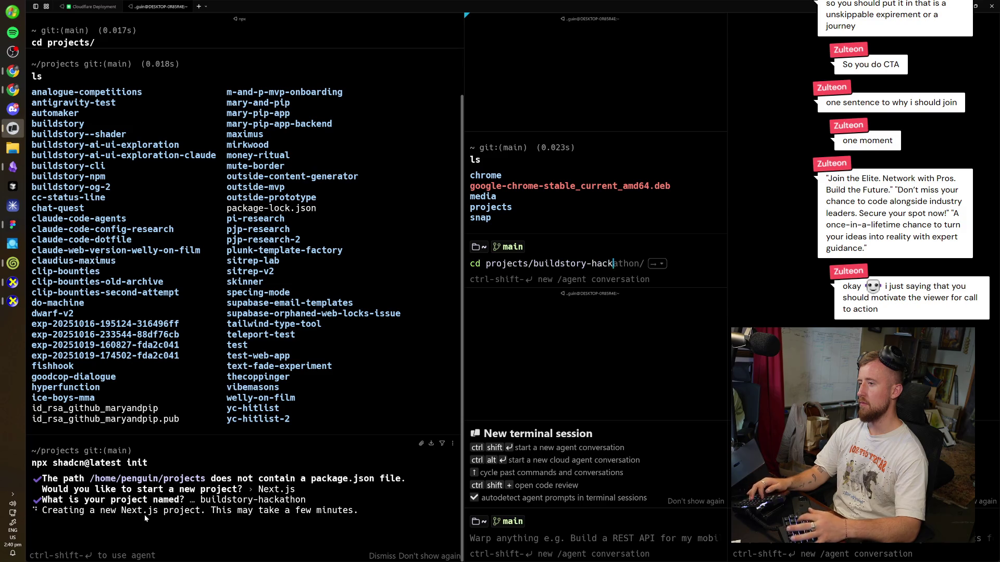
key("Return")
key("ctrl+alt+Down")
key("Up")
key("Return")
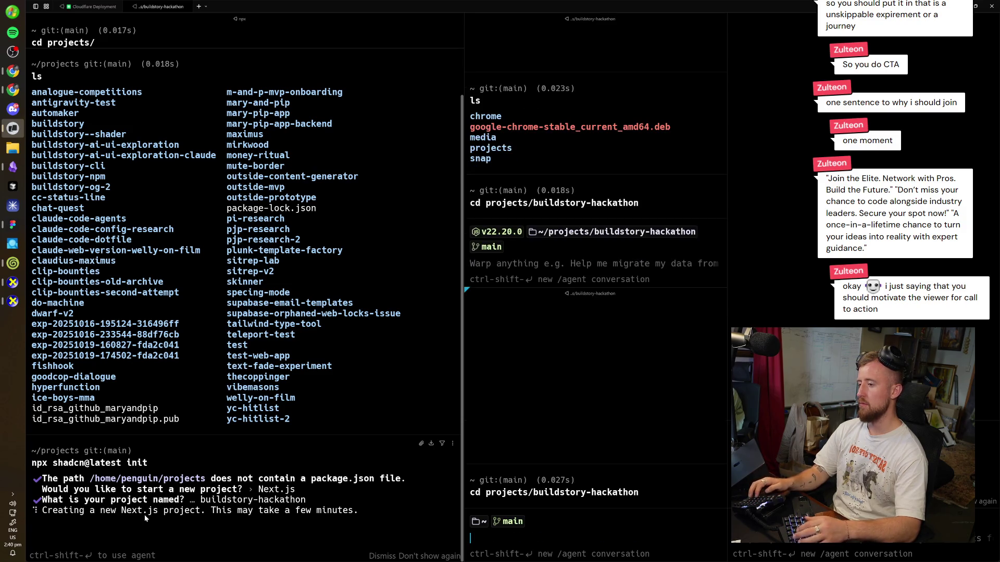
key("ctrl+alt+Left")
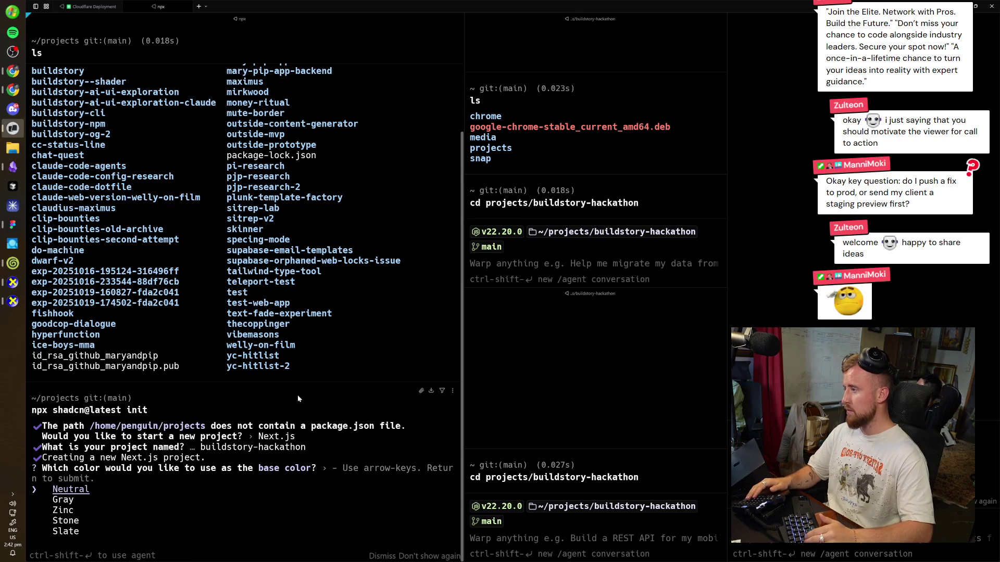
- Accept Neutral as the shadcn base colour so setup completes, then bring up the browser
key("Return")
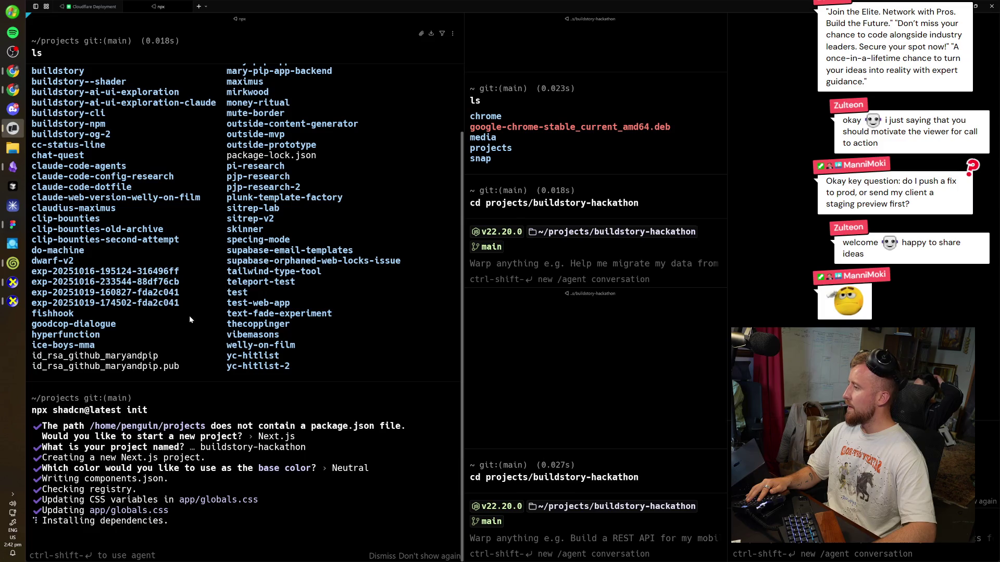
left_click(17, 88)
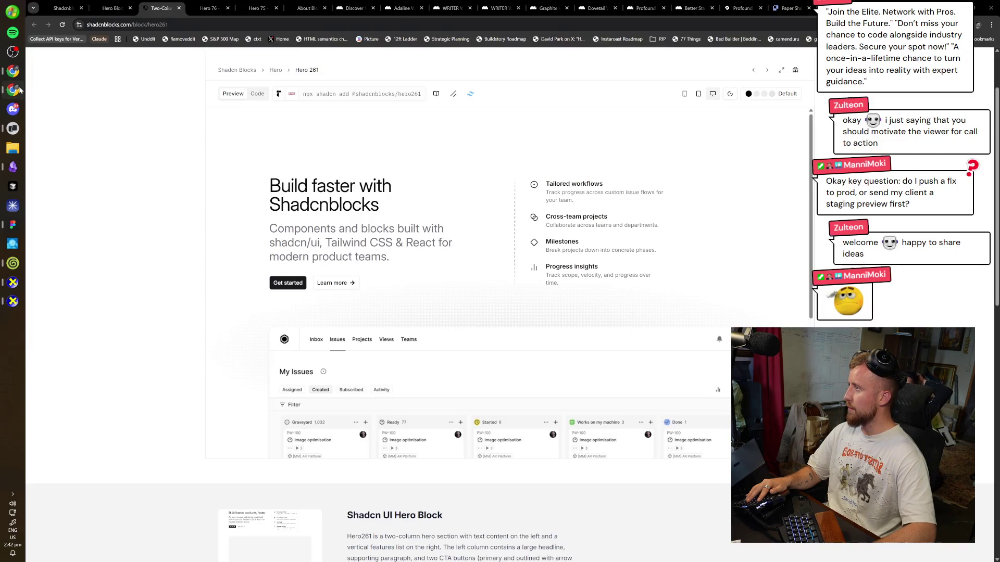
- Close the shadcn docs tab and review the Hero 261 and Hero 76 block pages
left_click(18, 85)
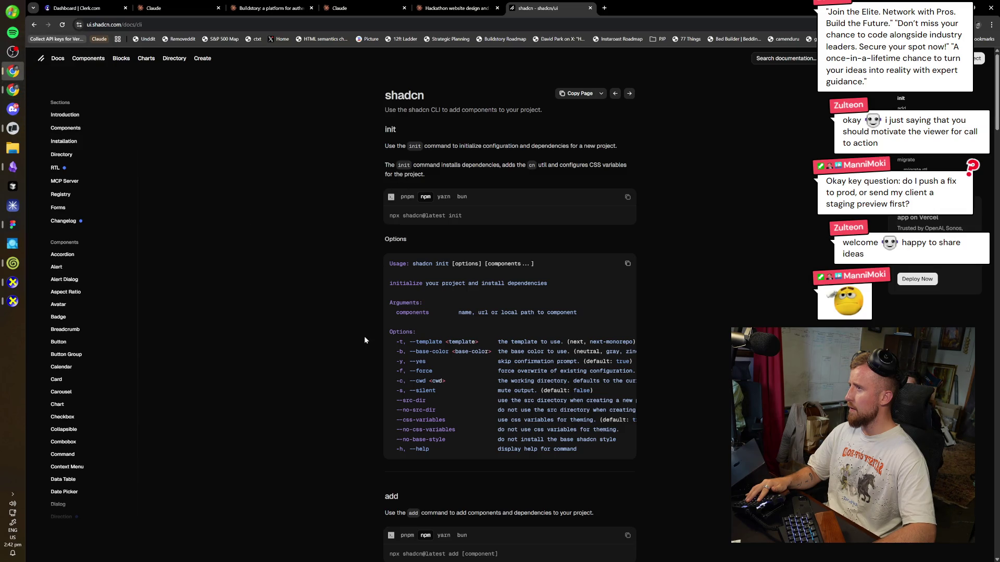
key("ctrl+w")
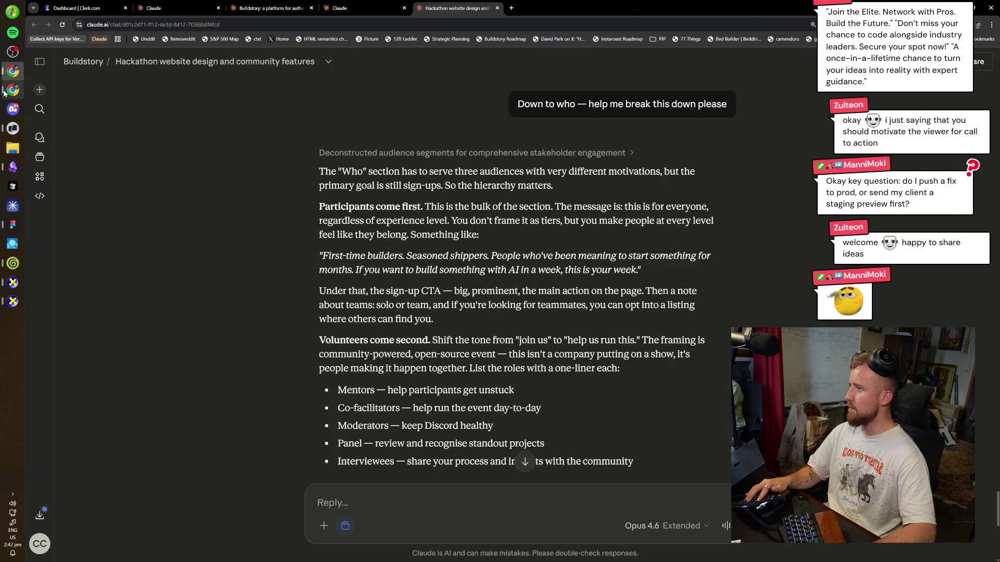
left_click(5, 91)
scroll(270, 299, "down", 3)
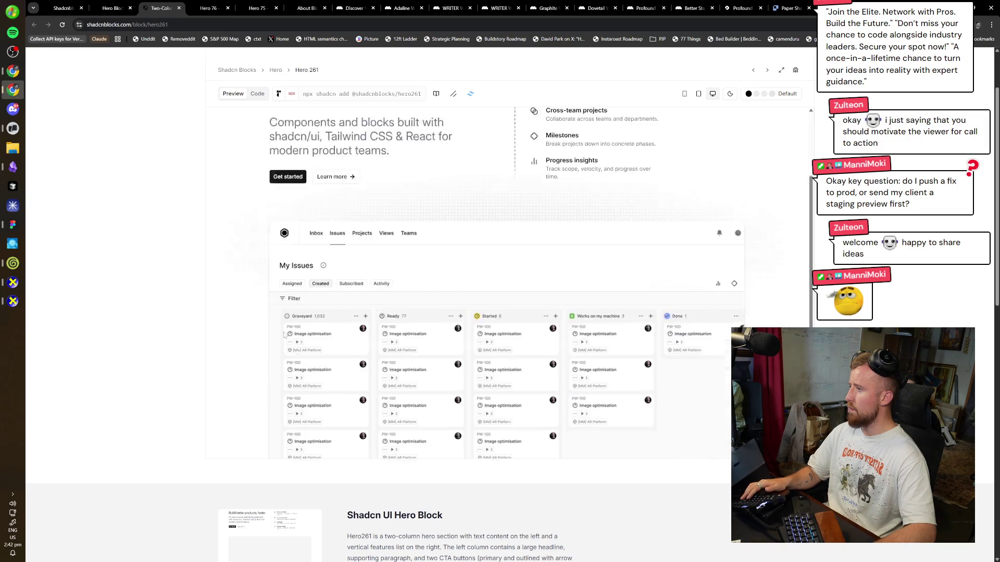
scroll(268, 313, "down", 3)
scroll(218, 338, "down", 5)
scroll(164, 359, "down", 3)
scroll(166, 360, "up", 5)
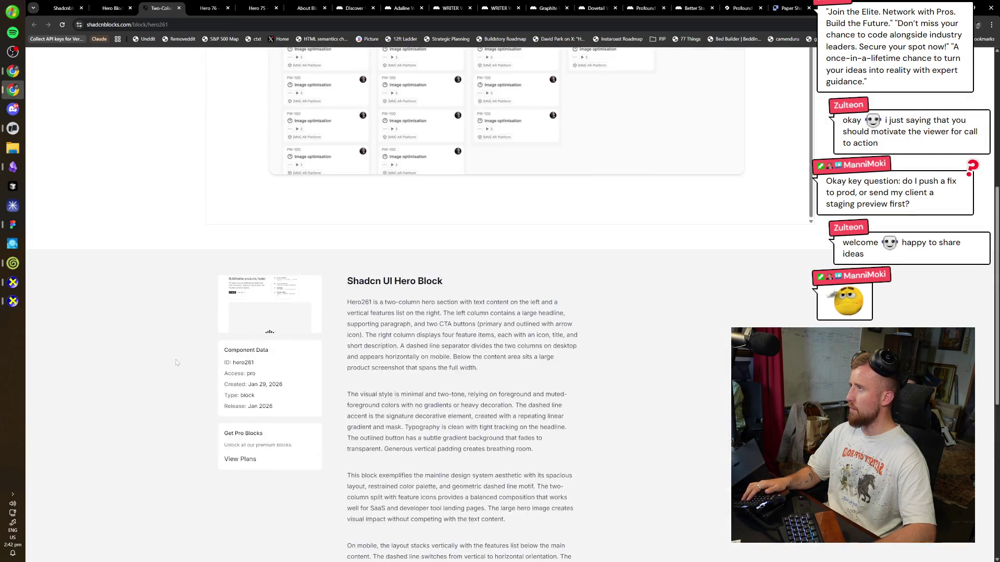
key("ctrl+Tab")
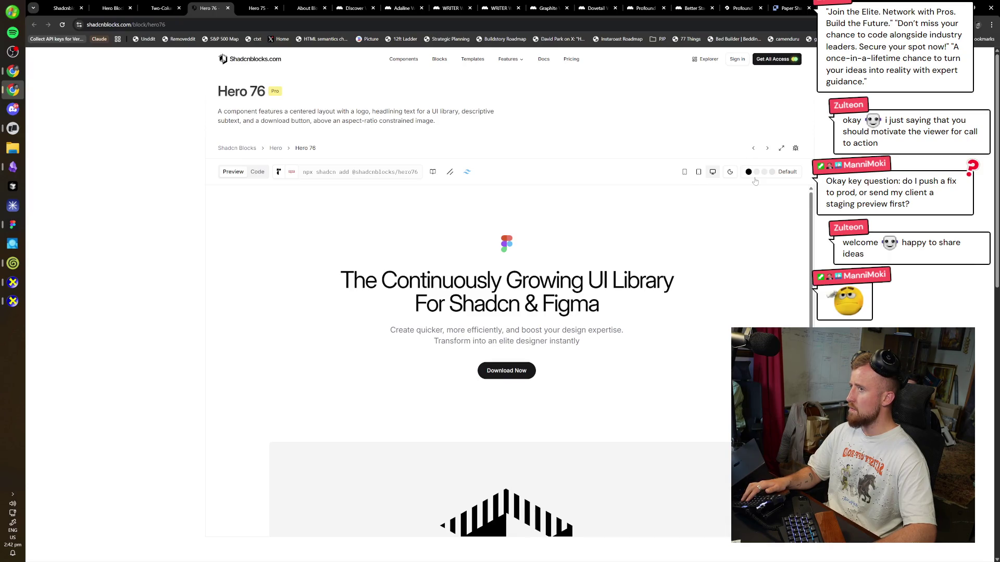
left_click(755, 180)
key("Escape")
key("ctrl+shift+Tab")
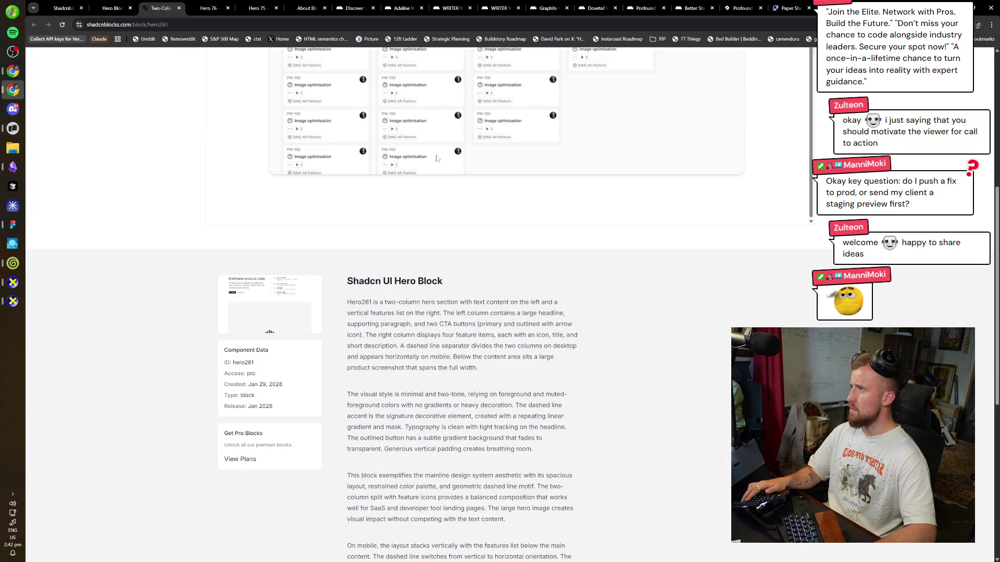
scroll(377, 289, "up", 10)
key("ctrl+shift+Tab")
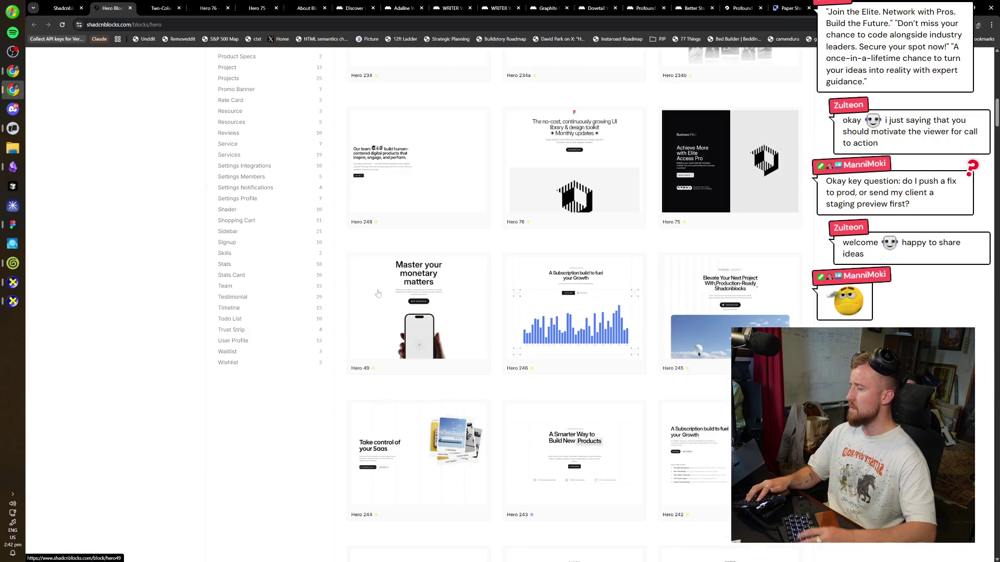
- Visit ui.shadcn.com, then search skills.sh for shadcn and open the shadcn-ui developer-kit skill
key("ctrl+t")
type("shadcn skik")
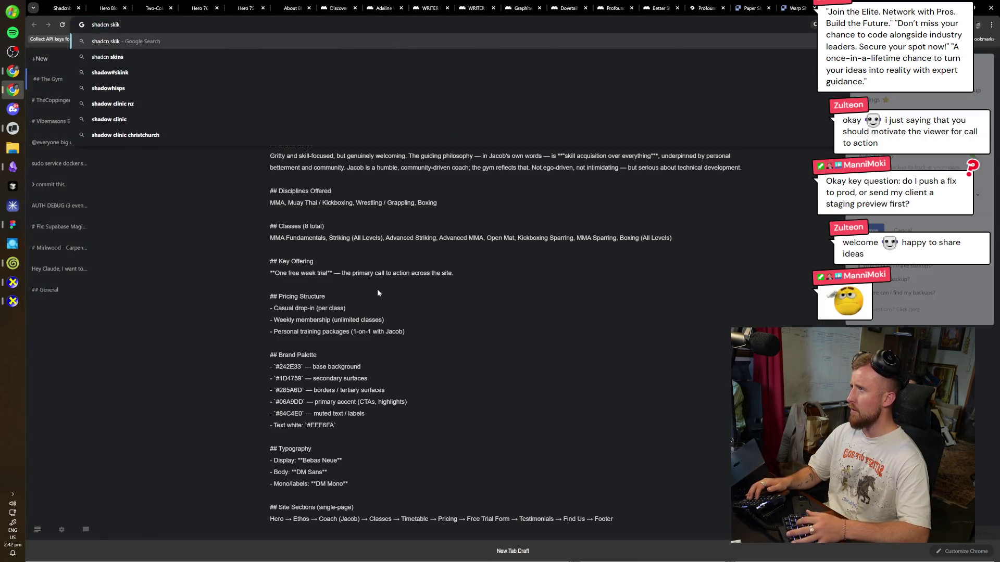
key("BackSpace")
key("BackSpace")
key("BackSpace")
type("ui.shadcn.com")
key("Return")
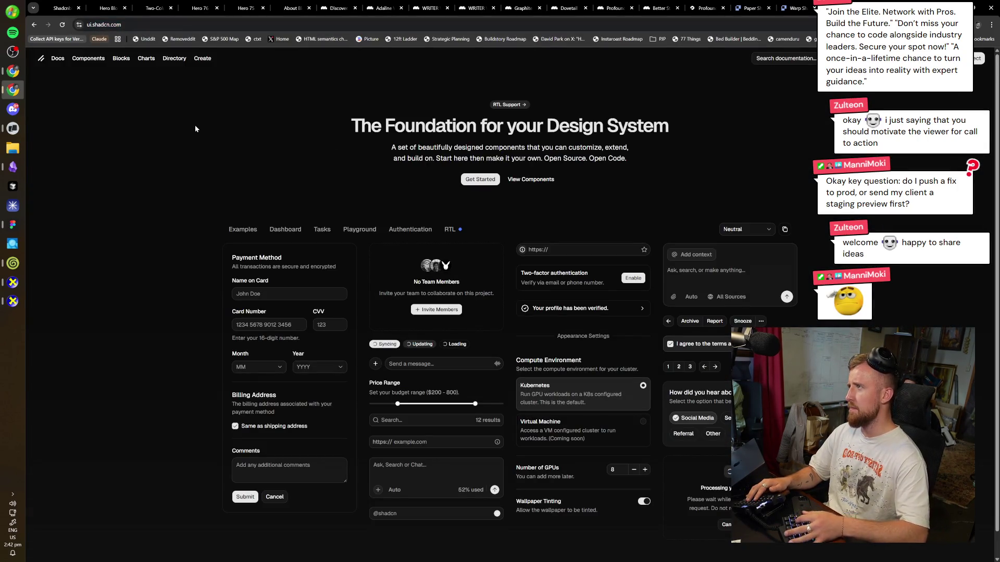
key("ctrl+l")
type("skills.sh")
key("Return")
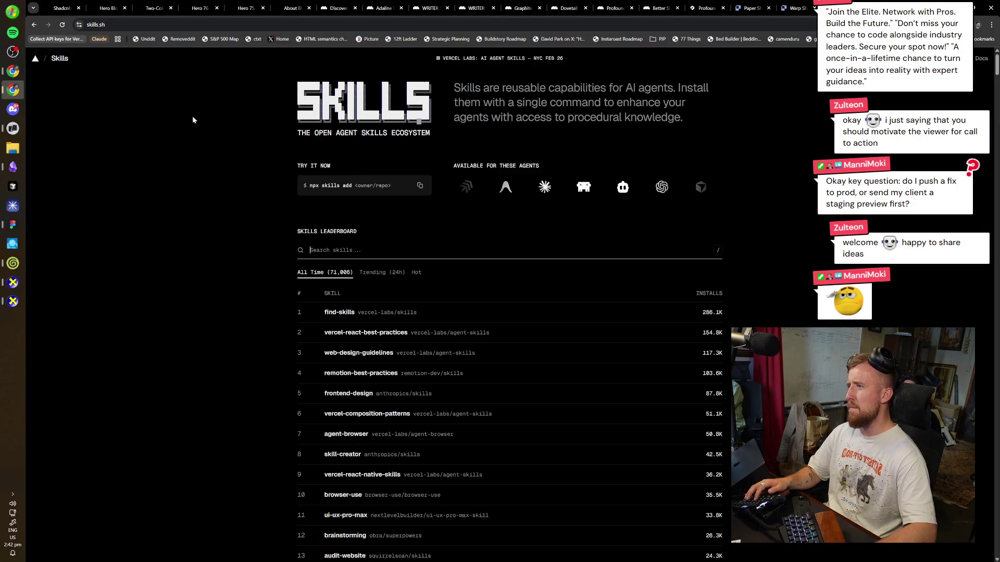
scroll(336, 230, "down", 3)
key("slash")
type("shadcn")
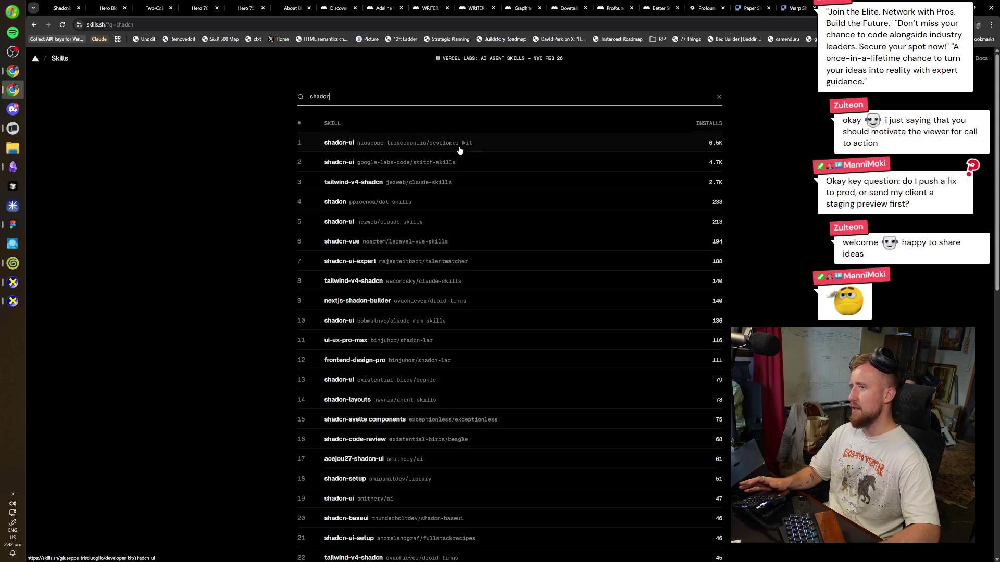
left_click(412, 144)
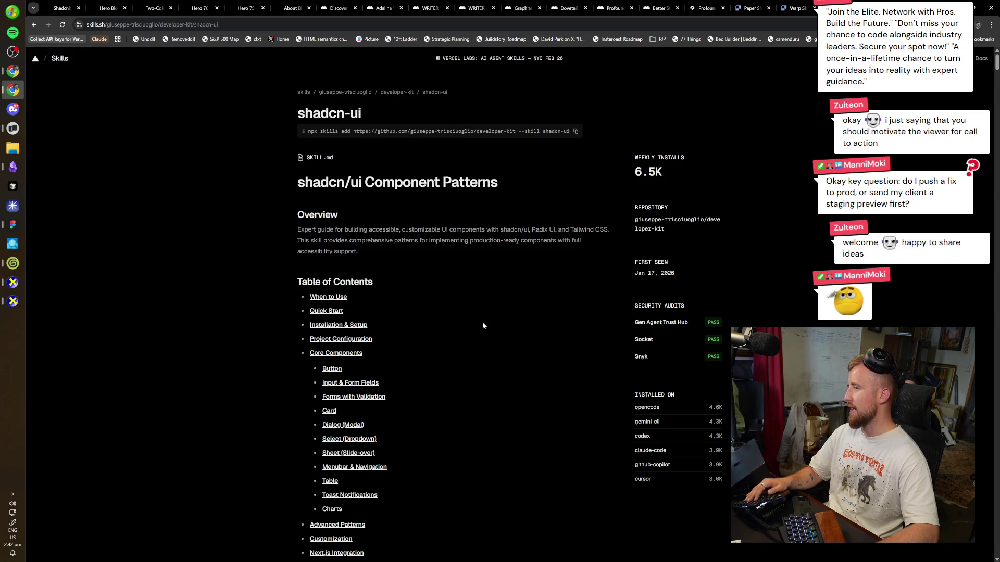
- Read through the shadcn-ui skill page, including its When to Use points
scroll(489, 332, "down", 2)
scroll(415, 424, "up", 2)
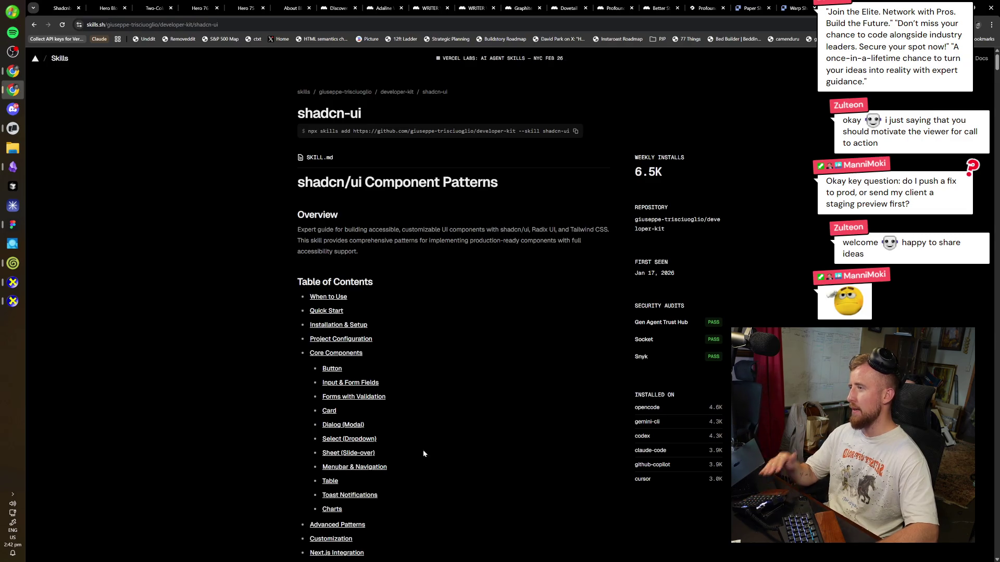
scroll(453, 439, "down", 4)
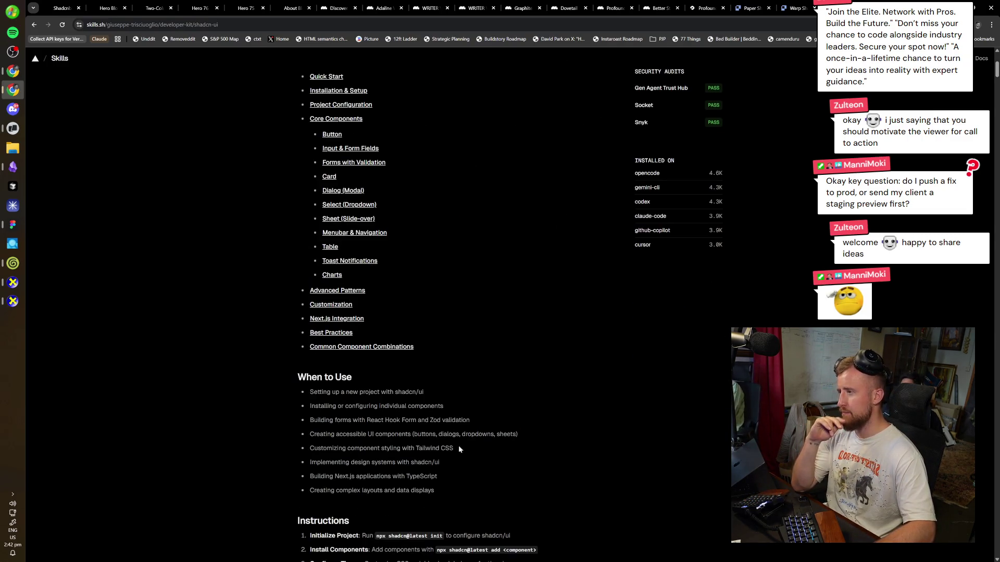
scroll(479, 440, "down", 3)
left_click_drag(484, 360, 398, 278)
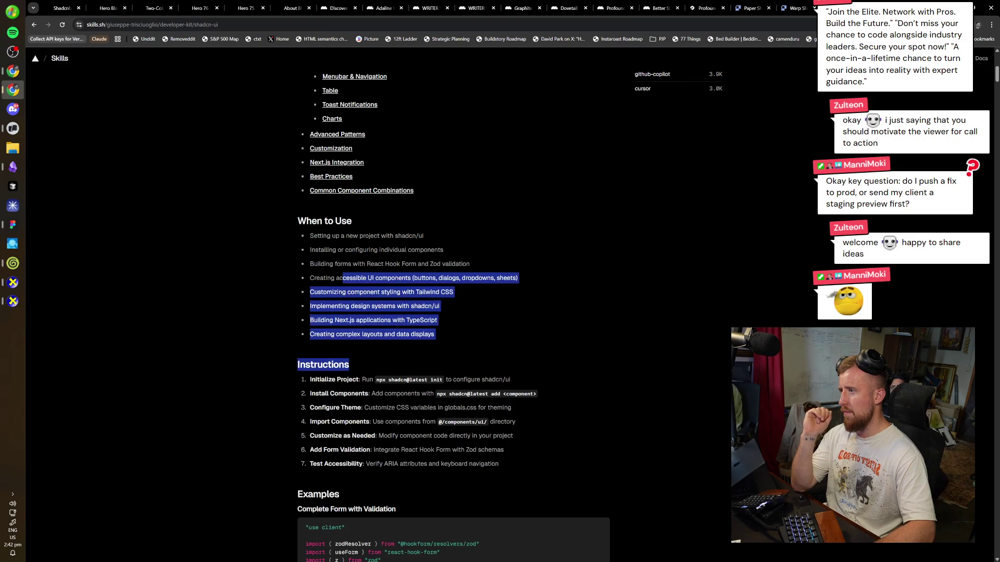
left_click(511, 342)
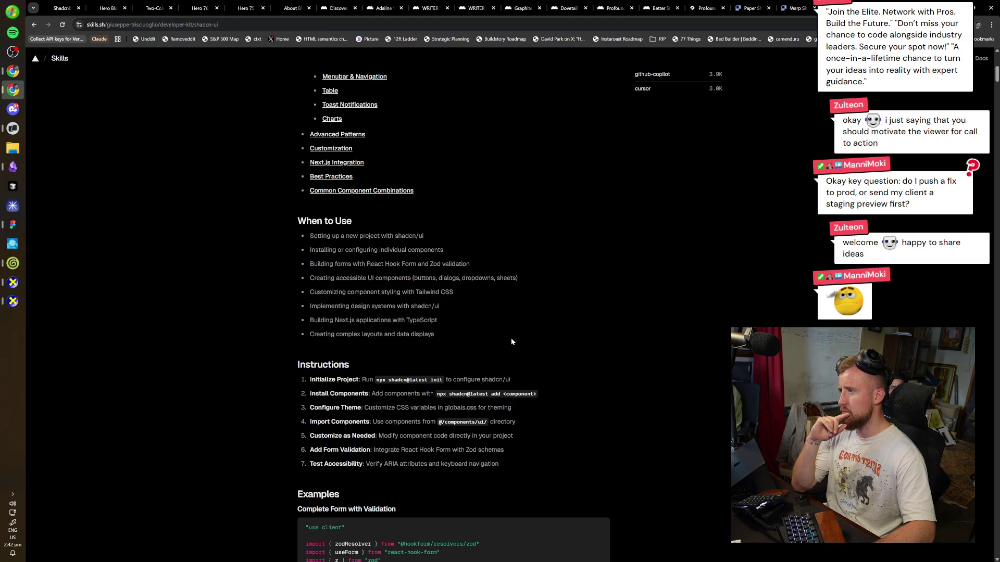
scroll(511, 342, "down", 3)
scroll(472, 341, "down", 3)
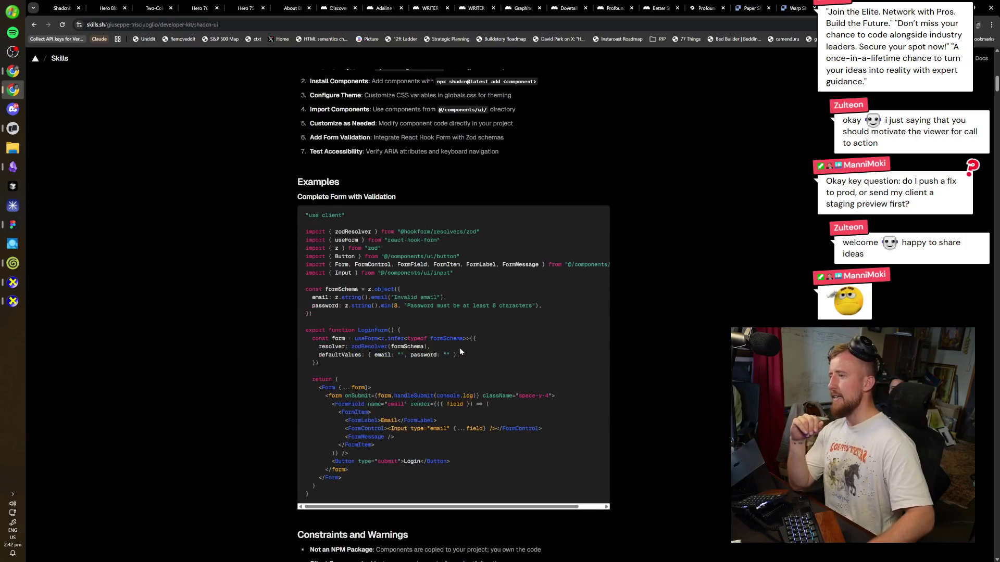
scroll(452, 312, "down", 3)
scroll(453, 312, "down", 8)
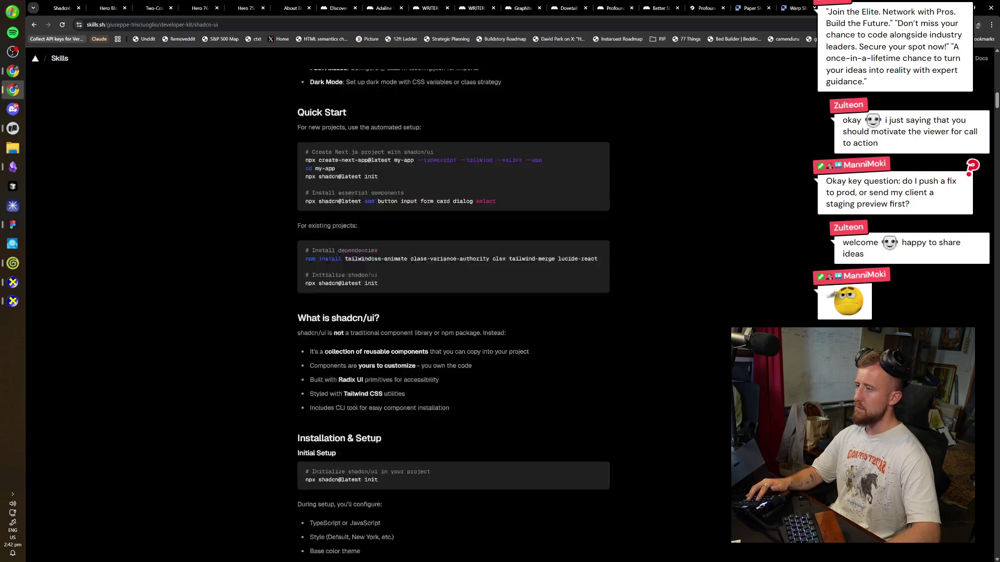
scroll(453, 312, "down", 8)
scroll(702, 424, "down", 10)
scroll(665, 408, "down", 10)
scroll(672, 388, "down", 10)
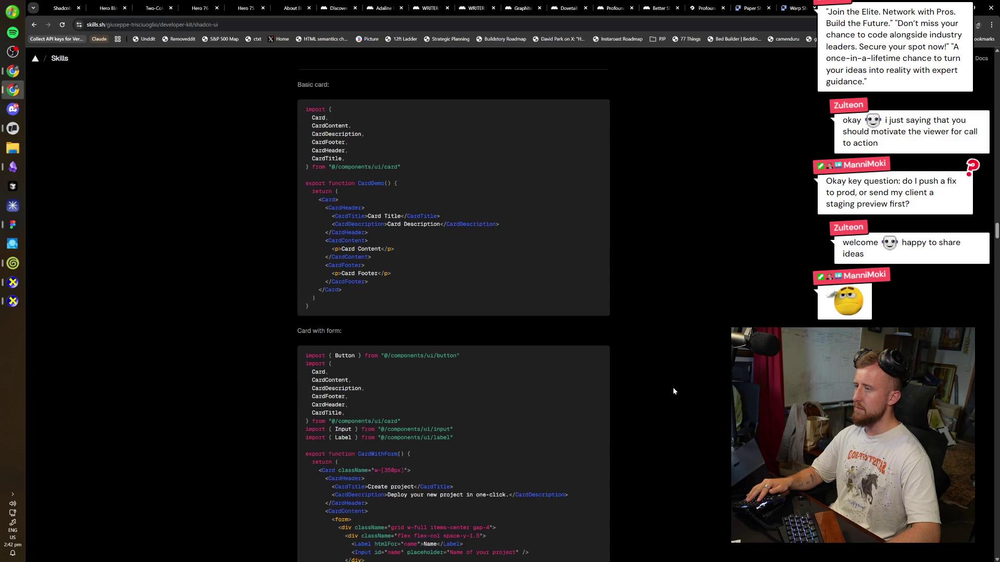
scroll(673, 404, "down", 8)
scroll(668, 388, "down", 10)
scroll(666, 401, "down", 5)
scroll(704, 468, "down", 2)
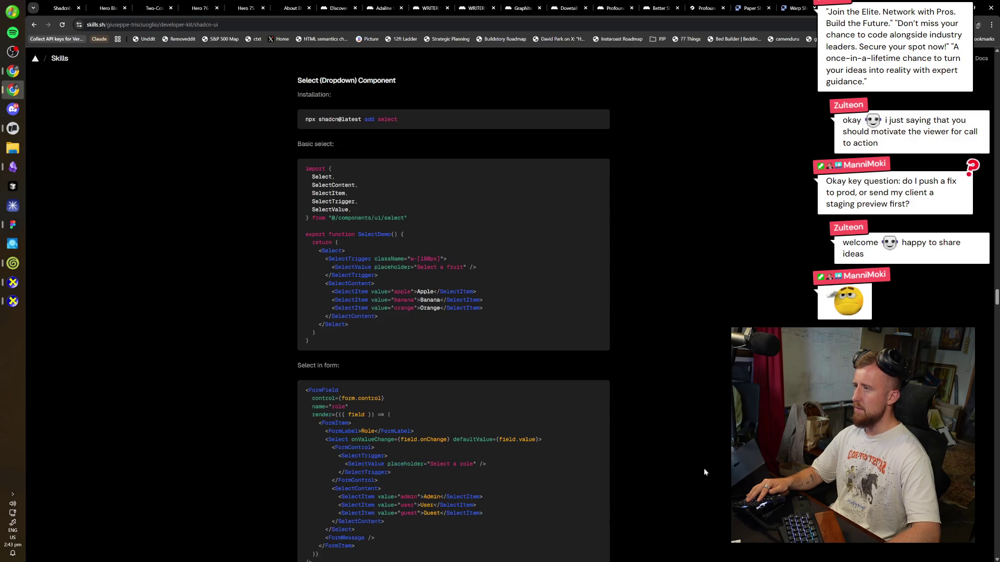
scroll(634, 111, "up", 20)
scroll(634, 111, "up", 15)
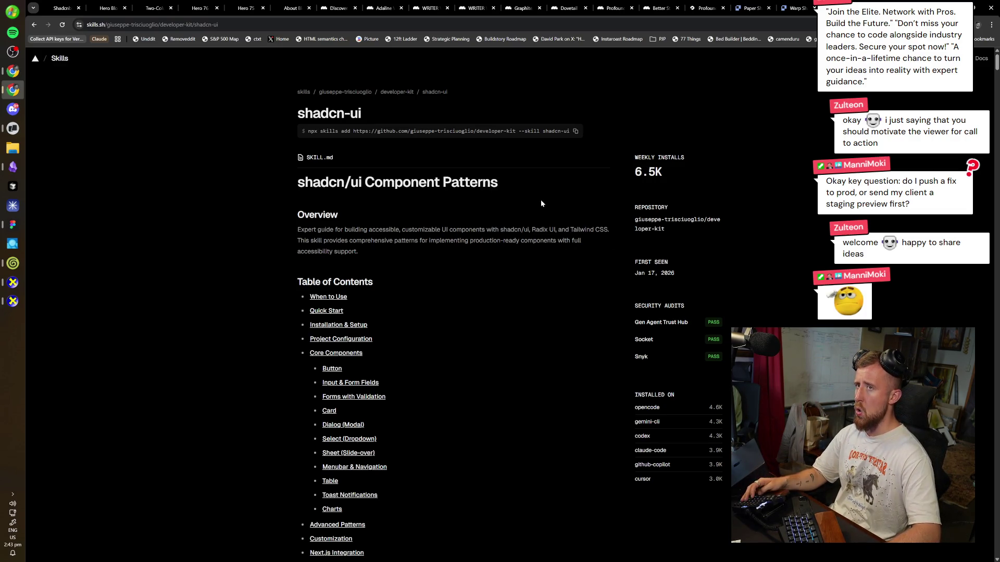
- Glance at the Claude chat, then return to the FigJam landing-page wireframe
key("alt+Tab")
scroll(526, 279, "down", 2)
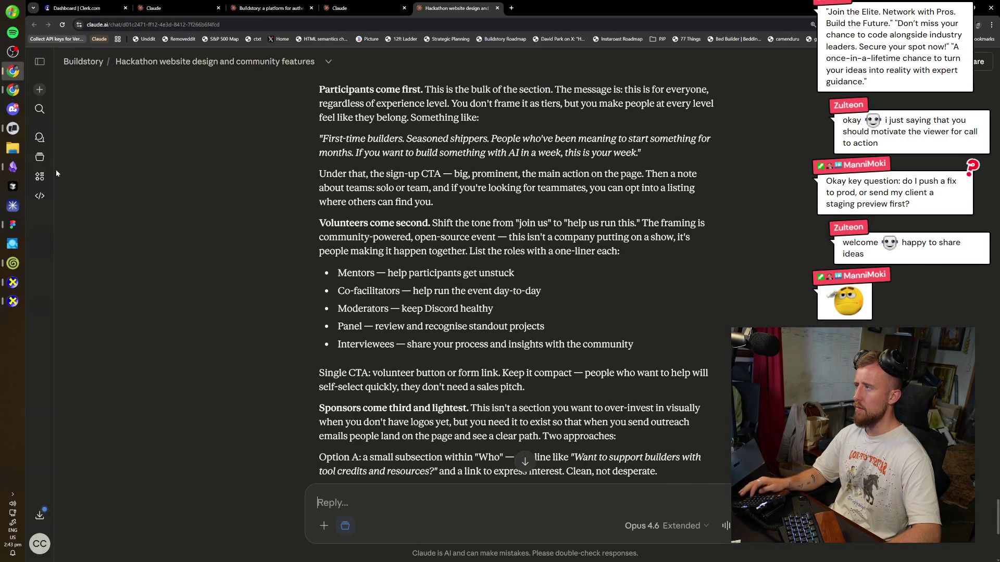
left_click(13, 224)
scroll(486, 331, "down", 5)
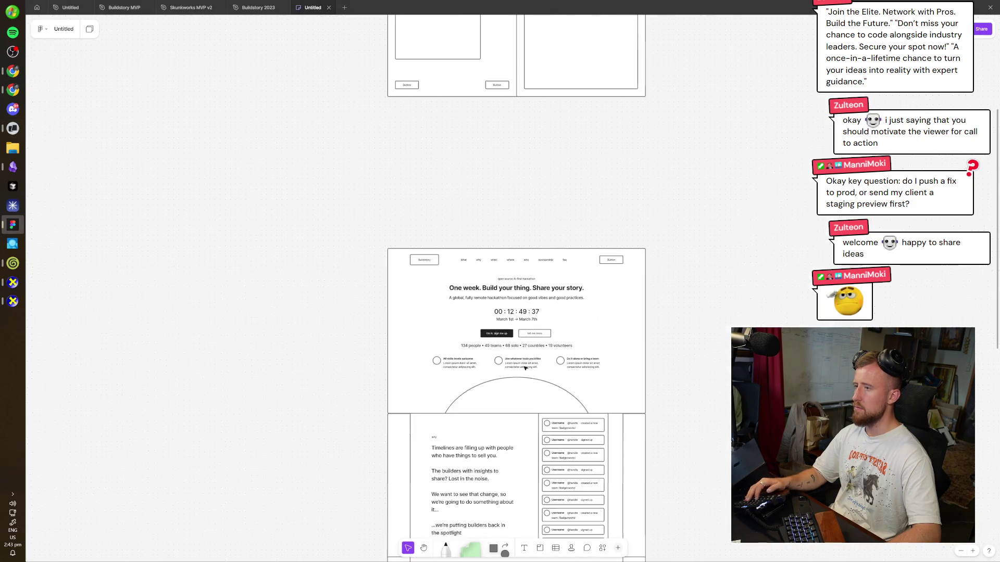
- Make the lower who section taller and move its Name profile card out to the right
scroll(448, 365, "down", 5)
scroll(448, 365, "down", 5)
scroll(433, 386, "up", 5)
scroll(433, 386, "down", 3)
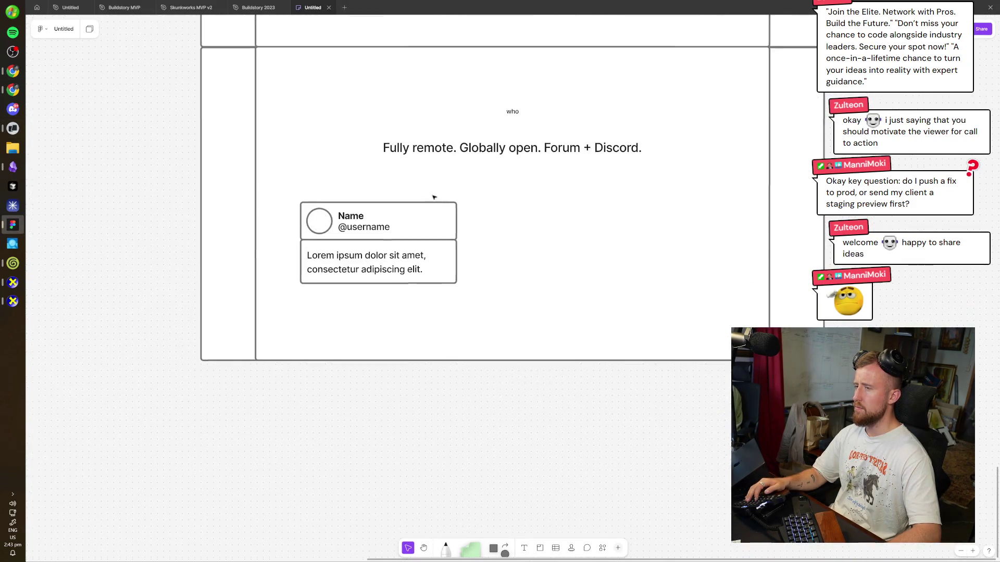
left_click(502, 352)
scroll(675, 359, "down", 3)
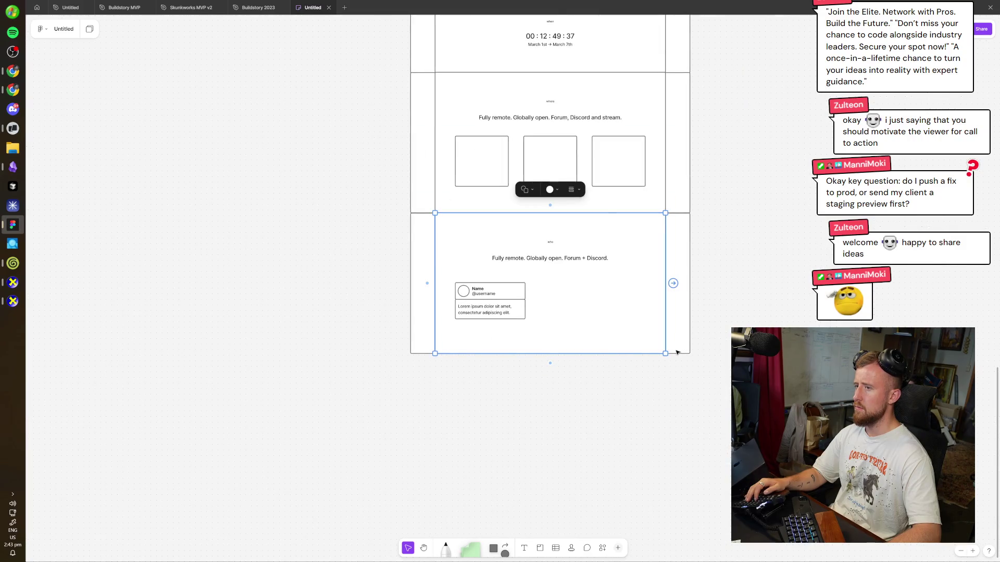
left_click_drag(677, 353, 694, 457)
scroll(440, 295, "up", 3)
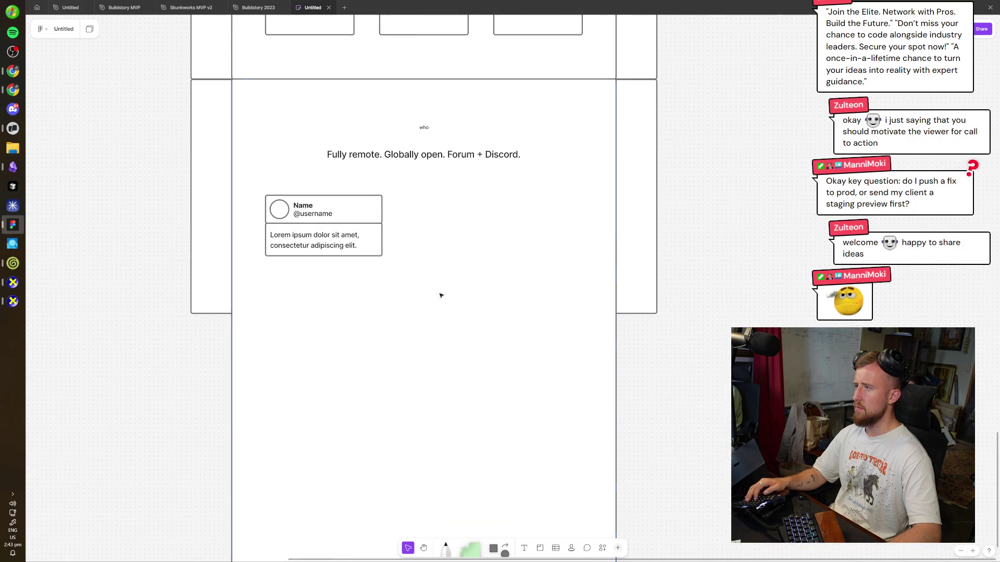
left_click_drag(459, 306, 247, 184)
left_click_drag(329, 230, 799, 273)
- Replace the Fully remote tagline with 'A team of volunteers'
left_click(445, 156)
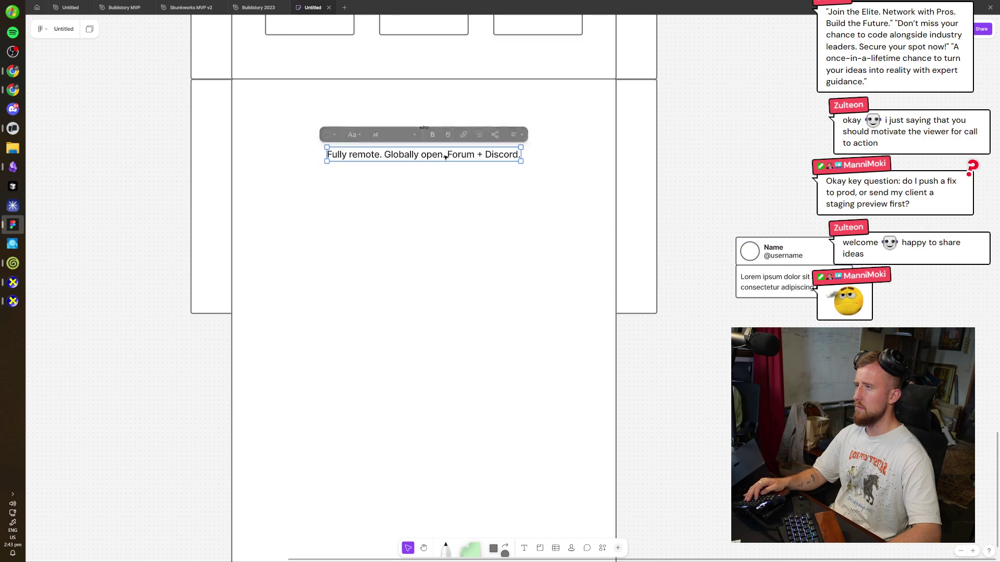
scroll(447, 281, "up", 2)
scroll(448, 283, "up", 3)
type("A")
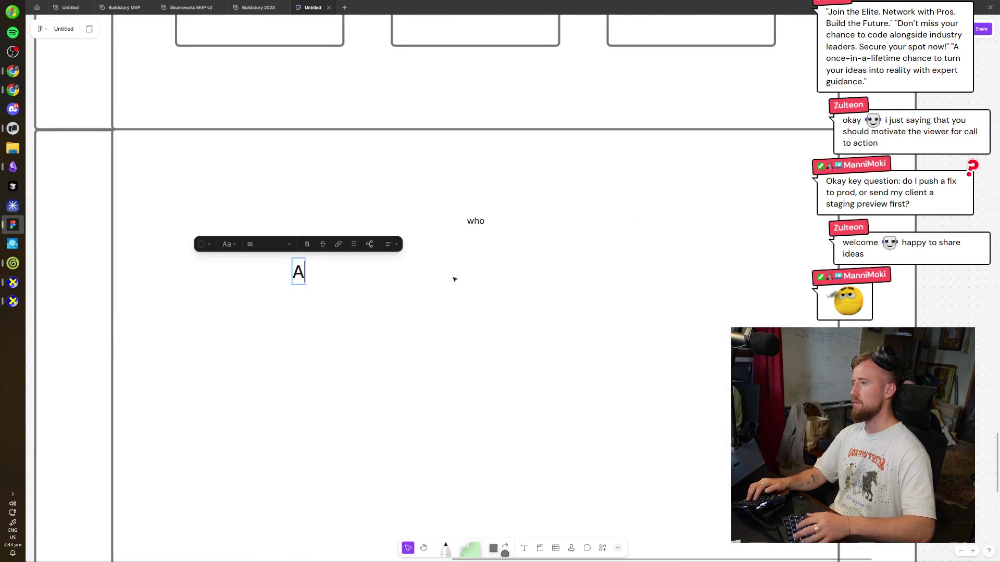
type(" team of vol")
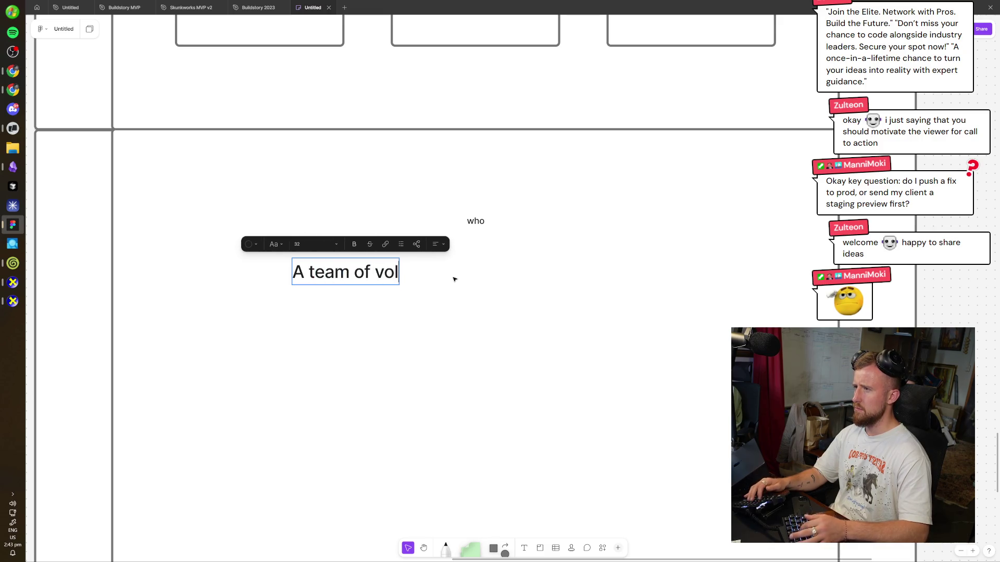
type("unteer")
key("ctrl+a")
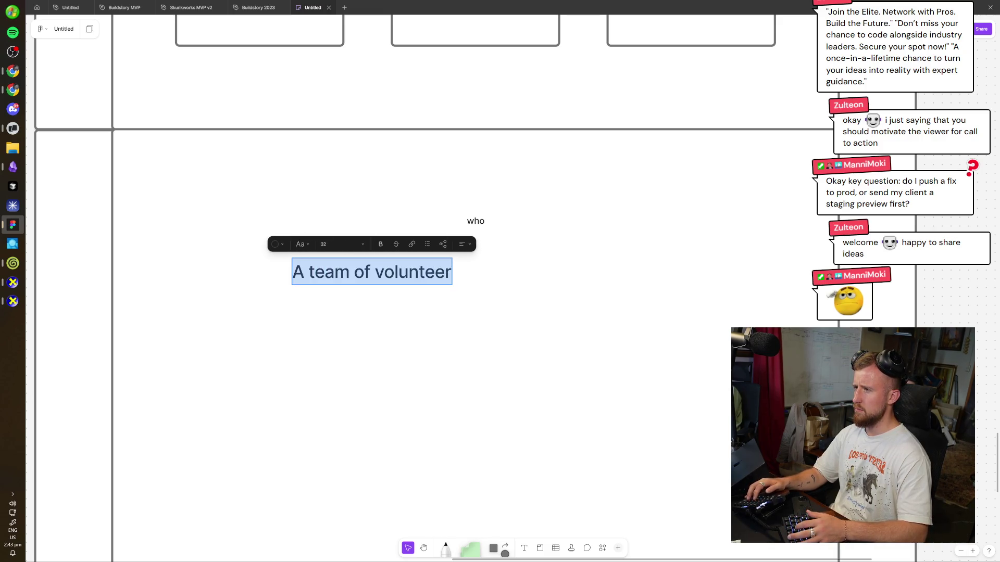
key("Right")
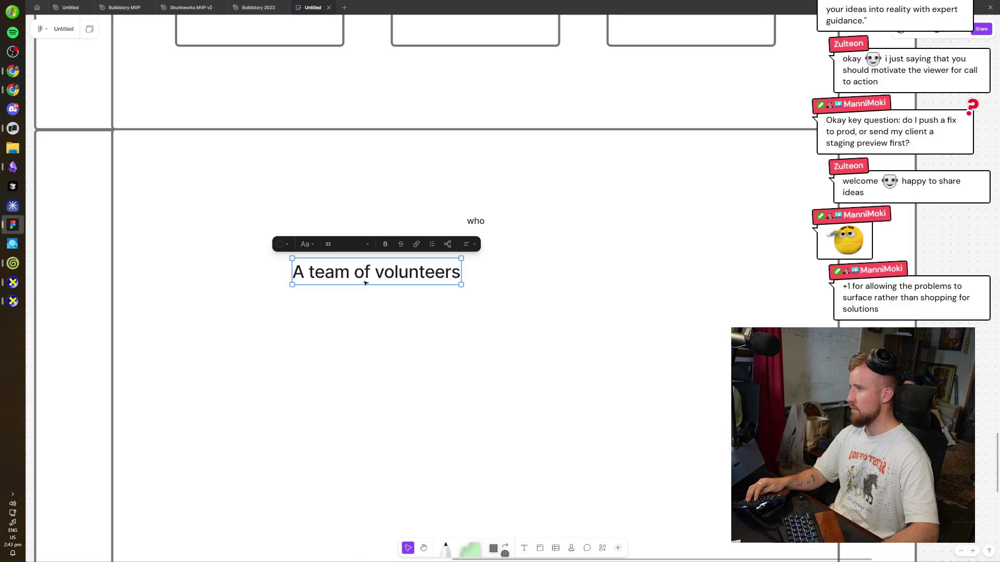
- Centre the who label and volunteers heading in the section, and duplicate the heading below
left_click_drag(365, 283, 454, 272)
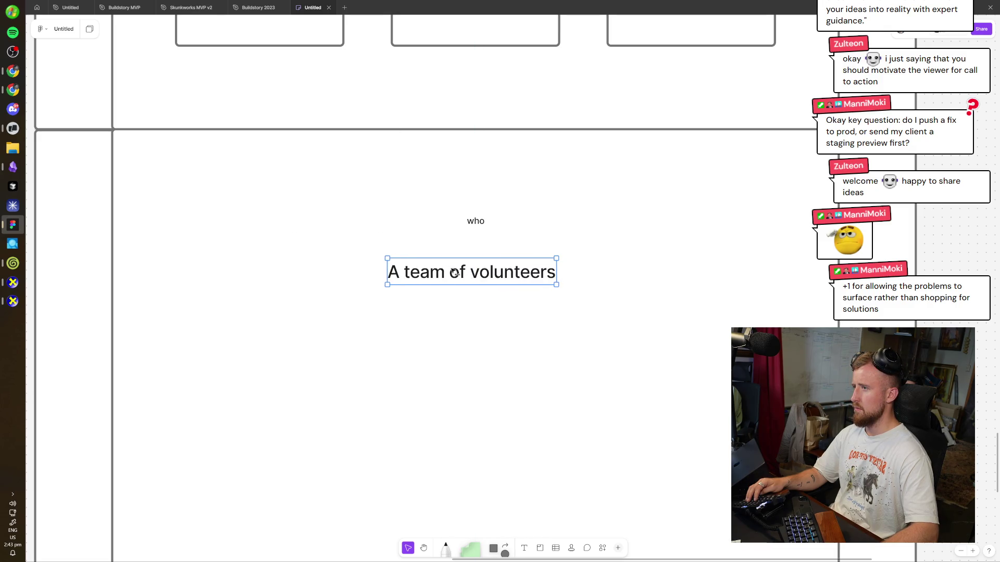
left_click_drag(454, 272, 445, 272)
left_click(477, 223, "shift")
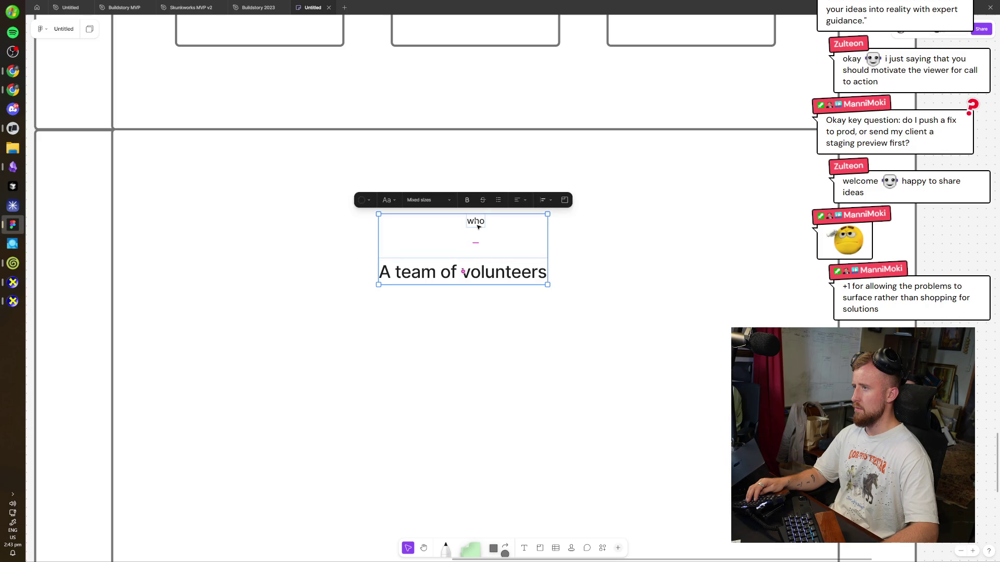
left_click_drag(478, 227, 466, 227)
key("Escape")
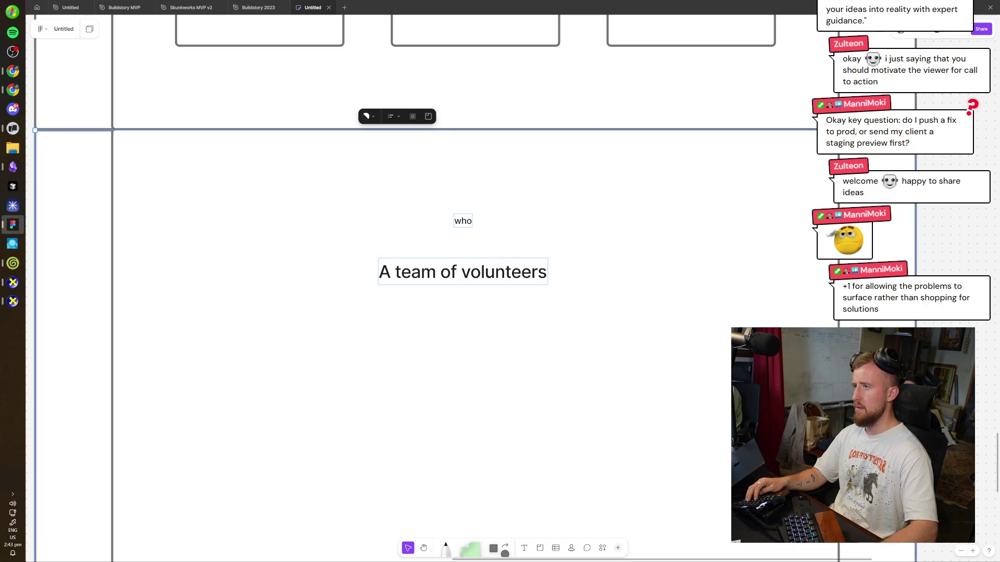
left_click_drag(480, 273, 492, 272)
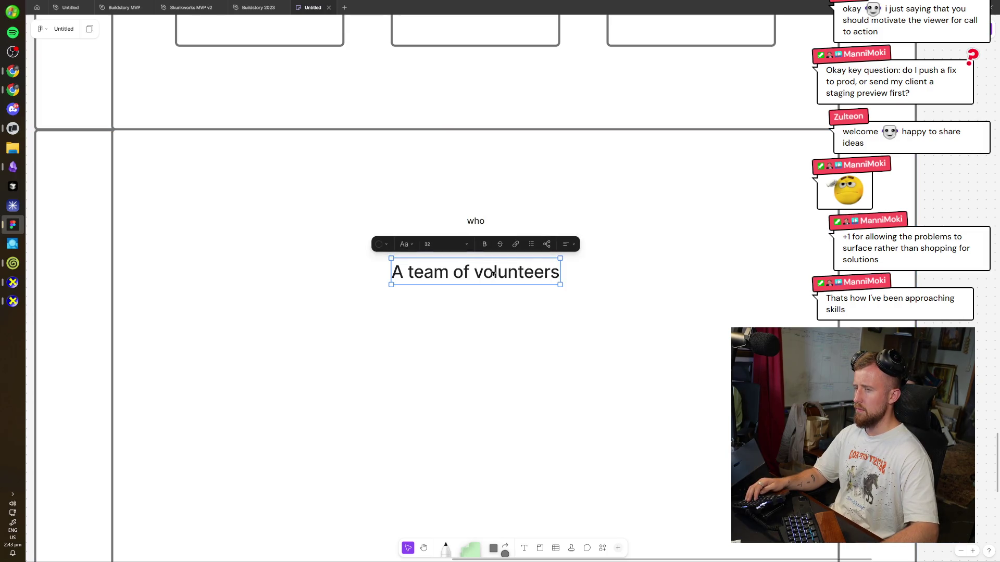
left_click_drag(492, 271, 492, 330, "alt")
- Rename the copied heading to 'Cofacilitators', fixing its spelling via suggestions
double_click(493, 329)
key("ctrl+a")
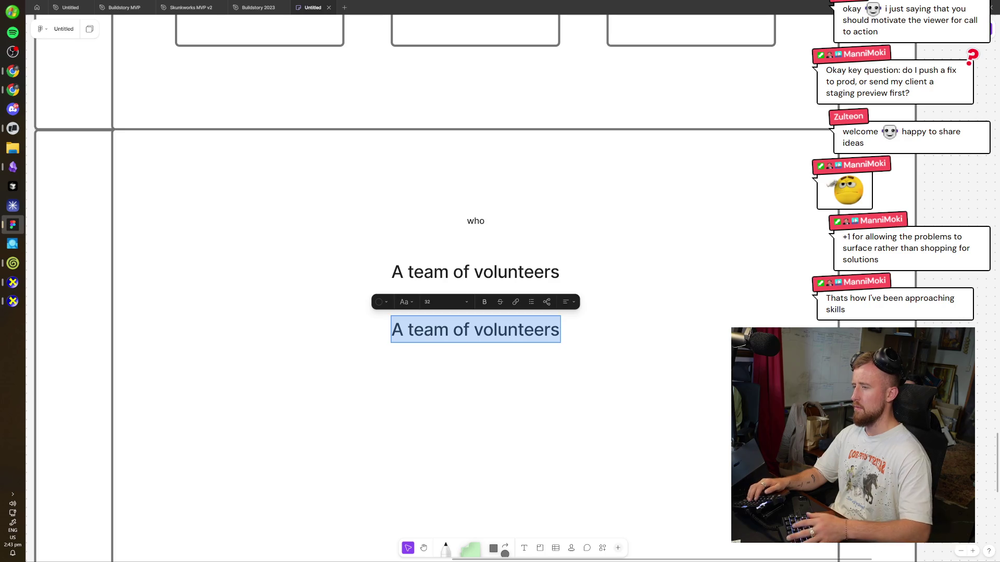
type("C")
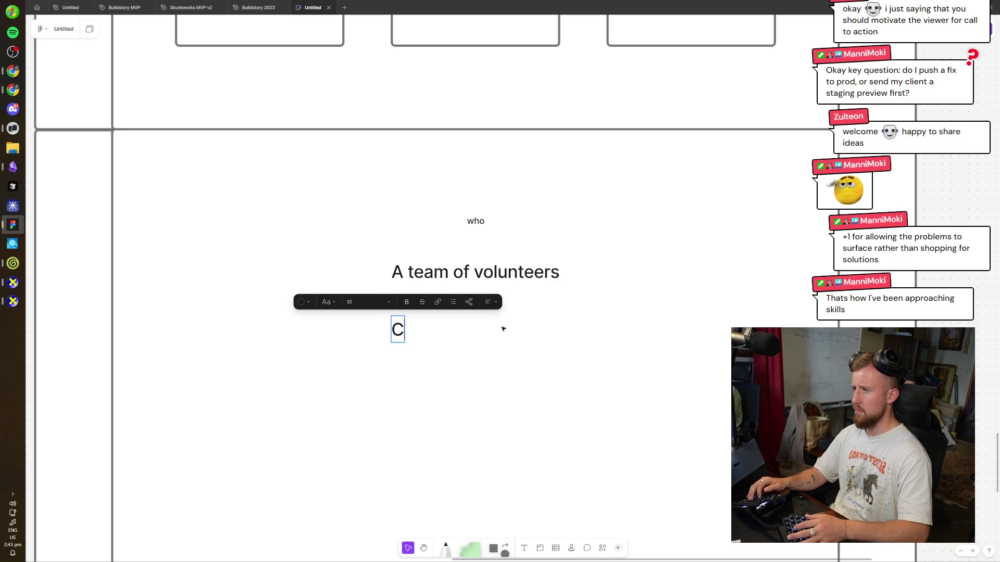
type("of")
key("BackSpace")
key("BackSpace")
key("BackSpace")
type("Cof")
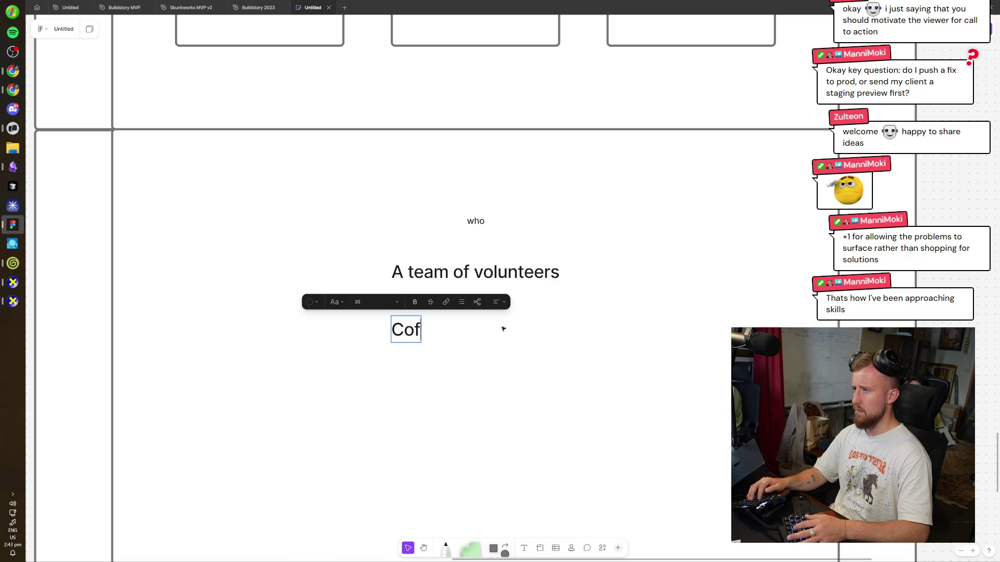
type("aciliators")
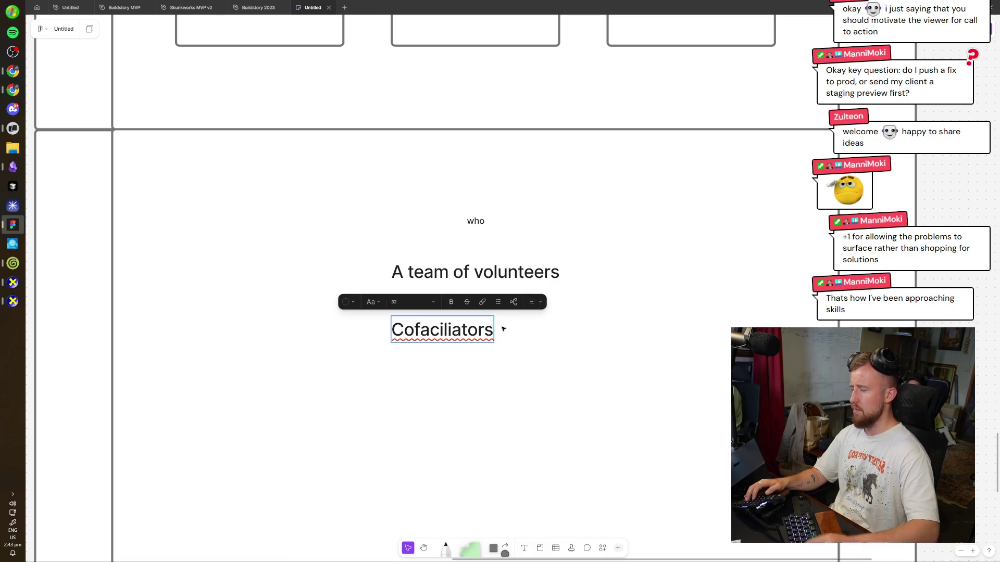
right_click(477, 322)
left_click(521, 330)
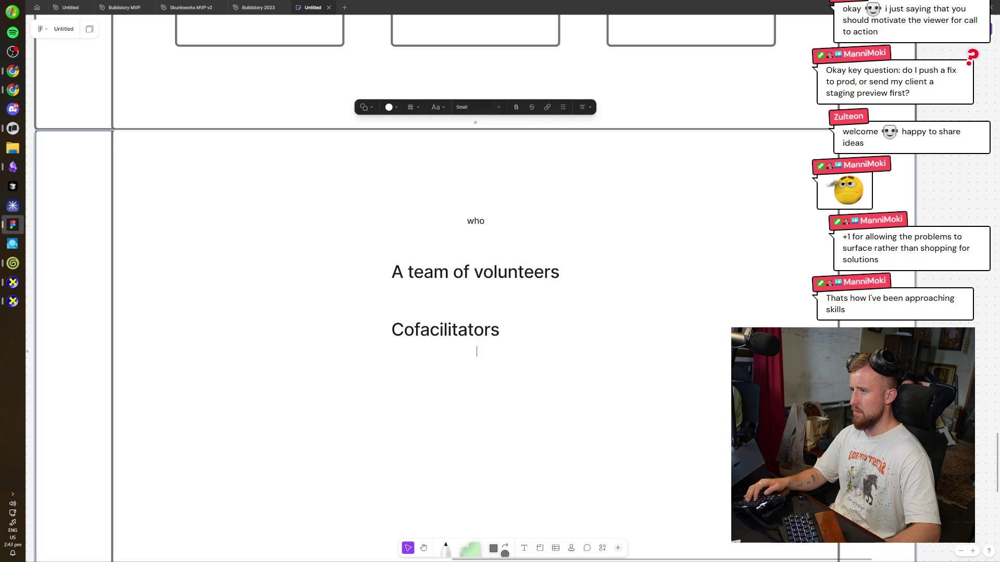
left_click(476, 351)
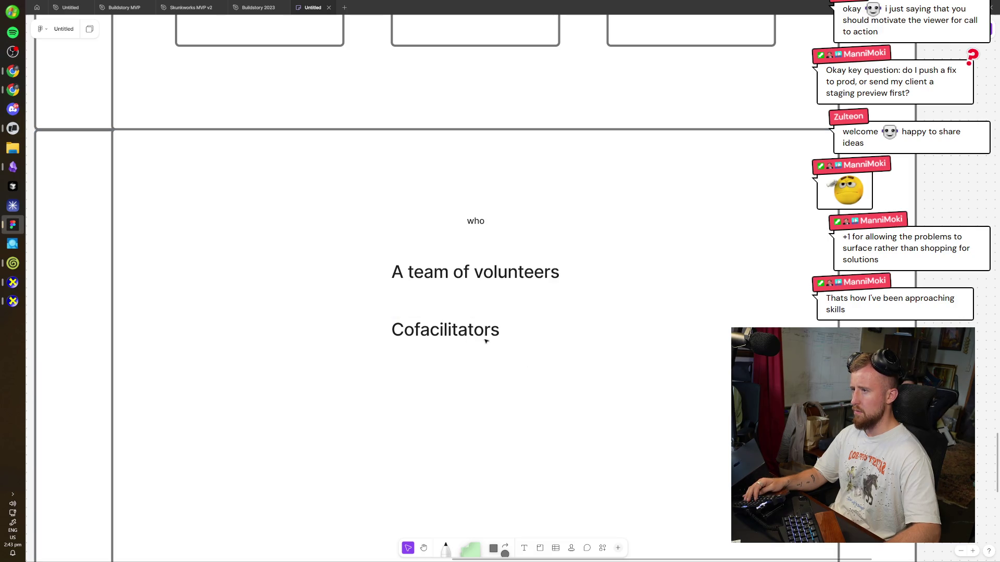
- Move the label left and extend it to 'Cofacilitators Mentors Moderators Panelists'
left_click(451, 331)
left_click_drag(451, 331, 597, 334)
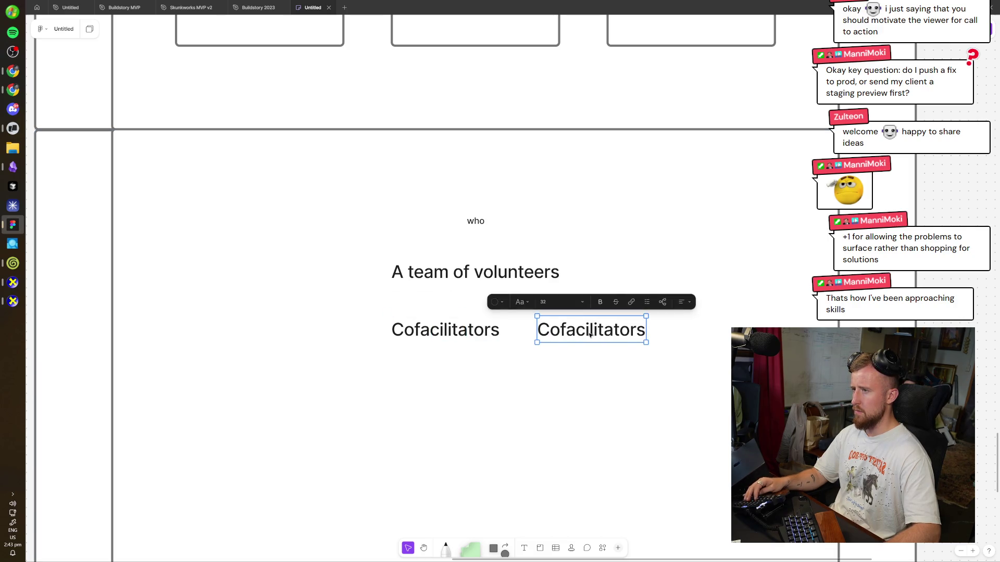
key("ctrl+z")
left_click_drag(475, 330, 339, 330)
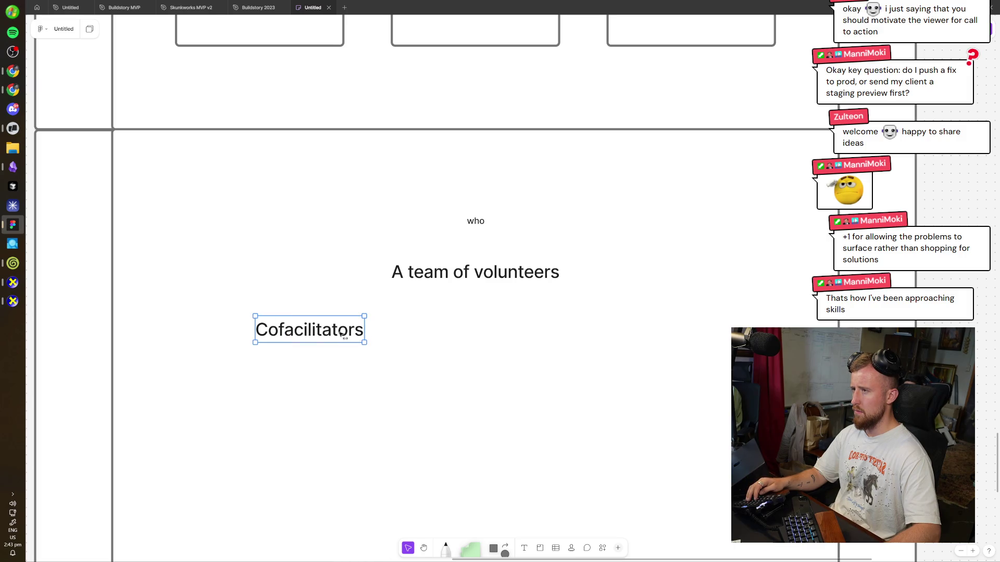
key("Return")
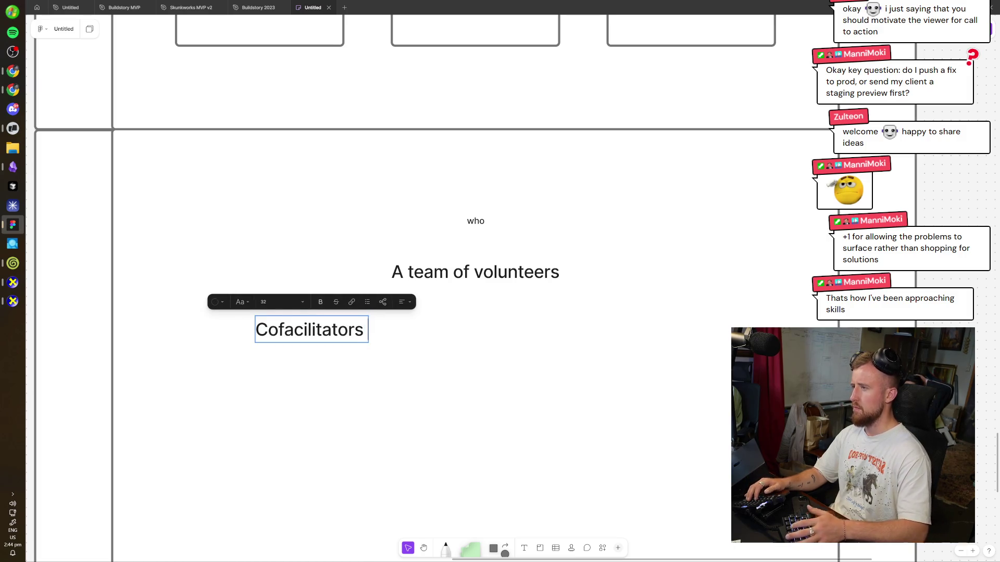
key("ctrl+a")
key("End")
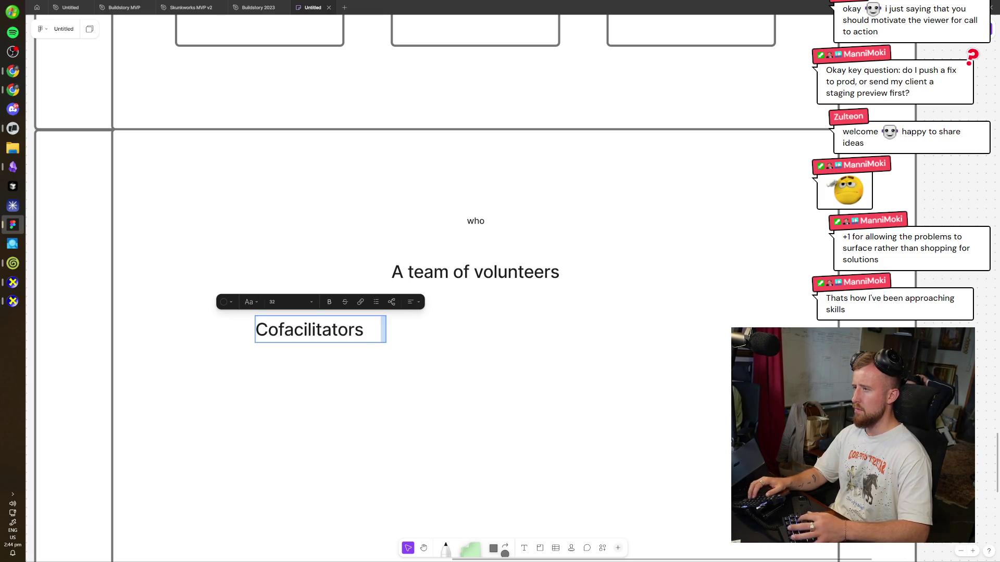
key("shift+Left")
key("shift+Left")
key("shift+Left")
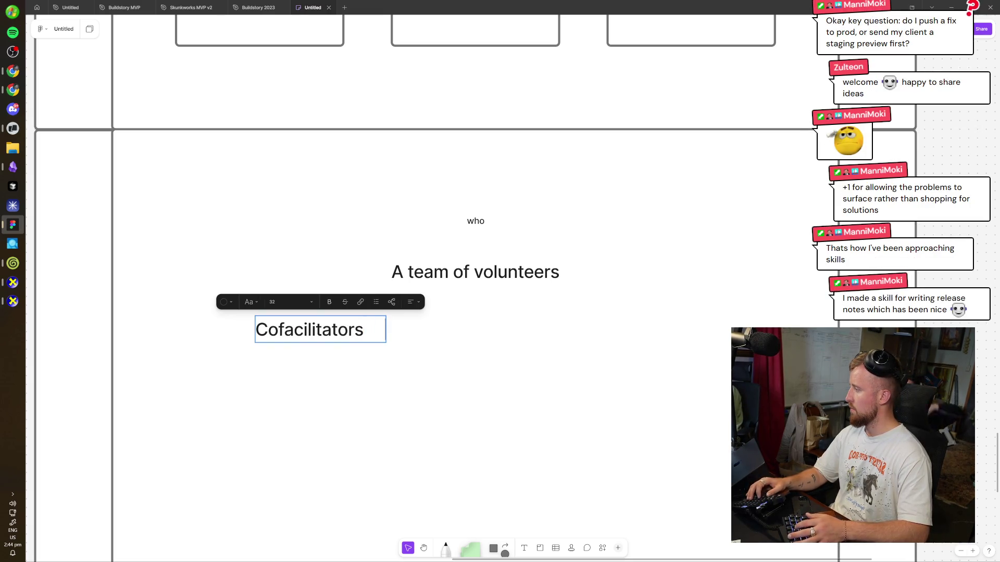
type("Mentors     ")
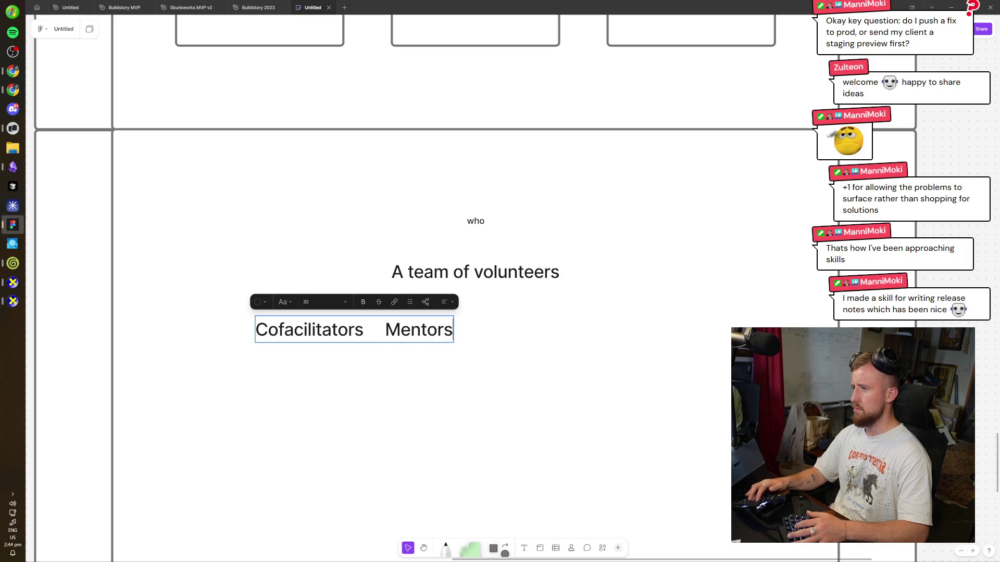
type("Moderat")
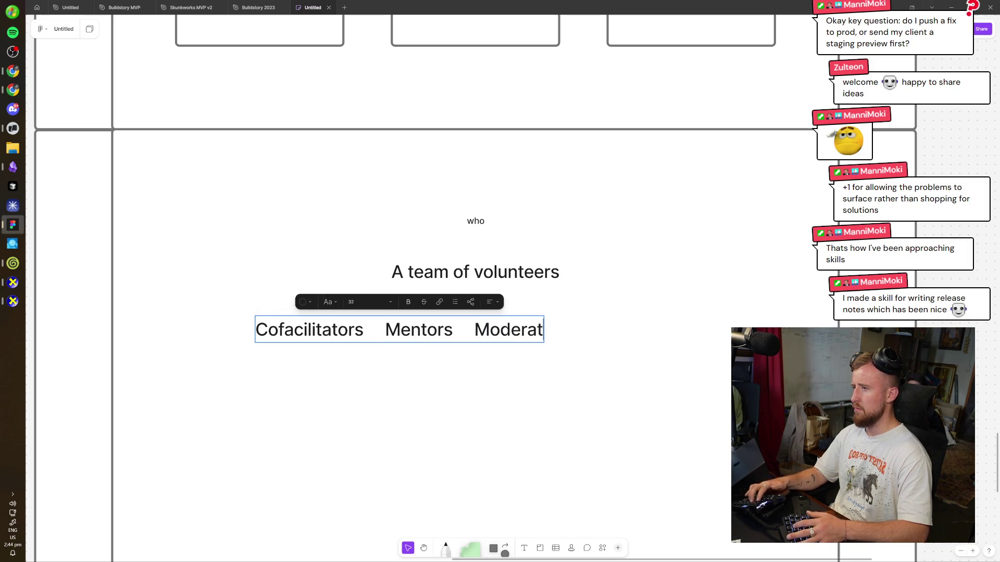
type("ors")
type("nt")
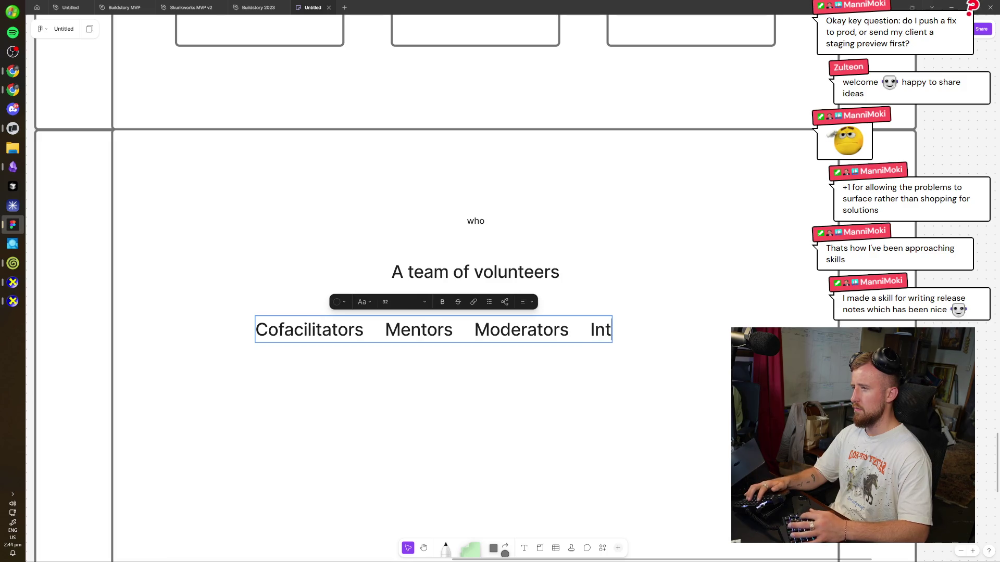
type("ervieweews")
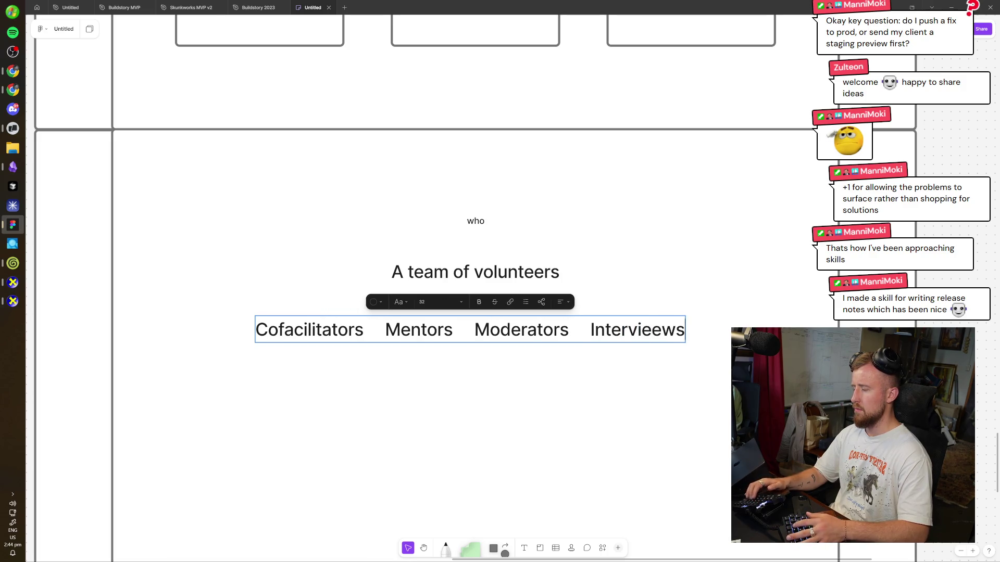
key("BackSpace")
key("BackSpace")
key("BackSpace")
key("BackSpace")
key("BackSpace")
key("BackSpace")
key("BackSpace")
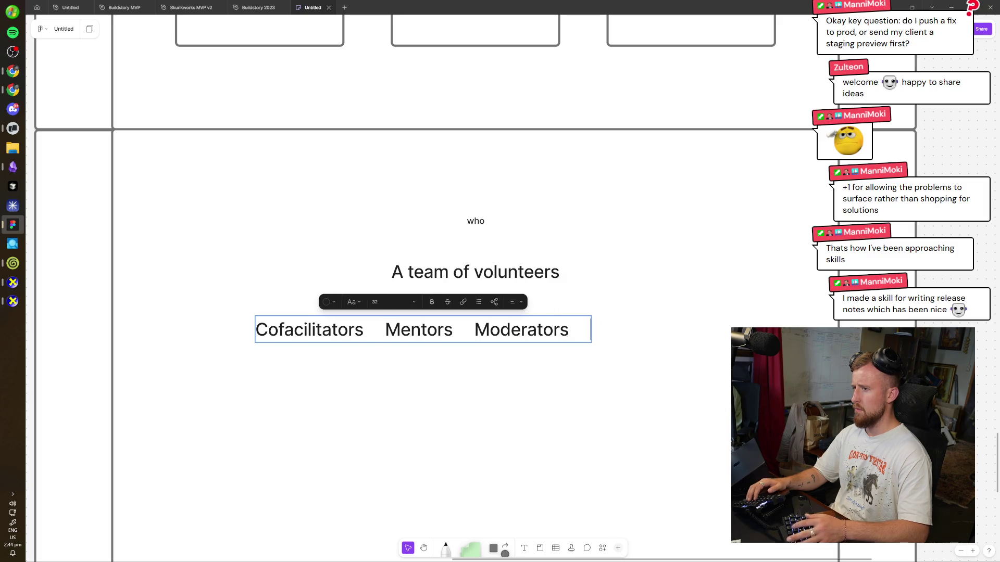
type("Panel")
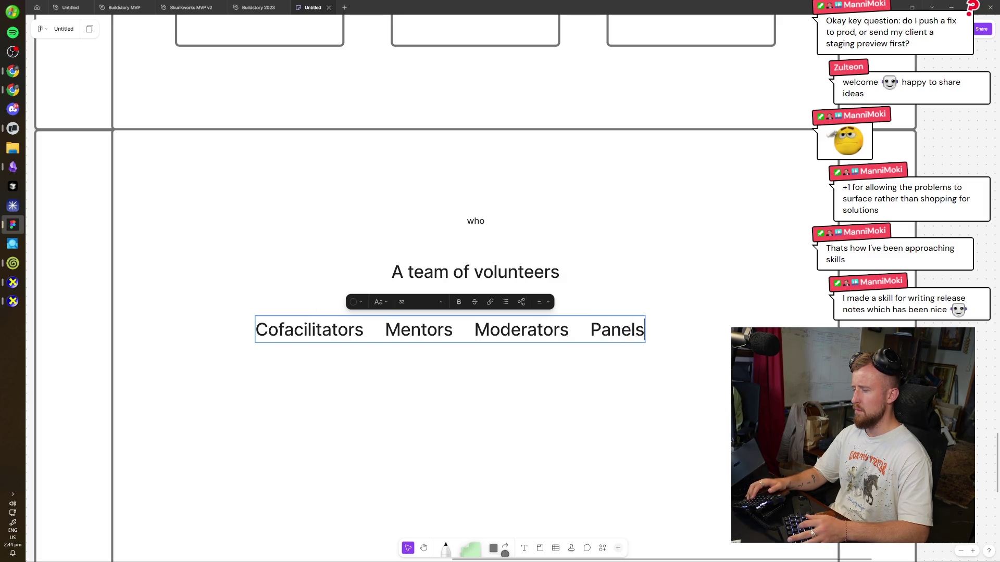
type("ists")
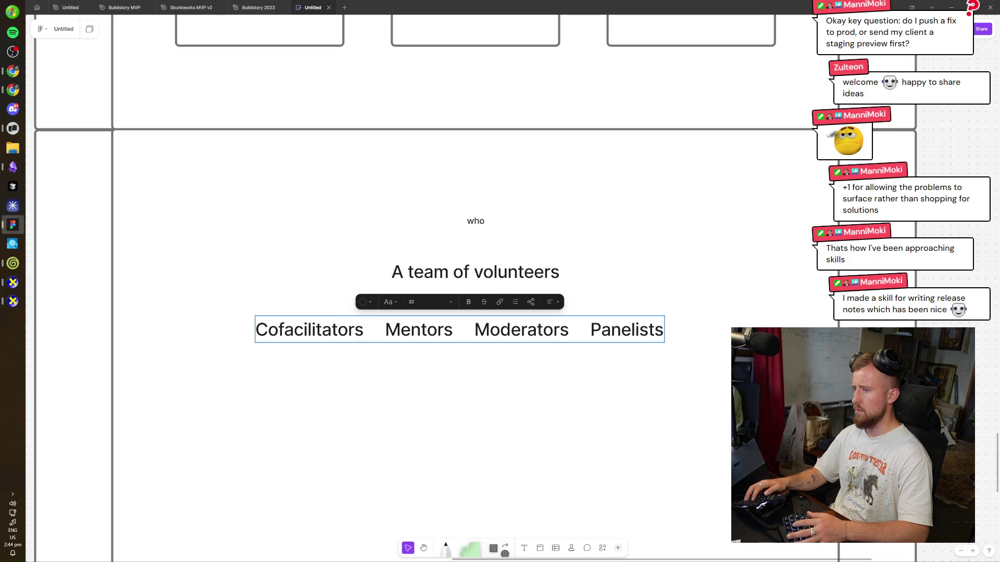
left_click(493, 426)
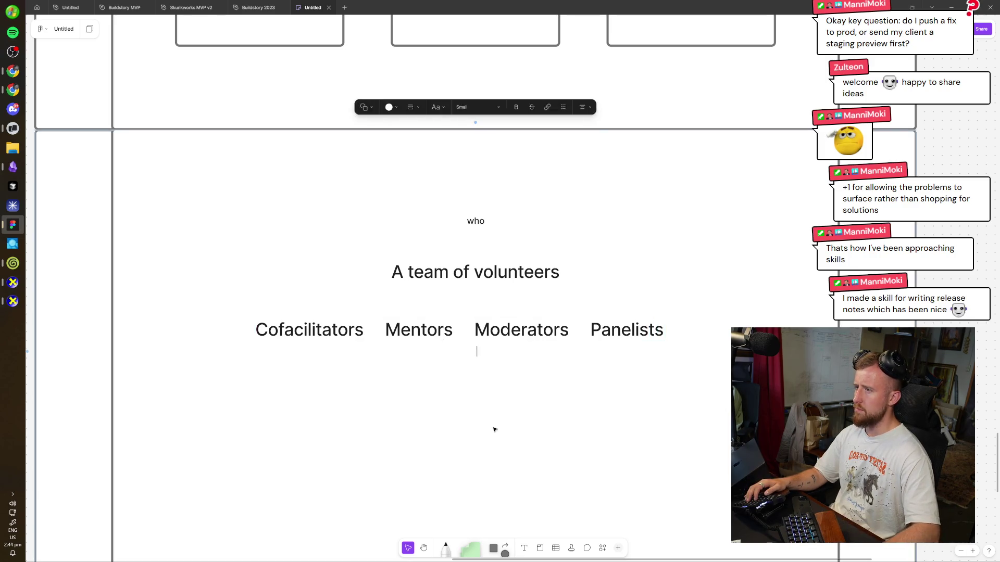
- Add a Small-size text box of Lorem ipsum placeholder text below the role names row
key("shift+2")
left_click(955, 286)
scroll(494, 260, "up", 1)
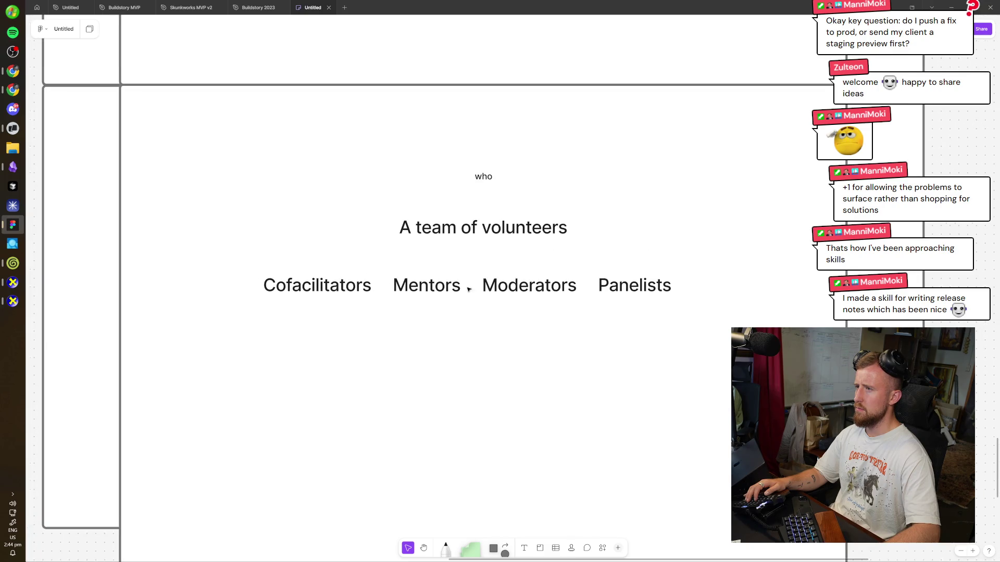
left_click(421, 283)
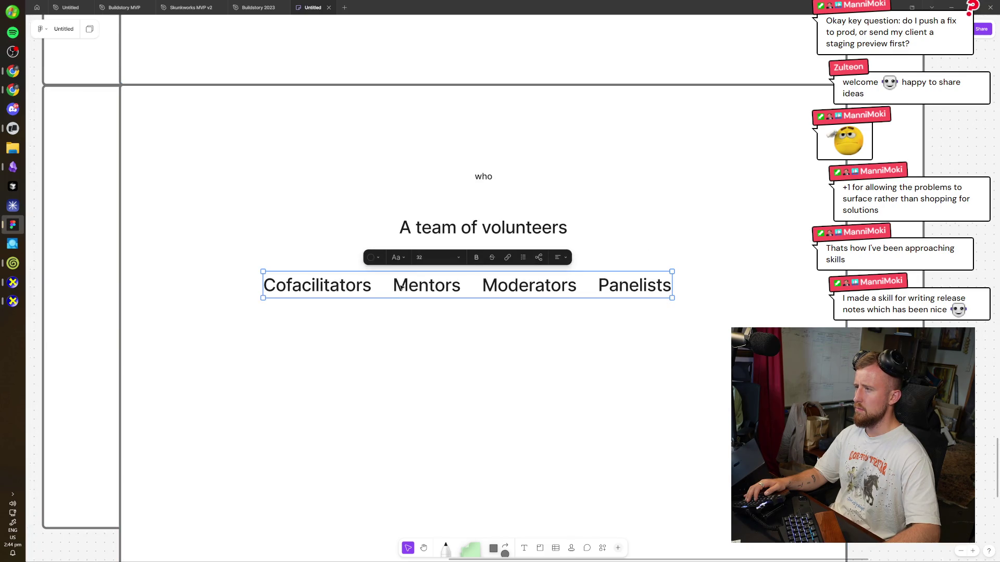
key("t")
left_click(313, 353)
left_click(313, 326)
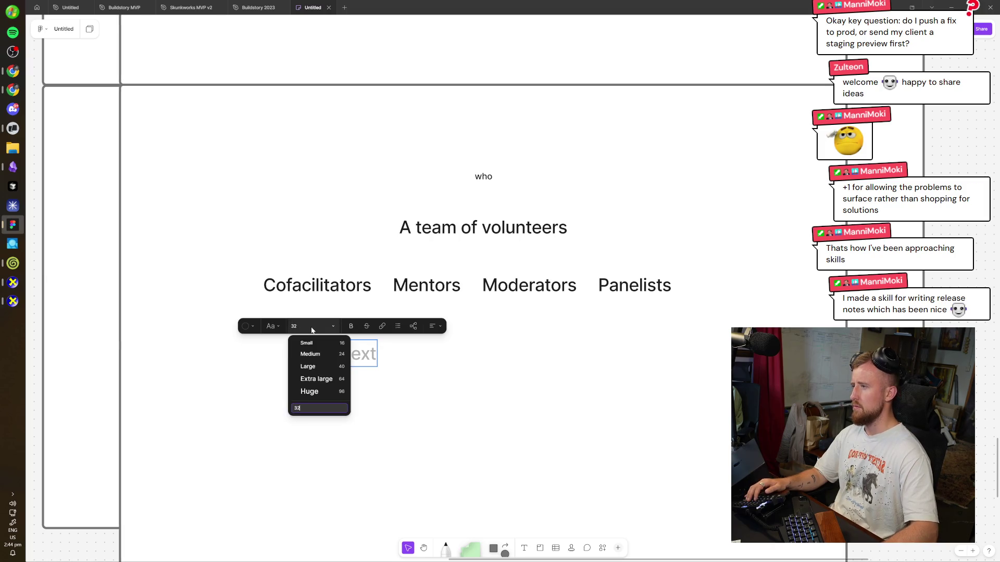
left_click(314, 346)
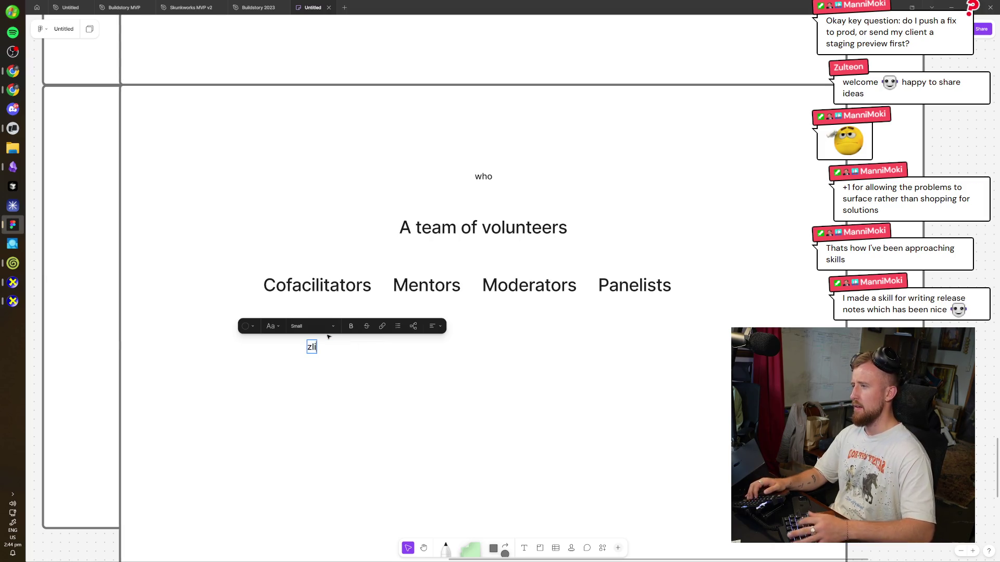
key("ctrl+shift+v")
left_click(495, 526)
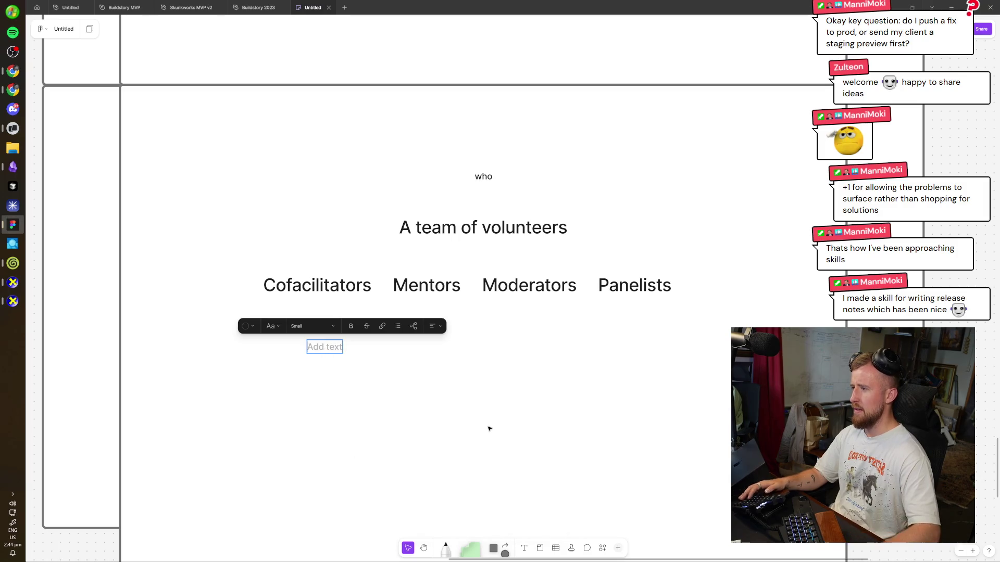
- Cut Mentors, Moderators and Panelists out of the row, leaving only Cofacilitators
double_click(455, 294)
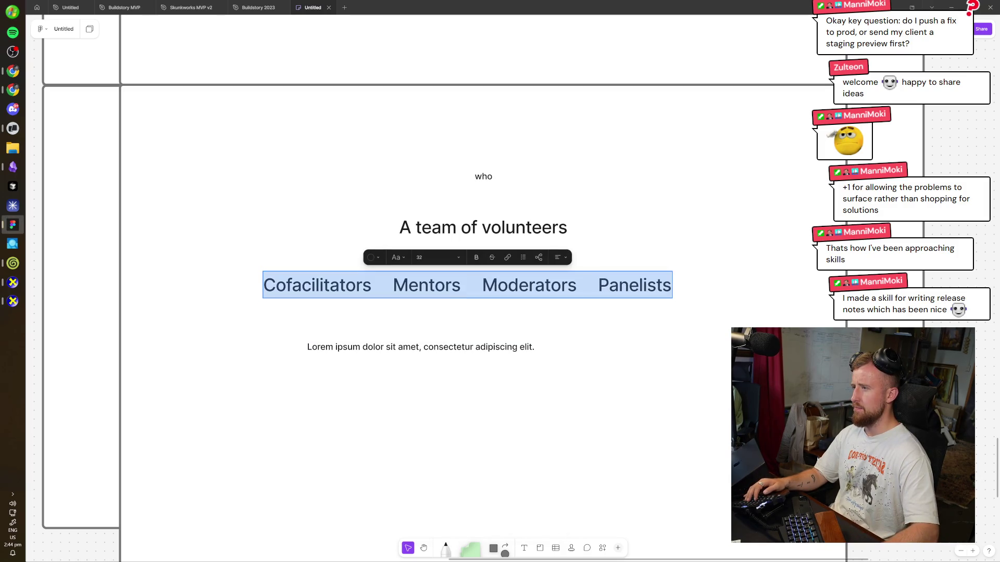
left_click_drag(373, 286, 672, 286)
key("BackSpace")
left_click(442, 357)
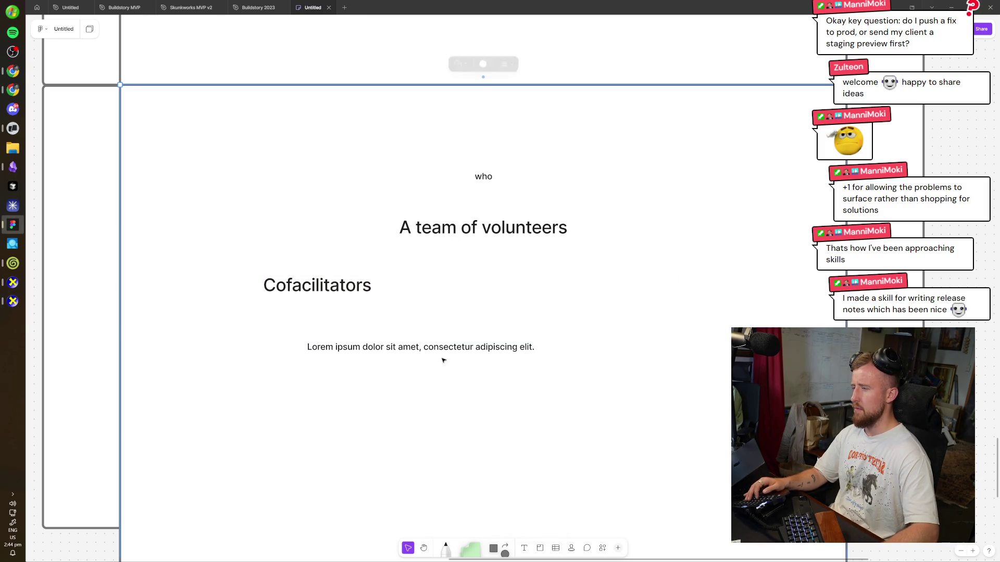
- Place the Lorem ipsum text under Cofacilitators, narrow it to two lines, and paste the cut names back
left_click(414, 354)
left_click_drag(414, 354, 371, 326)
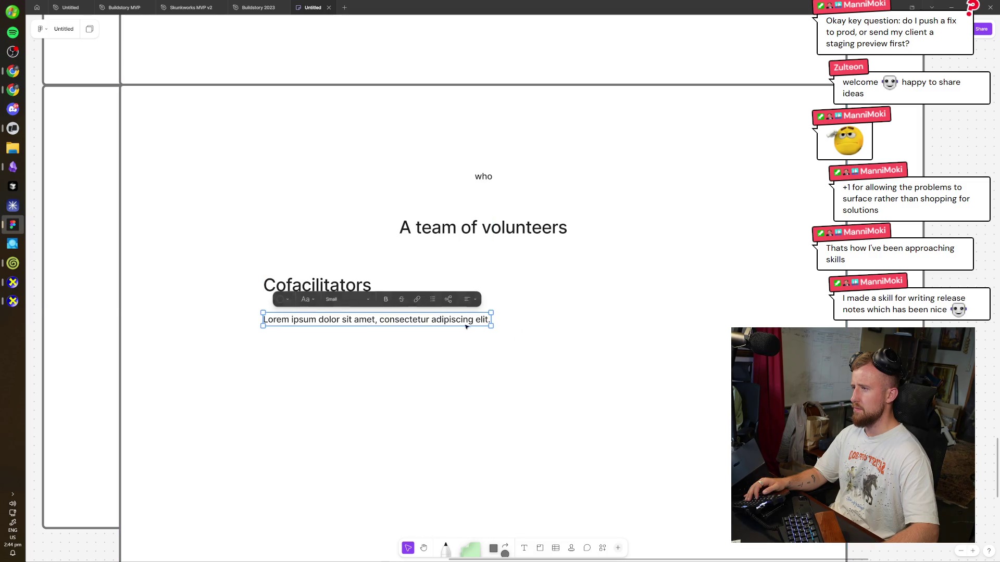
left_click_drag(490, 321, 333, 326)
left_click(385, 330)
left_click(333, 297)
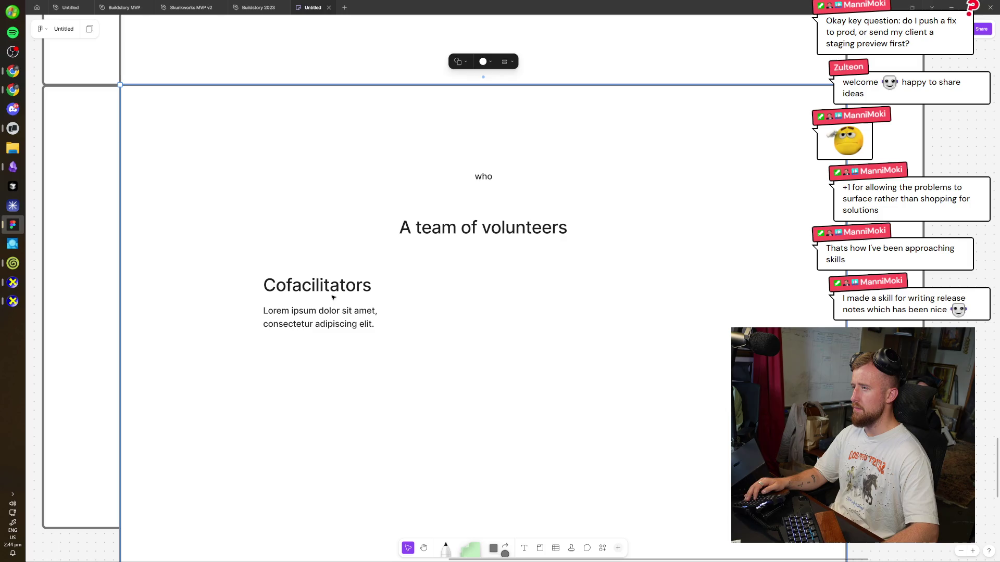
left_click(333, 297)
key("ctrl+v")
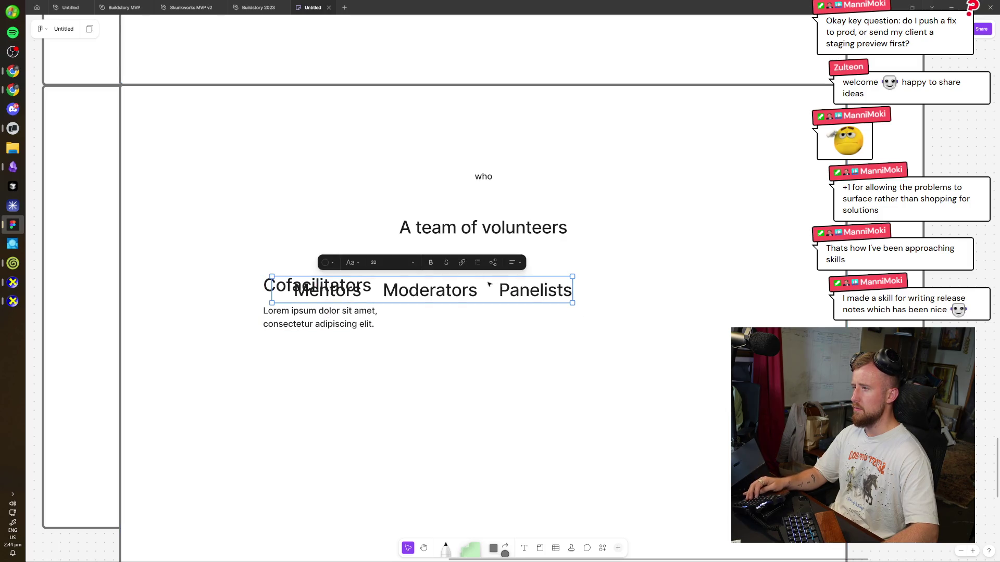
- Move the pasted role names aside and retitle the second and third columns Mentors and Moderators
mouse_move(439, 387)
left_mouse_down()
mouse_move(312, 285)
mouse_move(250, 292)
mouse_move(691, 304)
left_mouse_up()
left_click(609, 197)
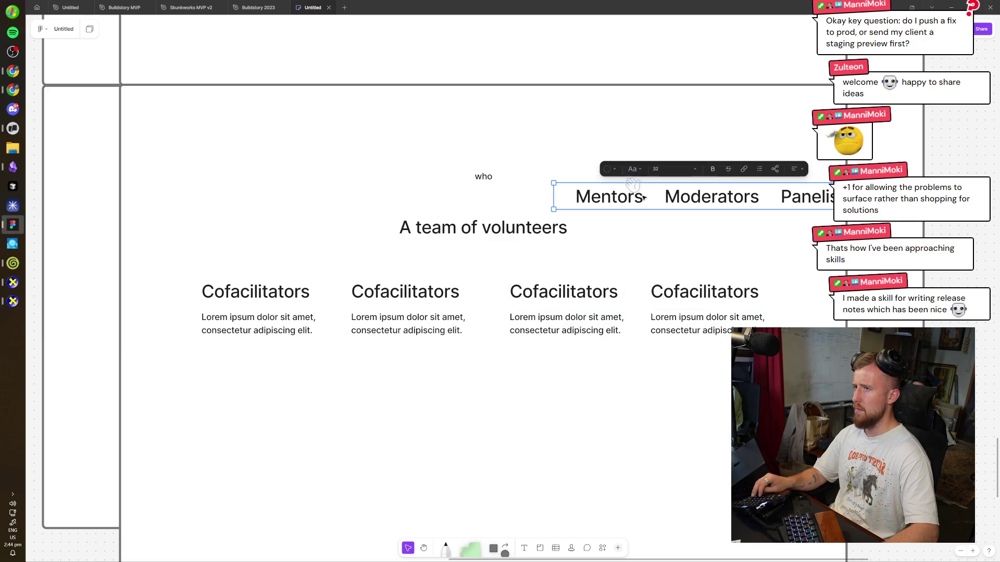
double_click(609, 197)
key("ctrl+c")
double_click(405, 292)
key("ctrl+v")
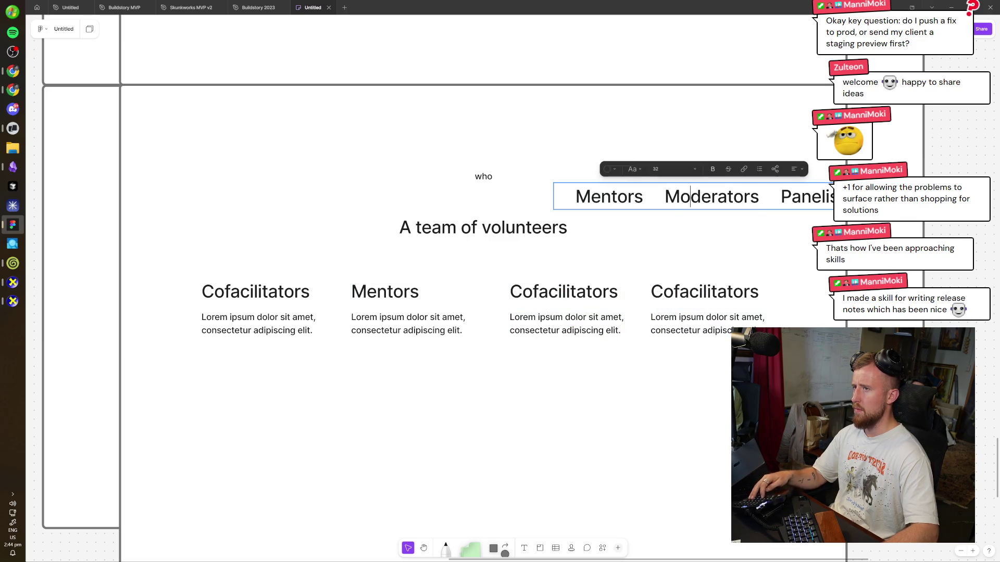
double_click(711, 197)
key("ctrl+c")
double_click(564, 291)
key("ctrl+v")
- Retitle the fourth column Panelists and delete the leftover role-names text
double_click(804, 197)
key("ctrl+c")
double_click(704, 291)
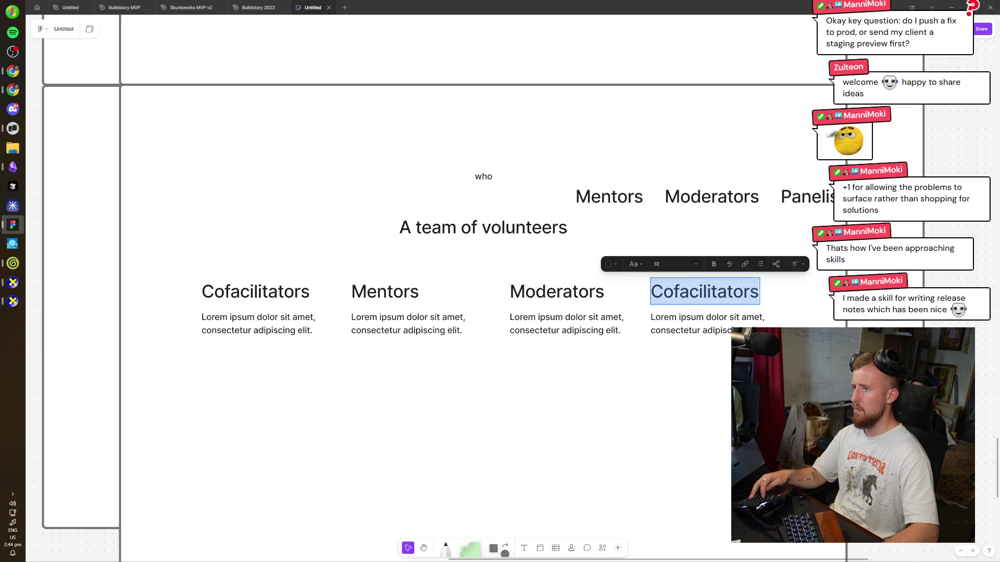
key("ctrl+v")
left_click(822, 207)
key("Delete")
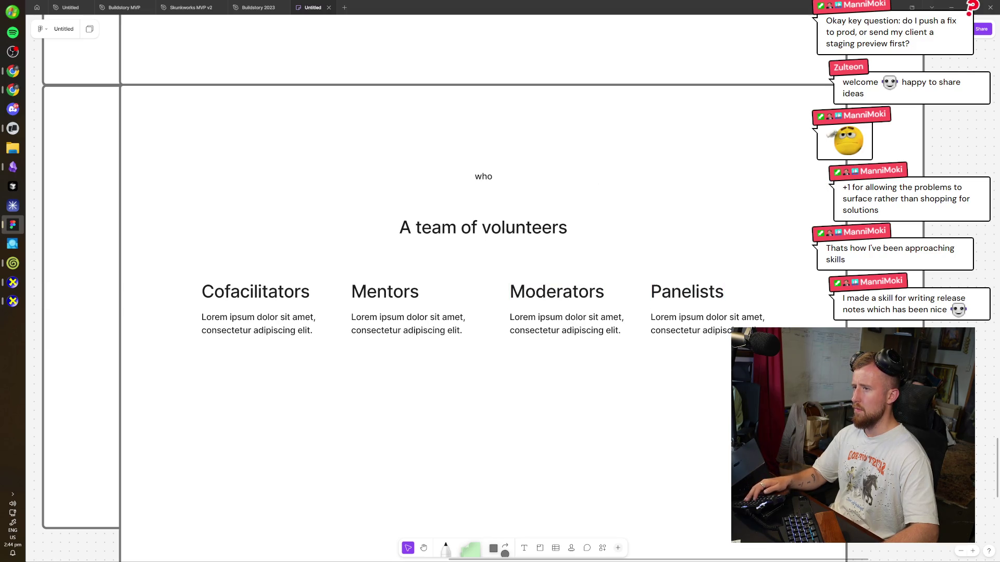
scroll(553, 232, "down", 5)
left_click_drag(394, 354, 364, 279)
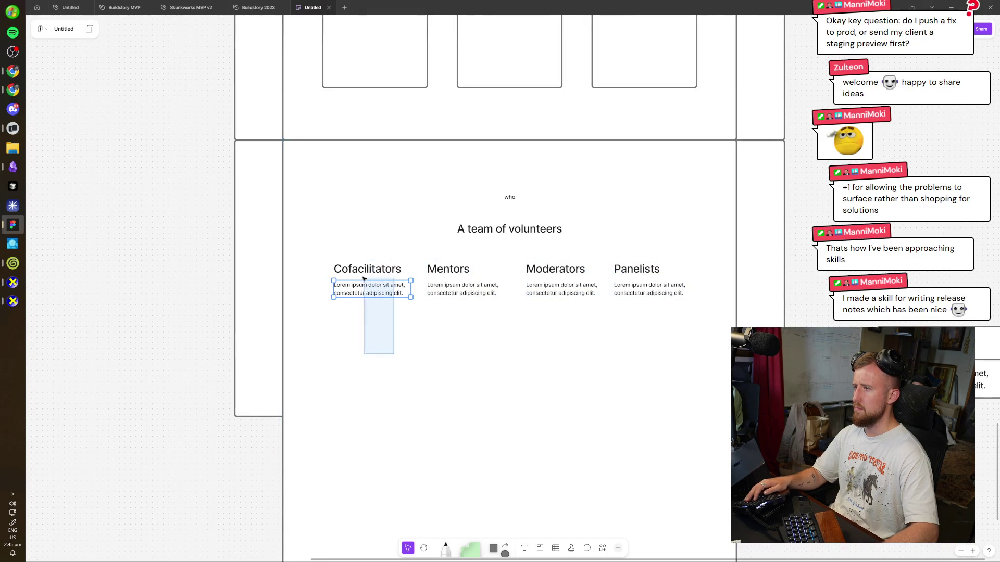
left_click_drag(503, 325, 427, 259)
left_click_drag(604, 315, 523, 257)
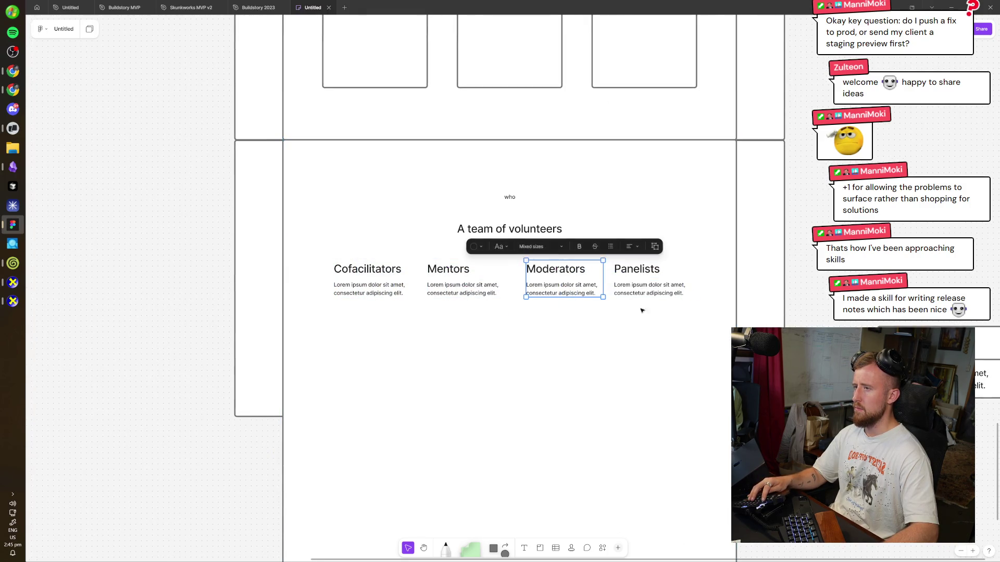
left_click_drag(641, 311, 636, 268)
left_click_drag(717, 335, 364, 257)
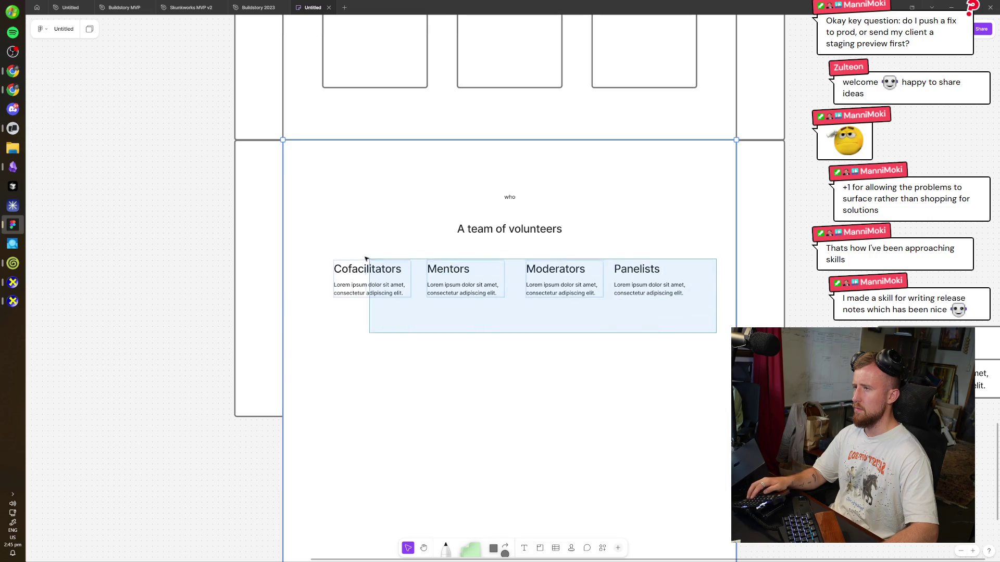
left_click(559, 285)
left_click(442, 288, "shift")
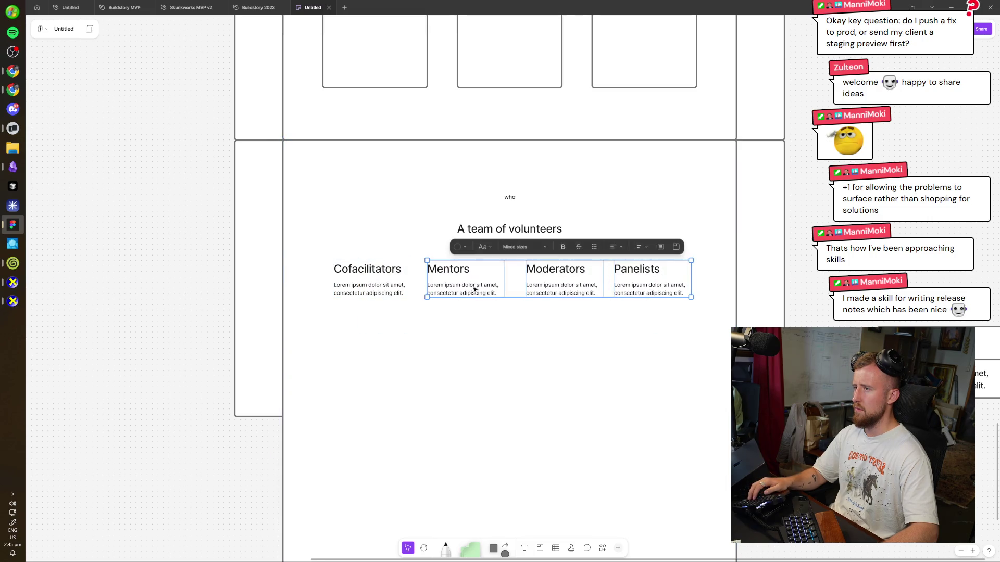
left_click(606, 246)
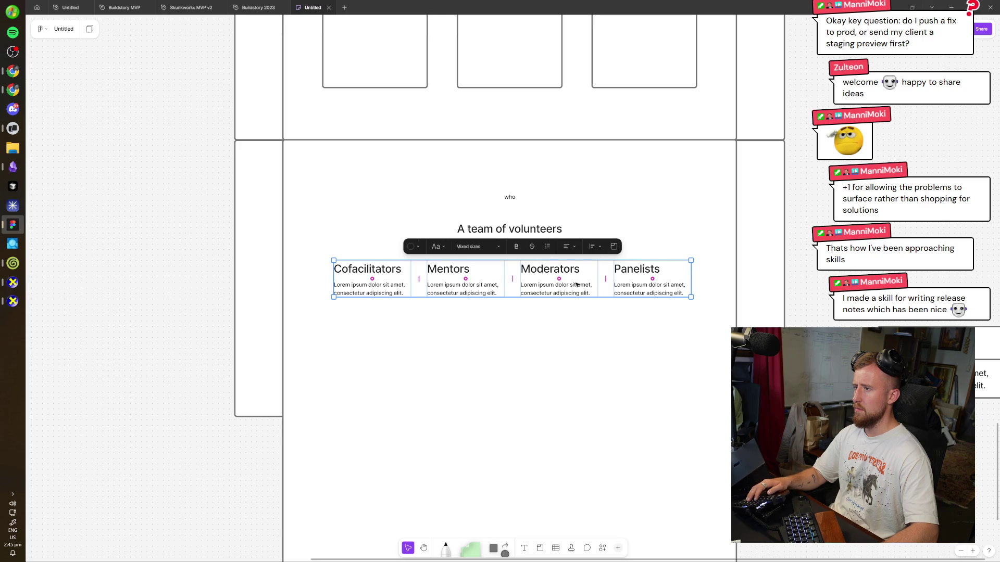
left_click_drag(577, 284, 575, 284)
key("Escape")
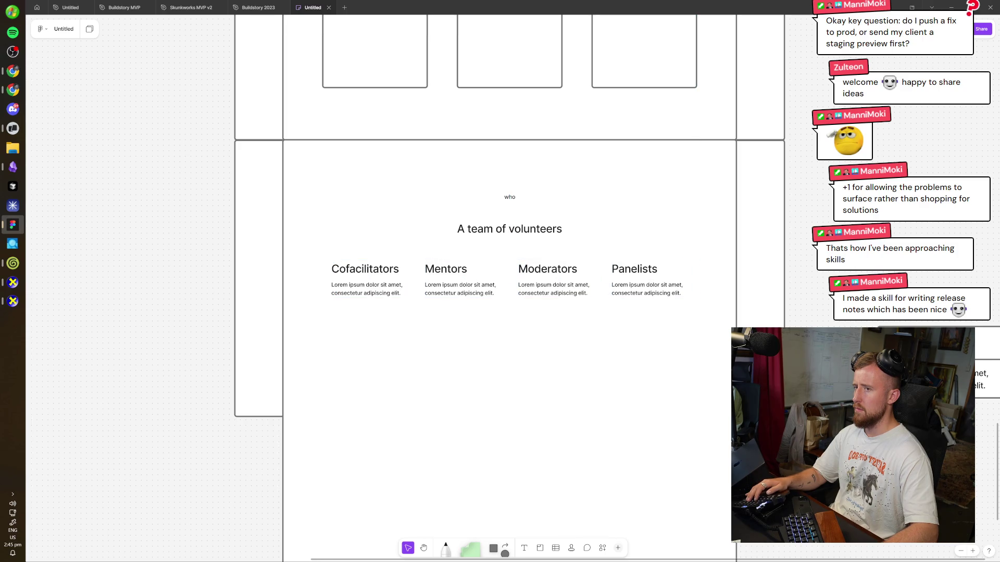
scroll(573, 323, "right", 1)
scroll(573, 323, "down", 1)
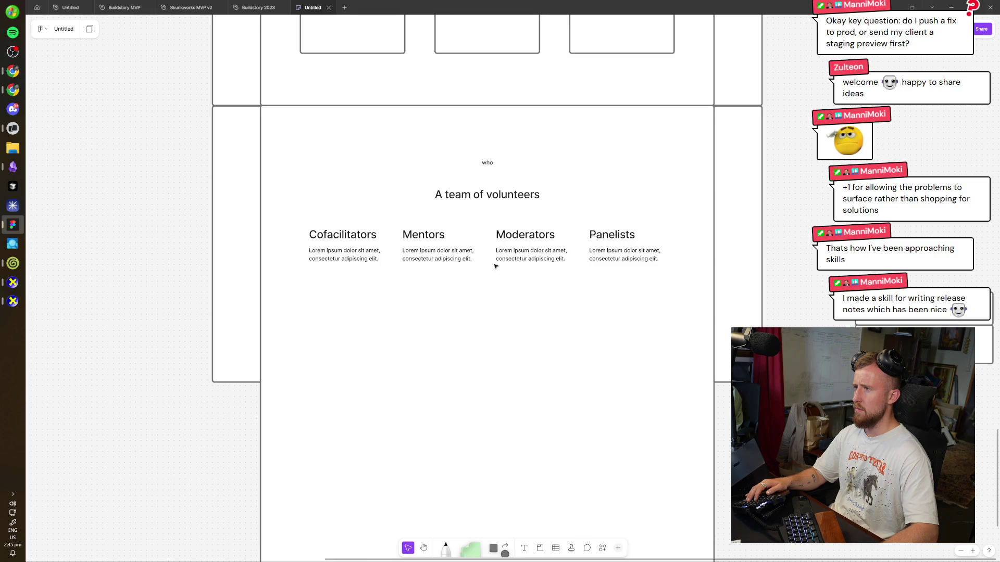
scroll(499, 227, "up", 2)
scroll(499, 226, "left", 1)
left_click(553, 276)
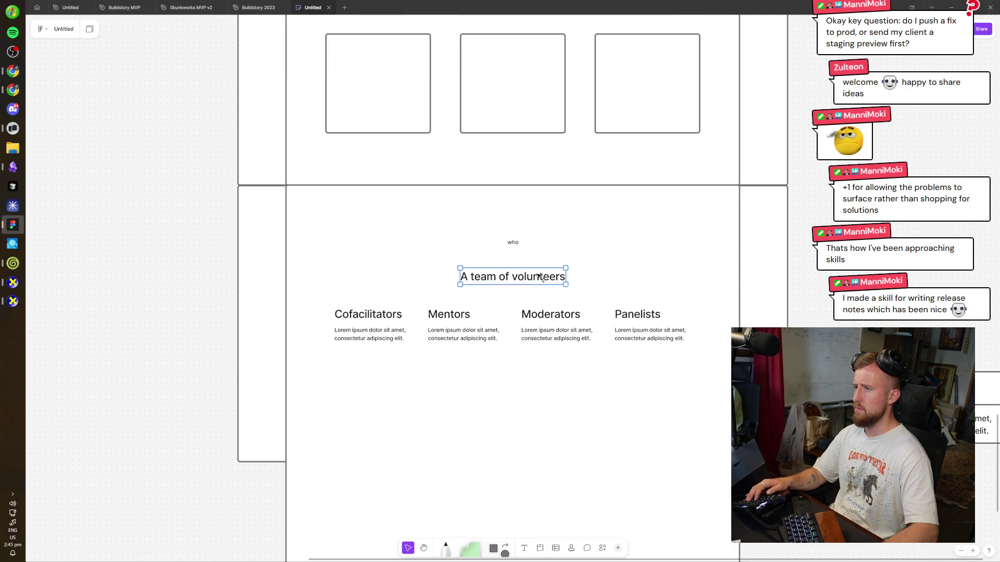
scroll(553, 219, "up", 5)
scroll(553, 219, "right", 1)
scroll(547, 437, "down", 2)
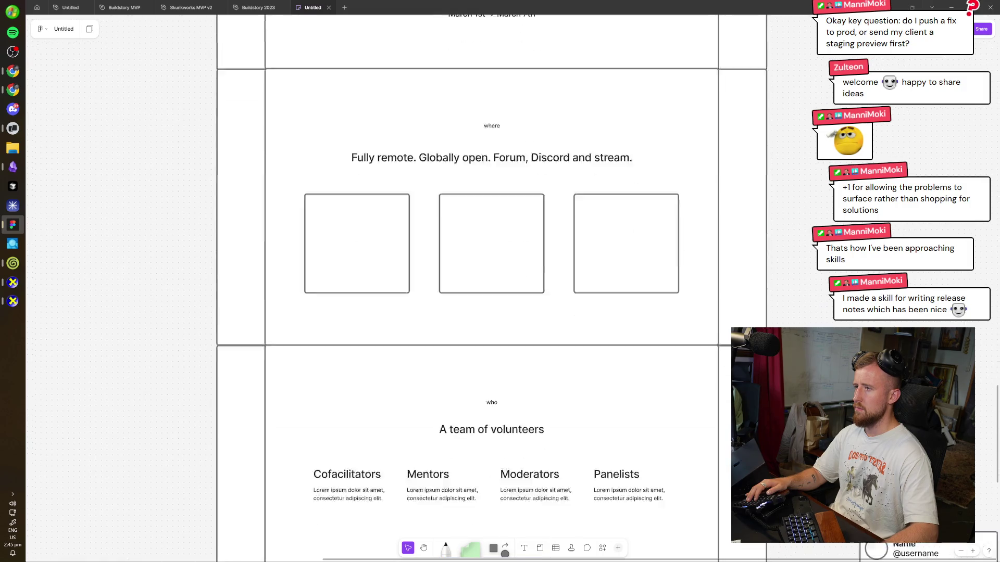
scroll(546, 437, "down", 1)
left_click(817, 292)
scroll(823, 289, "down", 3)
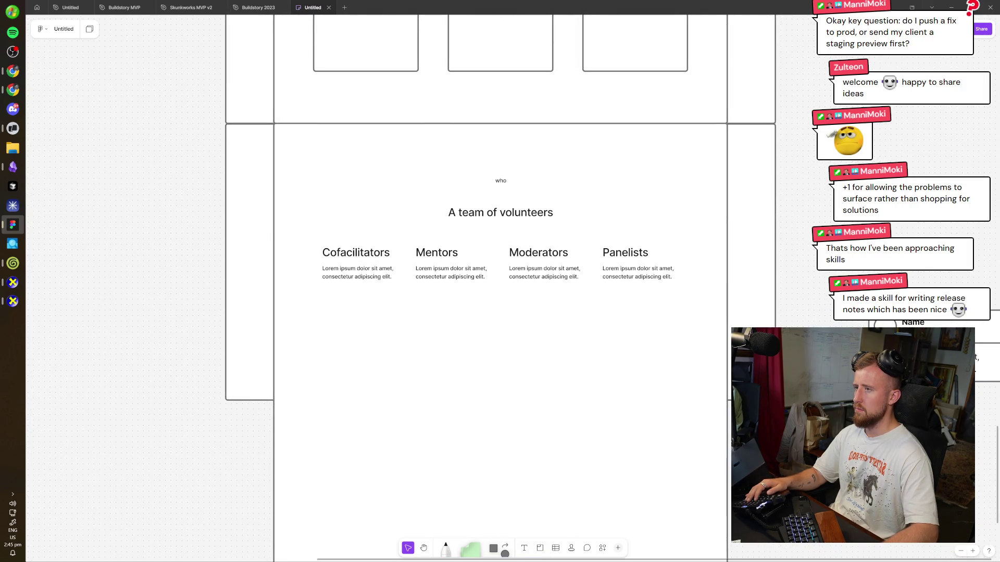
scroll(828, 286, "up", 1)
scroll(781, 245, "down", 1)
scroll(781, 245, "right", 4)
scroll(792, 178, "down", 2)
scroll(792, 178, "left", 3)
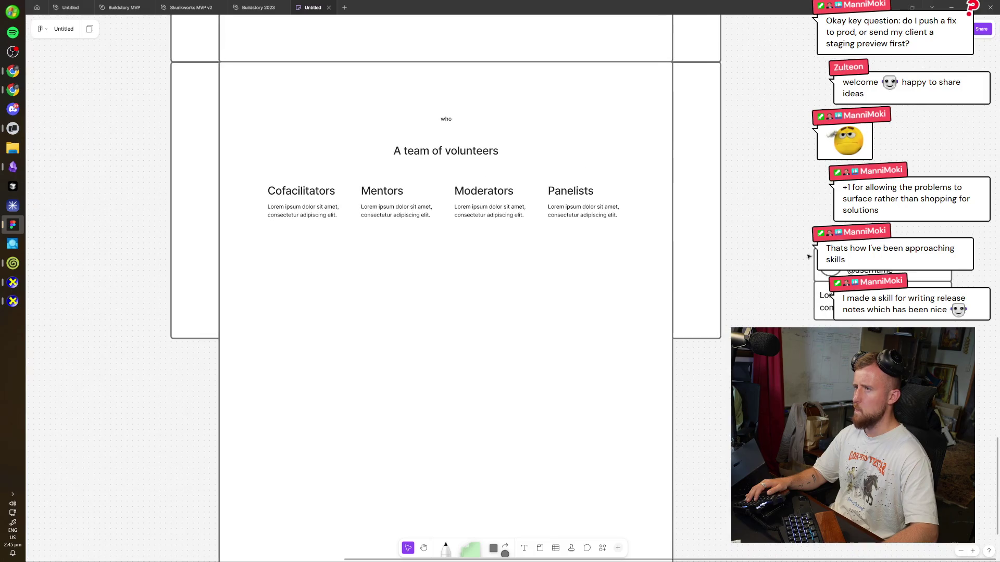
left_click(308, 192)
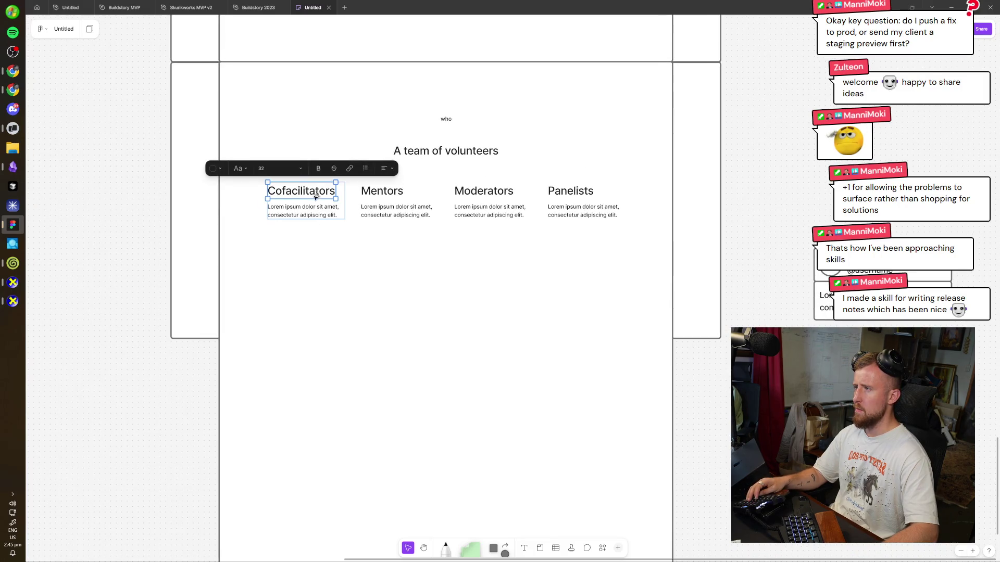
left_click_drag(307, 191, 316, 290)
left_click(831, 268)
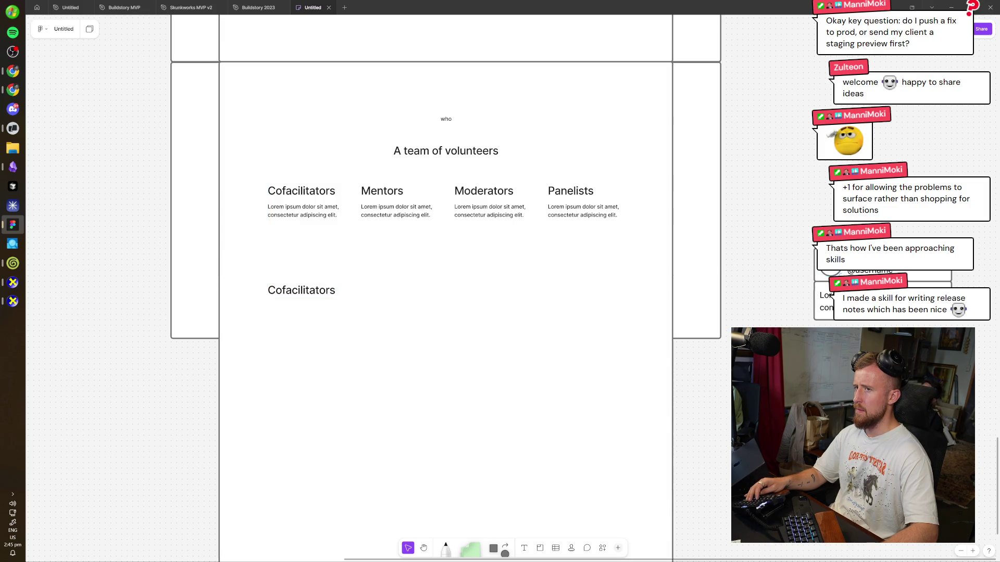
left_click(883, 261)
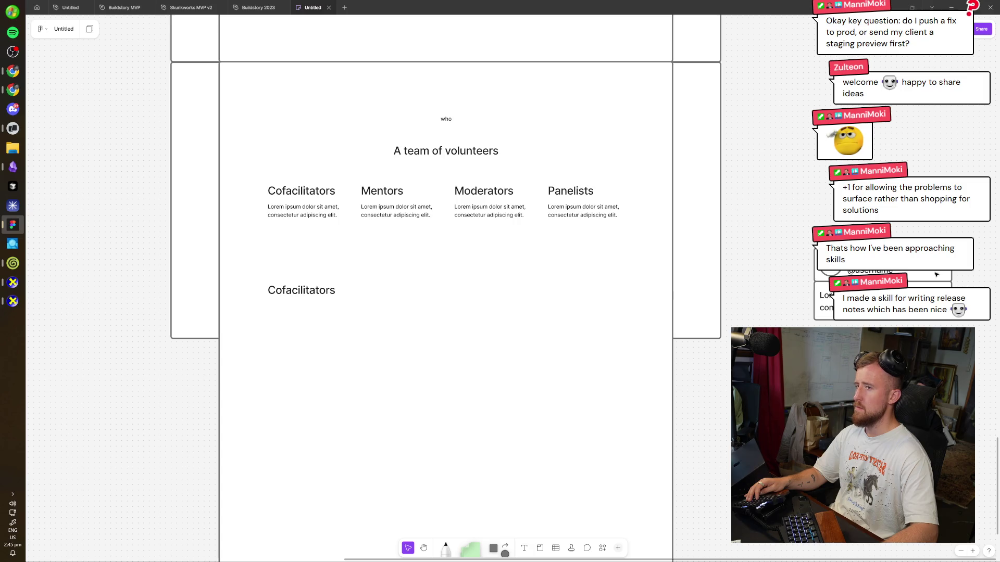
mouse_move(935, 274)
left_mouse_down()
mouse_move(307, 368)
mouse_move(311, 355)
mouse_move(464, 352)
left_mouse_up()
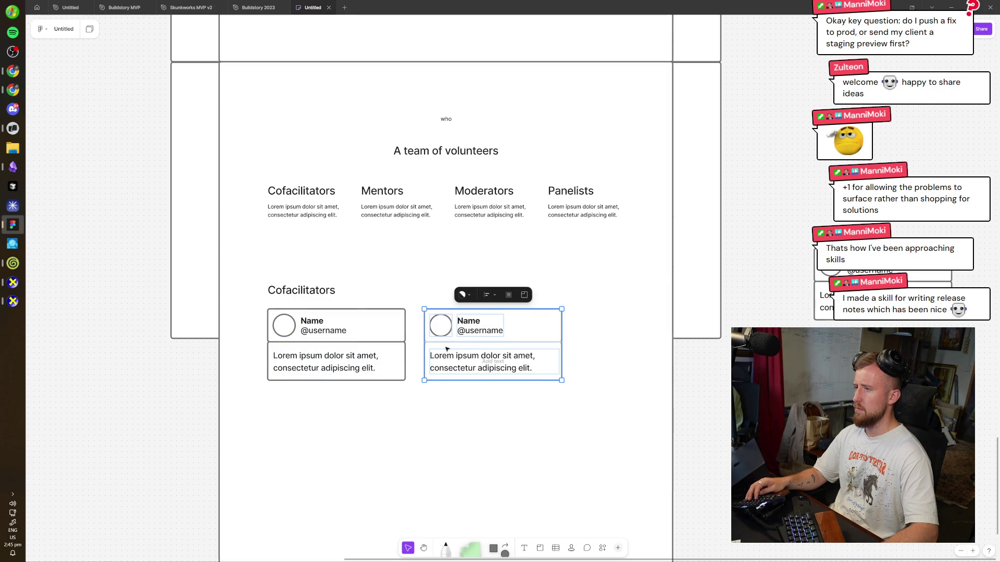
- Duplicate the card into a row of three and narrow the row to fit the page
key("ctrl+d")
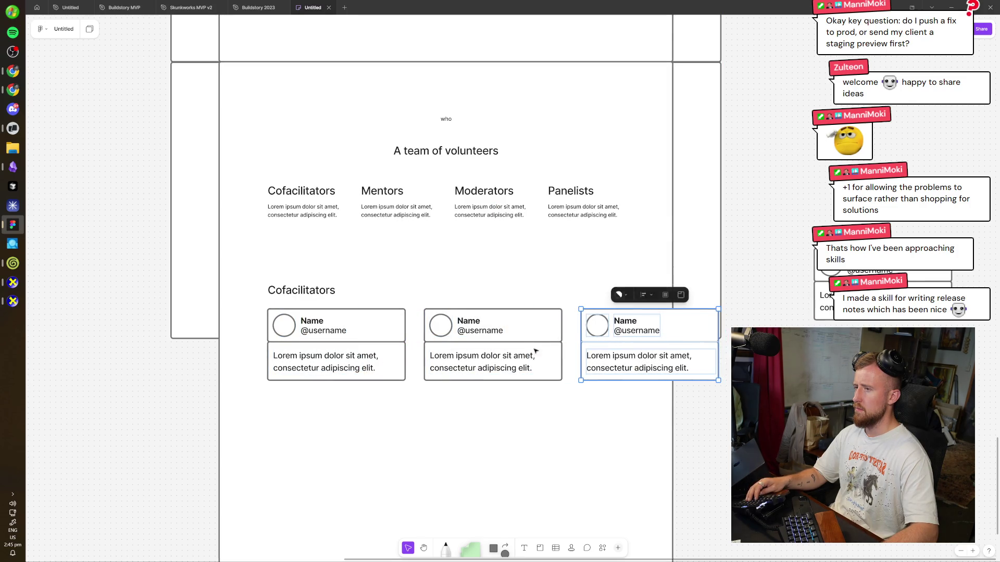
left_click(535, 352, "shift")
left_click(338, 359, "shift")
mouse_move(729, 393)
left_mouse_down()
mouse_move(307, 335)
mouse_move(267, 305)
left_mouse_up()
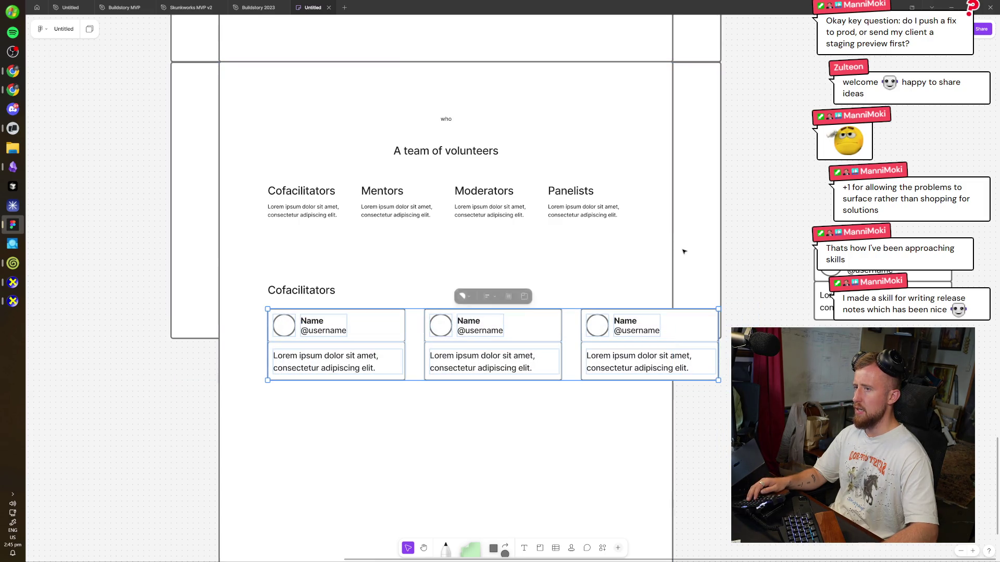
left_click_drag(718, 344, 621, 329)
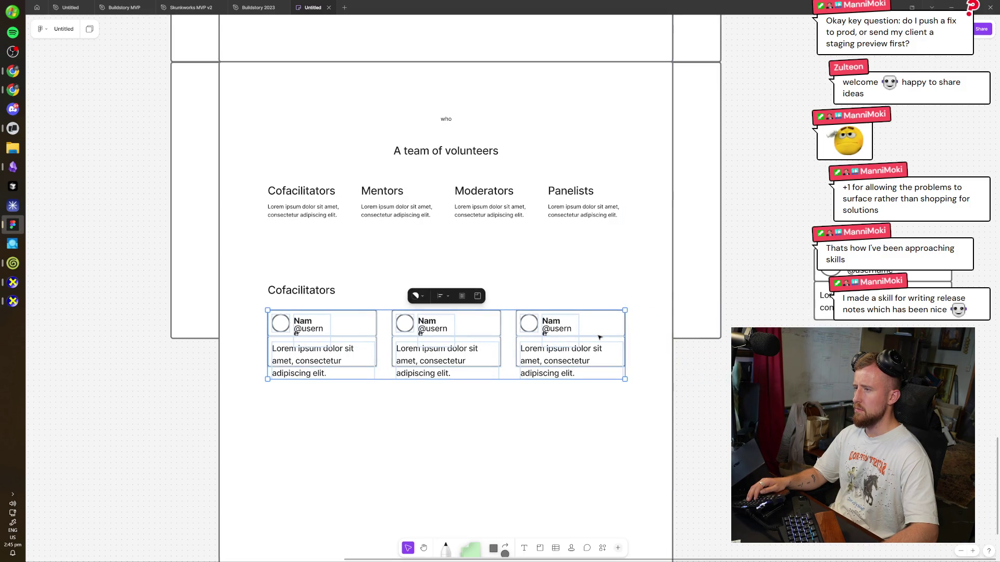
- Move the Cofacilitators subheading and its three cards up closer to the role columns
key("shift+1")
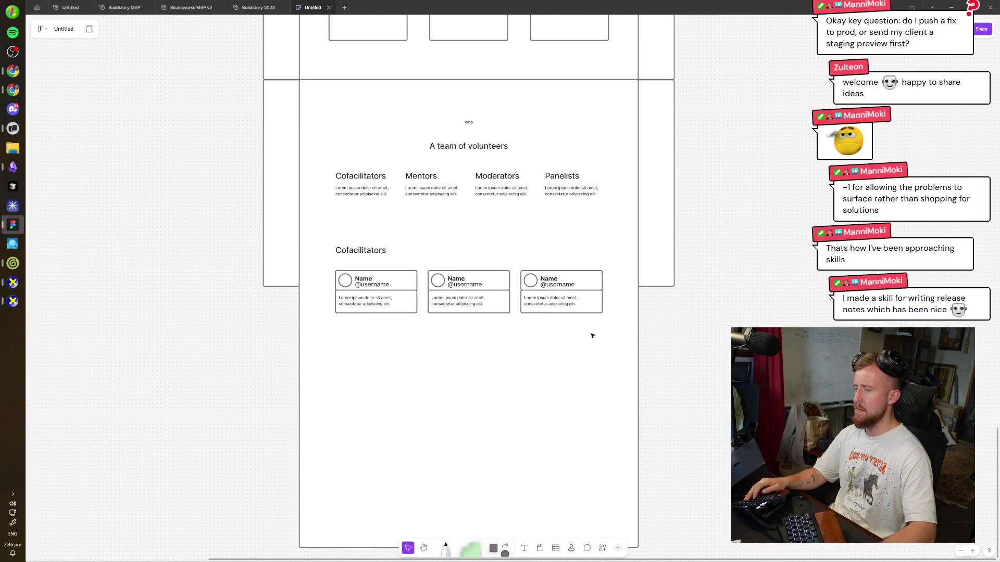
left_click_drag(619, 334, 331, 240)
left_click_drag(380, 271, 379, 256)
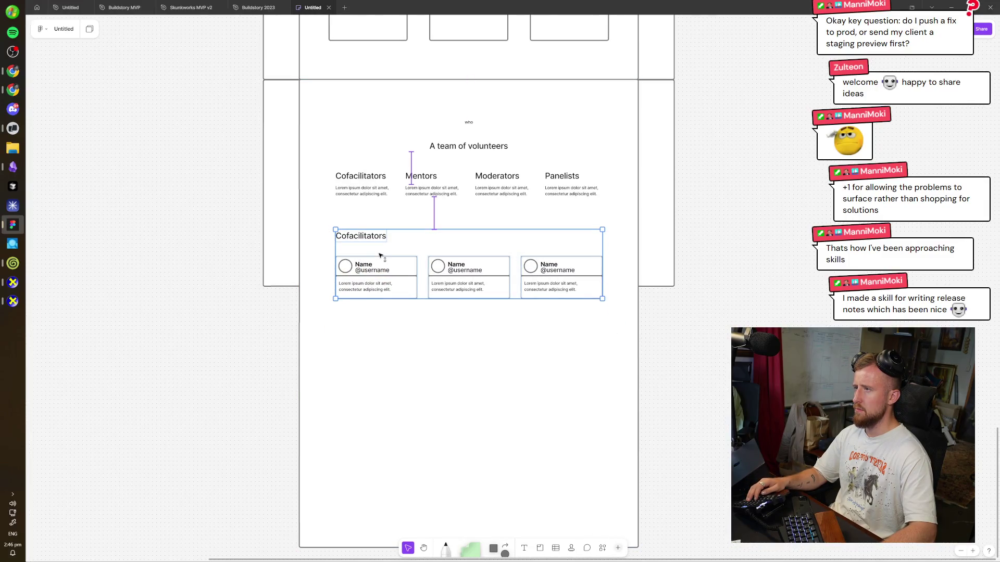
key("Escape")
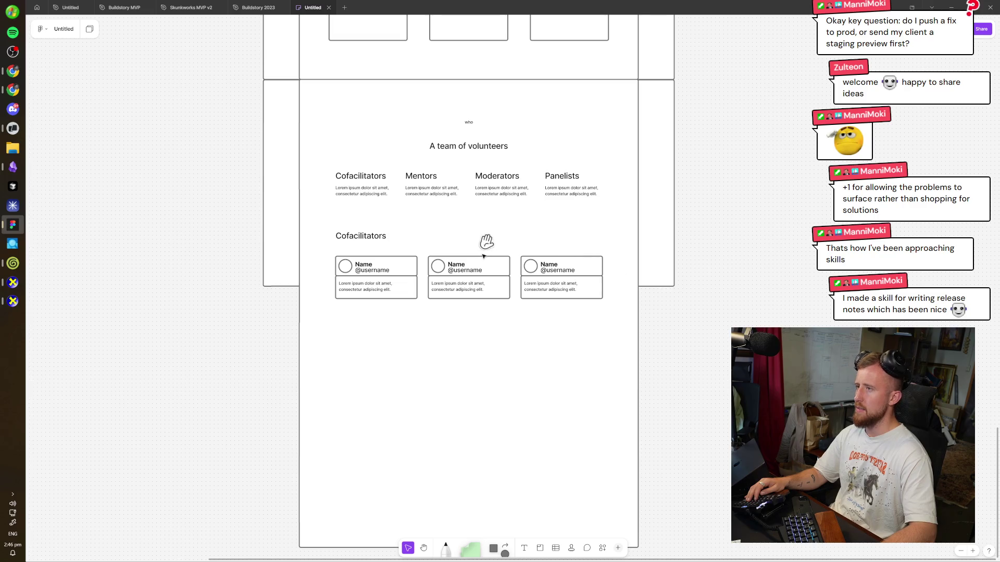
left_click(369, 241)
left_click(781, 232)
left_click(369, 232)
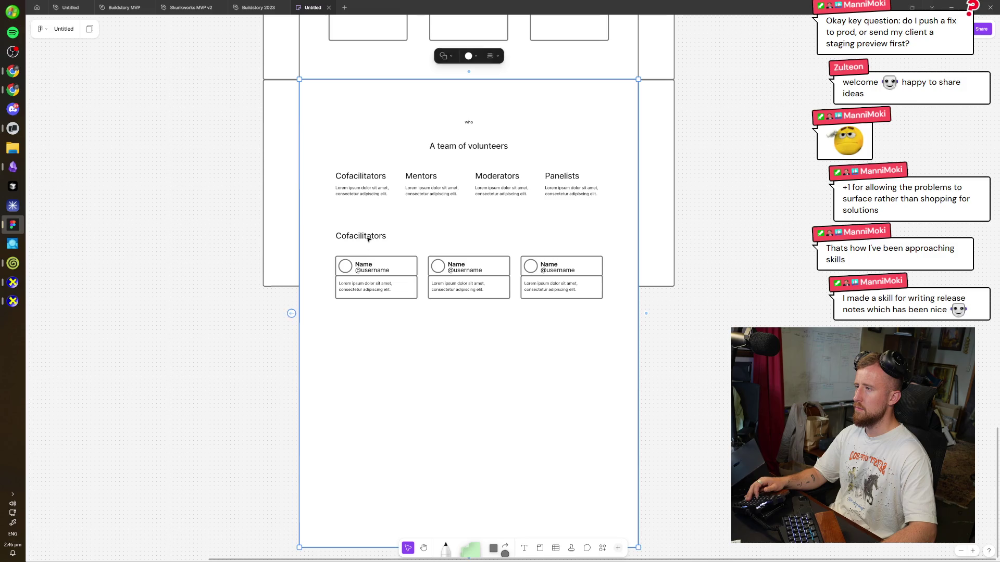
- Cut the Cofacilitators subheading and paste it back above the profile cards
left_click(365, 240)
key("ctrl+x")
right_click(141, 232)
left_click(170, 238)
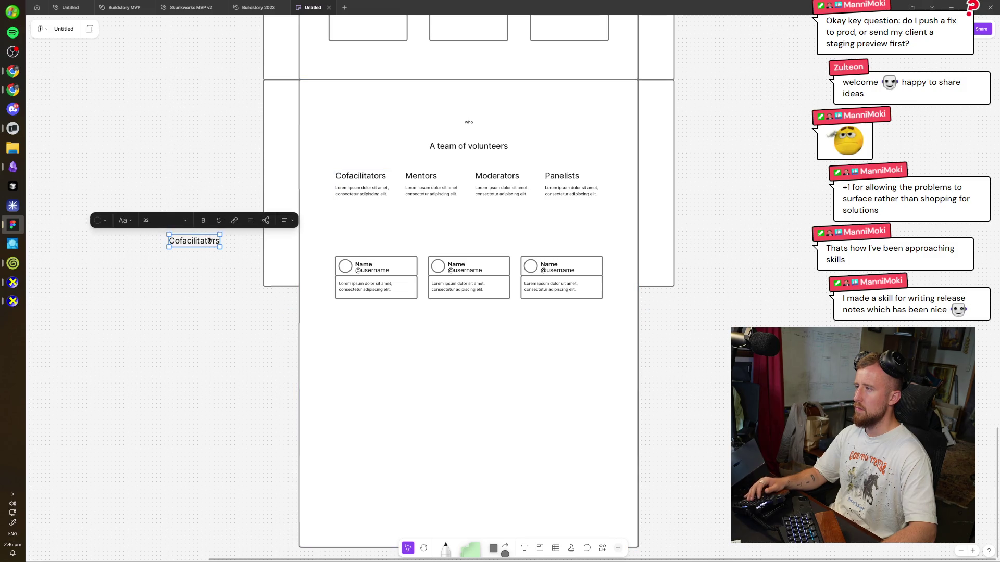
left_click_drag(174, 239, 366, 240)
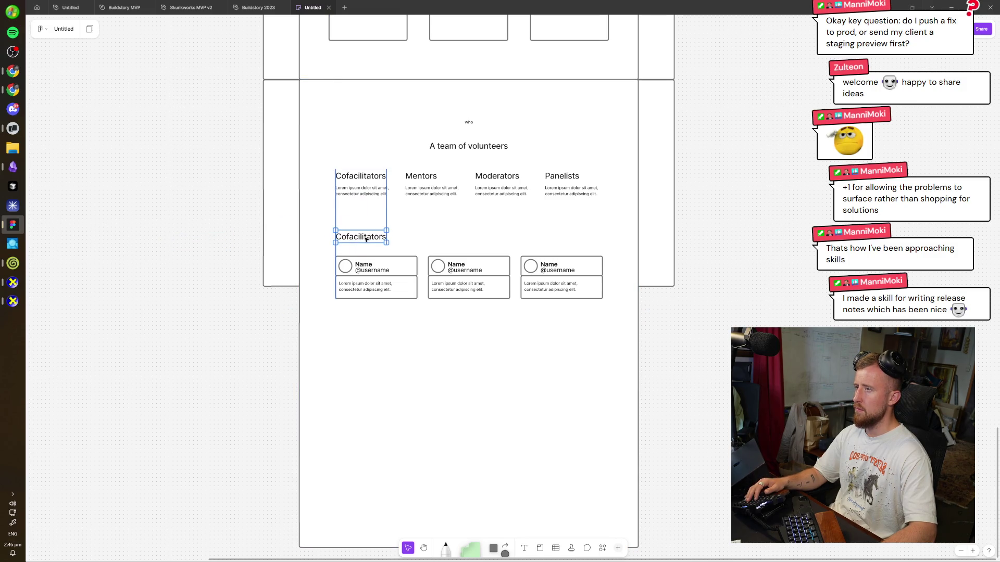
- Extend the section frame down past the cards and shorten the inner page to match
left_click(659, 235)
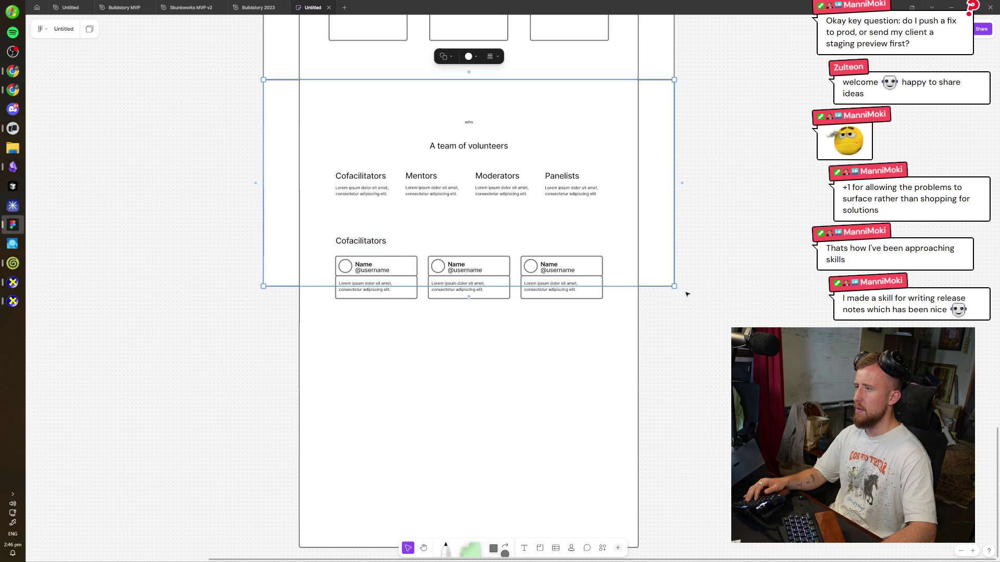
left_click_drag(659, 289, 657, 350)
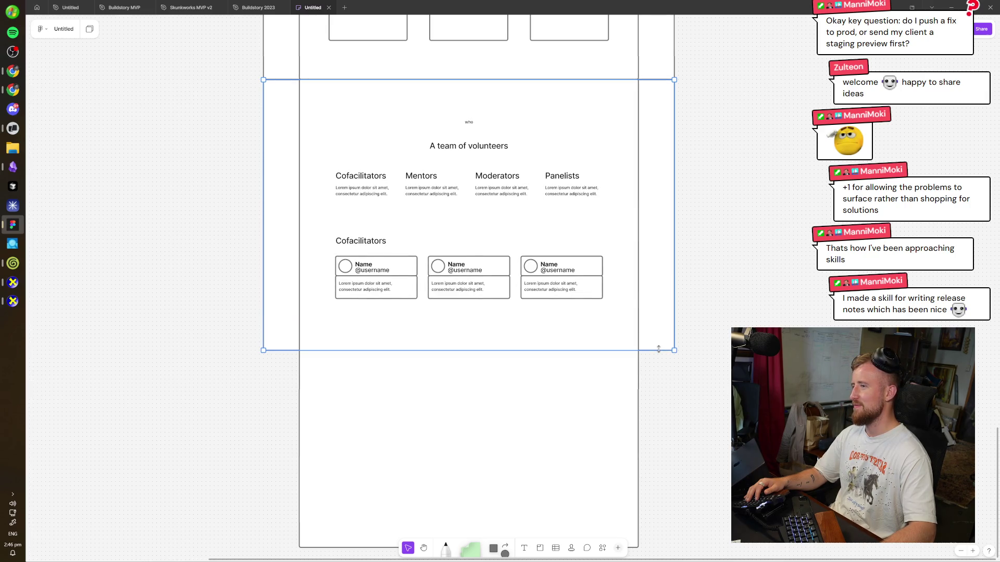
left_click(563, 435)
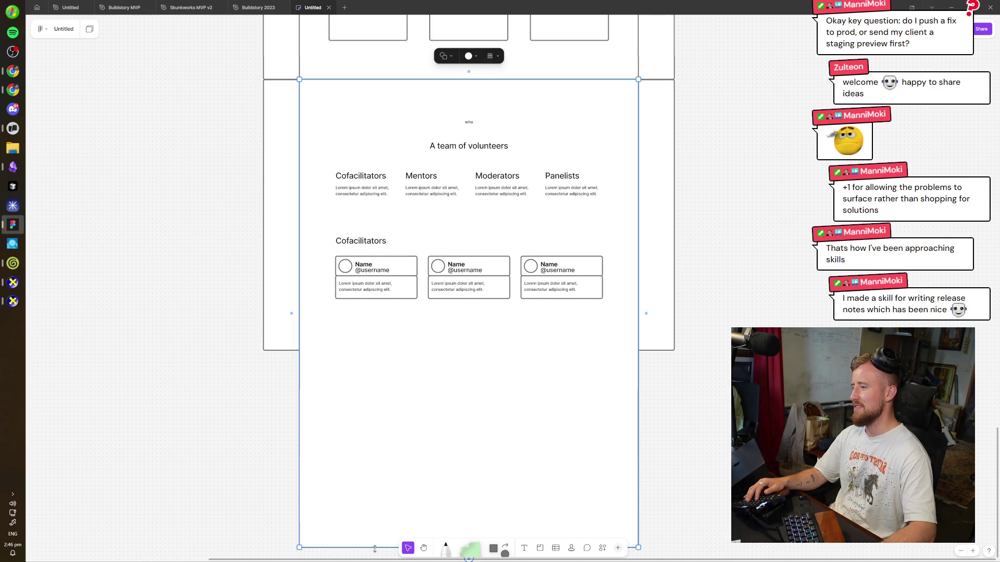
left_click_drag(374, 548, 374, 350)
left_click(409, 384)
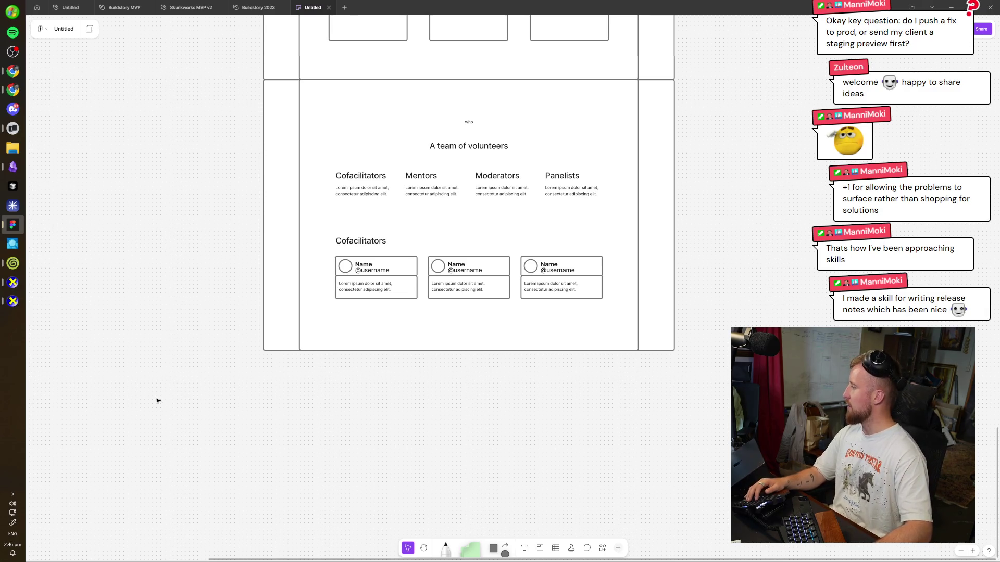
scroll(407, 430, "up", 5)
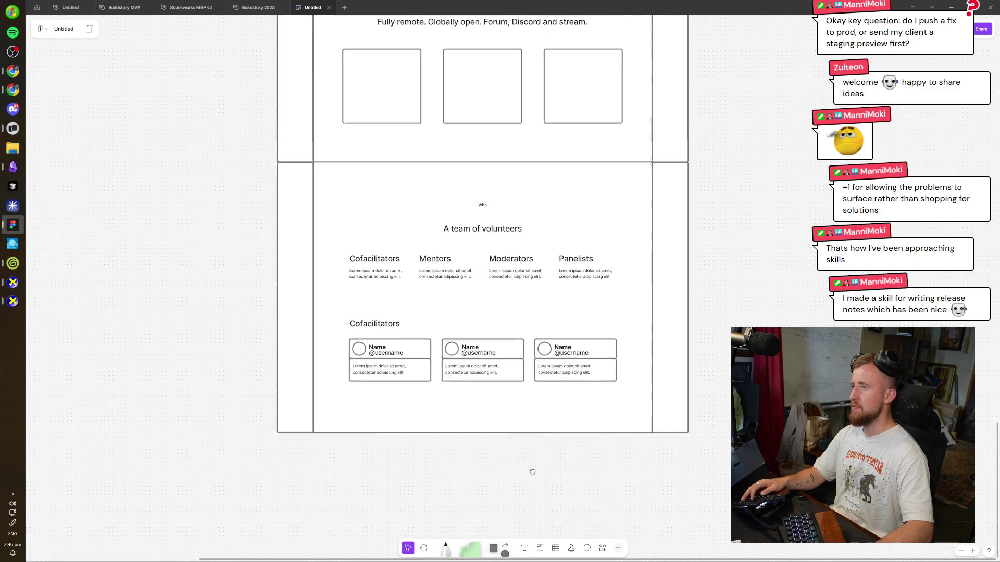
- Change the hero header's 'Button' placeholder label to 'sign-in'
scroll(677, 252, "down", 3)
scroll(706, 271, "up", 3)
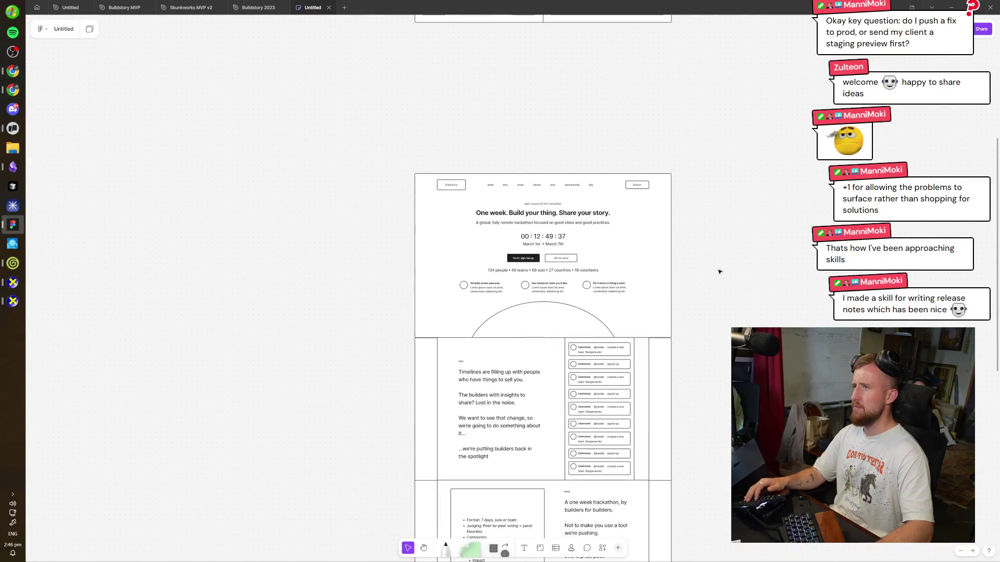
scroll(707, 271, "up", 5)
scroll(706, 271, "down", 2)
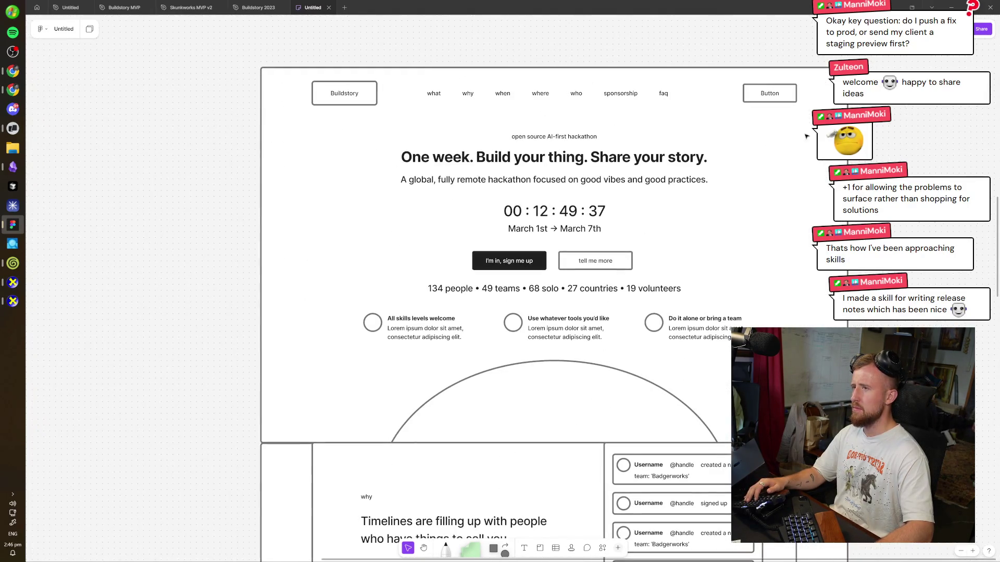
double_click(765, 103)
type("sign-in")
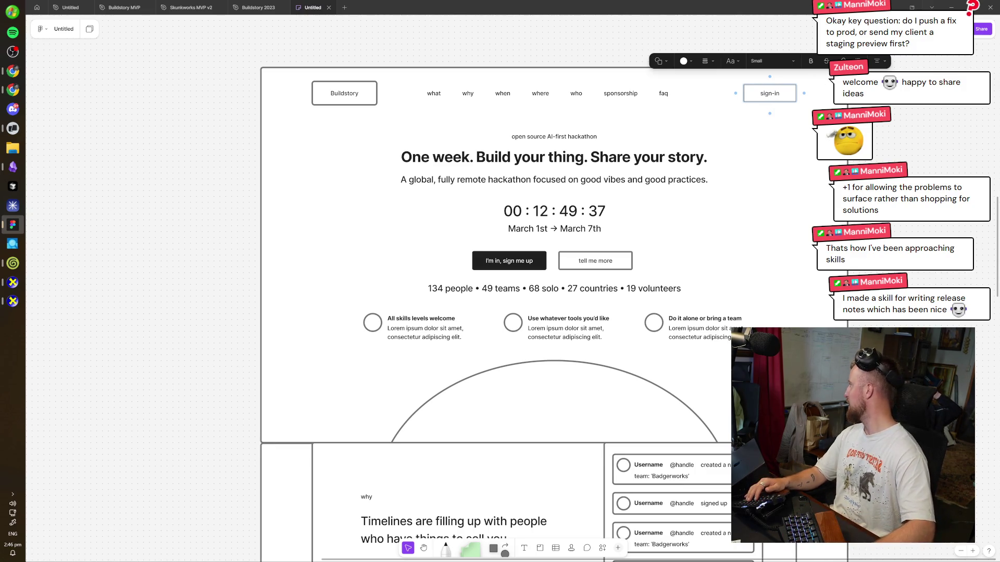
key("Escape")
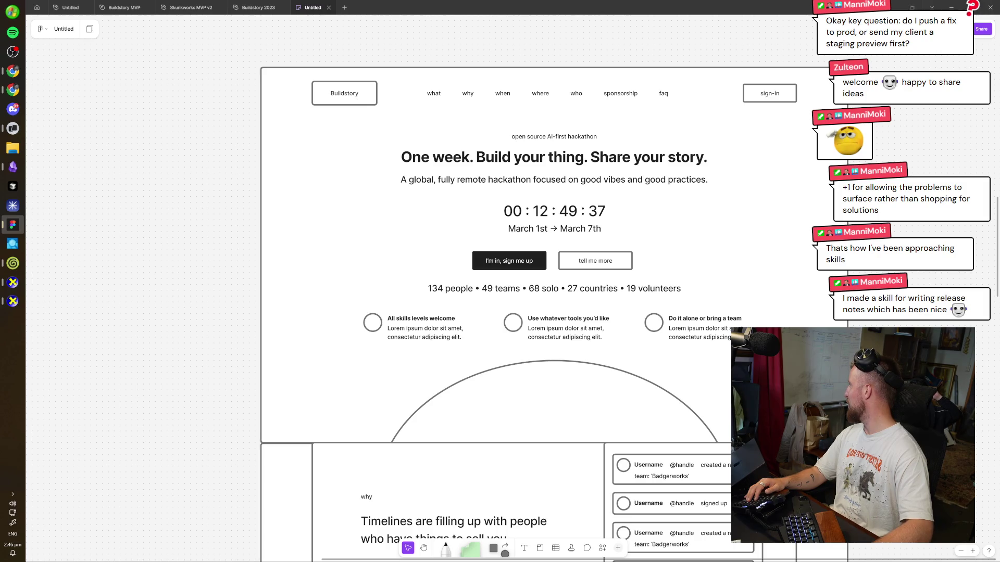
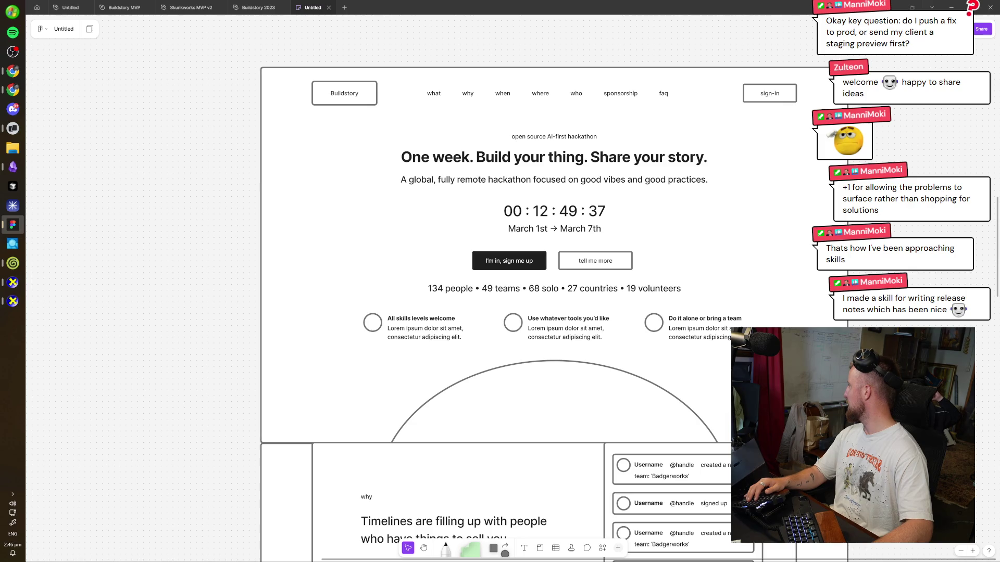
- Search 'taiwan passport' in a new browser tab, then close it and return to the wireframe
left_click(14, 89)
key("ctrl+t")
type("tt")
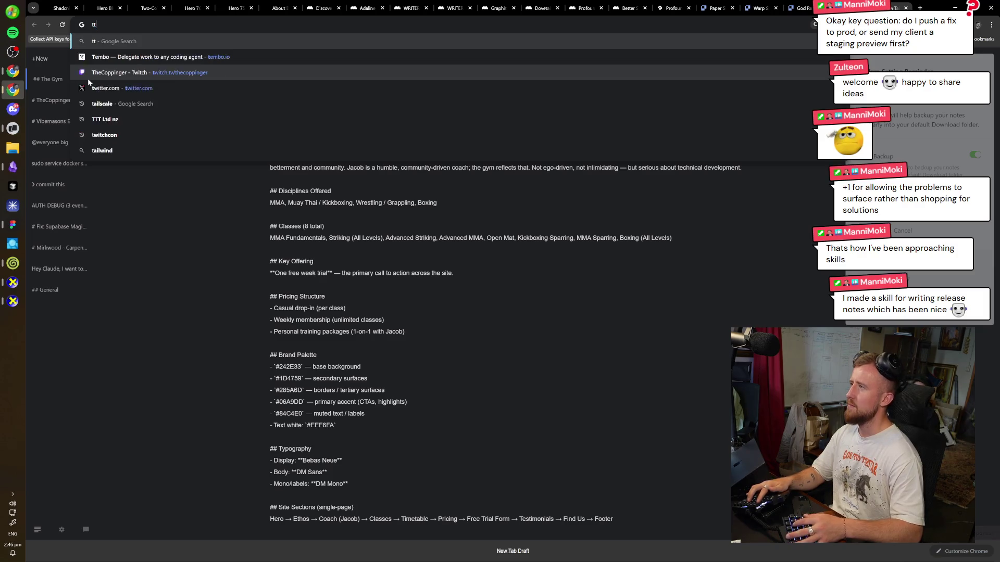
key("BackSpace")
key("BackSpace")
type("taiwan passport")
key("Return")
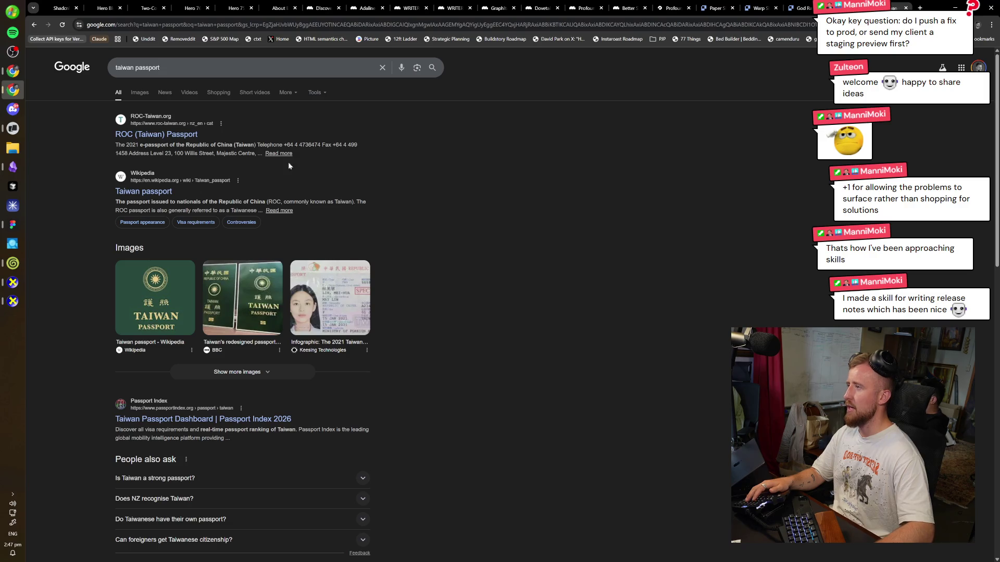
key("ctrl+w")
key("alt+Tab")
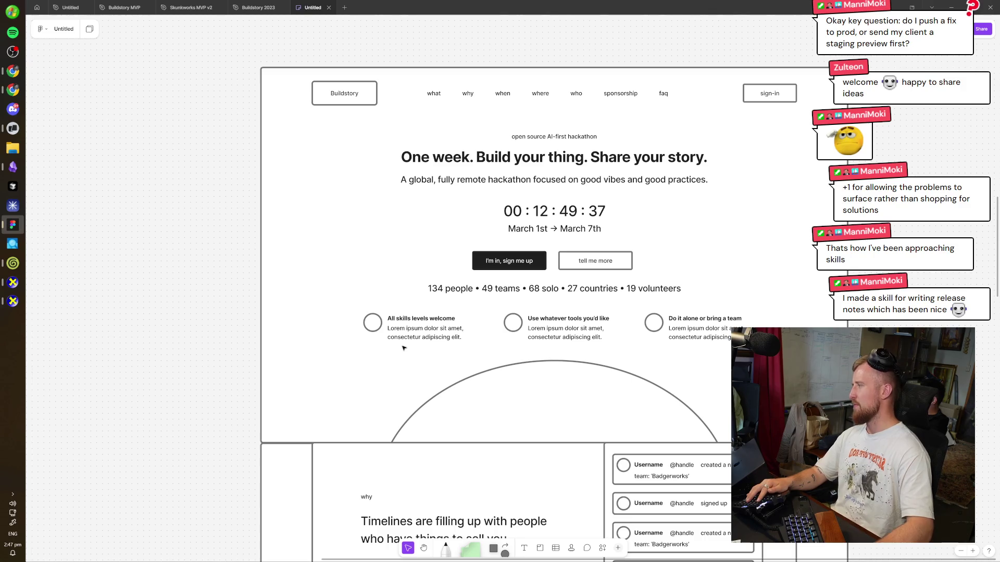
- Select the whole 'who' section frame and move it further down the canvas
scroll(404, 348, "down", 10)
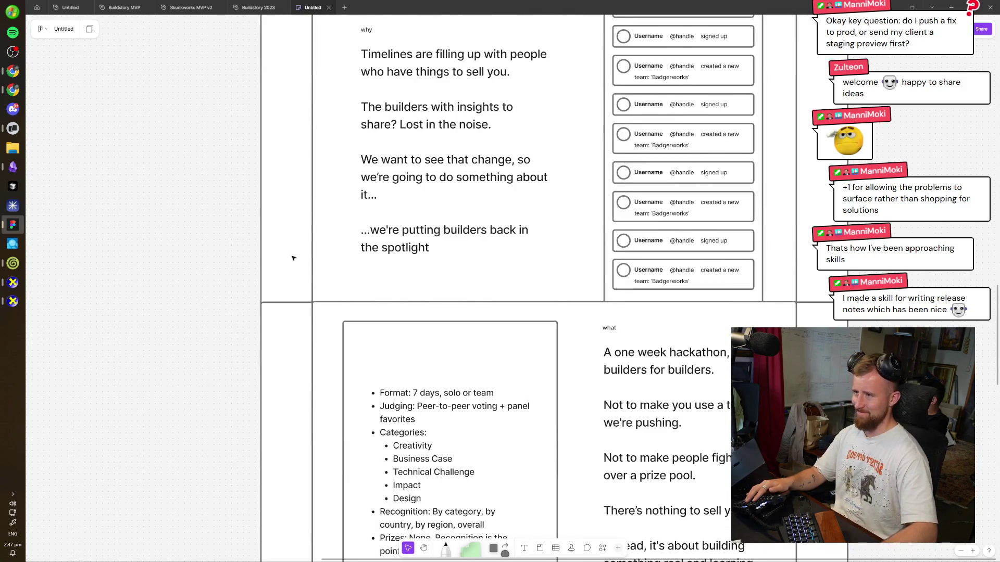
scroll(403, 348, "down", 10)
scroll(417, 365, "down", 3)
scroll(433, 381, "down", 3)
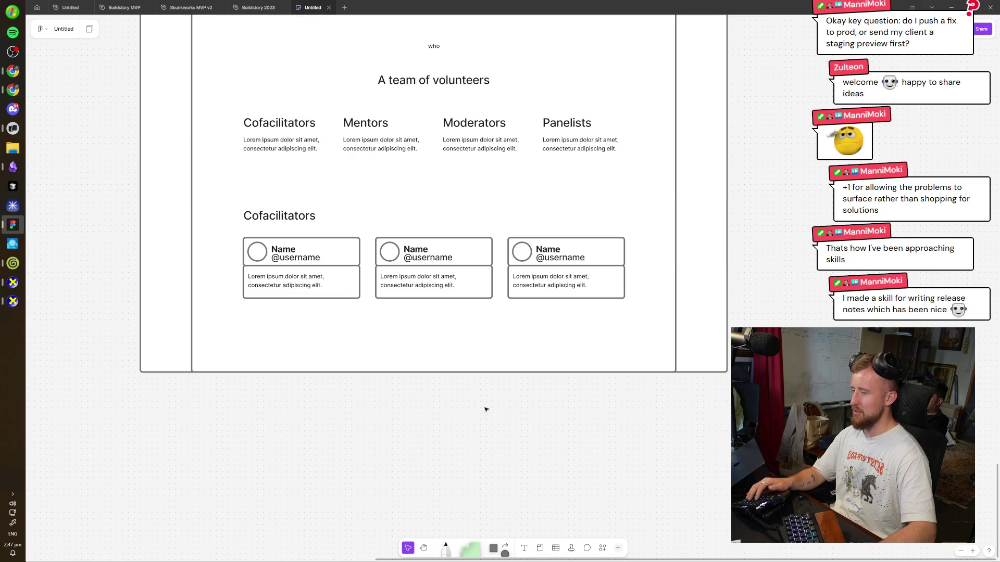
scroll(486, 409, "down", 3)
scroll(551, 379, "up", 2)
left_click_drag(687, 381, 346, 279)
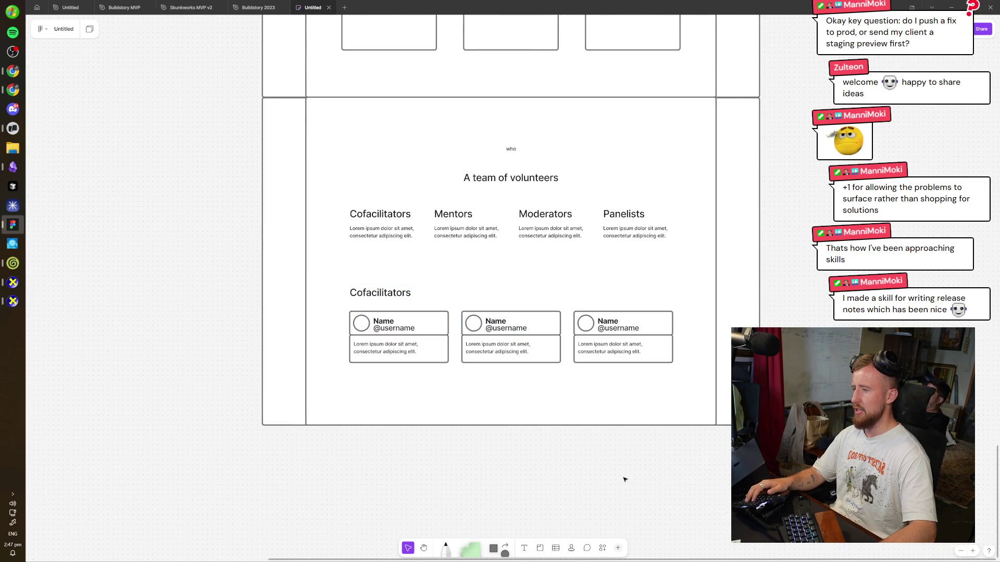
scroll(631, 483, "down", 4)
left_click_drag(781, 492, 452, 257)
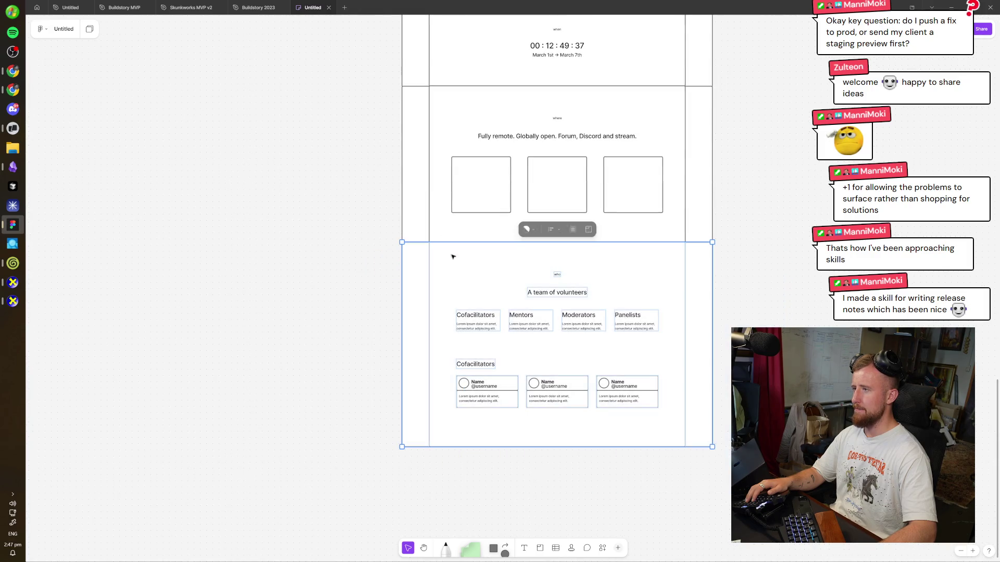
left_click(745, 297)
scroll(700, 464, "up", 3)
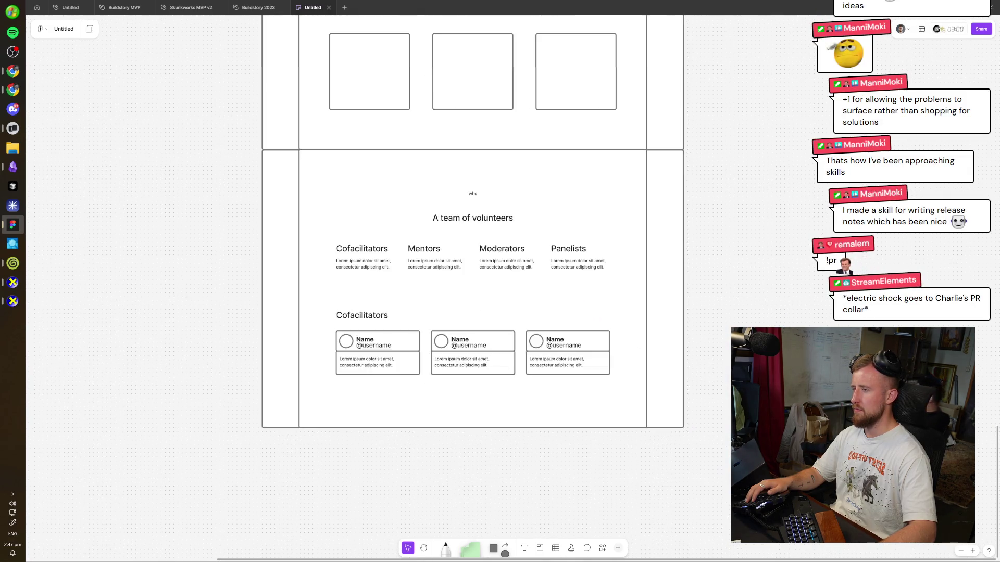
left_click_drag(726, 475, 198, 171)
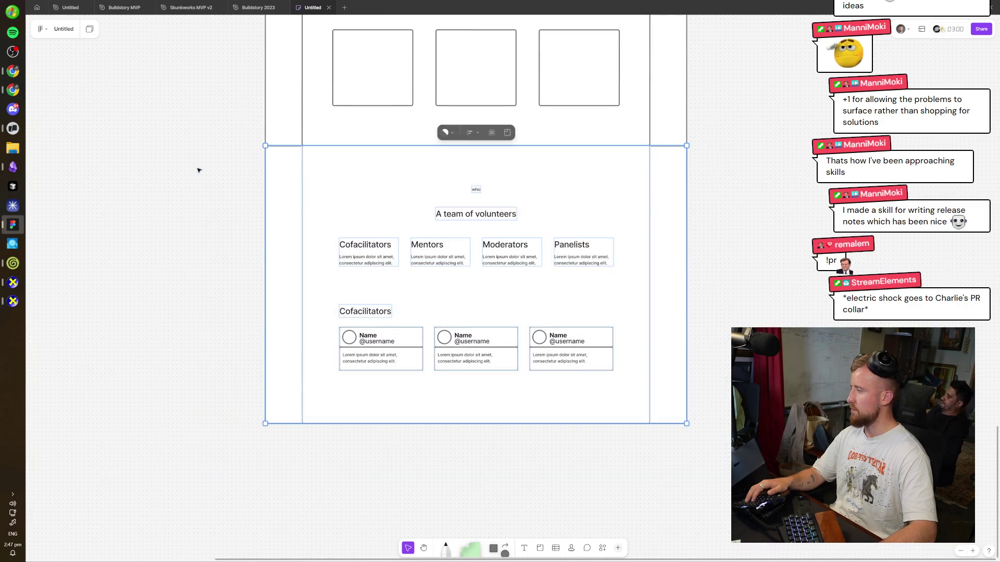
left_click_drag(378, 215, 395, 387)
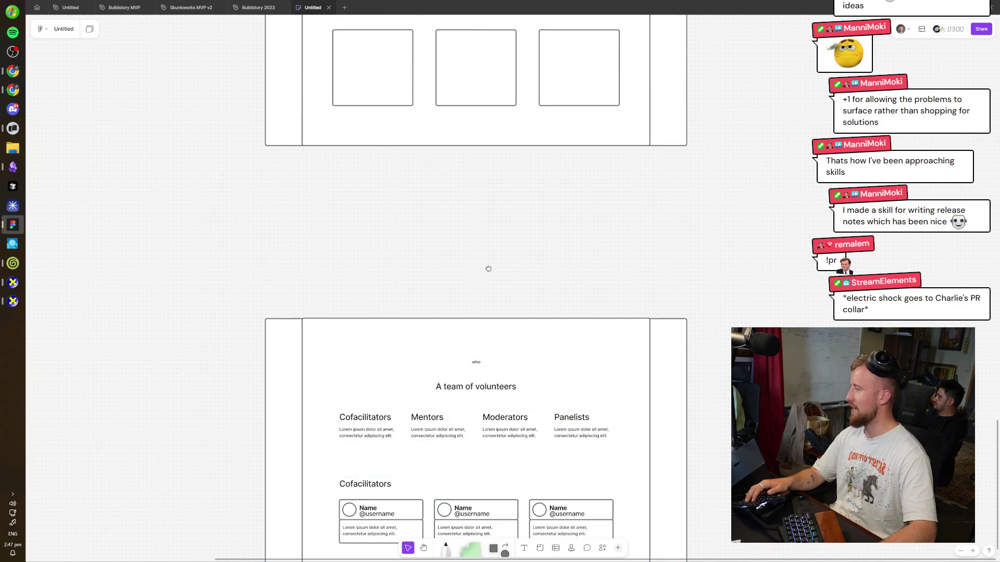
- Drop a blank copy of the 'where' frame into the gap and align it beneath 'where'
left_click_drag(485, 274, 509, 322)
left_click(512, 192)
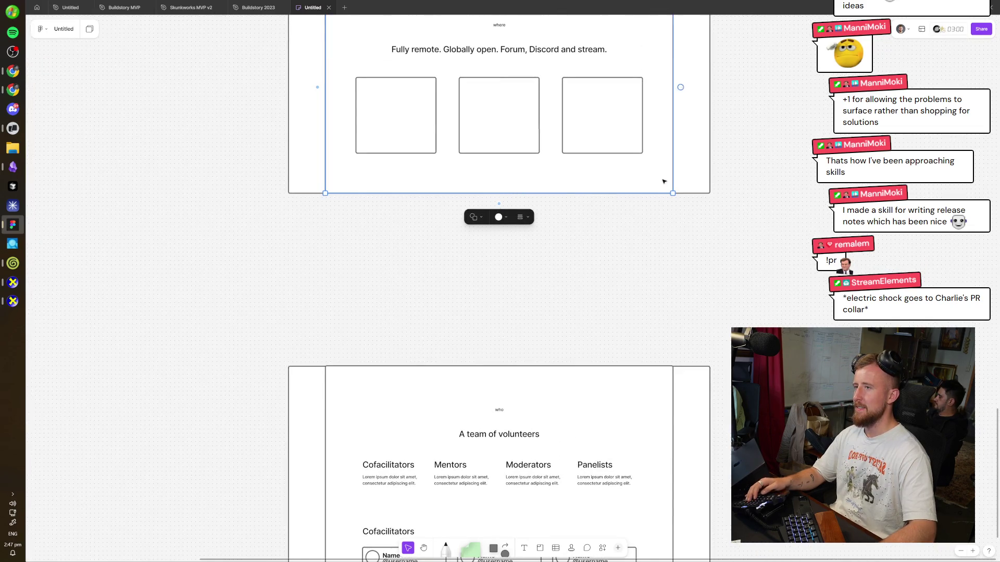
scroll(699, 181, "down", 3)
left_click_drag(697, 139, 688, 263)
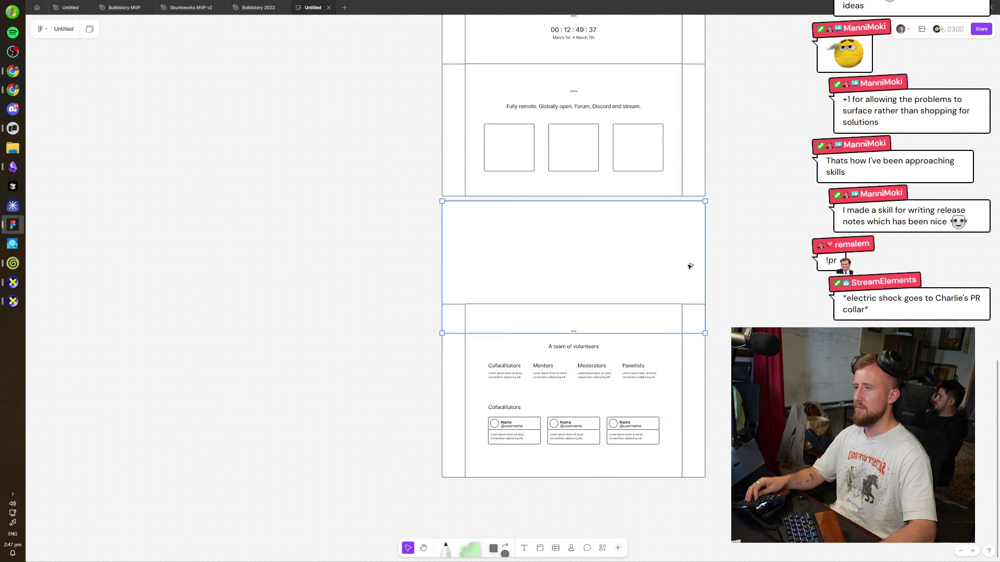
left_click_drag(770, 524, 341, 307)
left_click(486, 240)
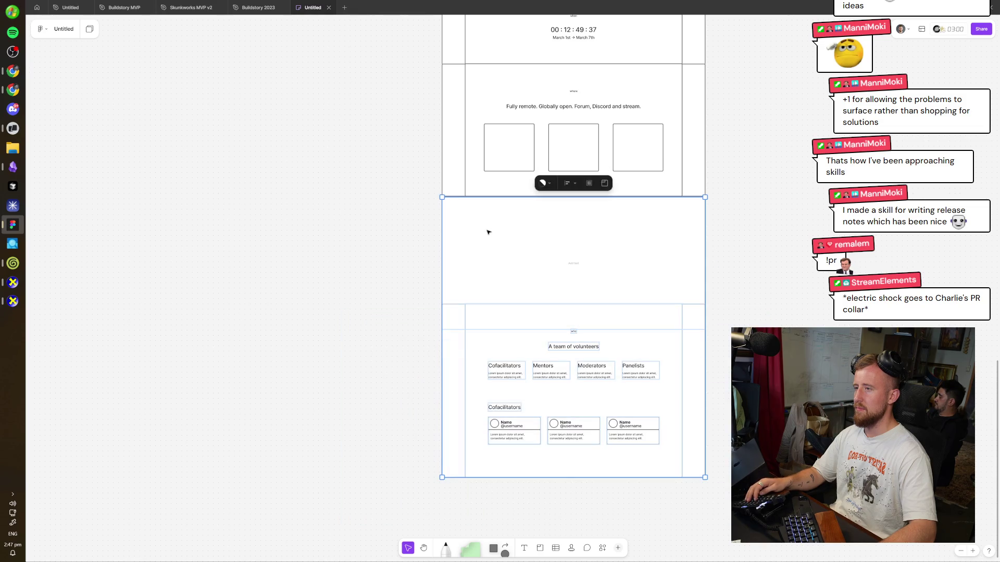
left_click(522, 336)
left_click_drag(522, 336, 522, 444)
left_click(620, 275)
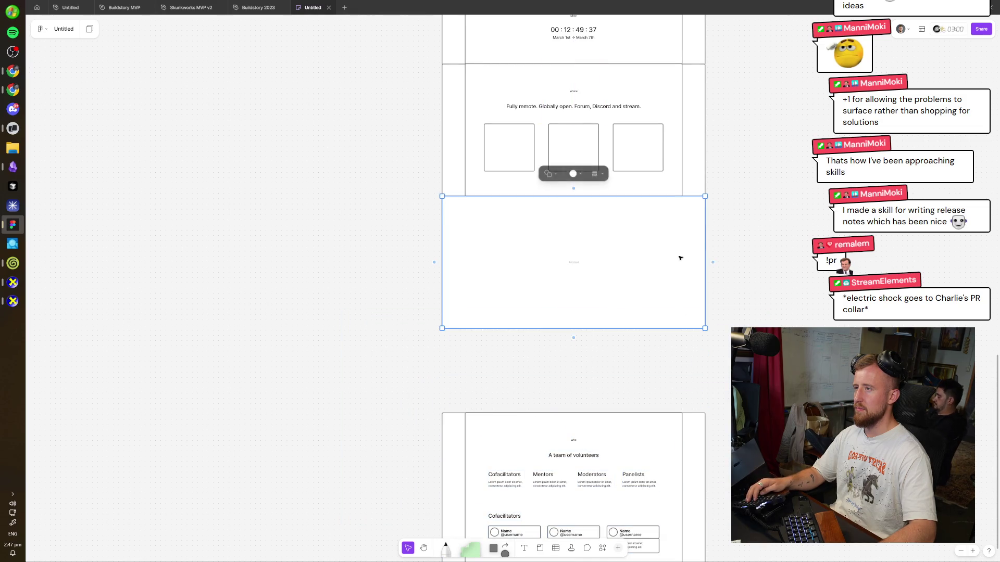
key("Escape")
left_click(668, 195)
left_click_drag(664, 232, 663, 231)
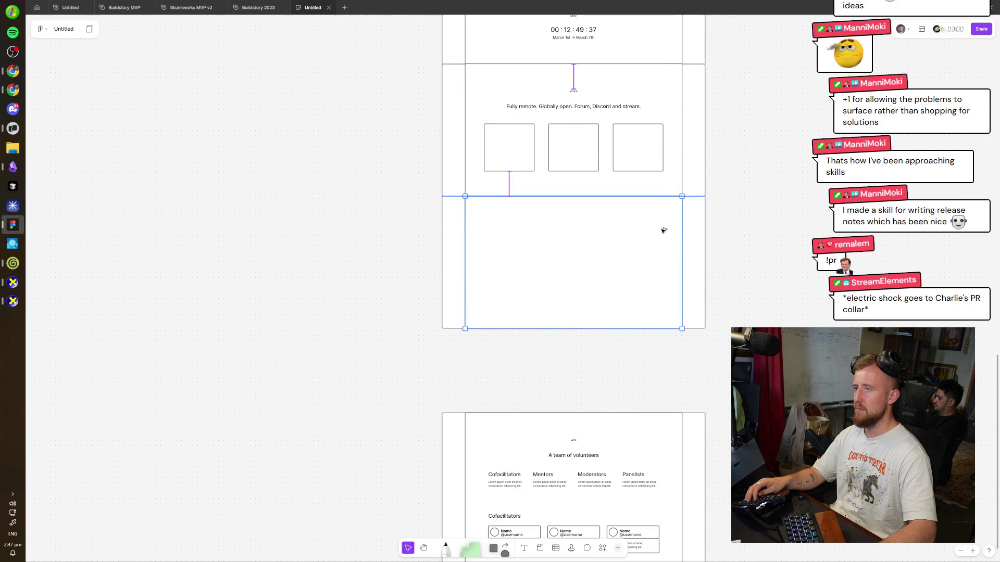
- Move the 'who' section up to sit directly under the new blank frame
scroll(573, 287, "down", 5)
left_click_drag(786, 259, 427, 453)
left_click_drag(530, 390, 530, 304)
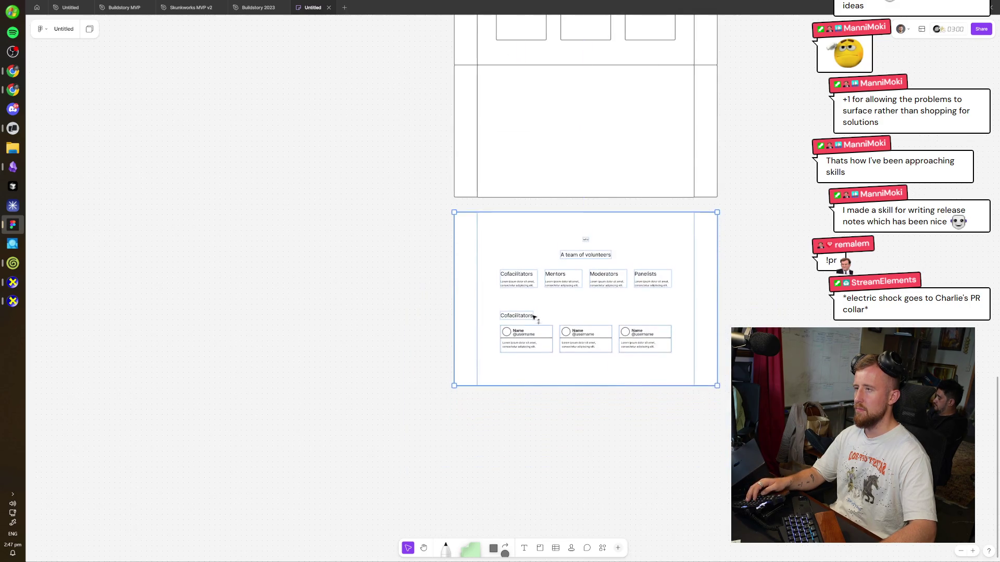
key("Escape")
scroll(464, 339, "up", 5)
scroll(471, 328, "down", 3)
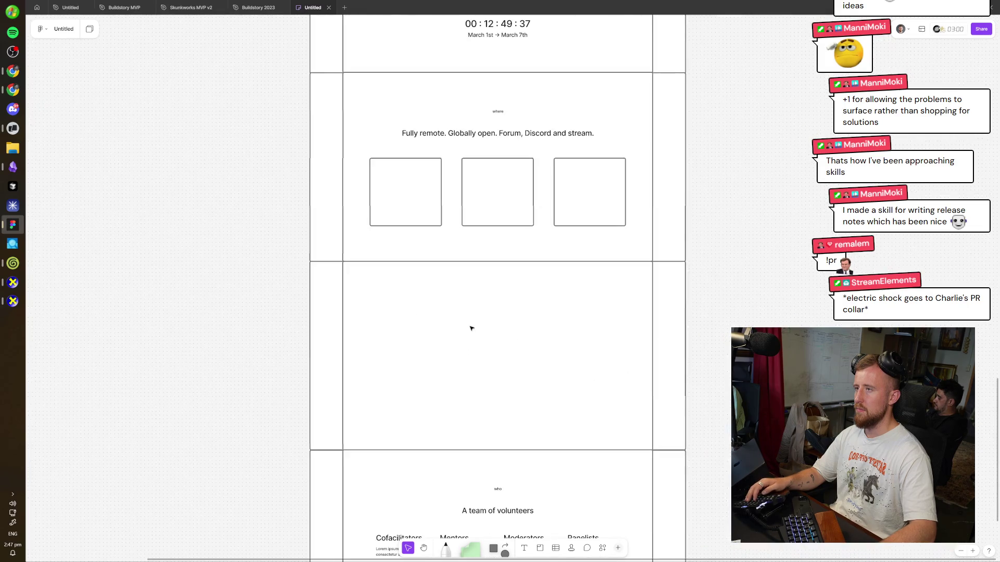
scroll(515, 171, "down", 3)
- Bring up the god rays shader tab in the browser, then return to the terminal
key("alt+Tab")
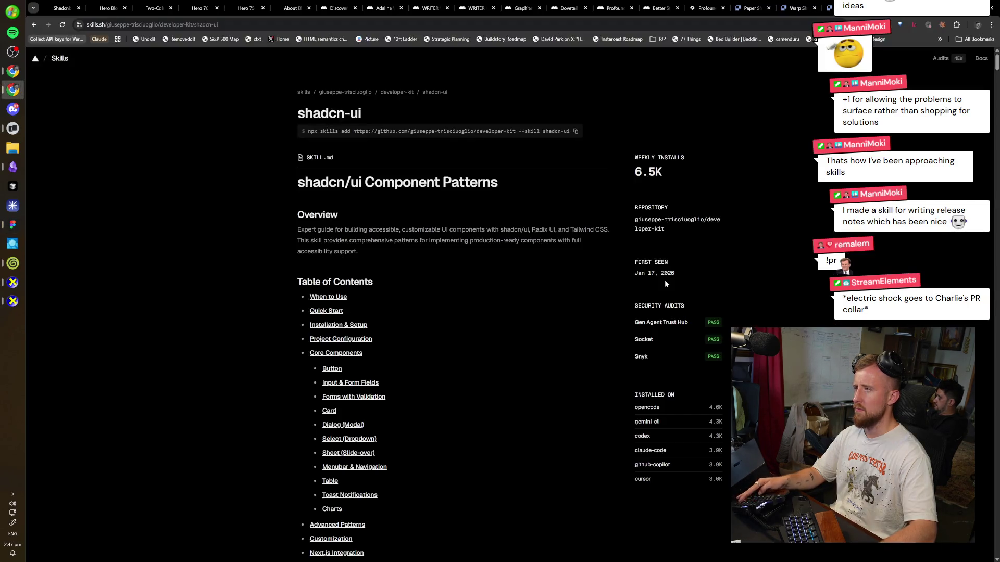
key("ctrl+shift+Tab")
key("ctrl+shift+Tab")
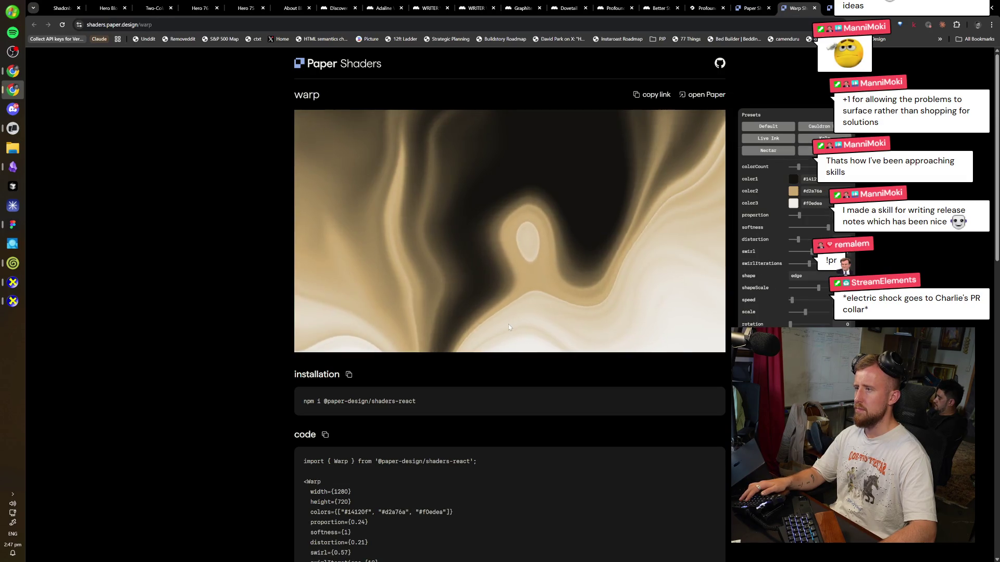
key("ctrl+shift+Tab")
key("ctrl+Tab")
key("ctrl+Tab")
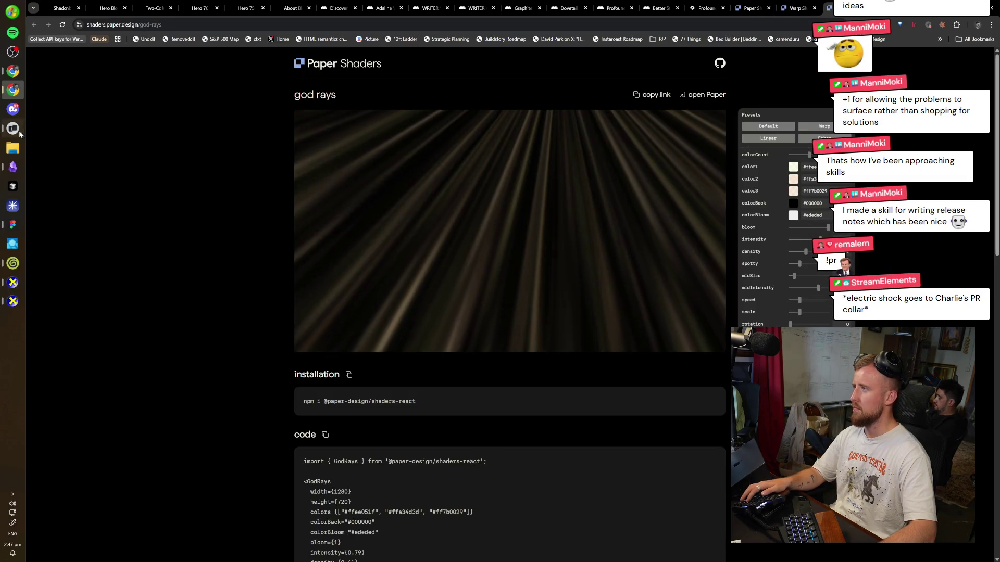
left_click(19, 130)
left_click(367, 430)
- Change into the buildstory-hackathon folder and install its dependencies with npm i
type("cd n")
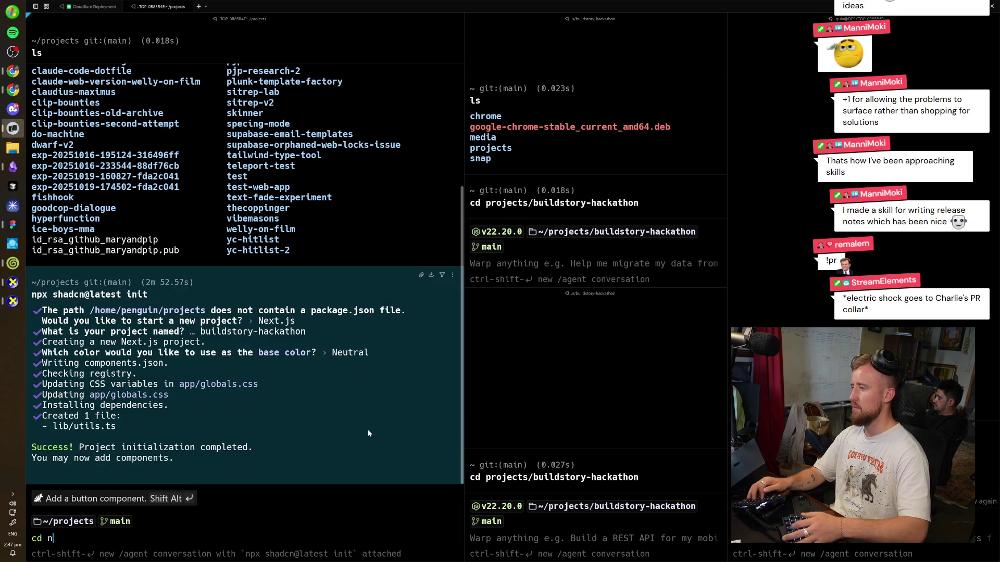
key("BackSpace")
type("../")
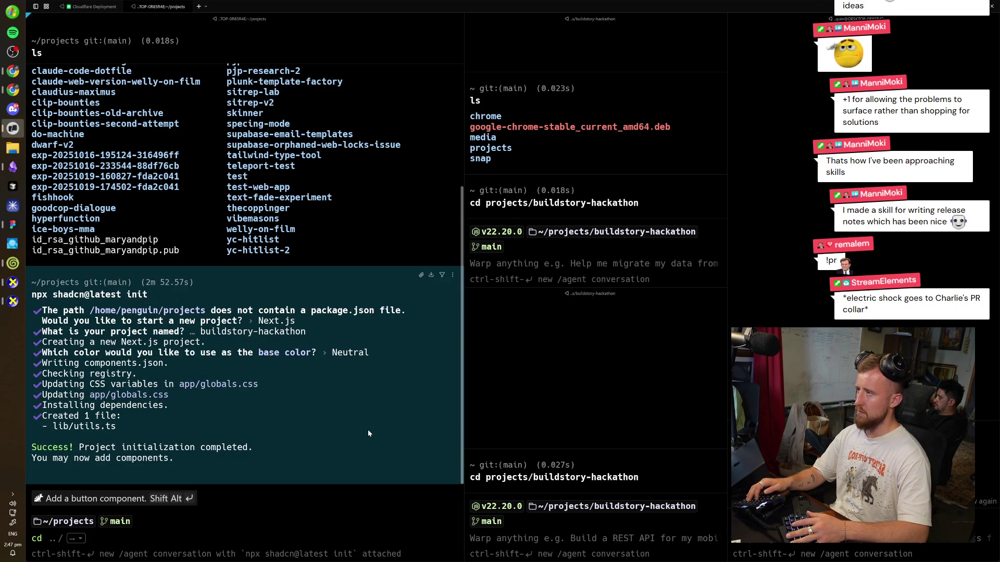
type("buildstory-")
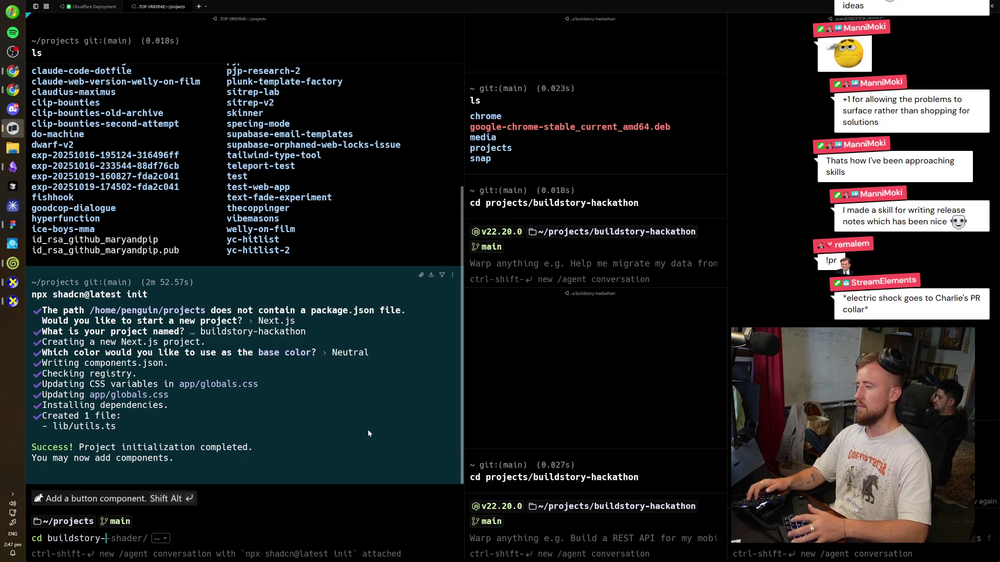
type("hon")
key("Return")
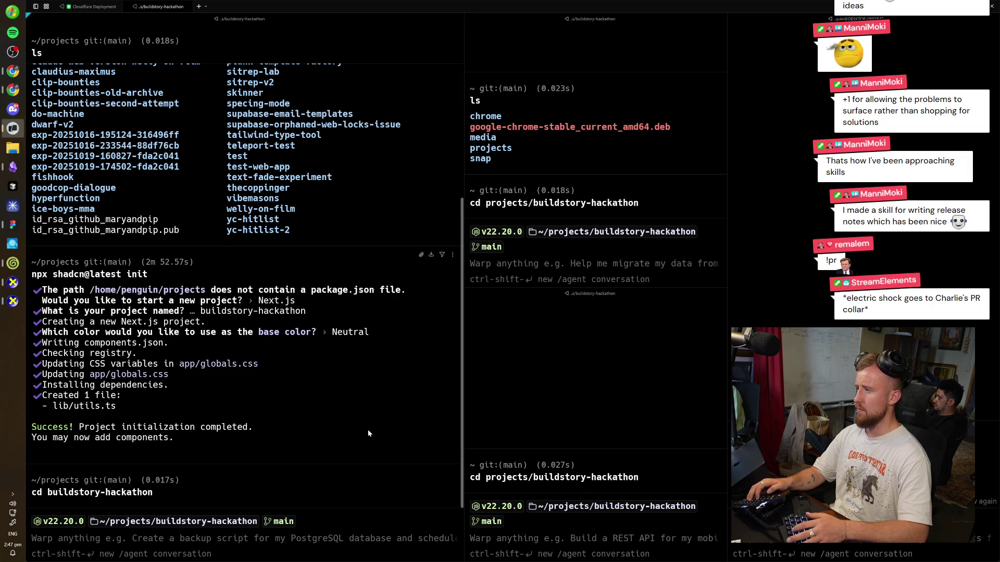
type("n")
key("BackSpace")
key("BackSpace")
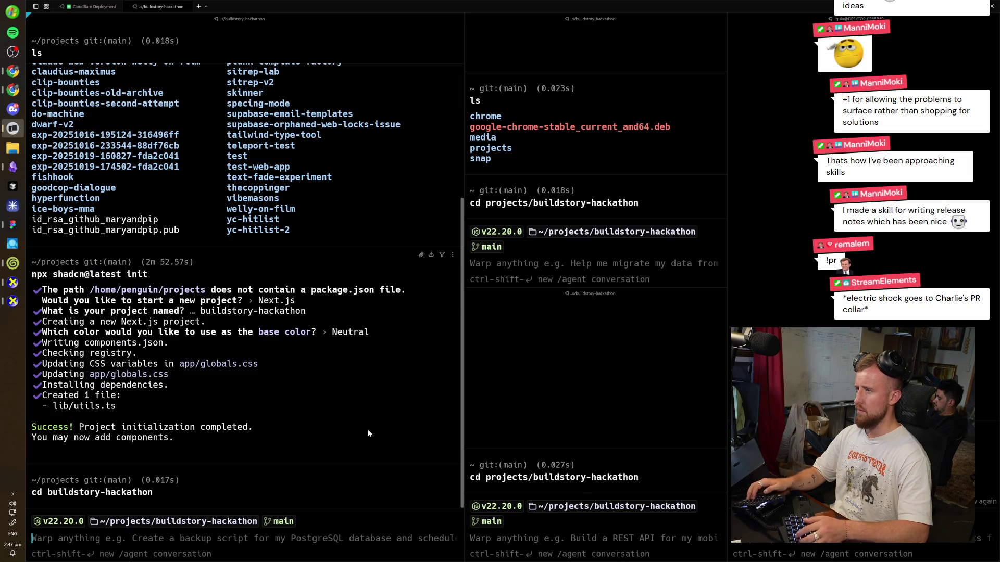
type("npmi")
key("Return")
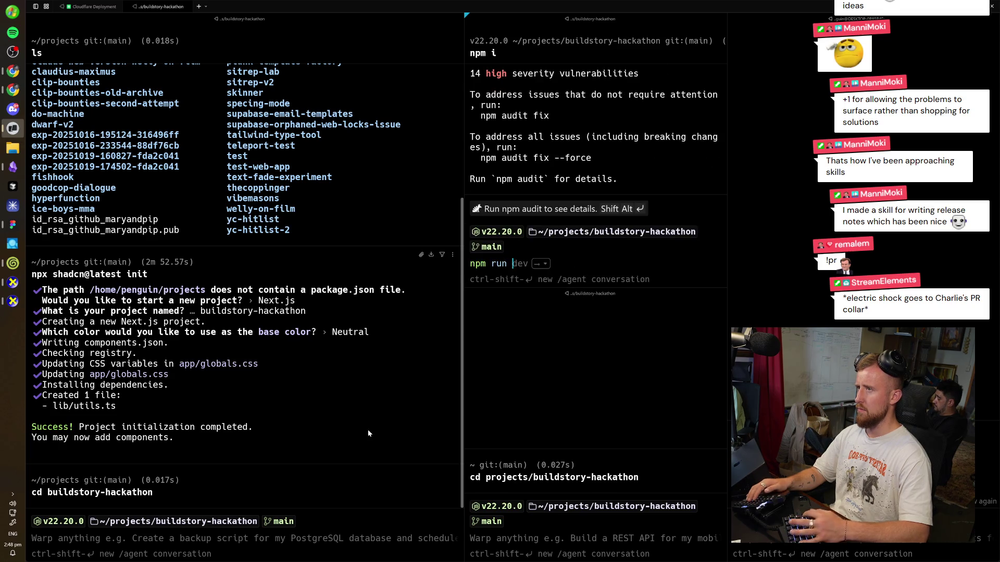
- Start the Next.js dev server with npm run dev and open localhost:3001
key("Right")
key("Return")
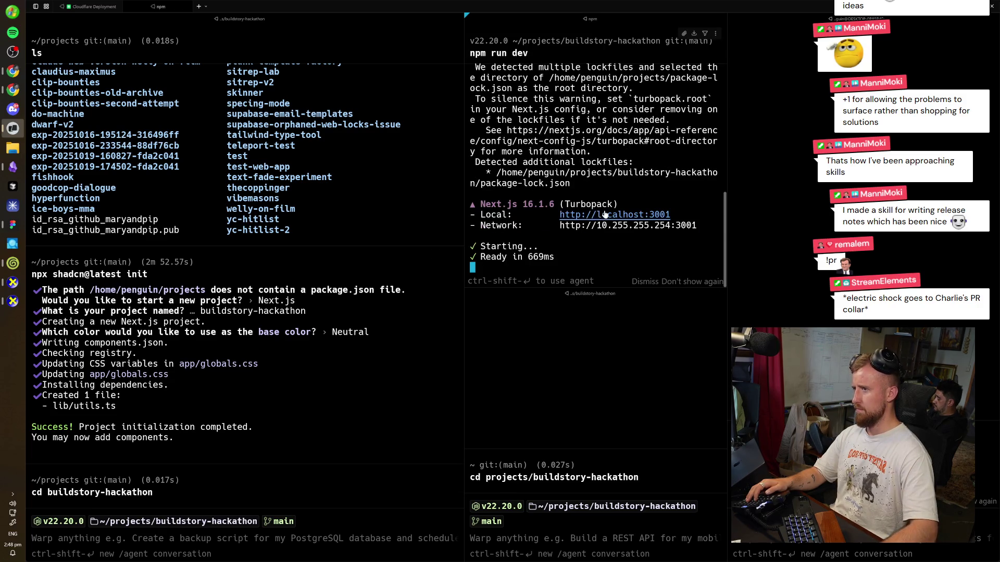
left_click(604, 215, "ctrl")
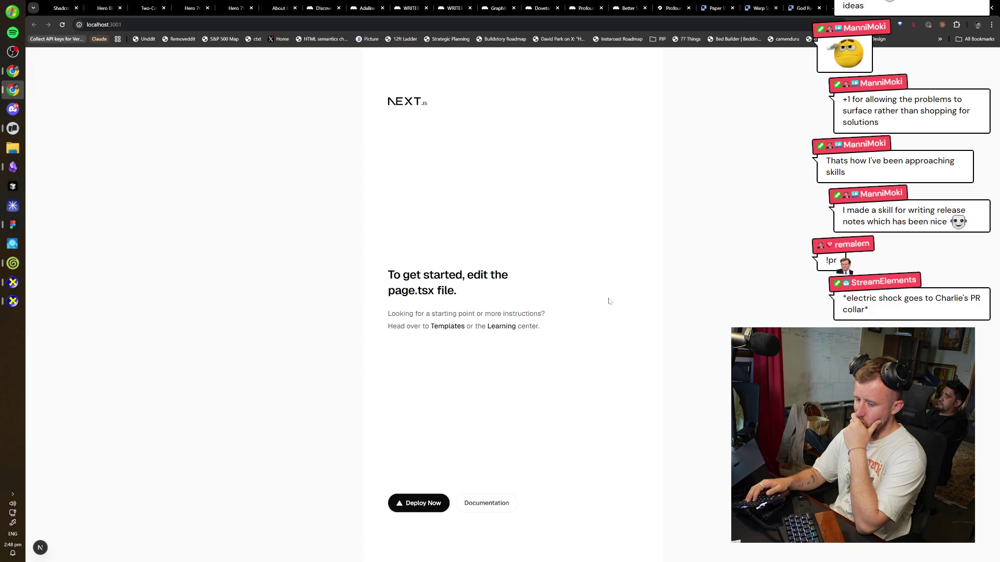
- Open shaders.paper.design and view the warp shader's detail page and React code
key("ctrl+t")
type("shaders.paper.design")
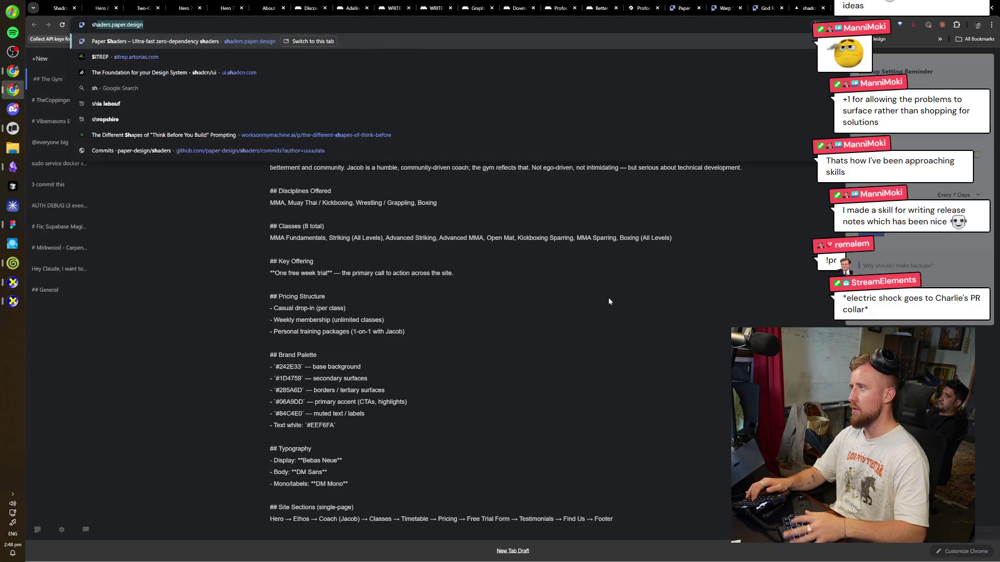
key("Return")
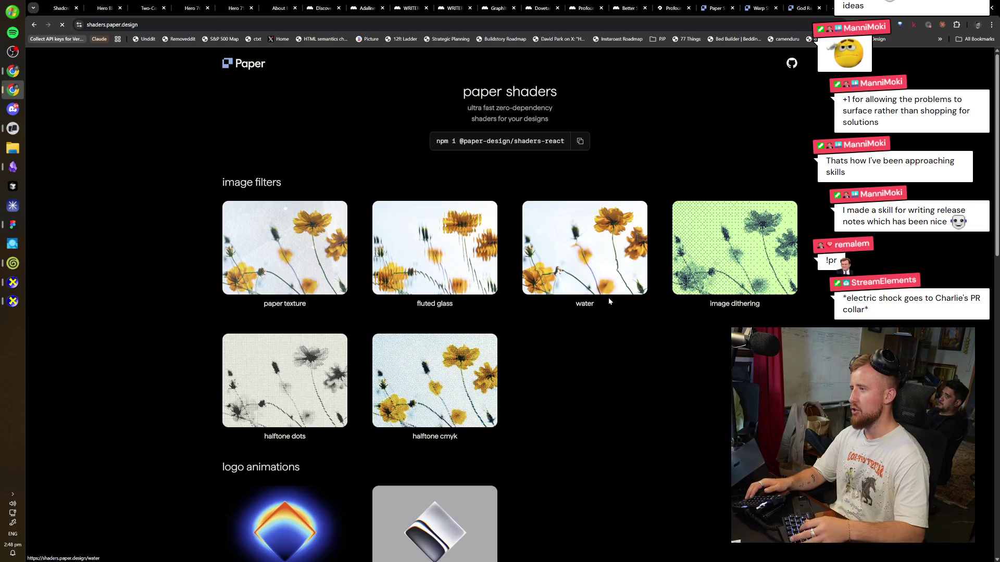
scroll(609, 301, "down", 9)
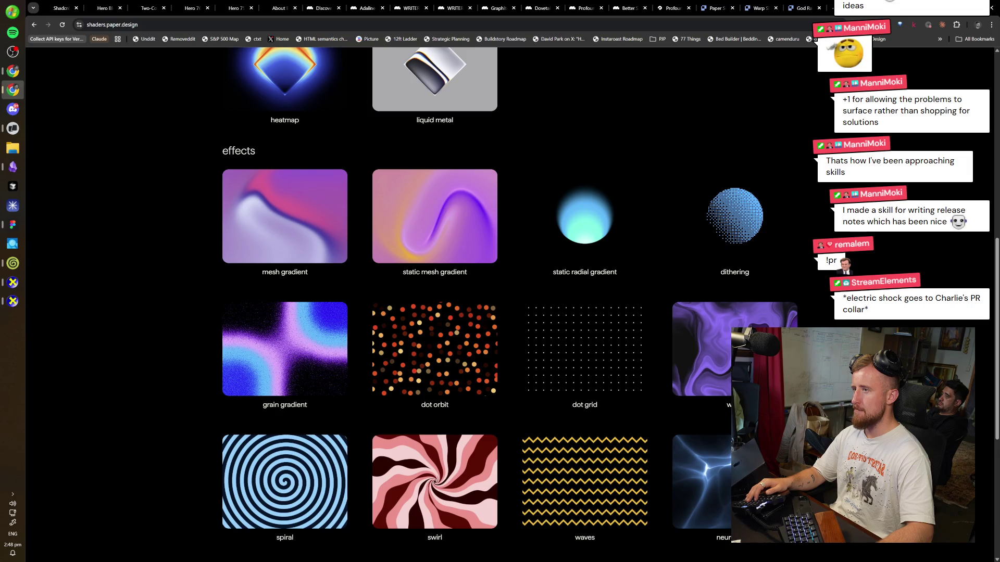
scroll(751, 287, "down", 4)
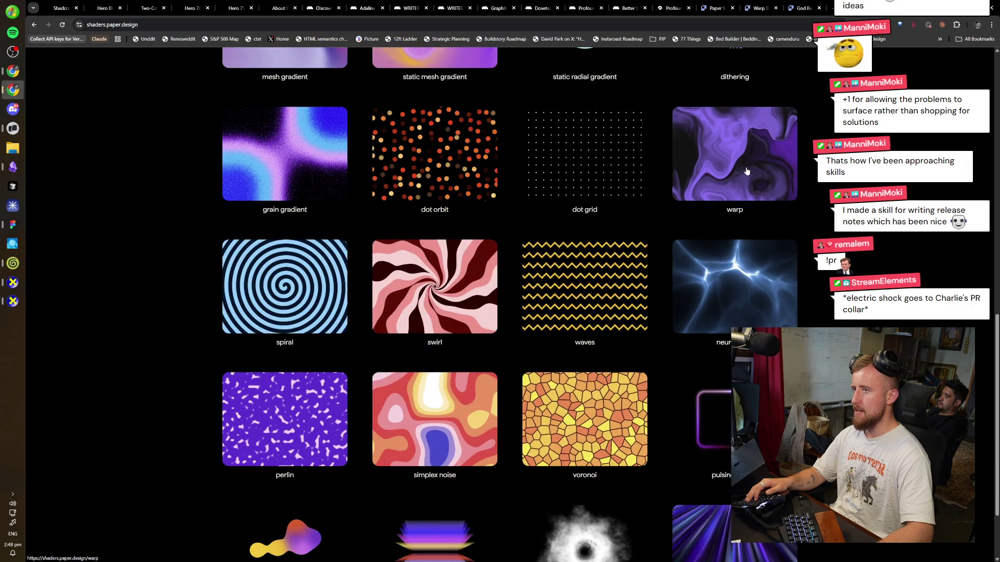
middle_click(747, 172)
scroll(835, 307, "down", 2)
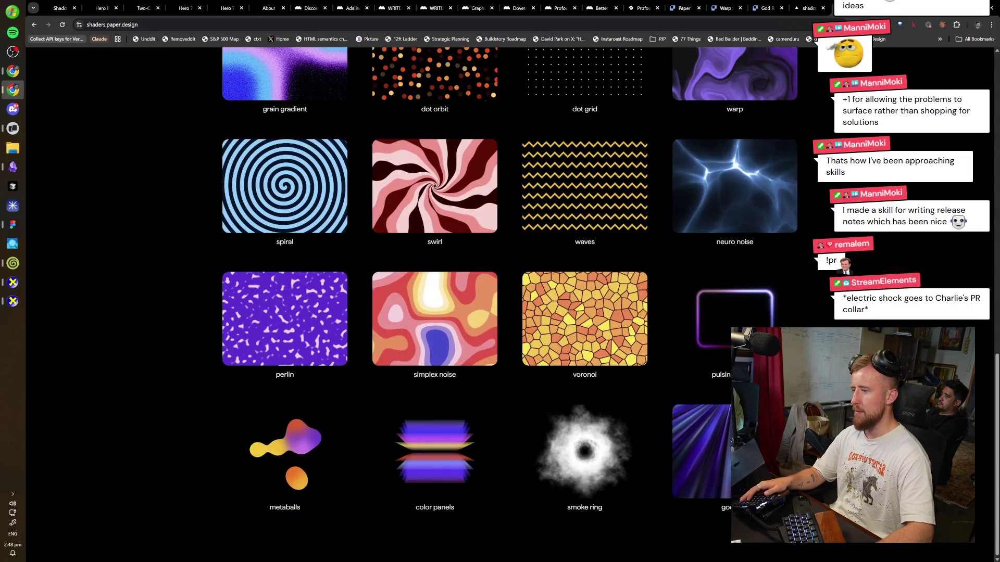
left_click(734, 73)
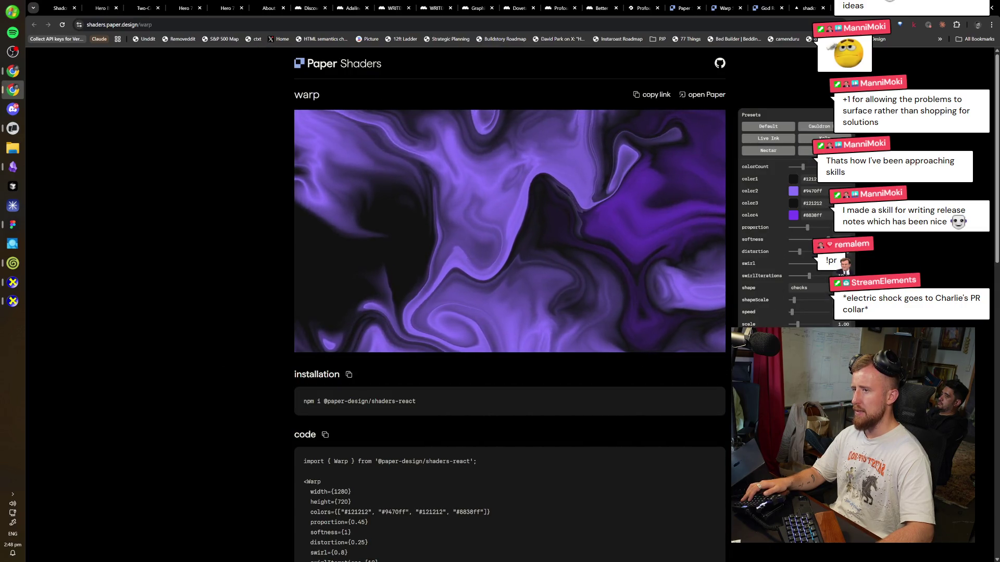
scroll(389, 426, "down", 3)
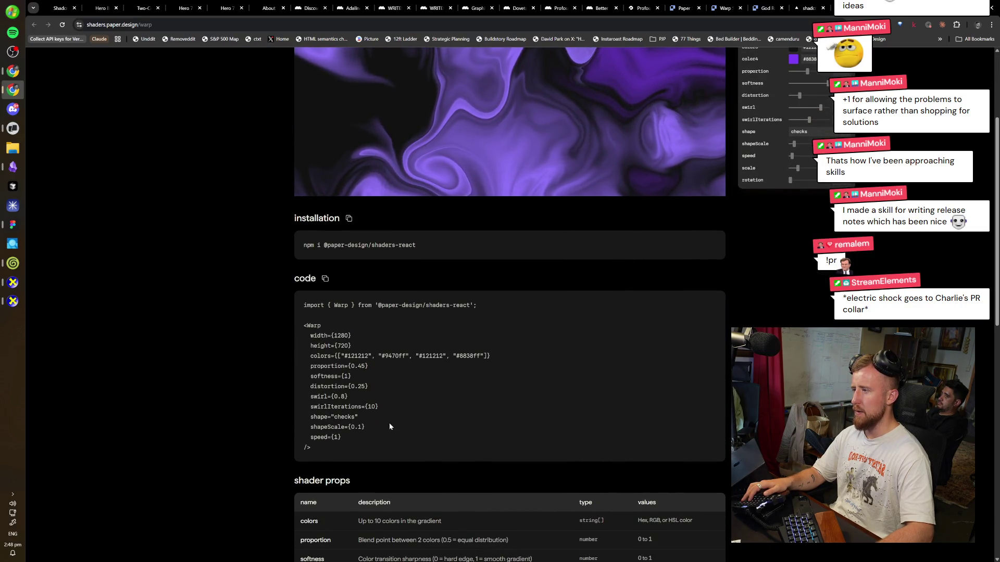
left_click_drag(390, 427, 295, 332)
left_click(372, 411)
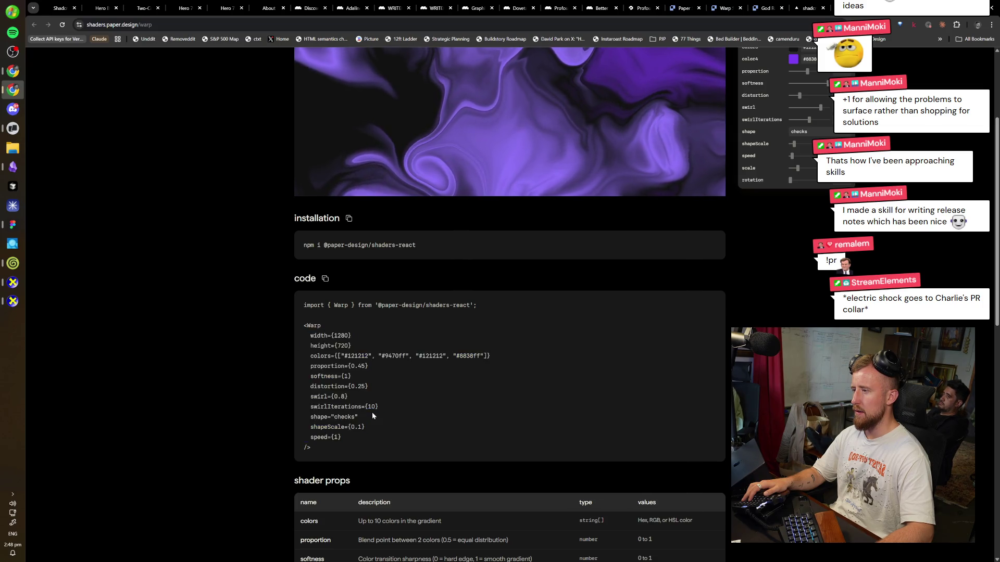
scroll(372, 411, "down", 2)
scroll(373, 408, "down", 4)
scroll(373, 407, "down", 4)
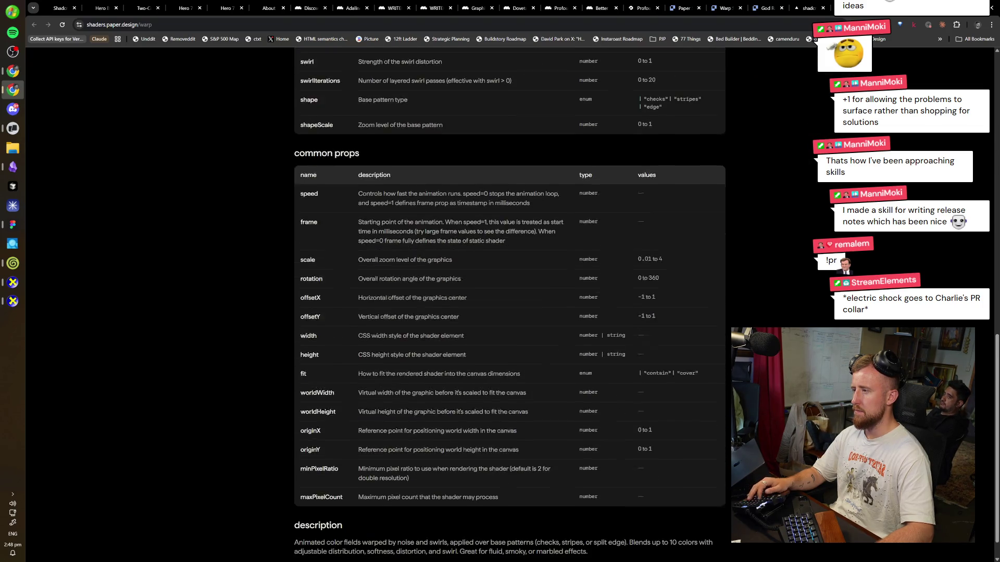
key("alt+Left")
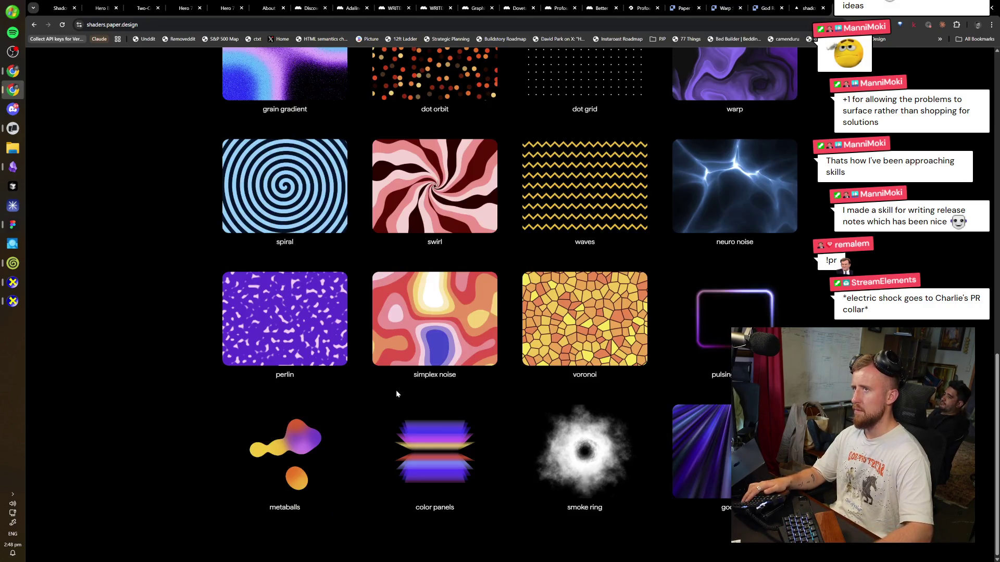
- On the mesh gradient page, try the Ink and other presets, then restore the pink-purple default and add light grain
scroll(683, 301, "up", 2)
scroll(791, 307, "up", 2)
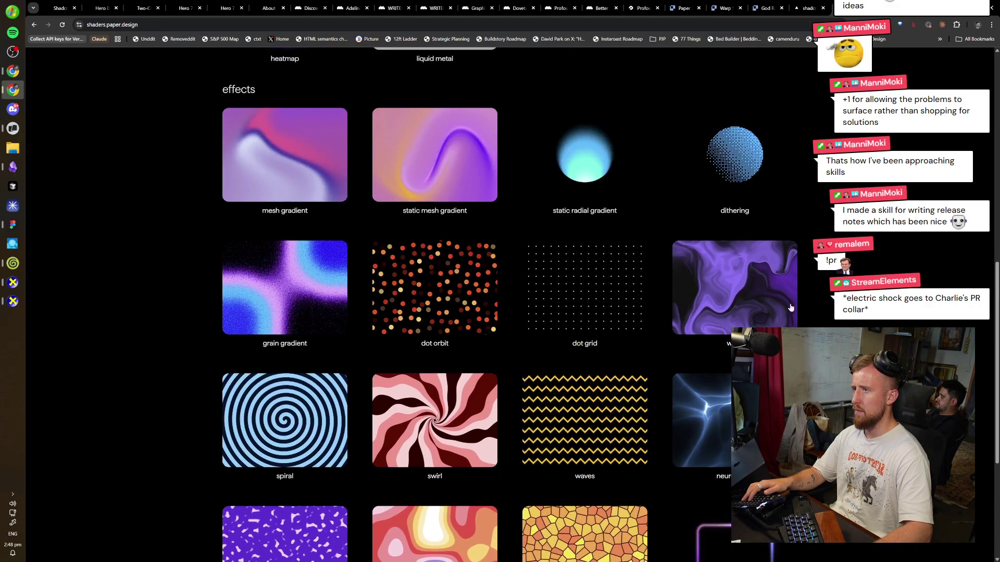
scroll(670, 157, "up", 1)
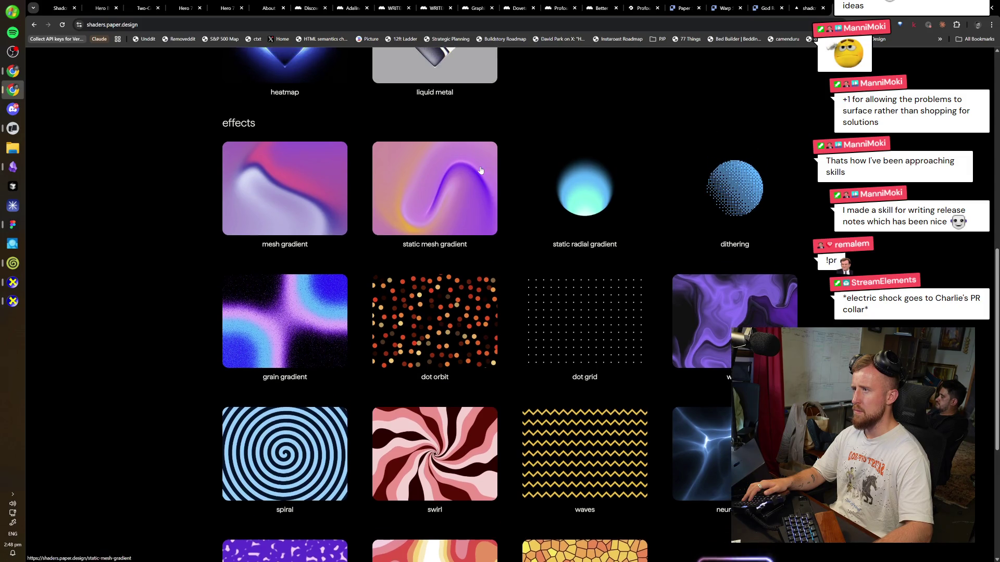
left_click(269, 201)
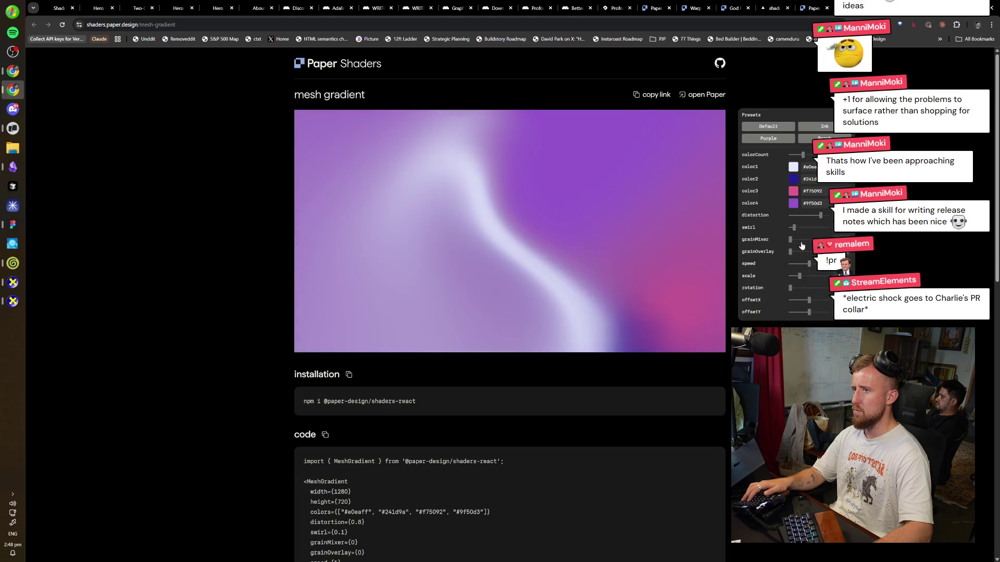
left_click(824, 126)
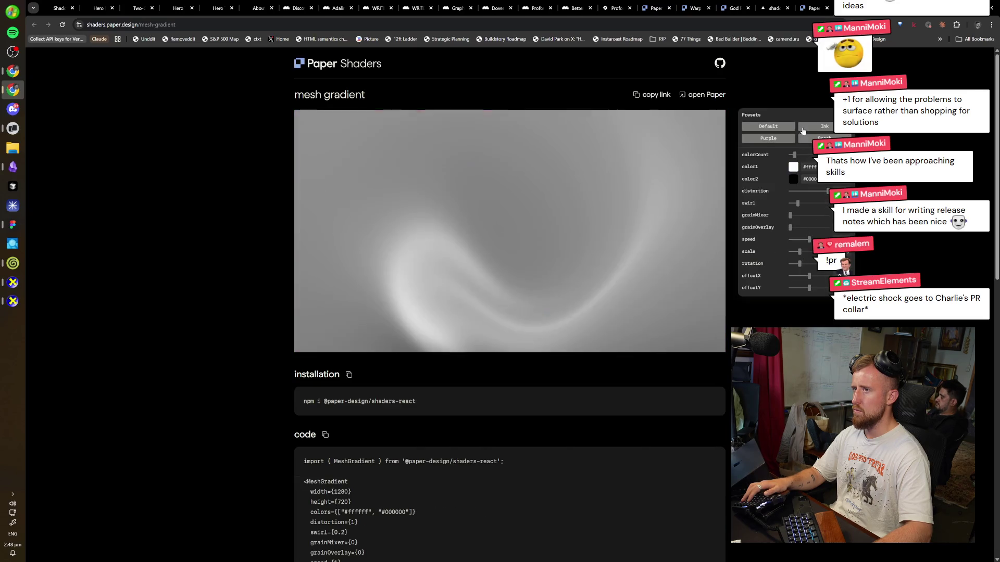
left_click(802, 141)
left_click(802, 141)
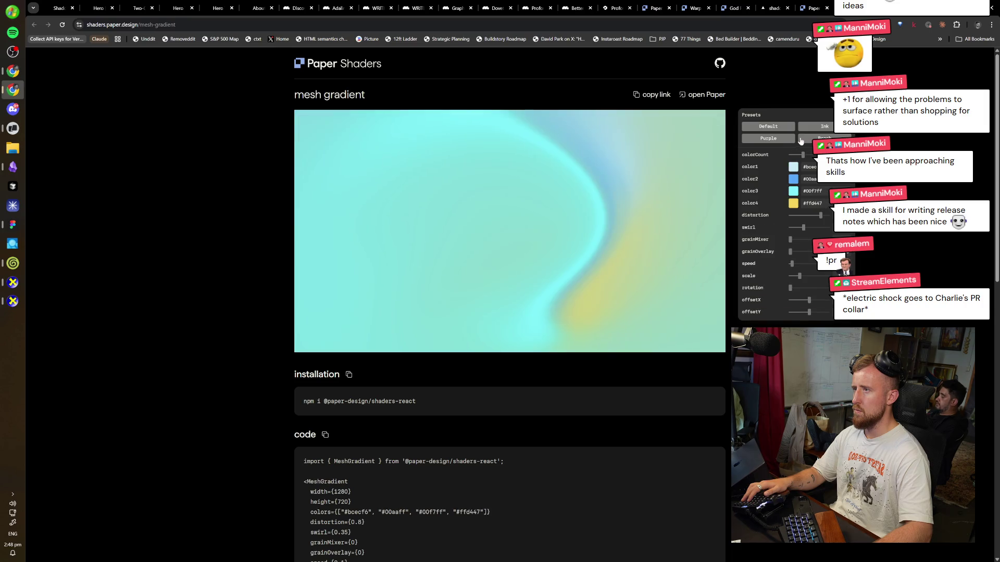
left_click(813, 134)
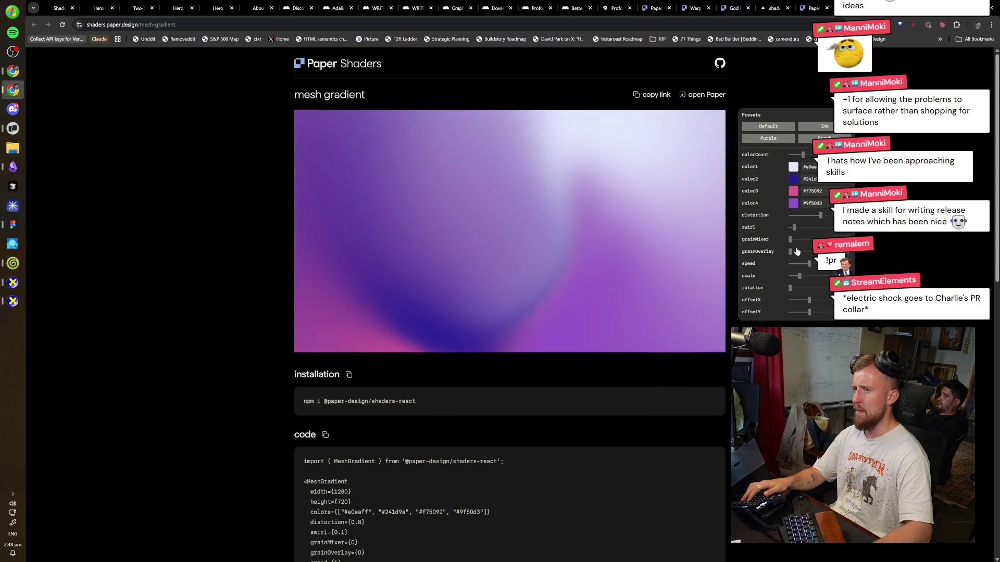
left_click_drag(789, 252, 800, 251)
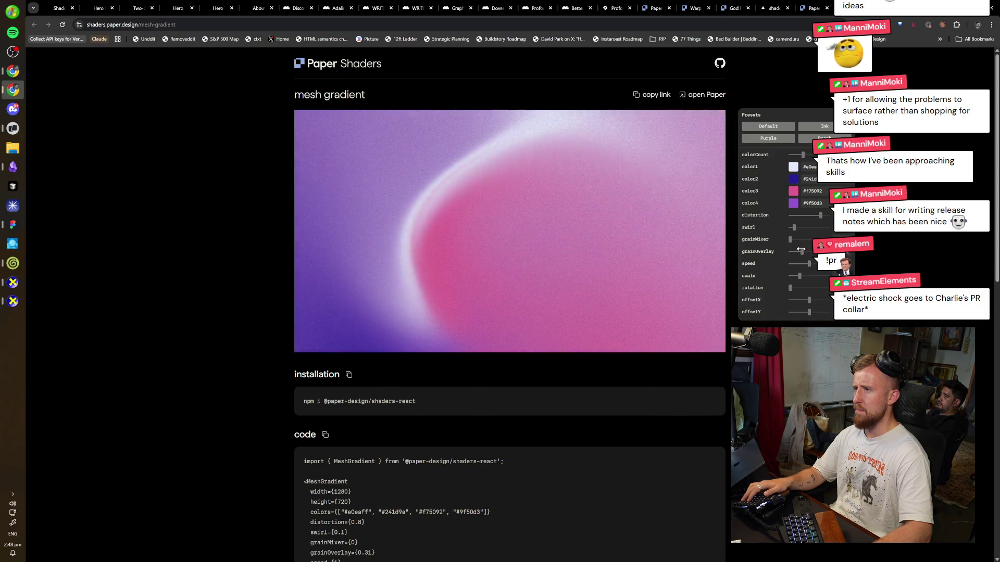
- Search the mesh gradient page for 'distor', then move between the shader pages to the grain gradient
scroll(509, 312, "down", 4)
key("ctrl+f")
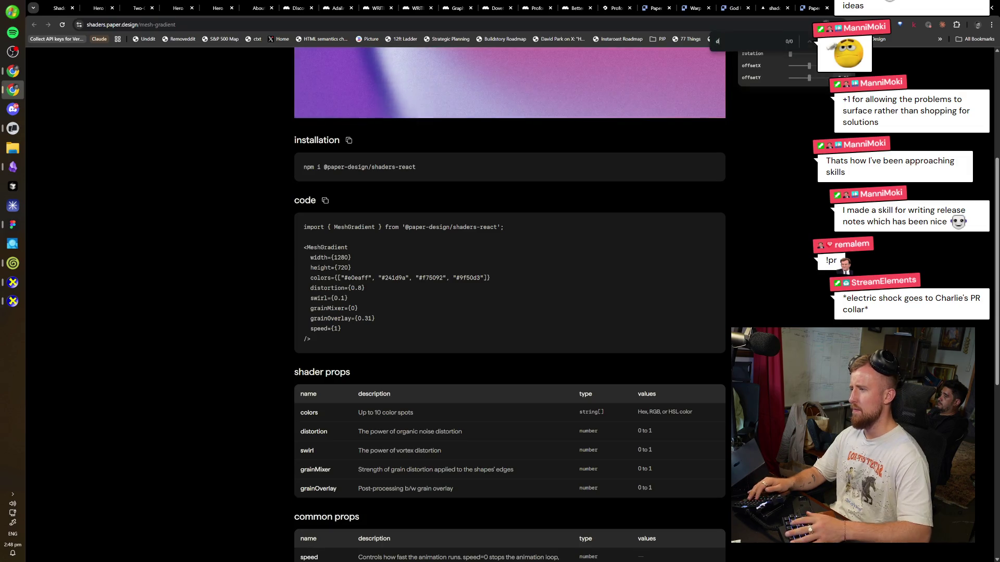
type("distor")
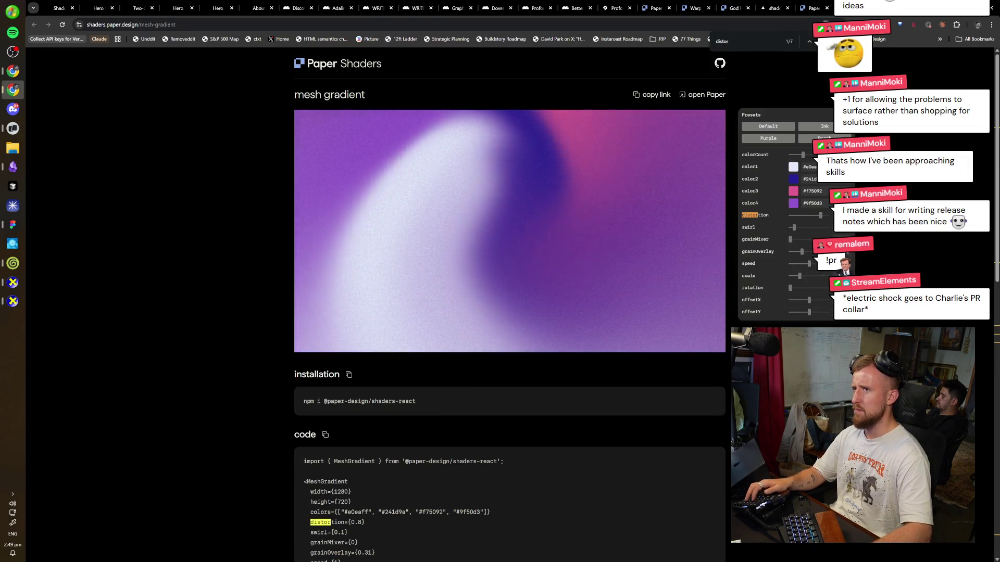
key("BackSpace")
key("BackSpace")
key("BackSpace")
type("th")
scroll(716, 379, "down", 10)
key("alt+Left")
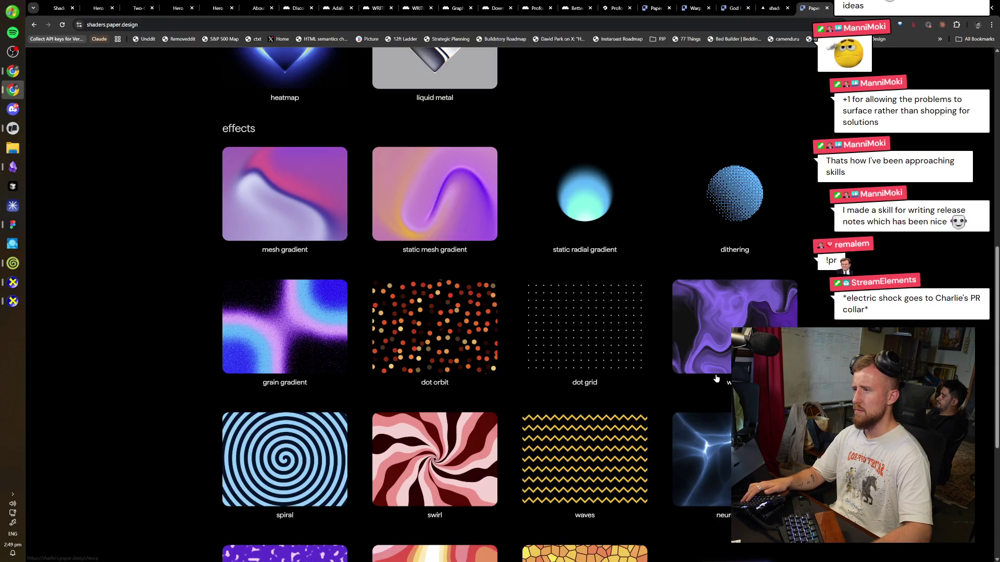
scroll(612, 388, "down", 3)
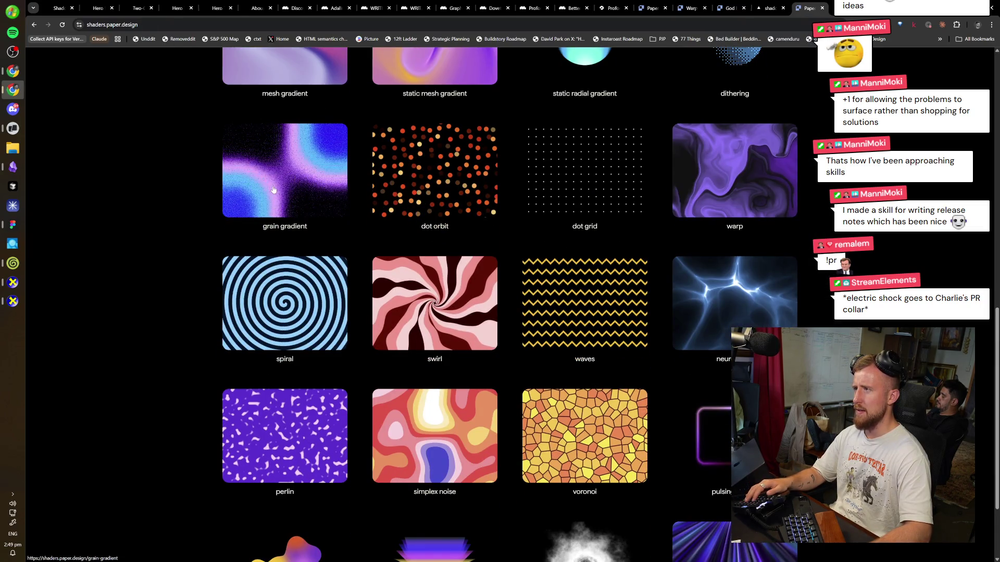
scroll(277, 207, "down", 2)
key("alt+Right")
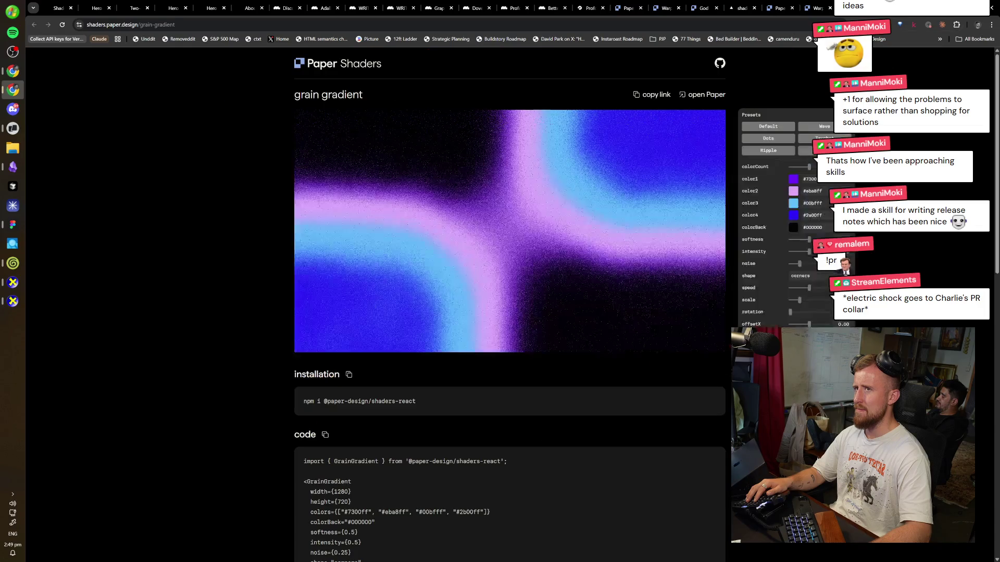
key("alt+Right")
key("ctrl+f")
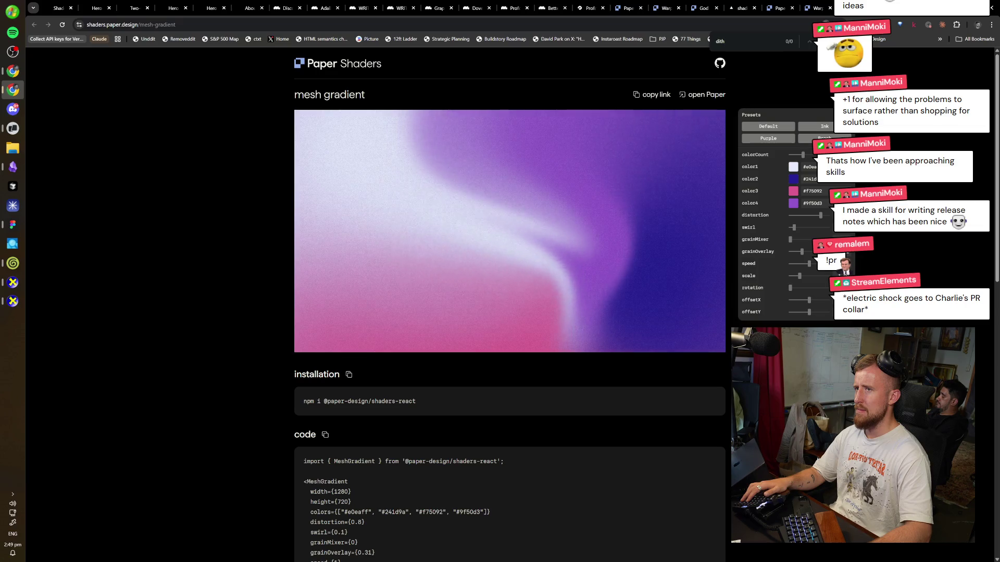
key("alt+Left")
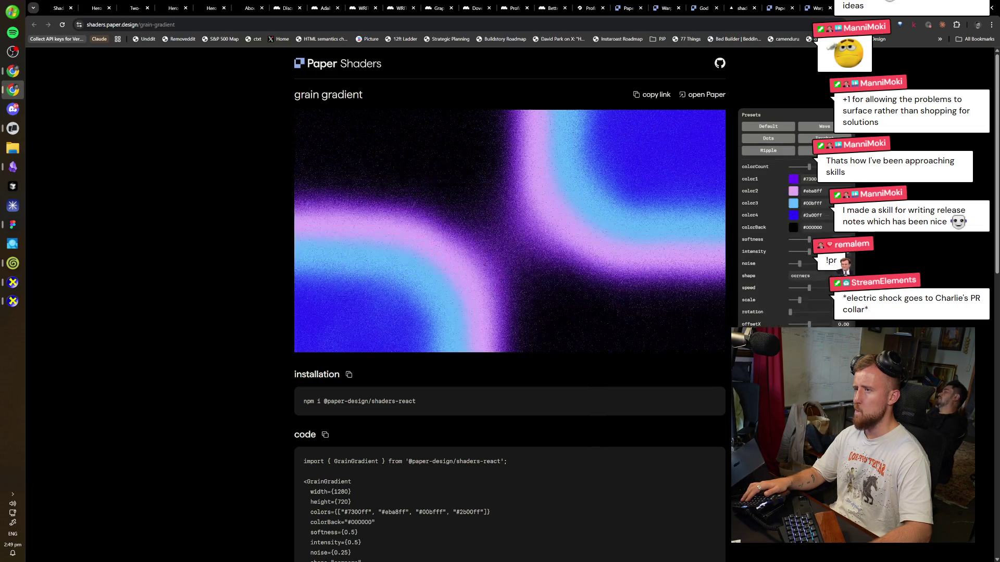
- Try the grain gradient's Wave, Dots, Truchet, Ripple and Blob presets, ending on Wave
left_click(800, 128)
left_click(794, 138)
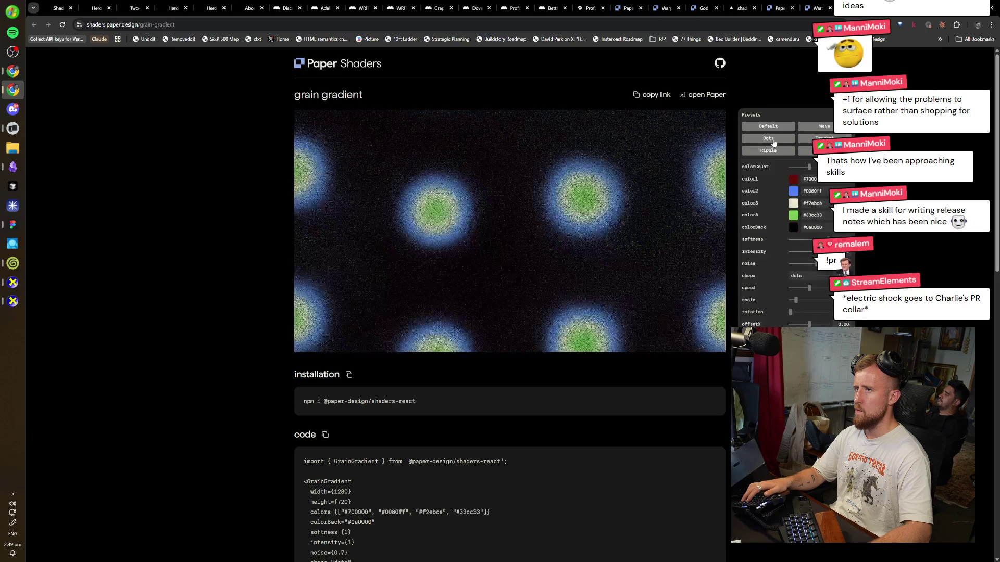
left_click(799, 139)
left_click(795, 151)
left_click(799, 150)
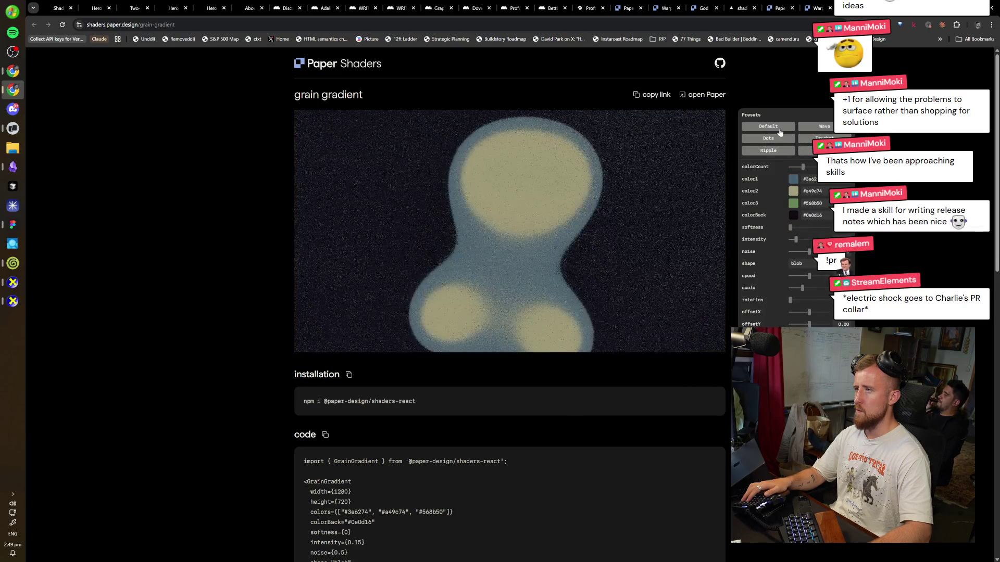
left_click(801, 138)
left_click(808, 130)
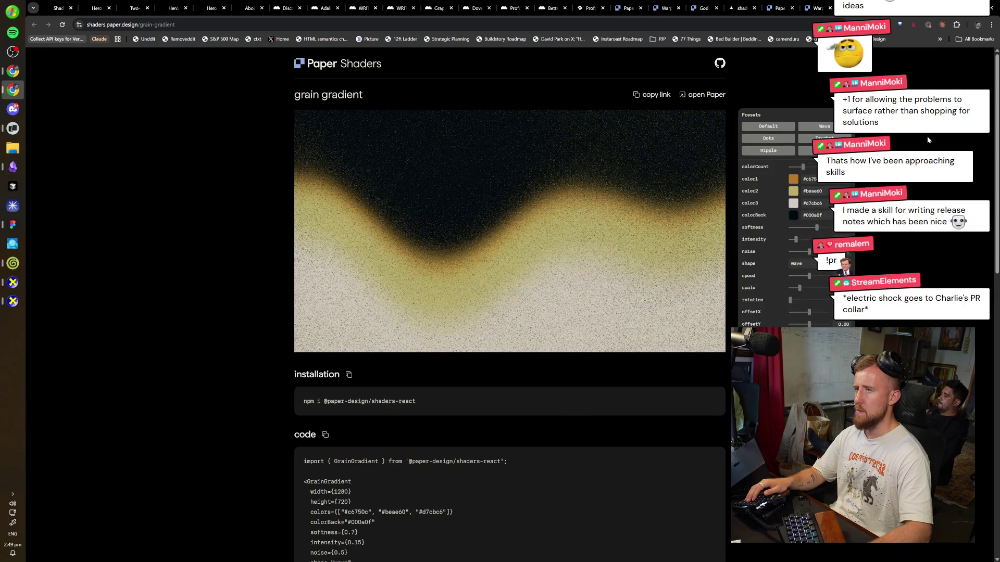
key("alt+Right")
key("ctrl+f")
key("alt+Right")
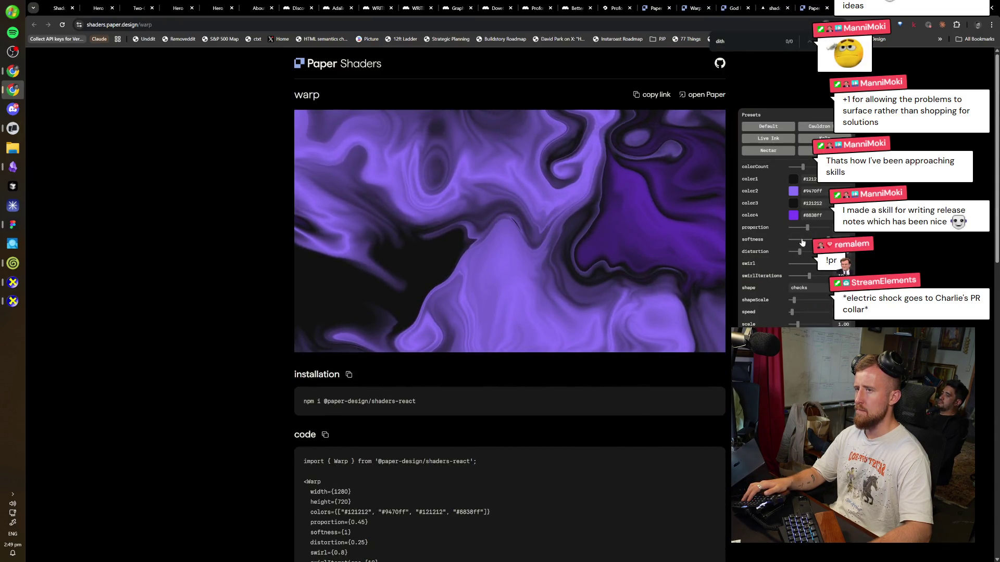
- Max the warp distortion, set shape to edge, minimise shape scale and scale, and max proportion
mouse_move(799, 251)
left_mouse_down()
mouse_move(847, 254)
mouse_move(780, 242)
mouse_move(790, 262)
mouse_move(817, 273)
left_mouse_up()
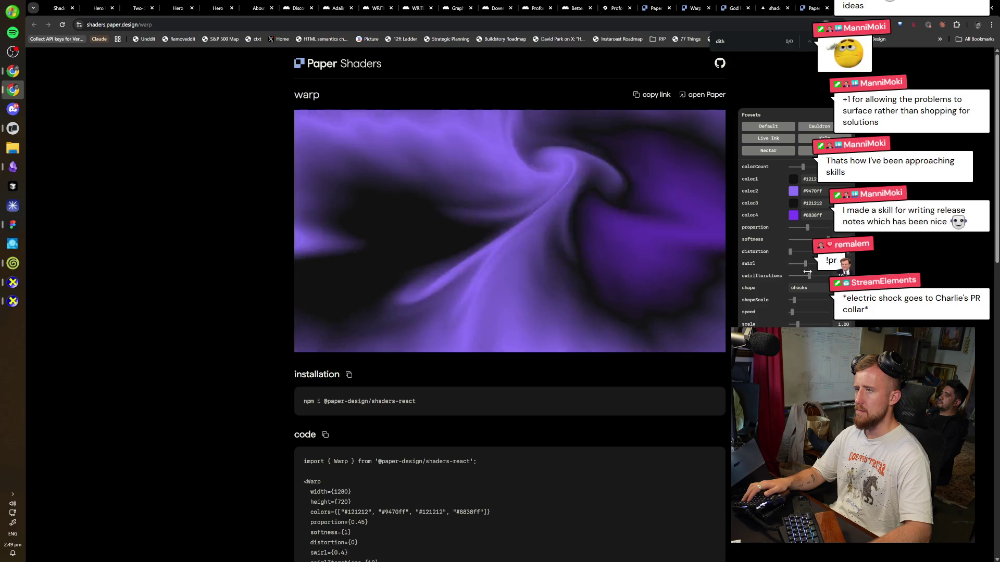
left_click(810, 288)
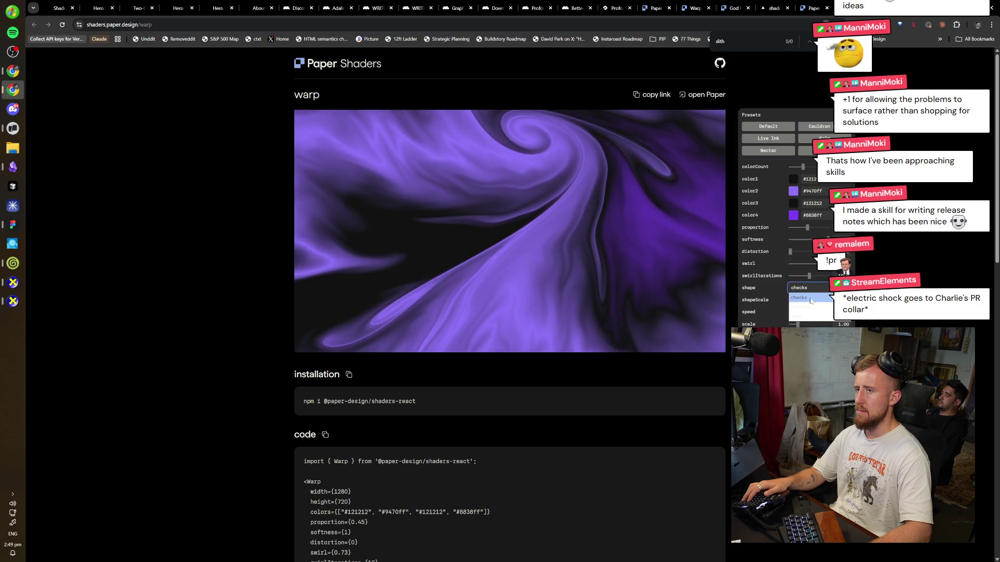
left_click(806, 300)
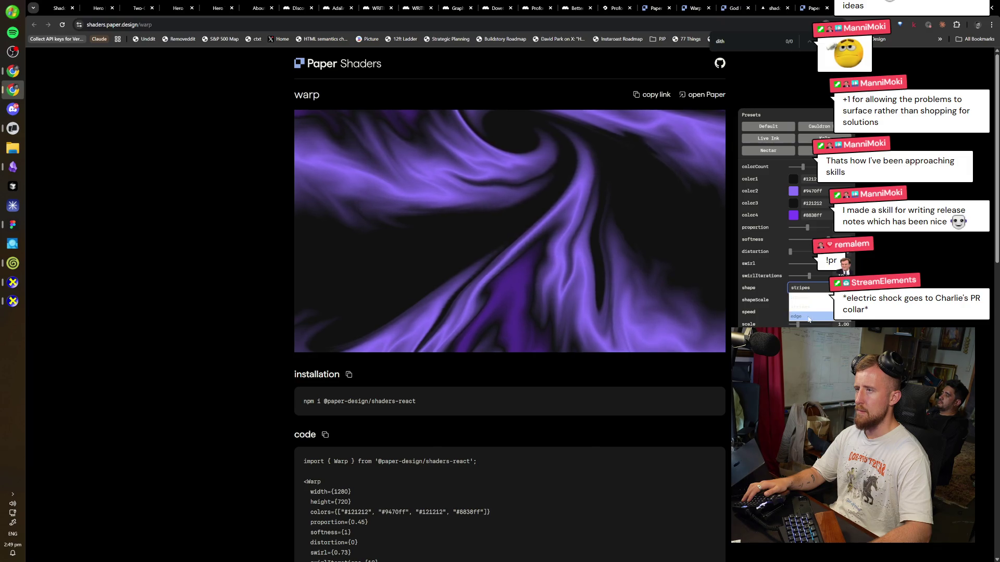
left_click(809, 316)
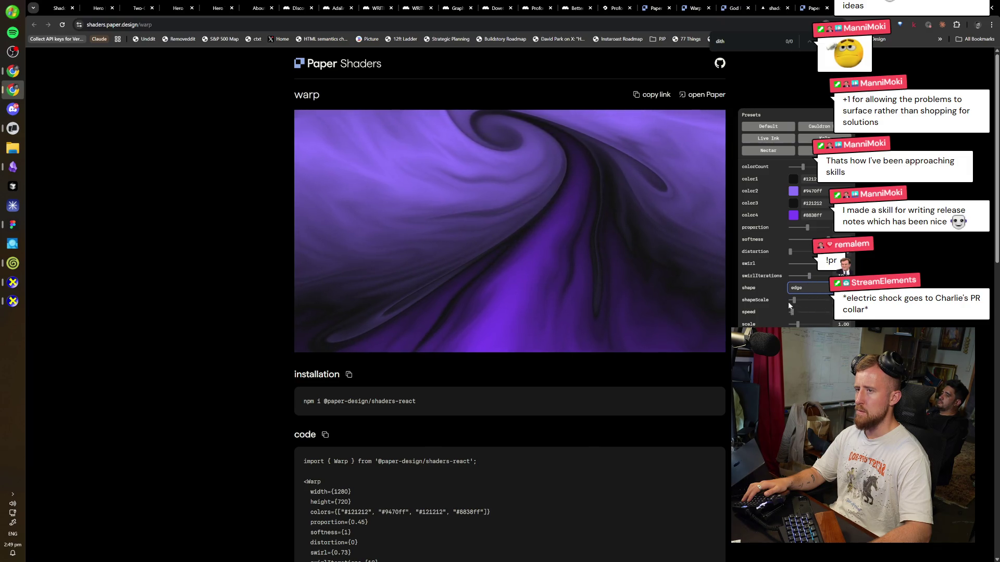
left_click_drag(793, 300, 778, 298)
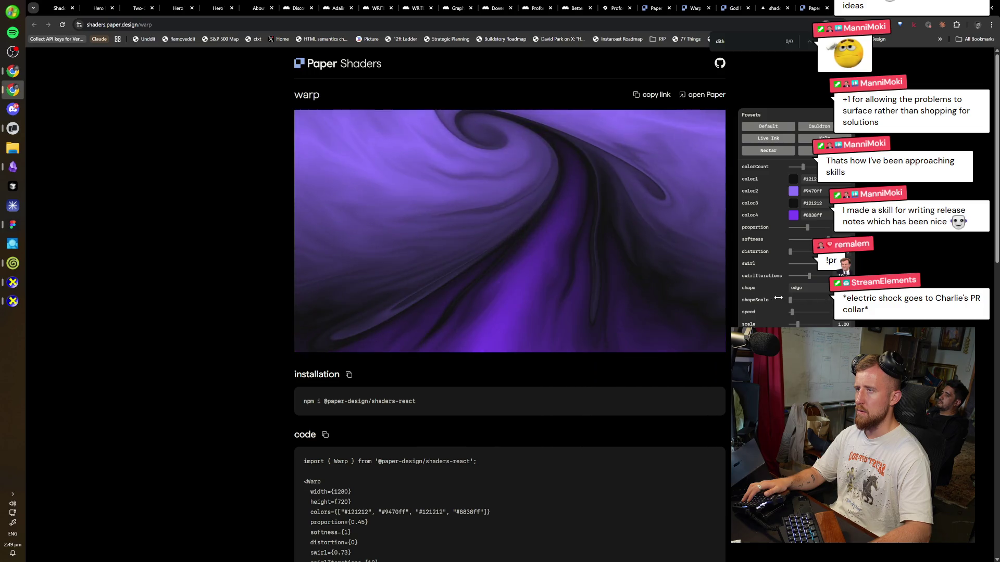
mouse_move(825, 312)
left_mouse_down()
mouse_move(779, 320)
mouse_move(795, 319)
left_mouse_up()
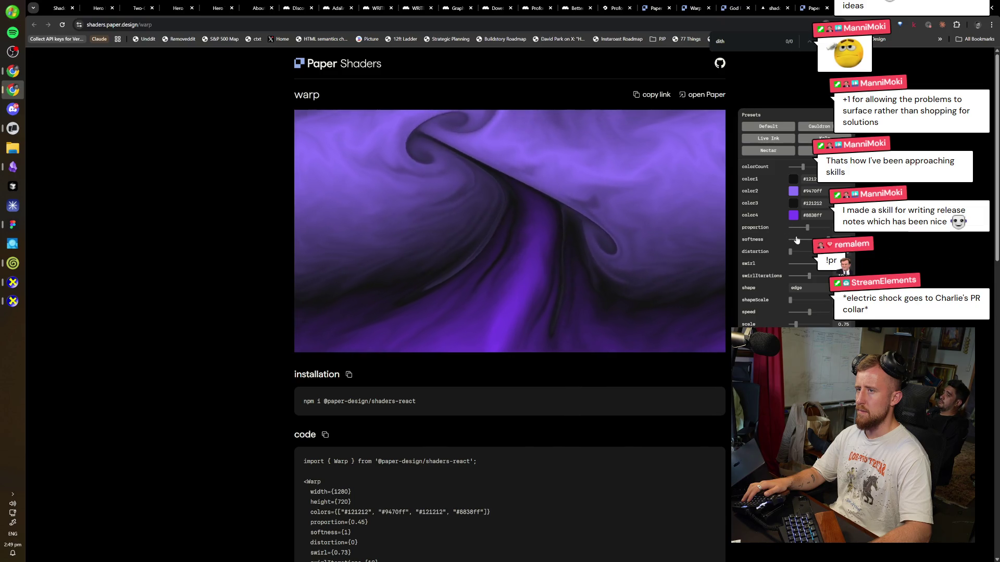
left_click_drag(789, 227, 878, 239)
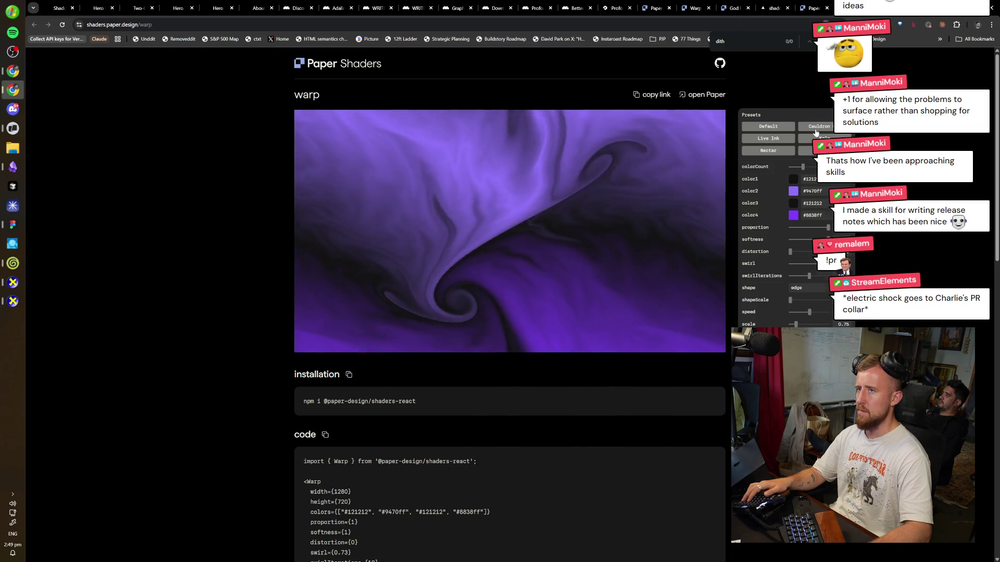
- Try several warp presets including Nectar, ending on the beige marbled one, then return to Warp
left_click(815, 130)
left_click(775, 139)
left_click(781, 151)
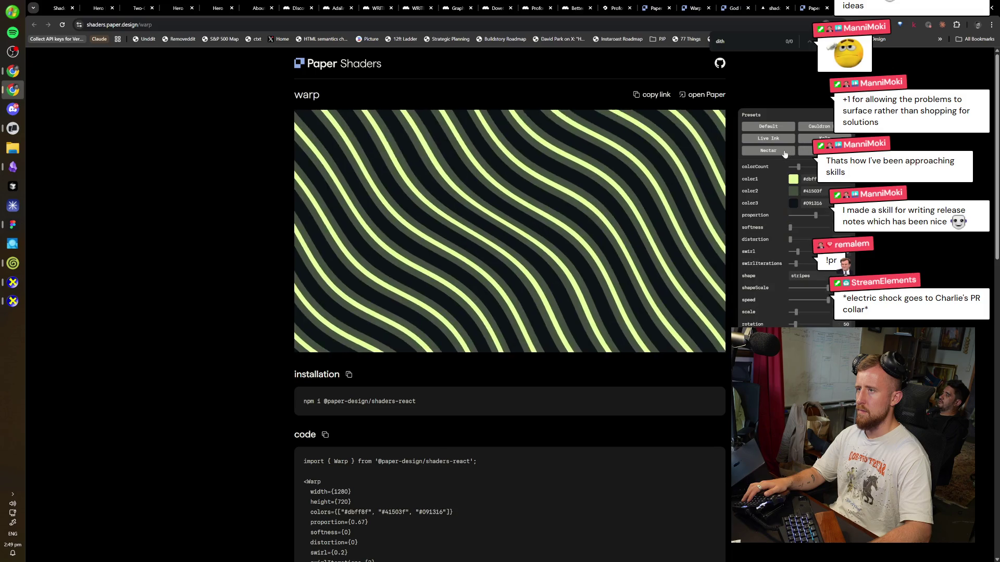
left_click(805, 151)
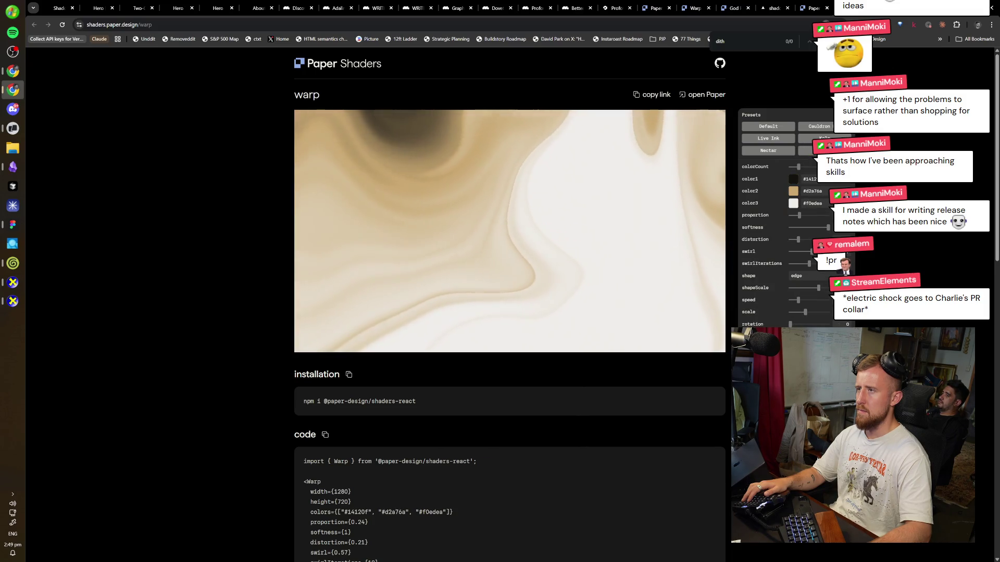
key("alt+Left")
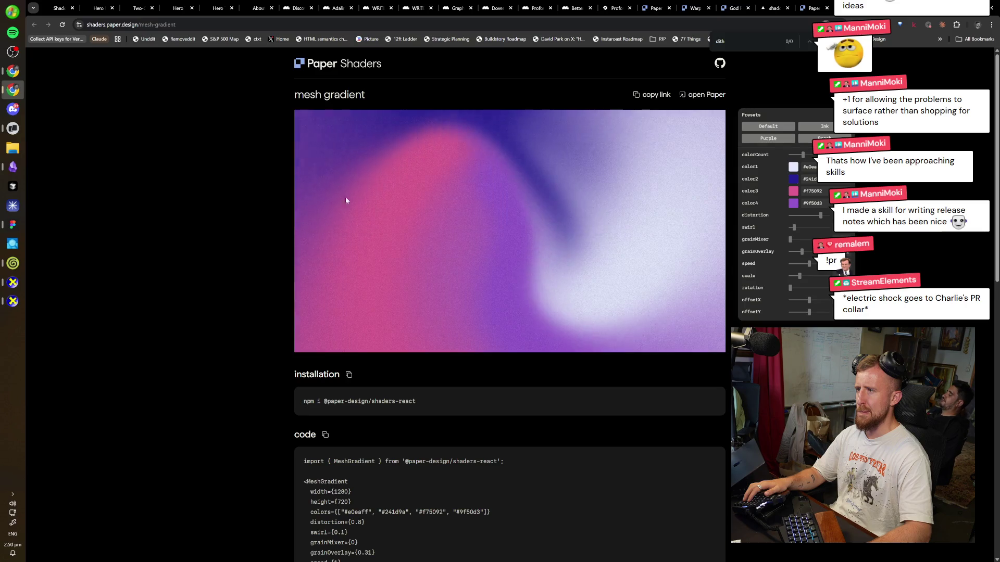
left_click(13, 128)
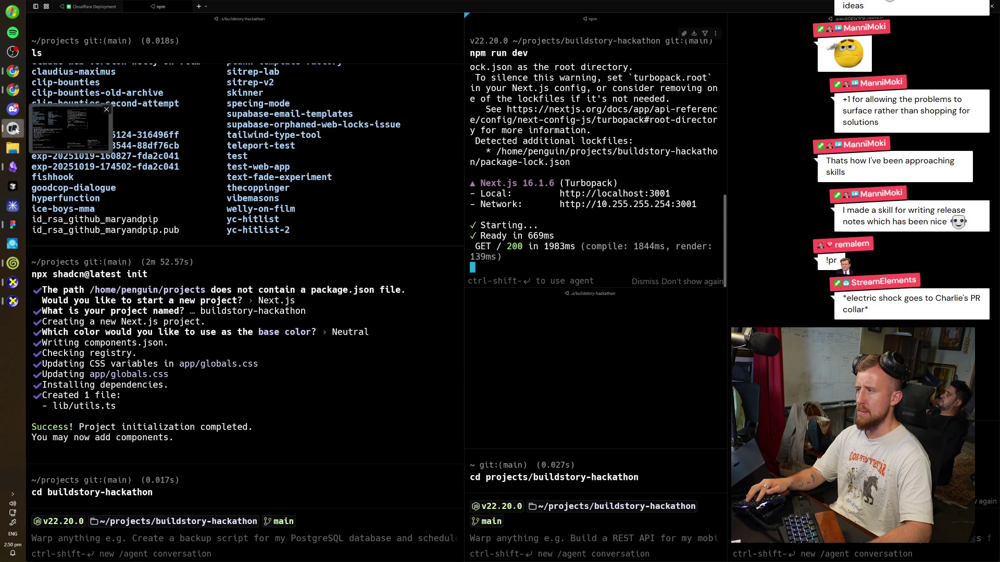
- Launch Claude Code with --dangerously-skip-permissions in the lower-left terminal pane
key("alt+Tab")
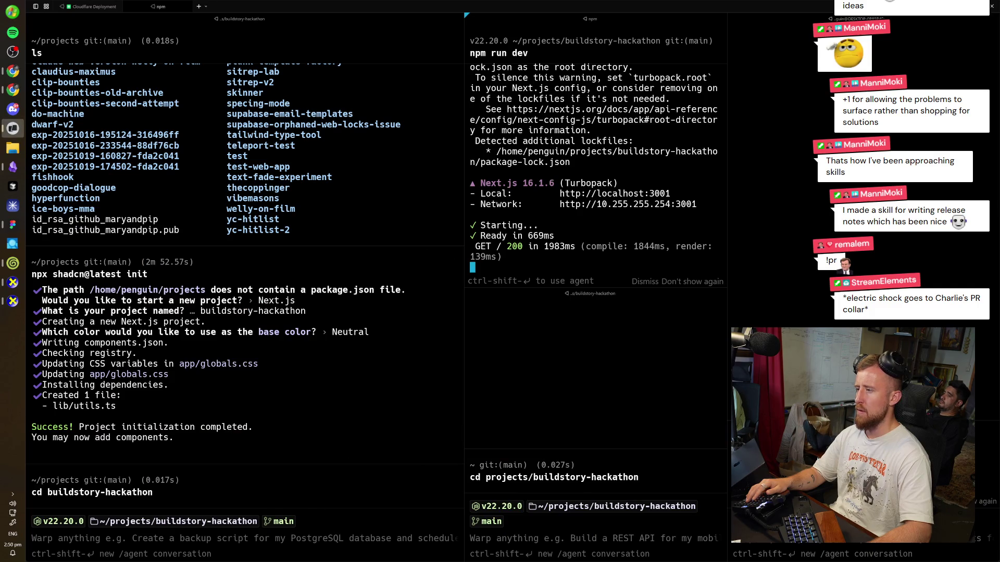
left_click(35, 539)
type("c")
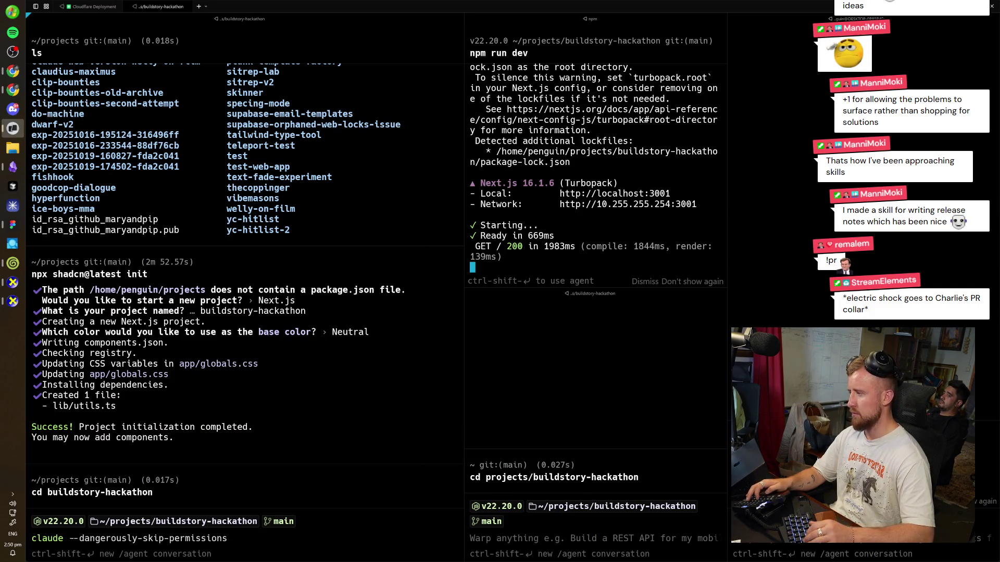
key("Return")
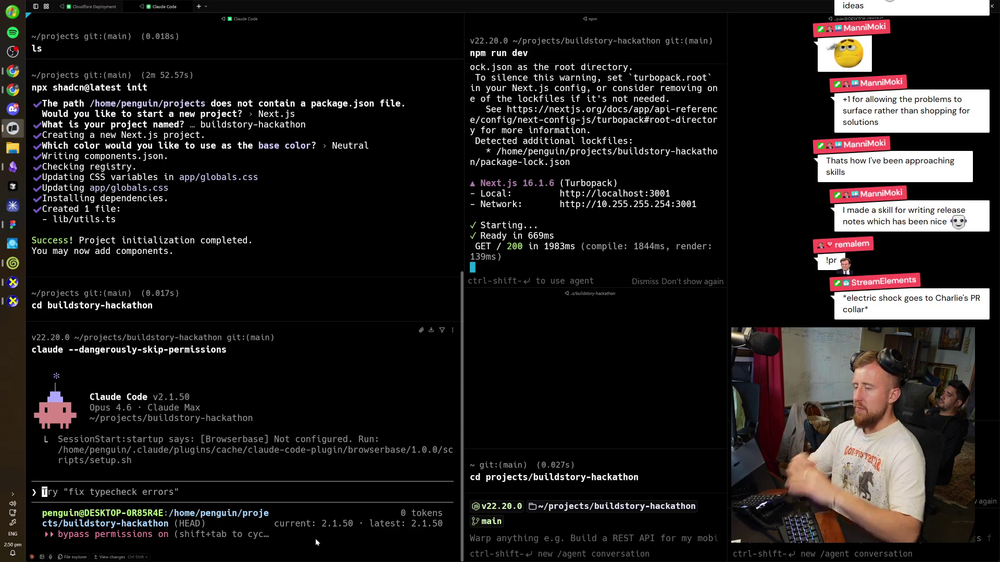
key("alt+Tab")
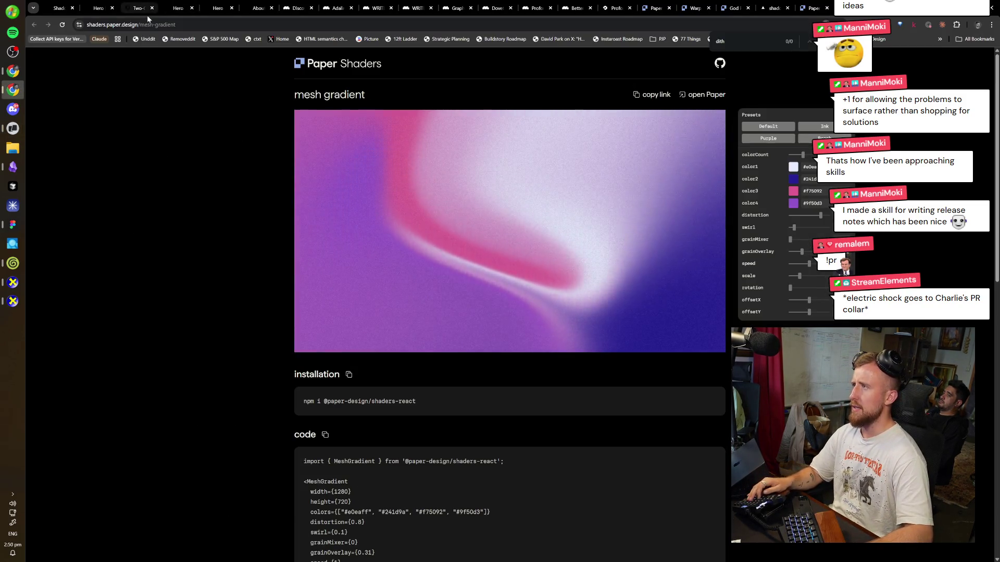
left_click_drag(426, 410, 303, 402)
key("ctrl+c")
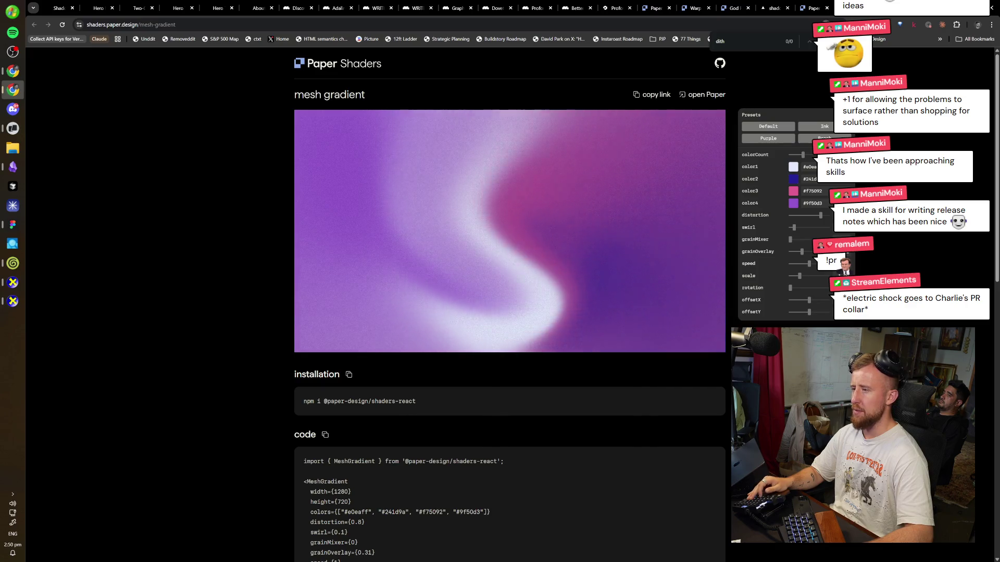
key("alt+Tab")
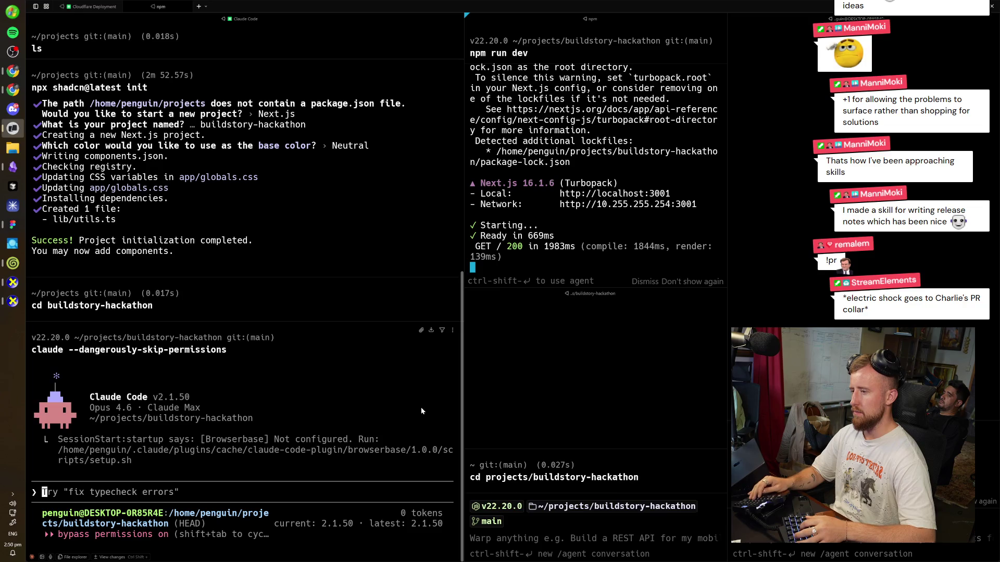
key("ctrl+alt+Down")
type("ls")
key("Return")
type("np")
key("ctrl+shift+v")
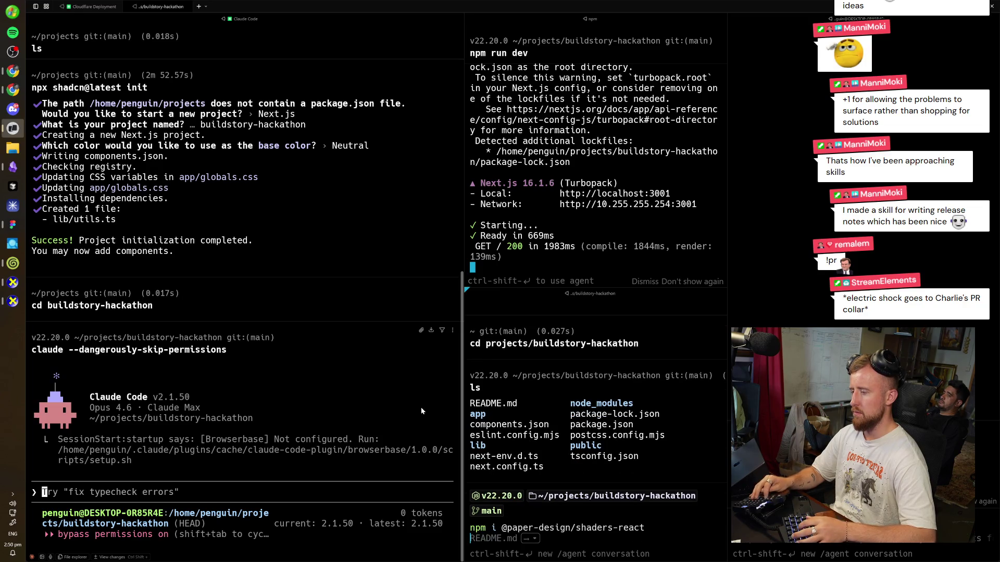
key("Return")
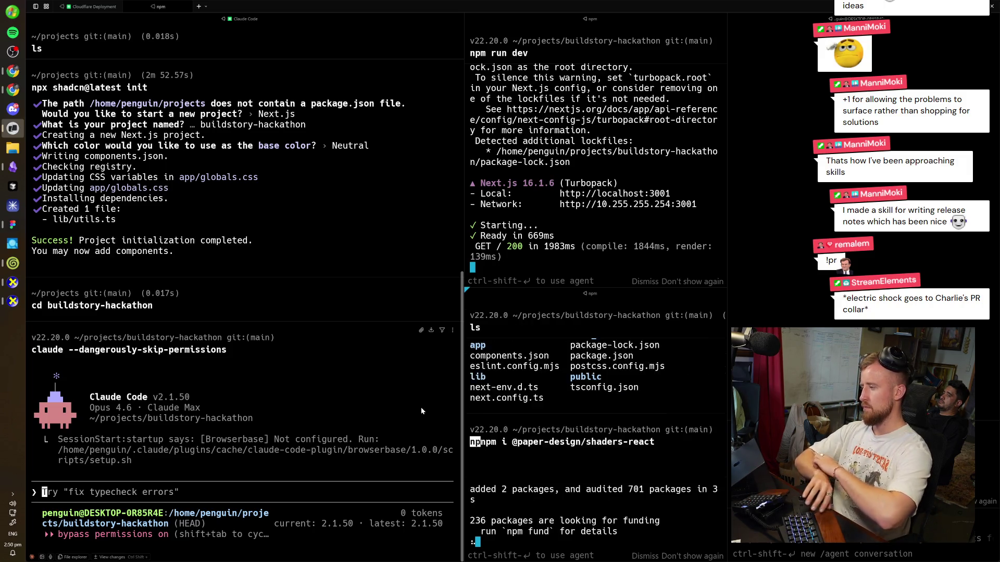
- Initialise a git repository and run buildstory init for the project
type("git init")
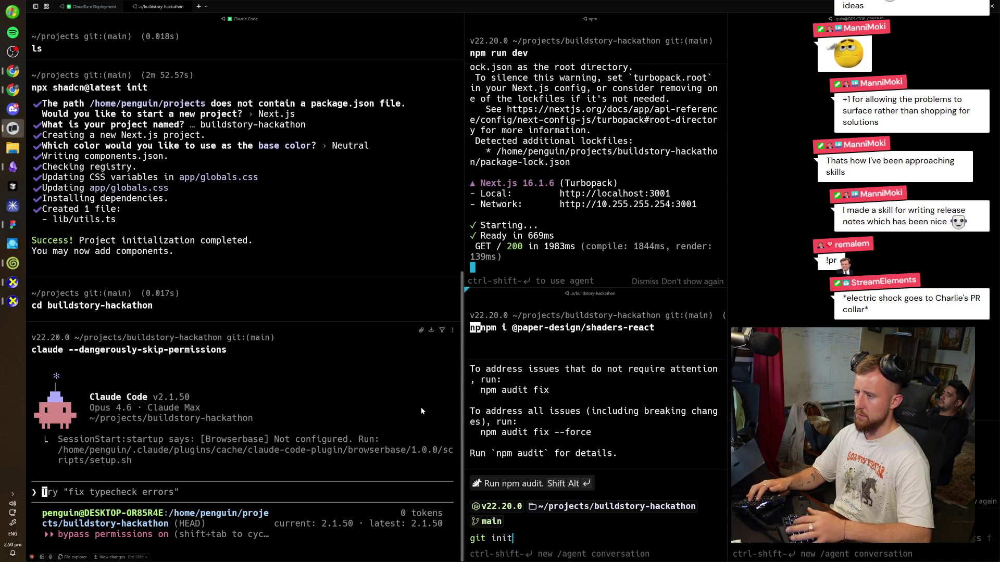
key("Return")
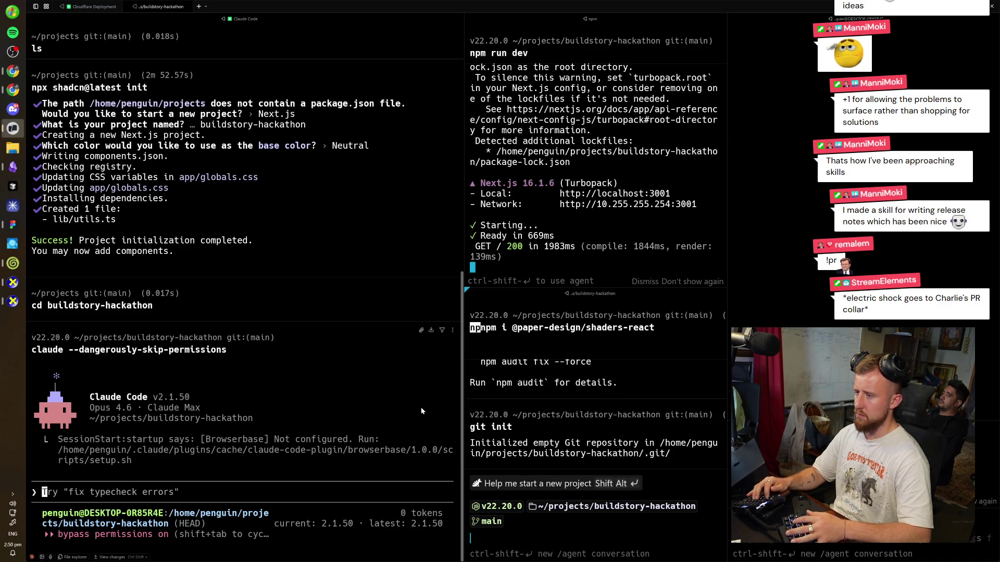
type("buildstory init")
key("Return")
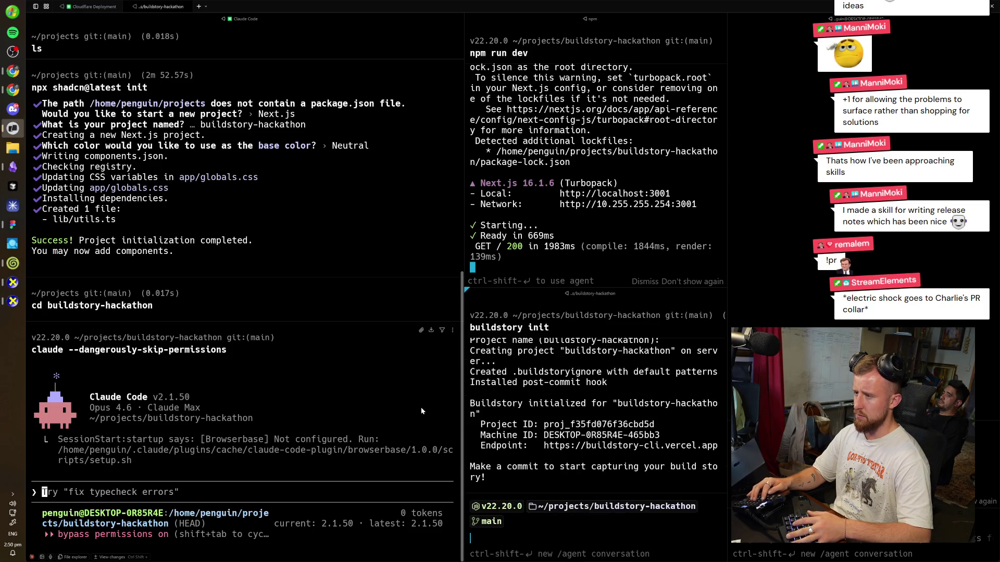
- Stage all files, commit them with message 'git init', and attempt a git push
type("git add -A")
key("Return")
type("git commit -m \"g")
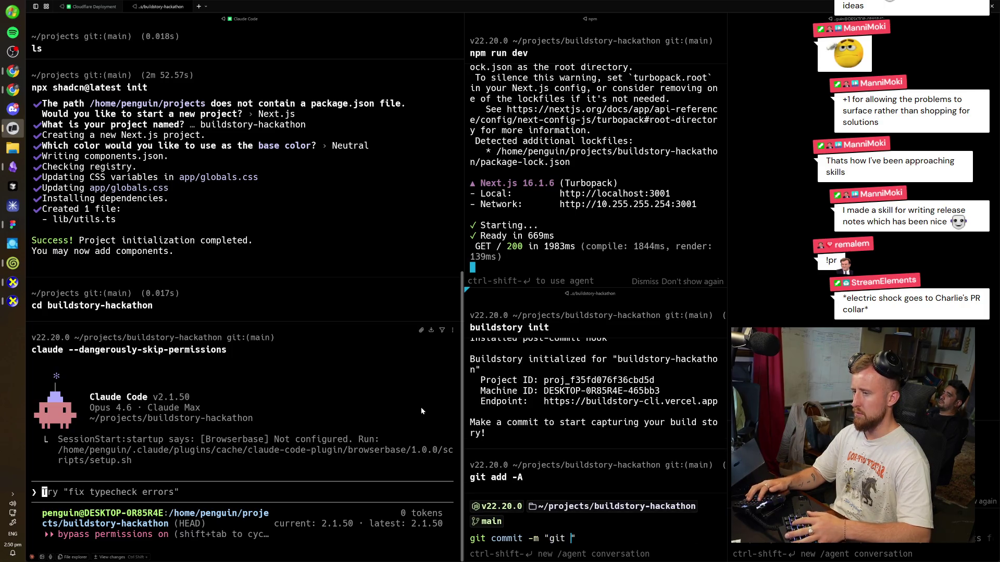
type("it init\"")
key("Return")
type("git push")
key("Return")
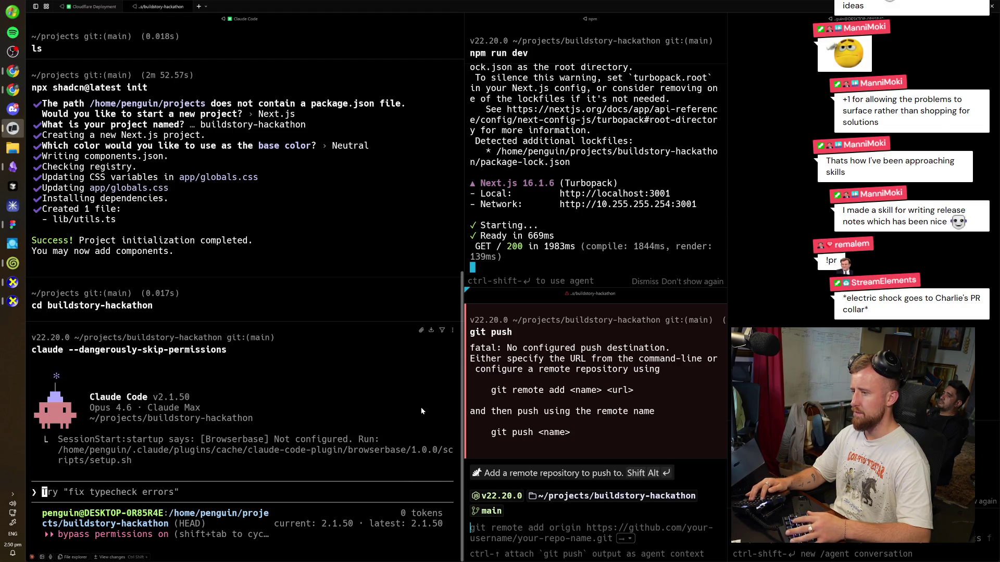
- Create the public GitHub repository buildstory-hackathon with gh repo create
type("gh repo create tailfont --public")
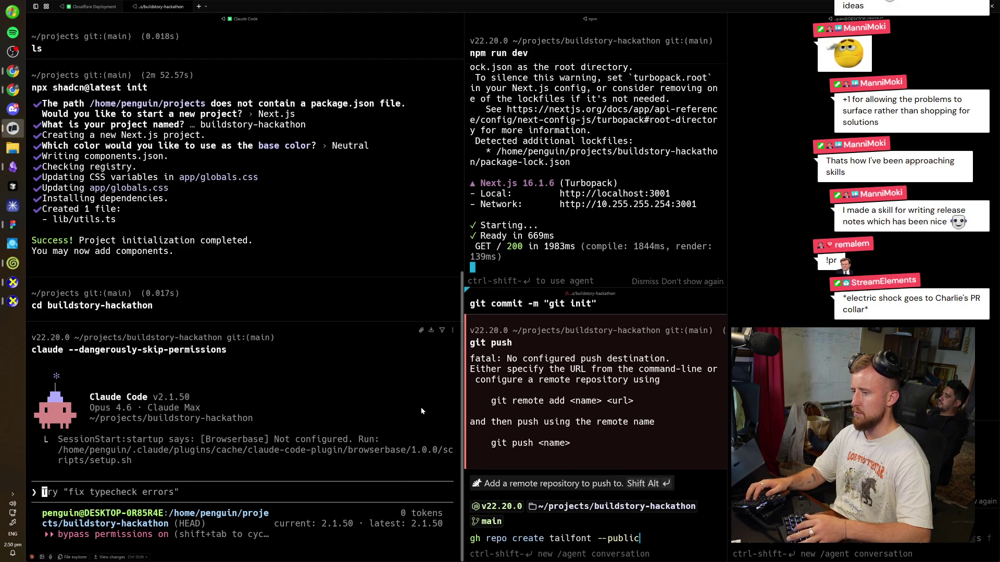
type("buildst")
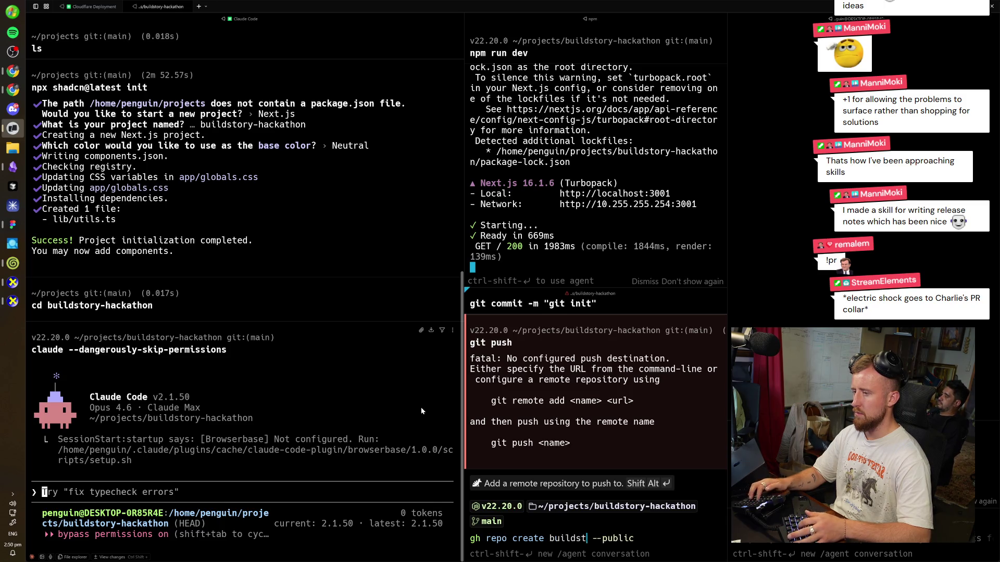
type("ory-hackathon")
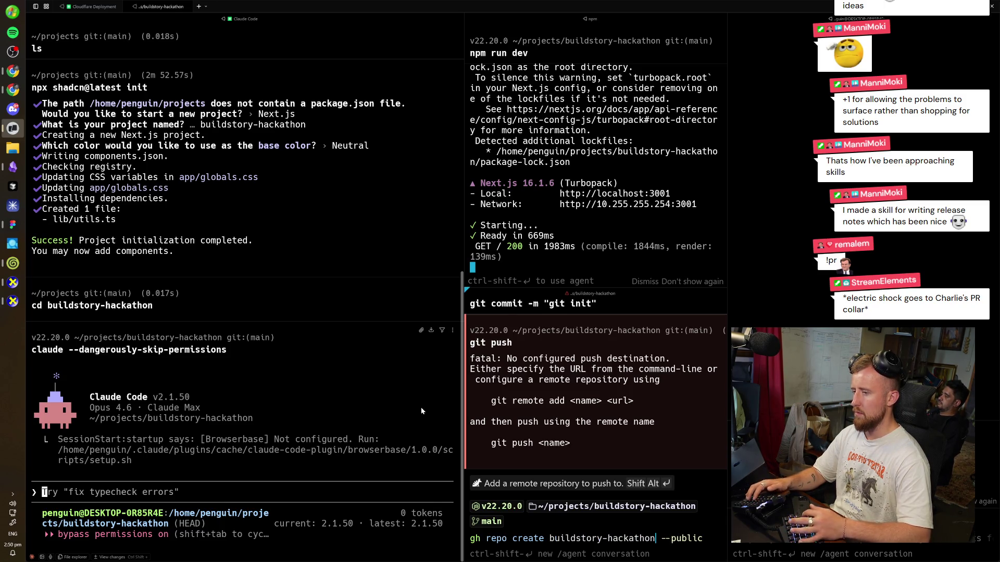
key("Return")
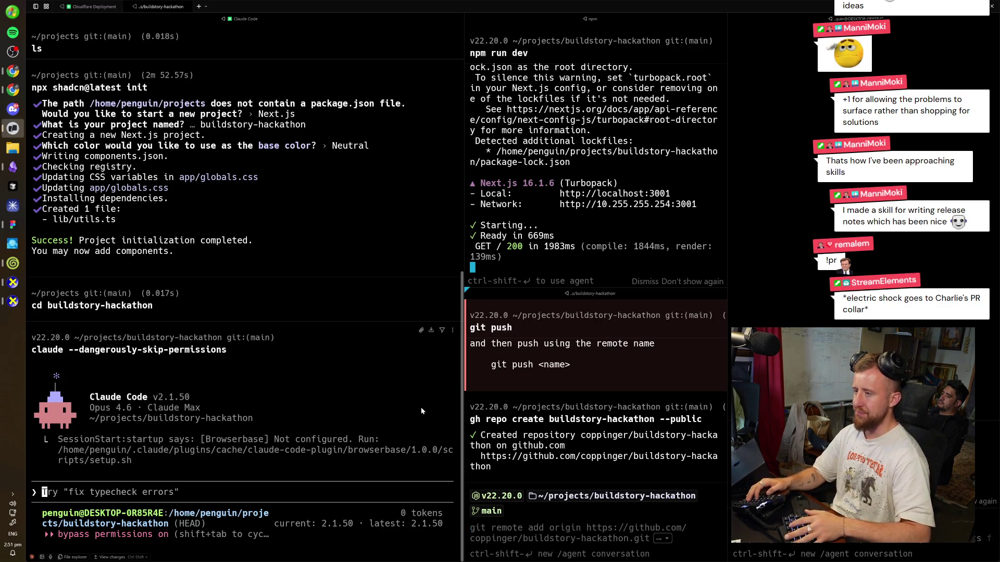
left_click(421, 407)
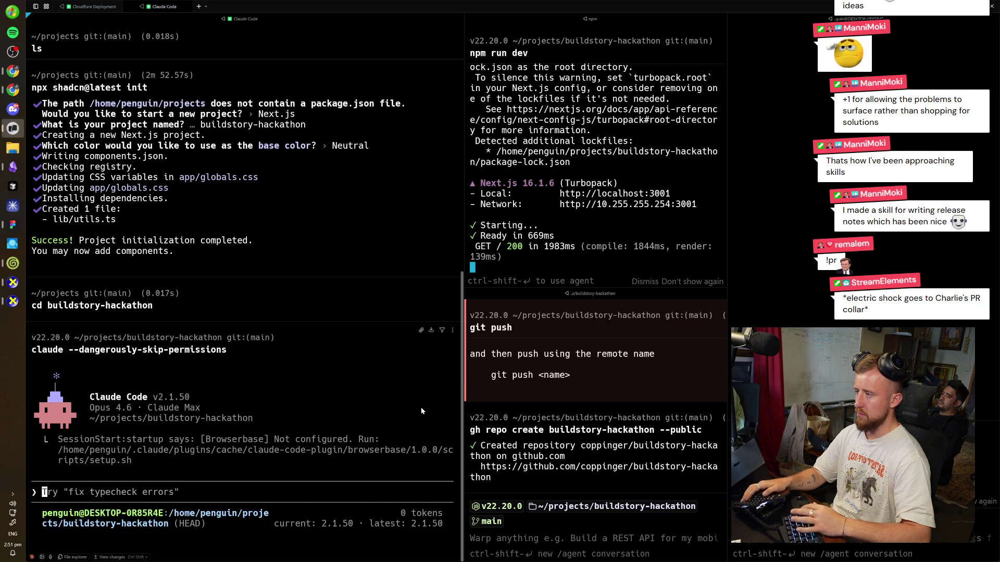
key("alt+Tab")
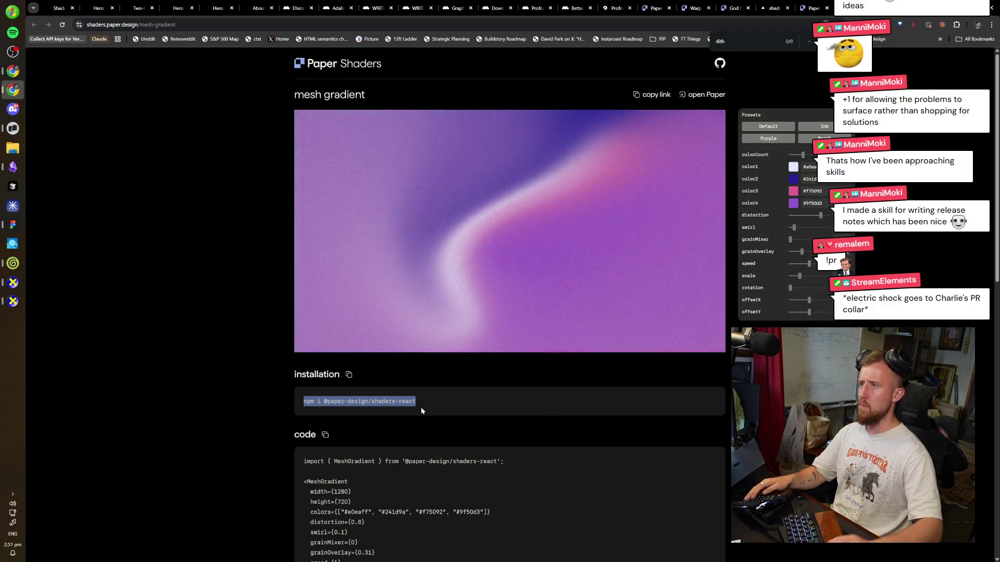
- Preview the Ink, Purple and Beach mesh gradient presets, restore Default, and return to warp
left_click(824, 126)
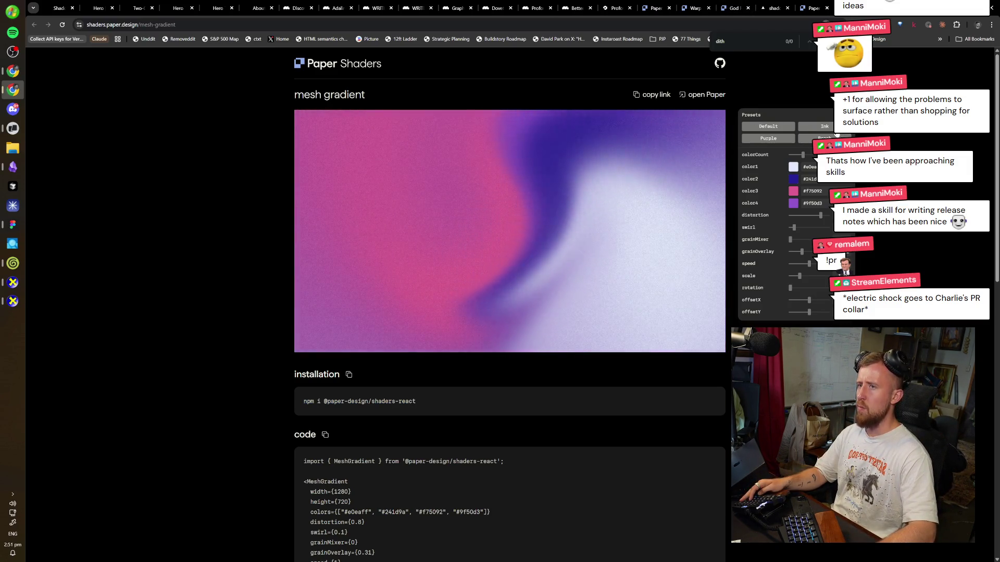
left_click(788, 138)
left_click(804, 138)
left_click(781, 128)
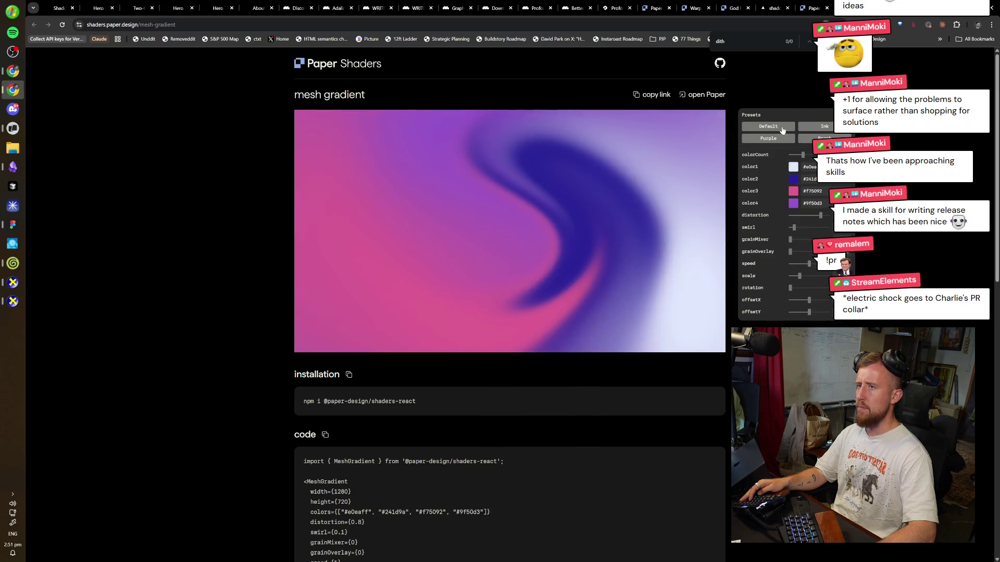
key("alt+Left")
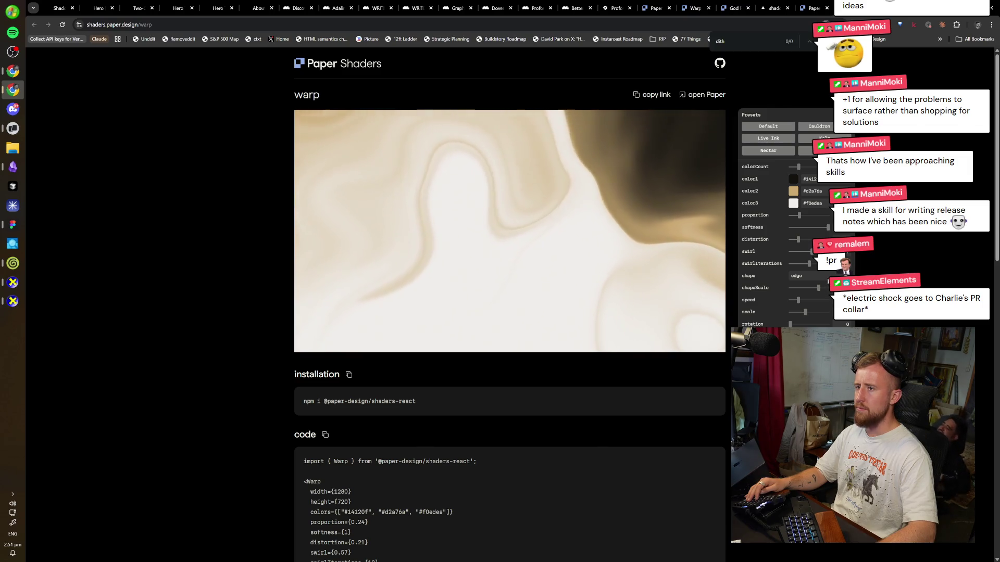
- Set the warp shape to edge after trying checks, and raise colorCount to 4
left_click(805, 275)
left_click(821, 288)
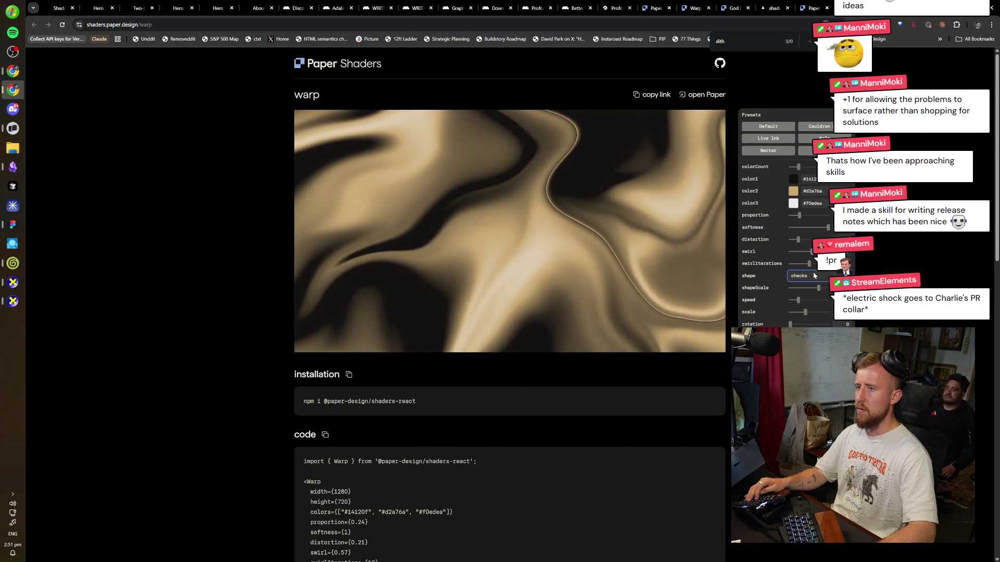
left_click(807, 276)
left_click(807, 281)
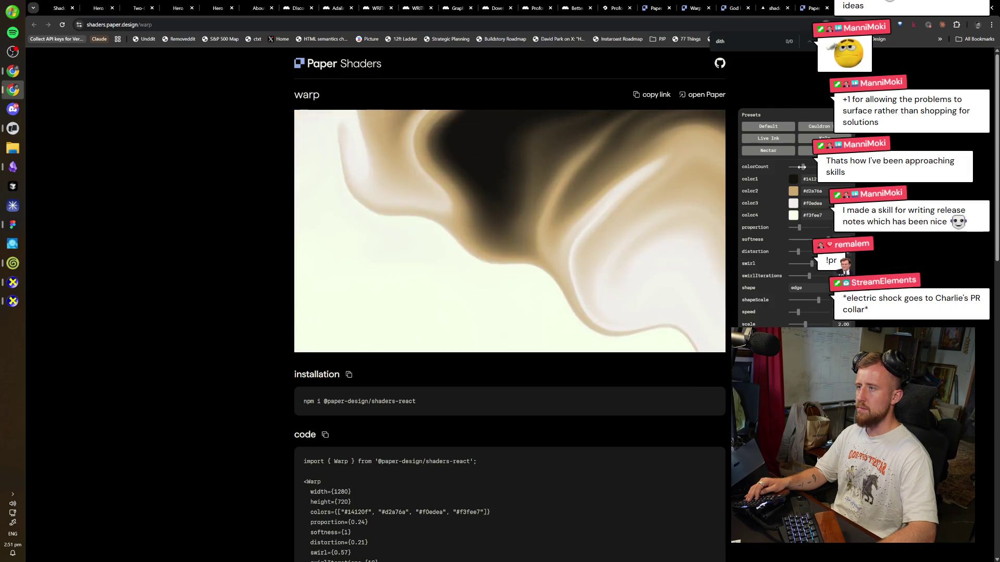
left_click_drag(799, 167, 803, 167)
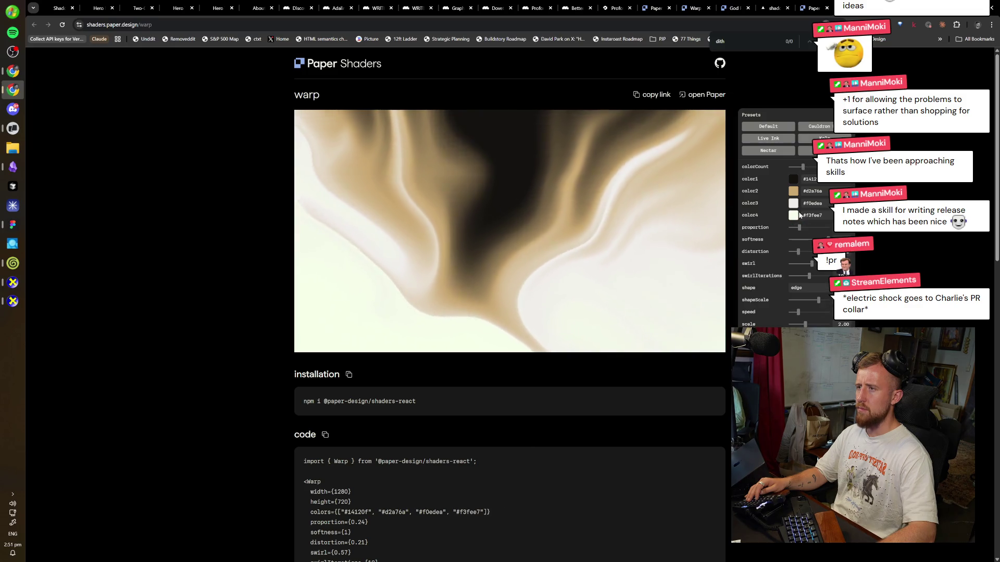
- Set the fourth colour to black and the third colour to pale cream #fff1bd
left_click(792, 215)
left_click_drag(804, 236, 732, 301)
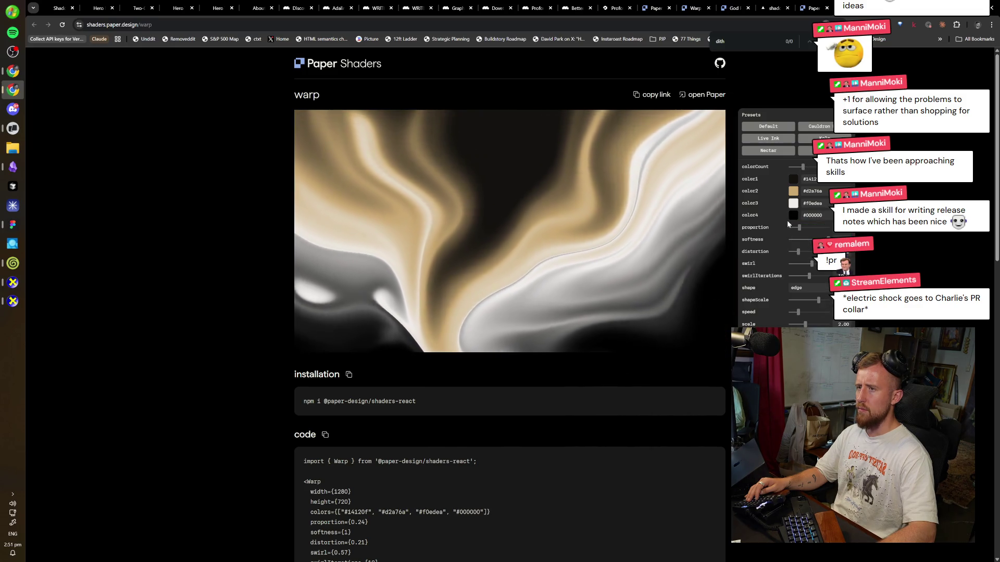
left_click(792, 203)
mouse_move(785, 229)
left_mouse_down()
mouse_move(796, 243)
mouse_move(795, 202)
mouse_move(804, 204)
left_mouse_up()
left_click(793, 203)
left_click(828, 218)
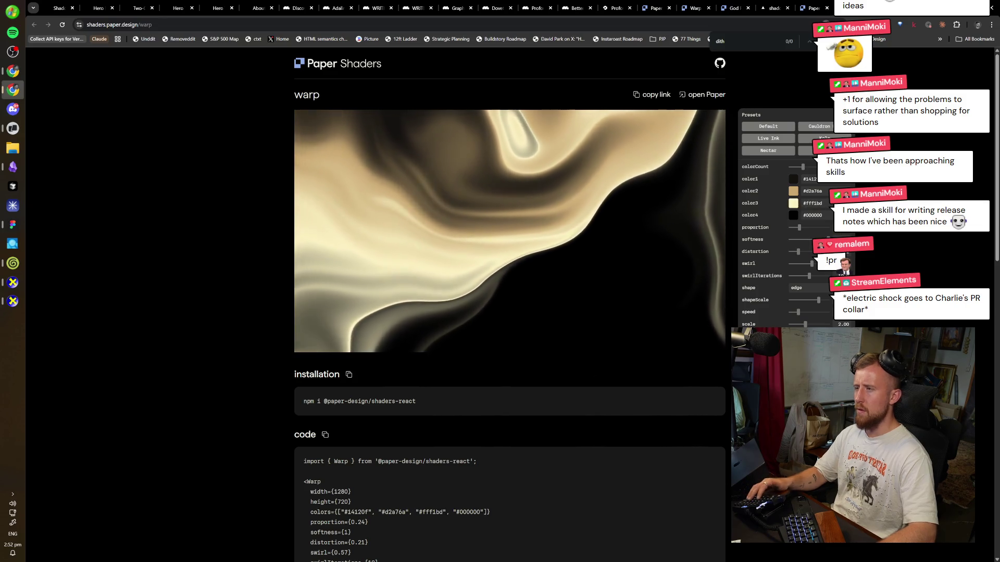
key("Escape")
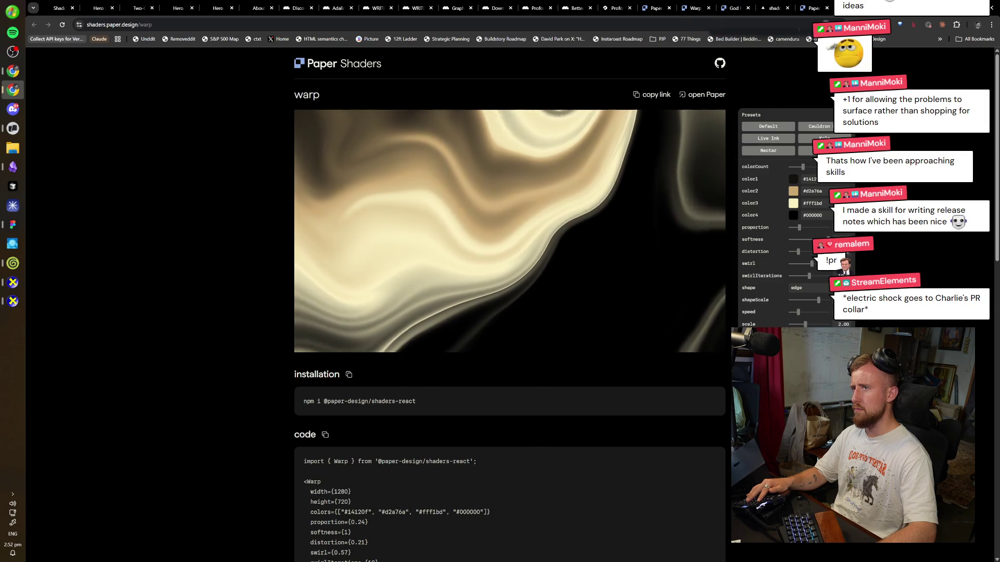
- Tune the fourth colour through several shades to a warm near-black #080702
left_click(792, 215)
left_click(792, 219)
left_click(794, 219)
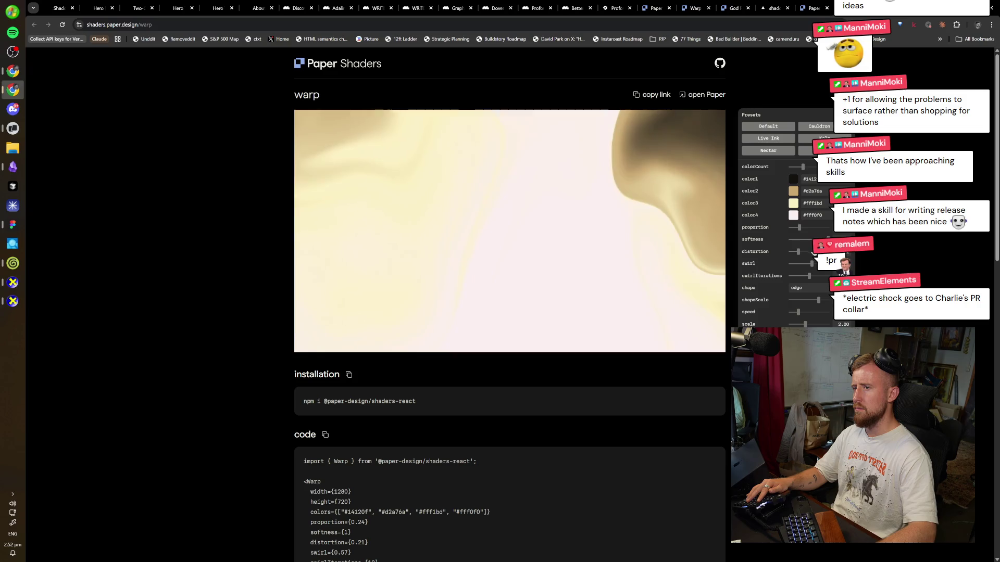
left_click(793, 254)
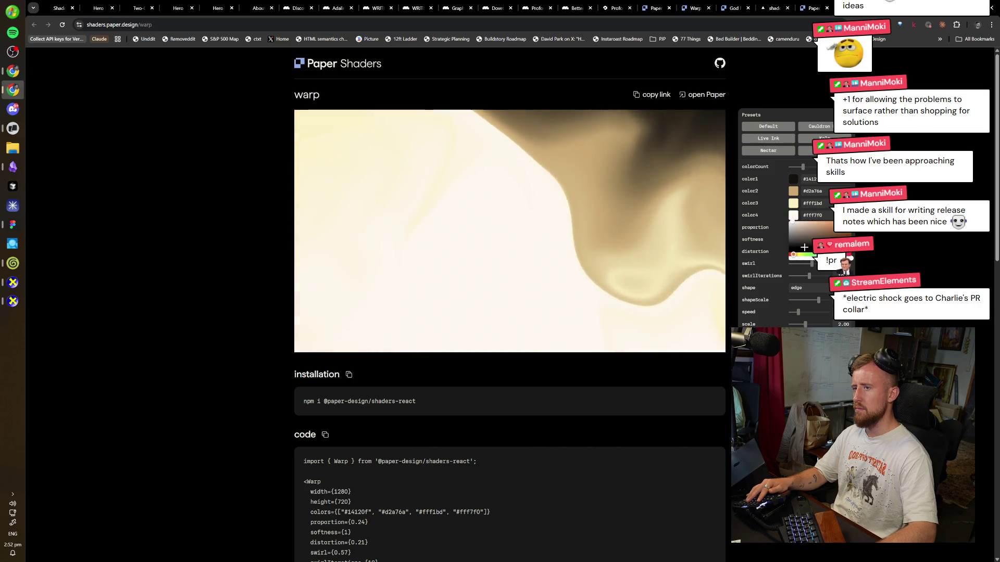
left_click(832, 248)
left_click(821, 229)
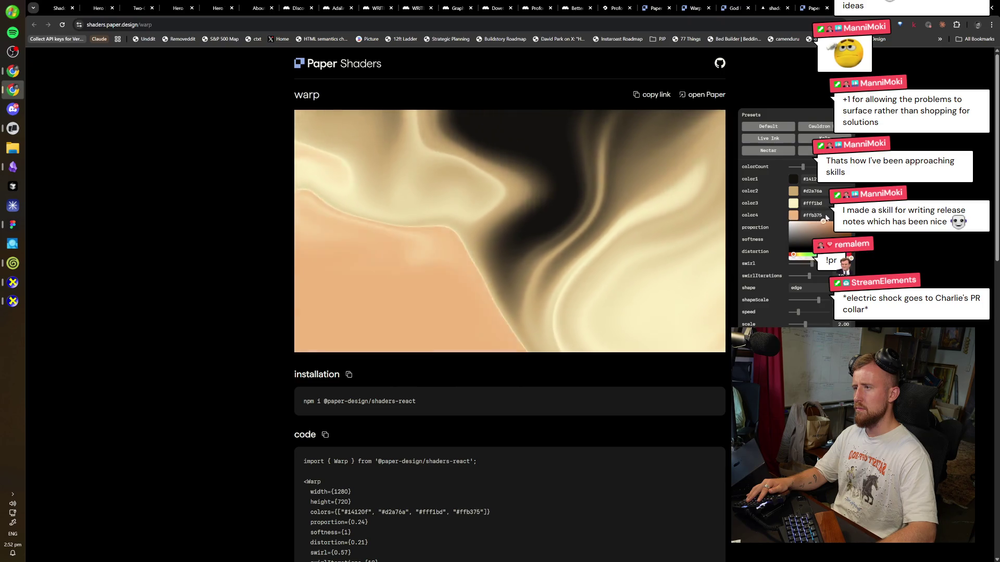
mouse_move(821, 228)
left_mouse_down()
mouse_move(821, 252)
mouse_move(910, 258)
left_mouse_up()
left_click(797, 254)
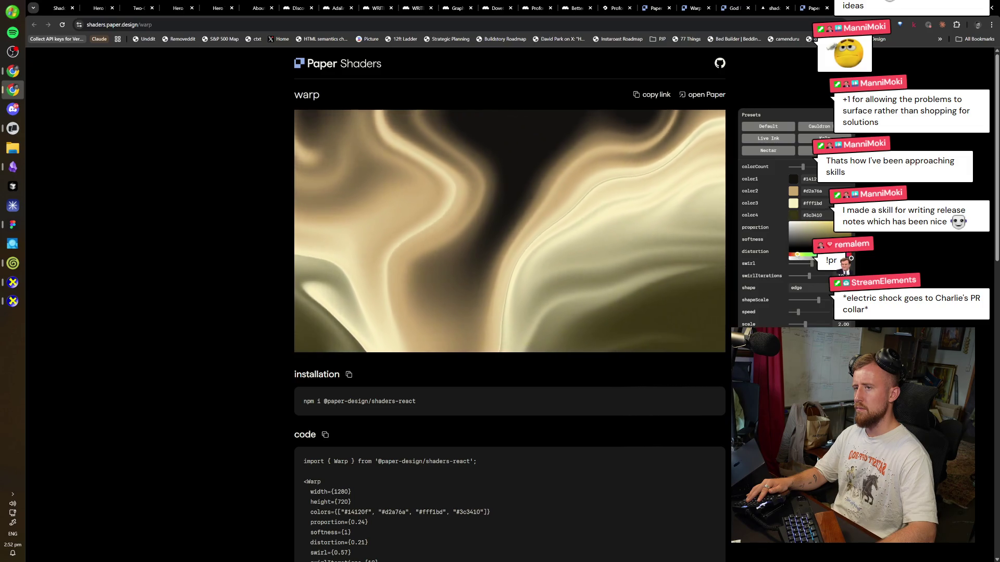
left_click(910, 258)
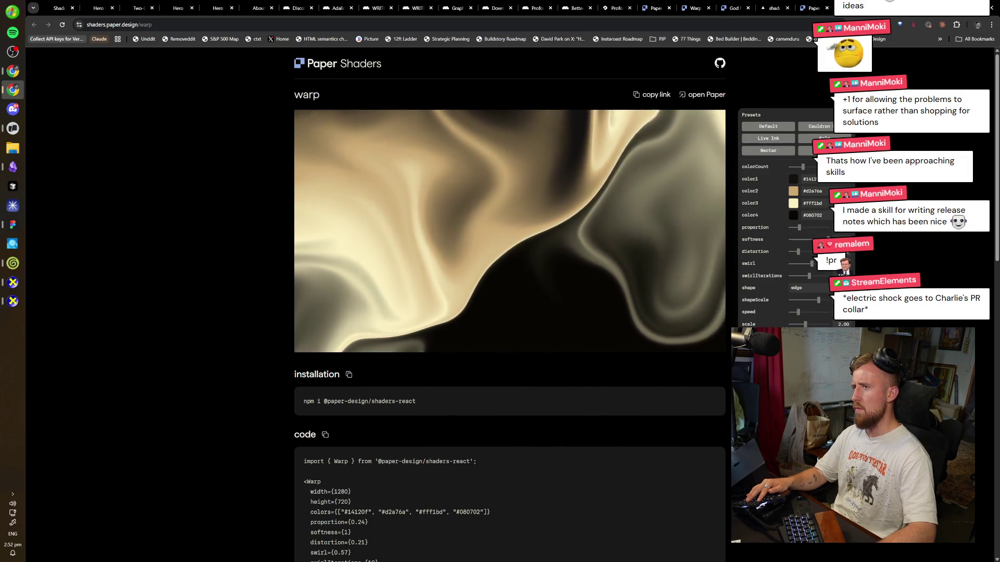
- Return to the Paper Shaders effects gallery
key("alt+Left")
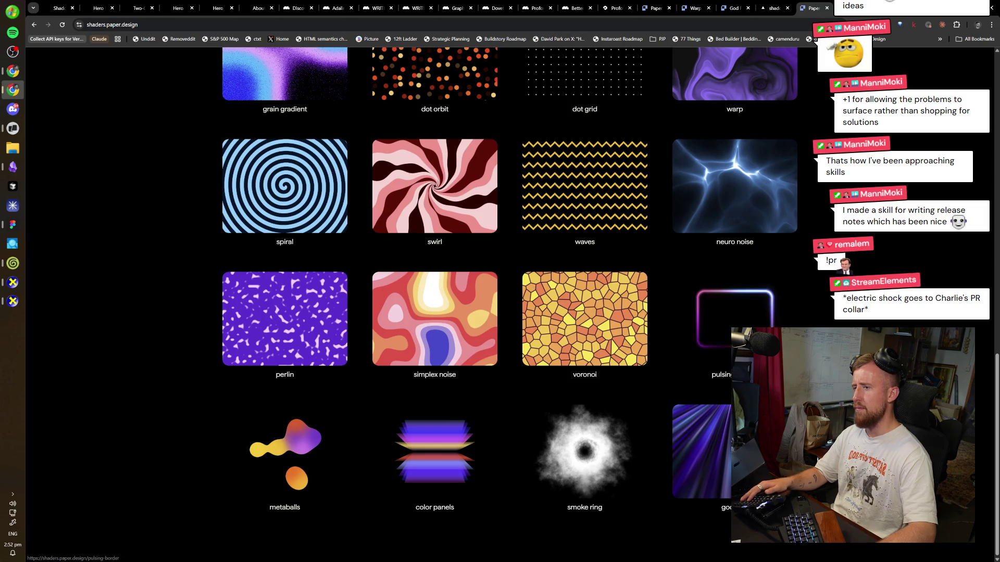
scroll(734, 318, "up", 4)
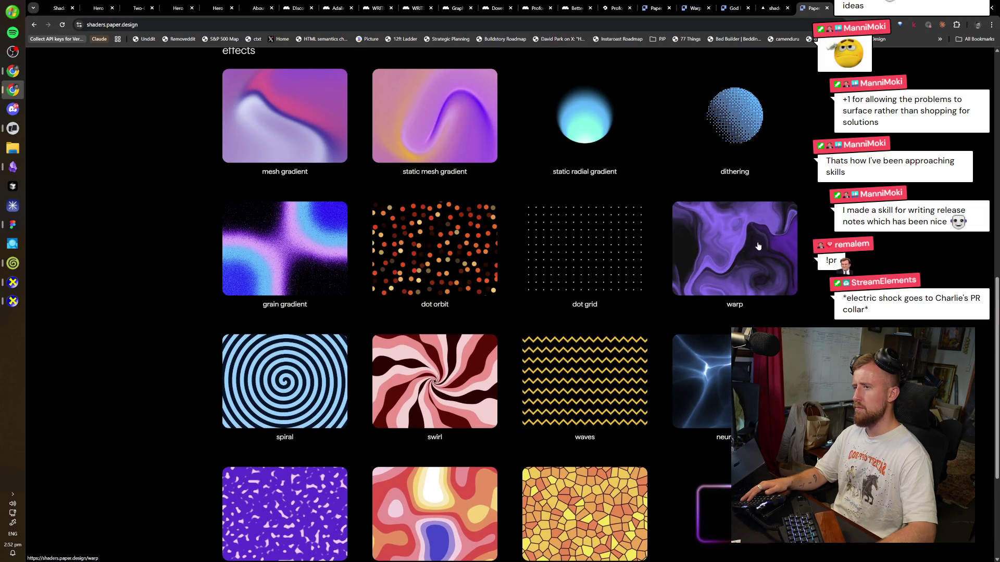
left_click(13, 128)
- Open the github.com/coppinger vibemasons repository in a new browser tab
key("alt+Tab")
key("ctrl+t")
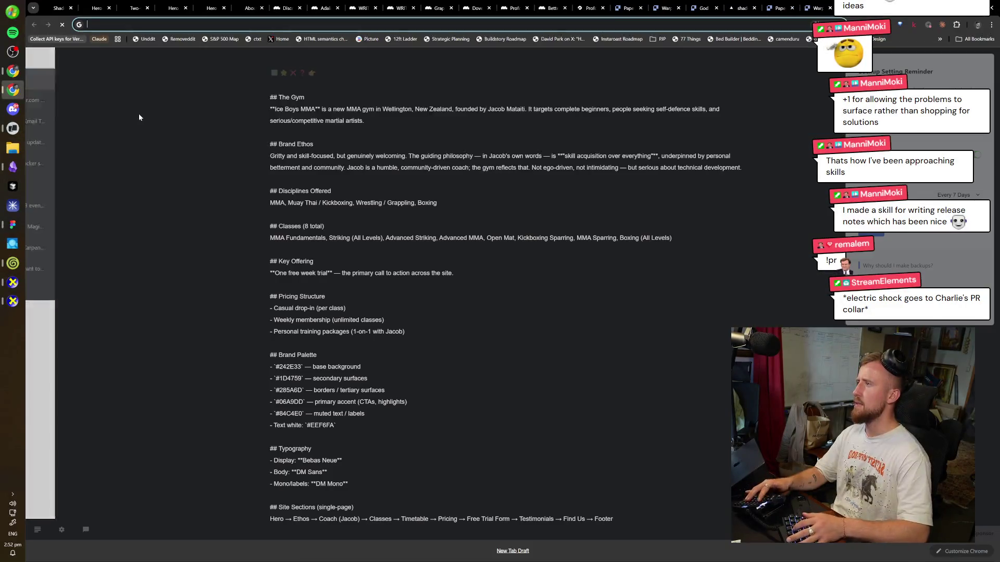
type("gi")
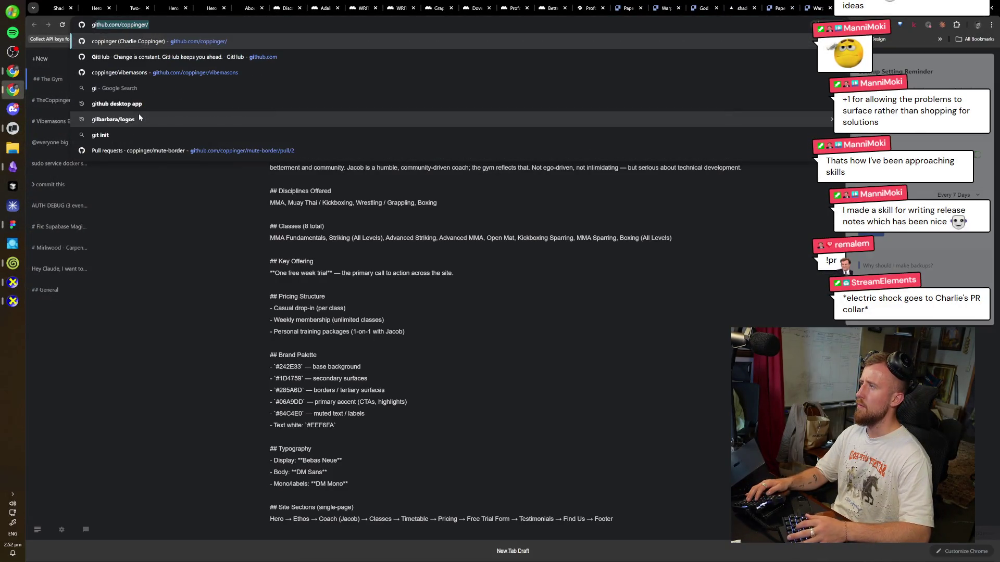
type("thub.com/coppinger/vi")
key("Return")
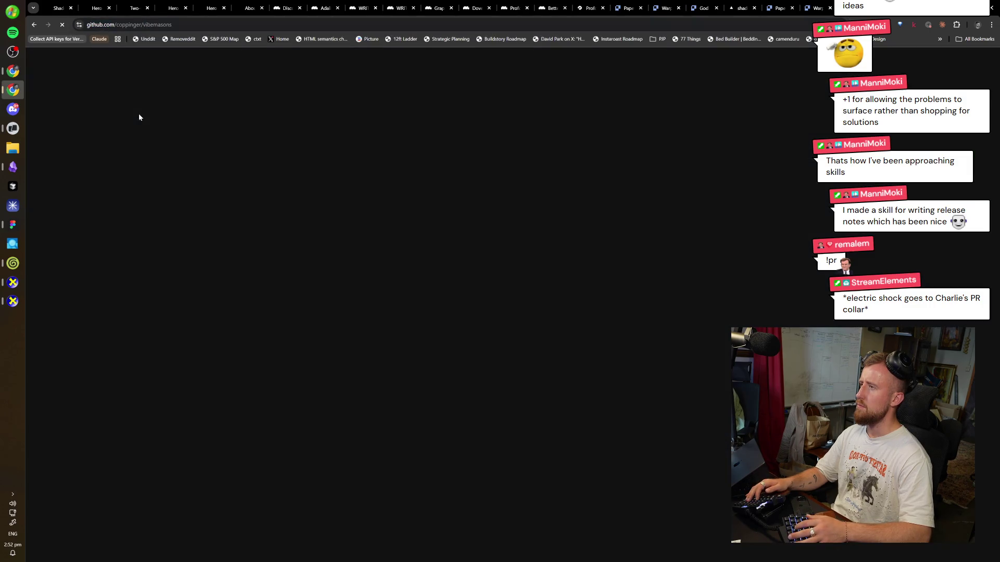
key("alt+Tab")
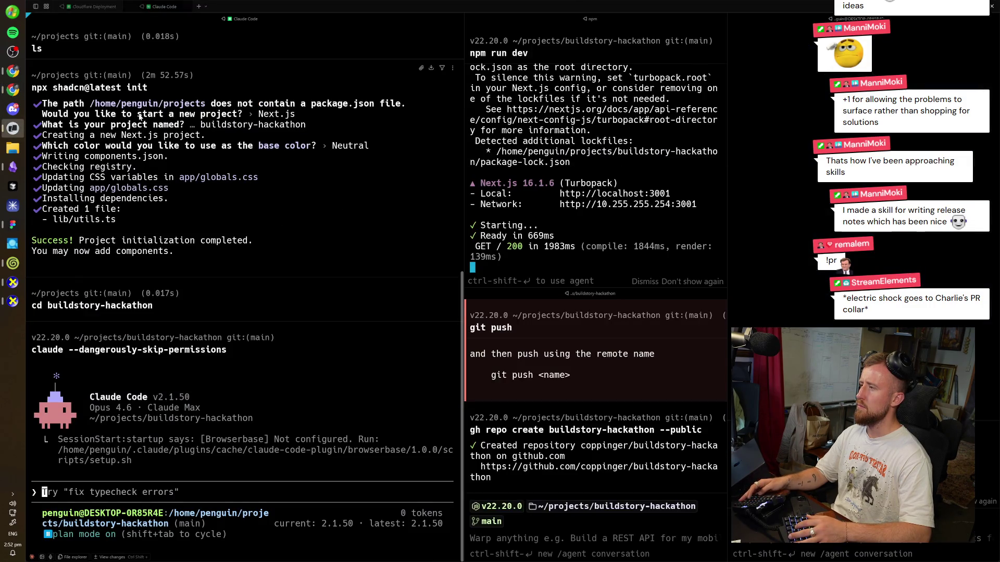
key("alt+Tab")
key("alt+Tab")
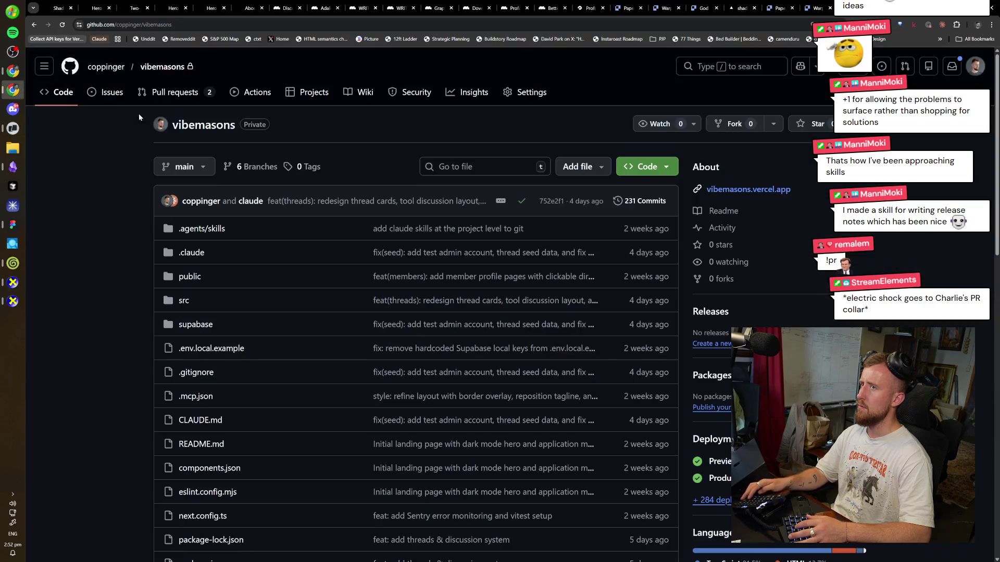
- Search the repo's files for warp, meshpaper and self-heal, opening the self-heal folder
key("ctrl+1")
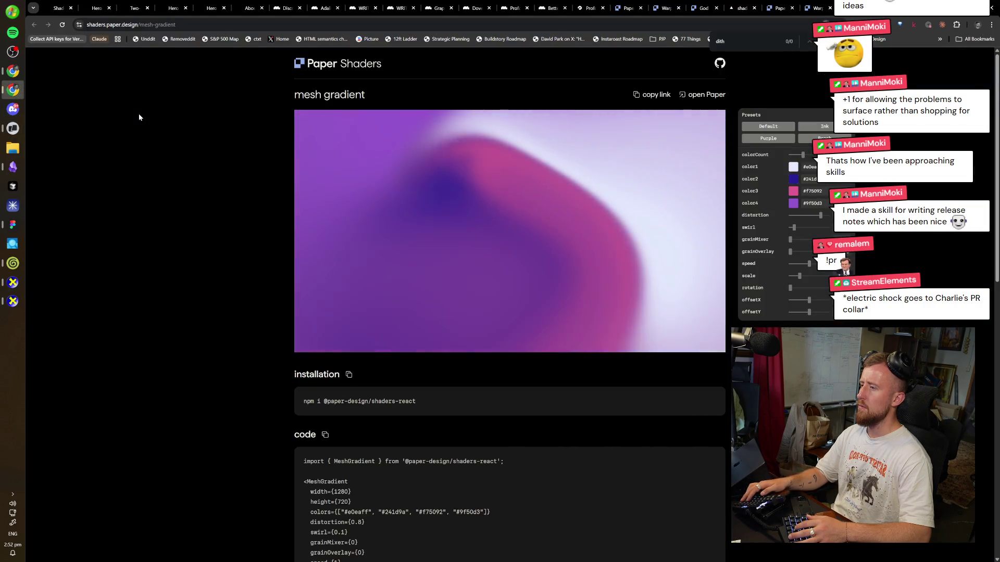
key("ctrl+Tab")
key("ctrl+Tab")
key("ctrl+Tab")
key("ctrl+Tab")
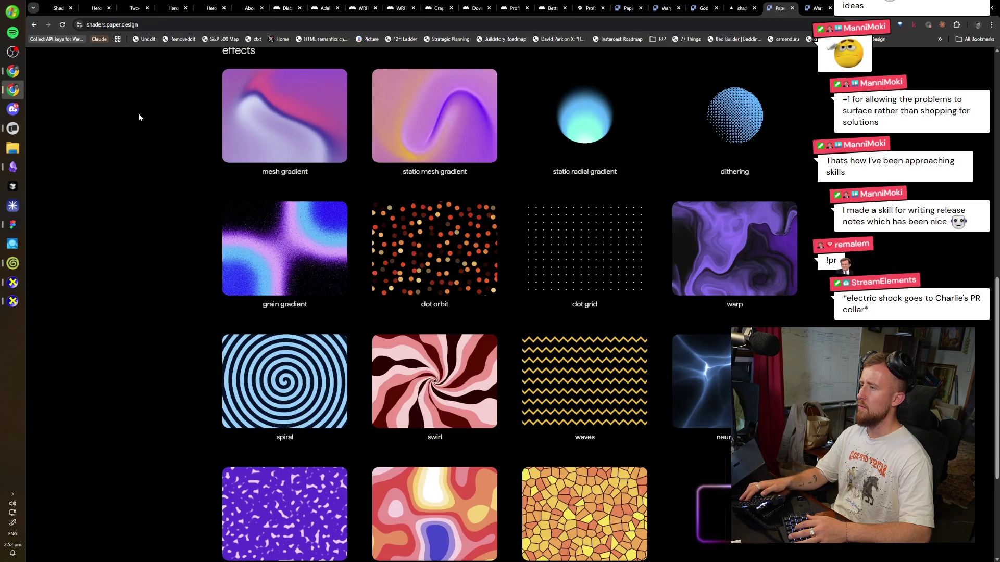
key("ctrl+Tab")
key("ctrl+Tab")
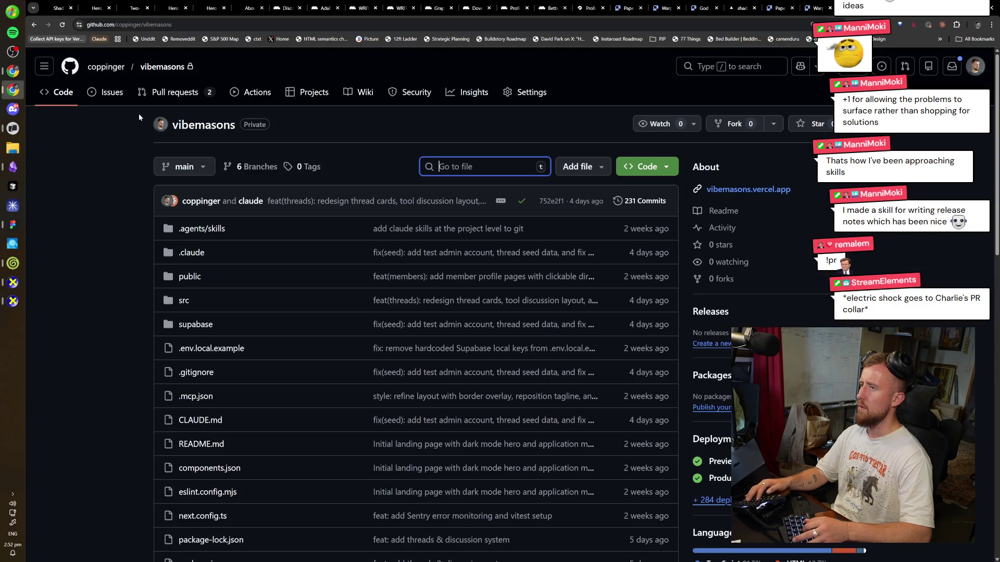
type("warp")
key("ctrl+BackSpace")
type("mesh")
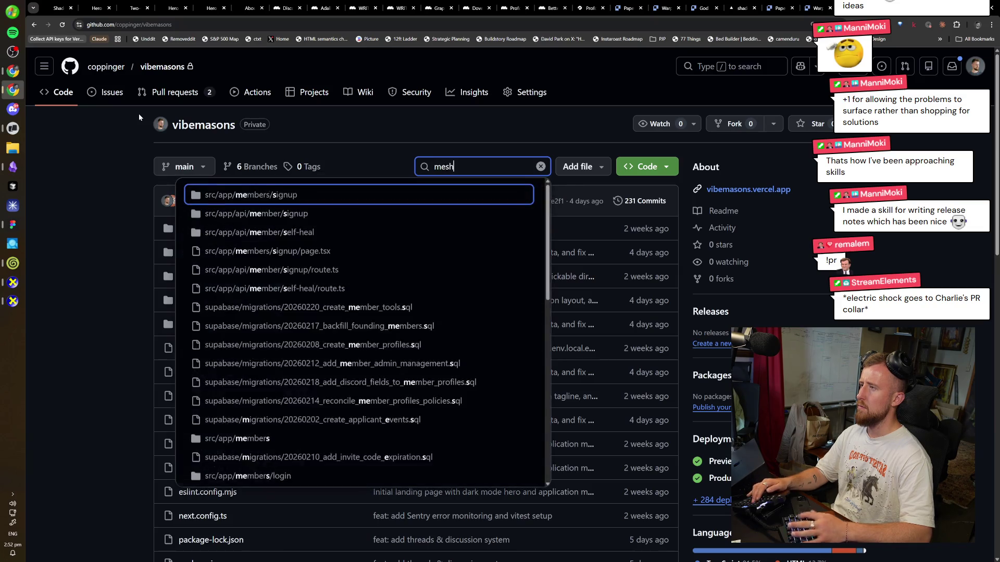
type("pap")
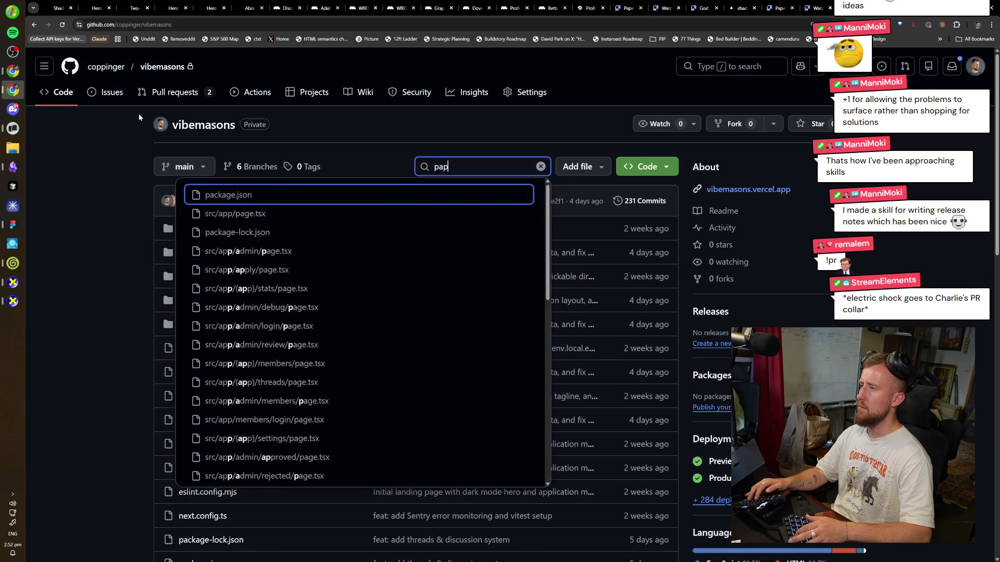
type("er")
key("ctrl+BackSpace")
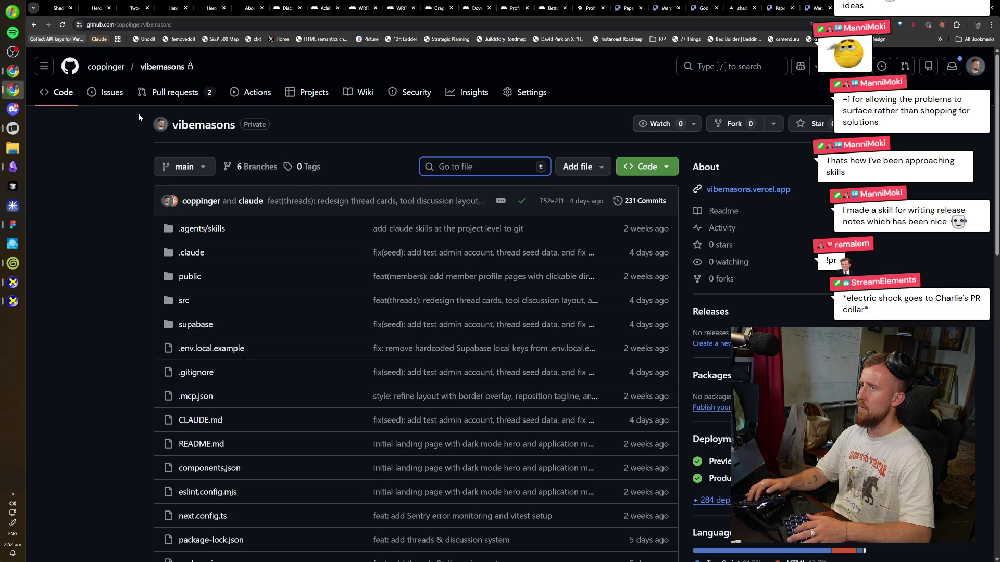
type("self-heal")
key("Return")
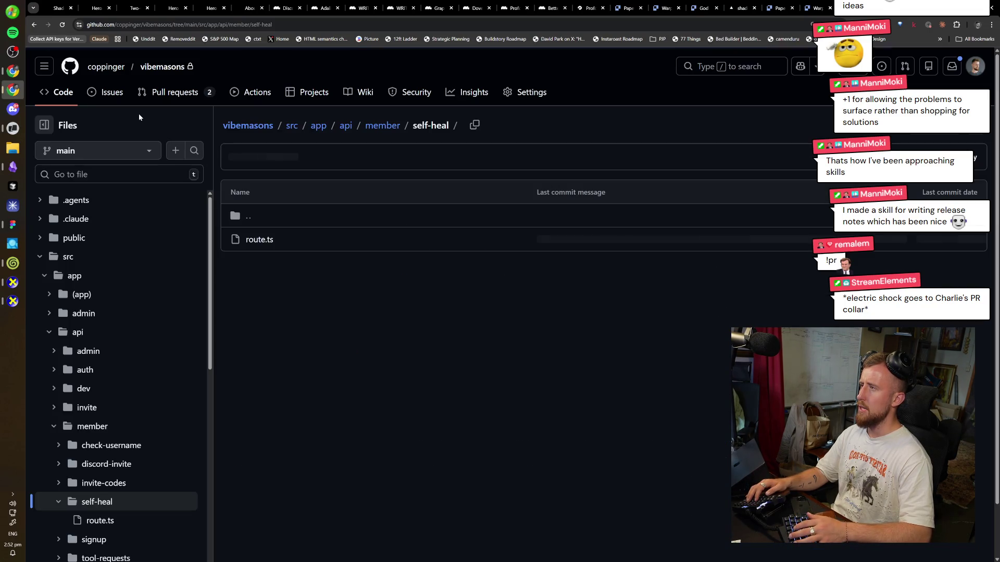
- Search the repository code for mesh, then warp, and open shader-background.tsx's Dithering settings
key("alt+Left")
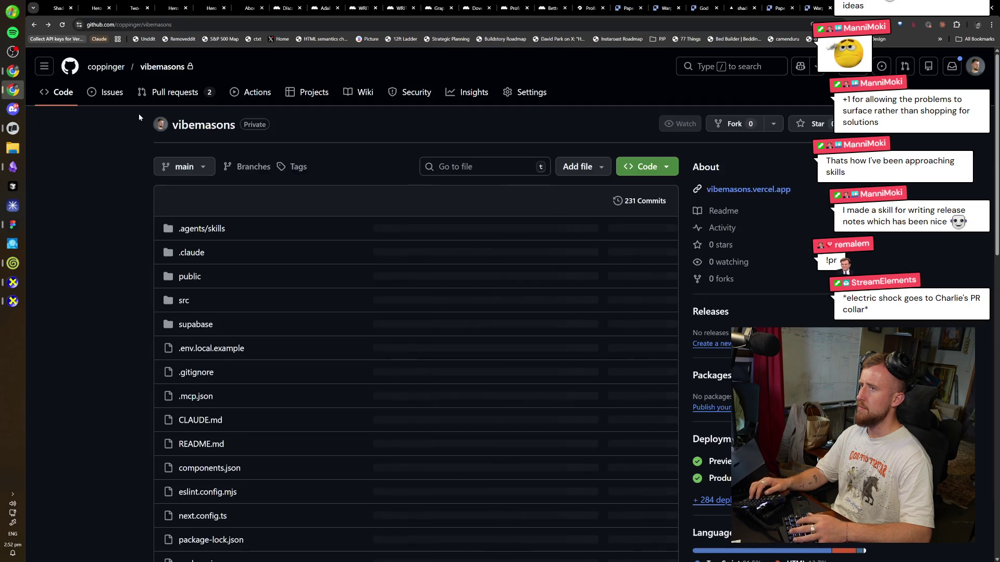
key("slash")
type("masons m")
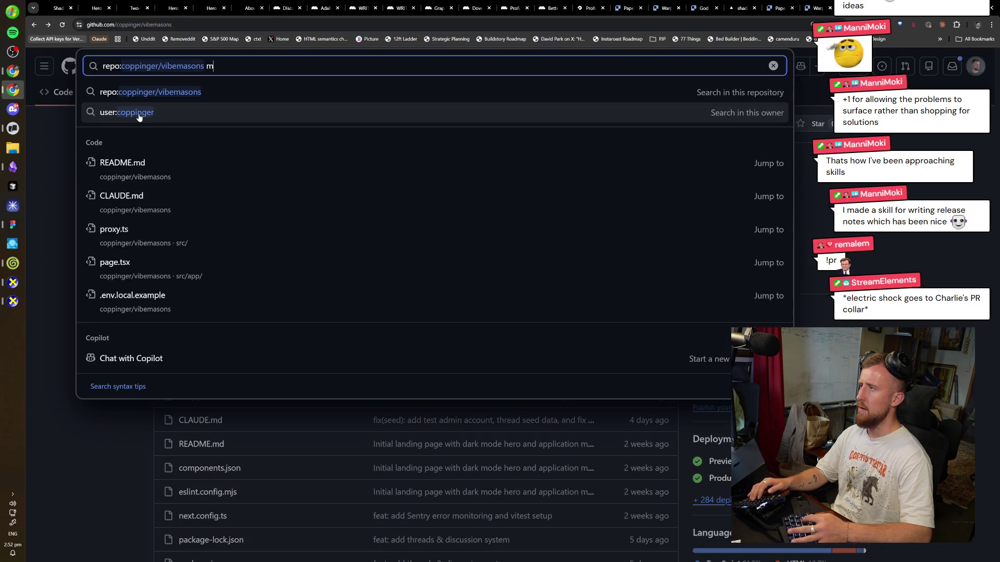
type("esh")
key("Return")
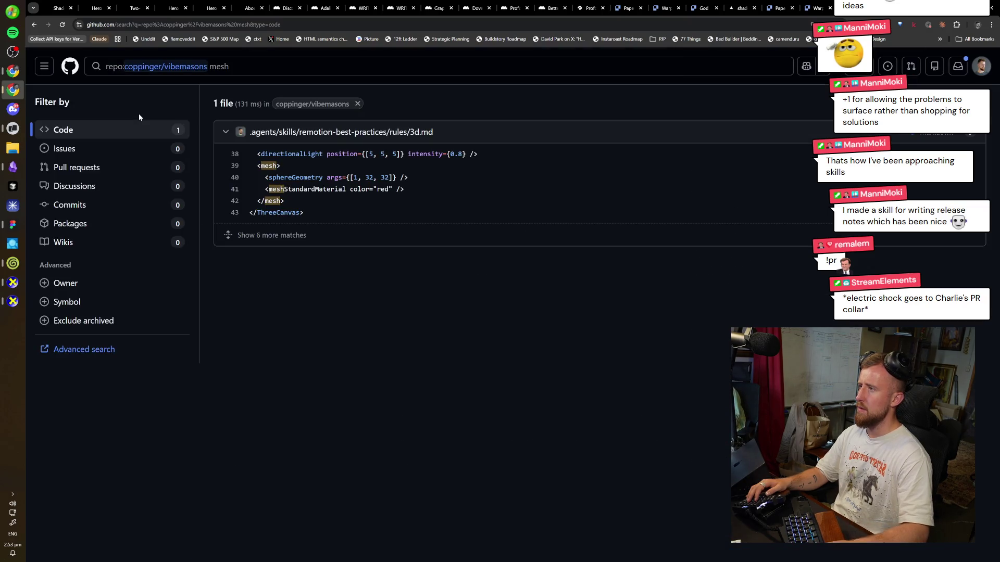
key("slash")
key("BackSpace")
key("BackSpace")
key("BackSpace")
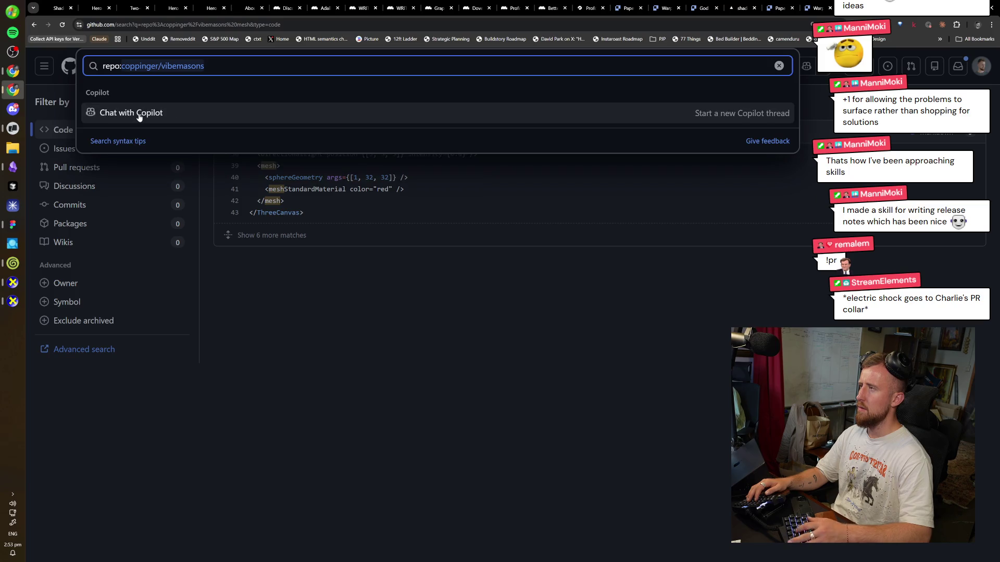
type("warp")
key("Return")
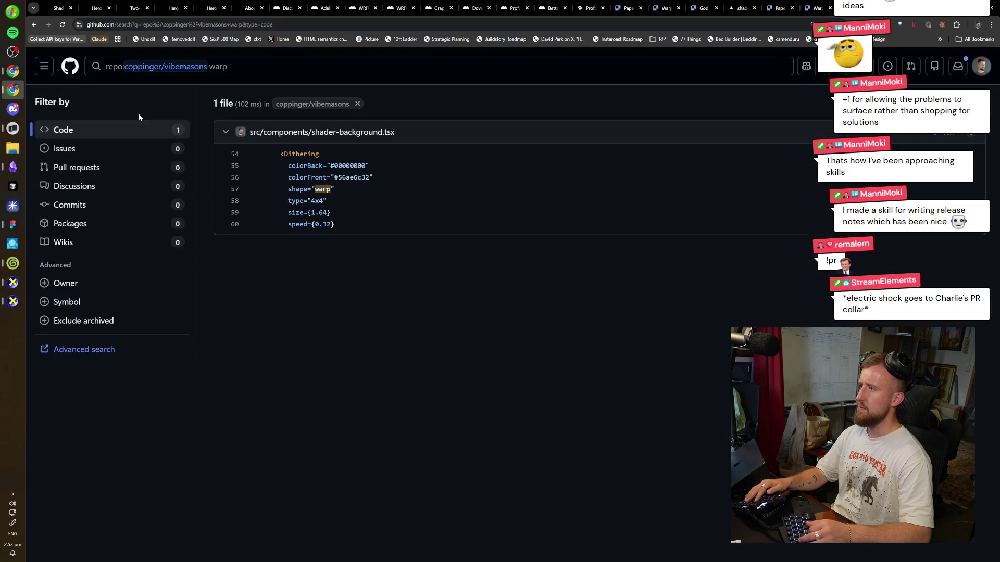
left_click(388, 132)
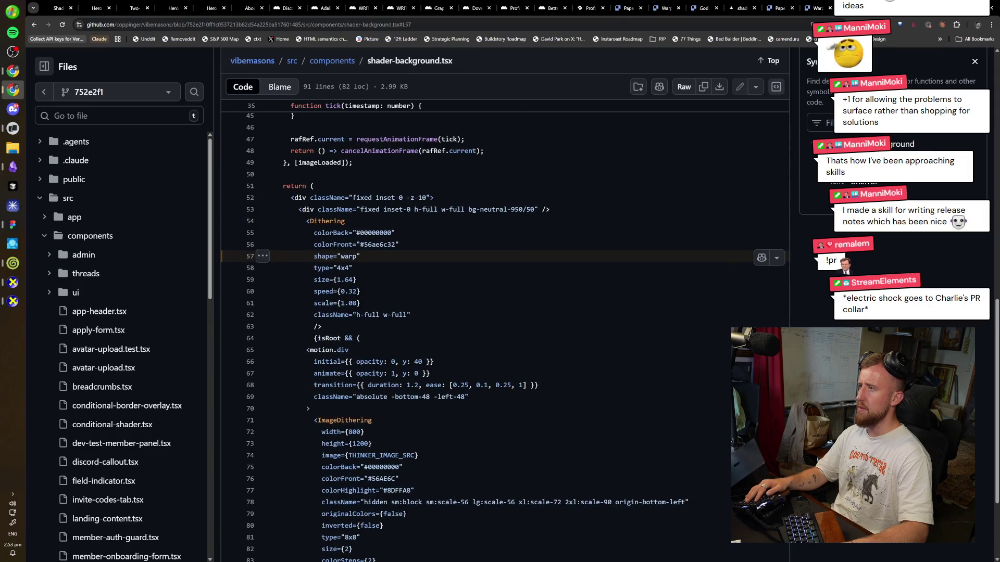
key("ctrl+shift+Tab")
key("ctrl+shift+Tab")
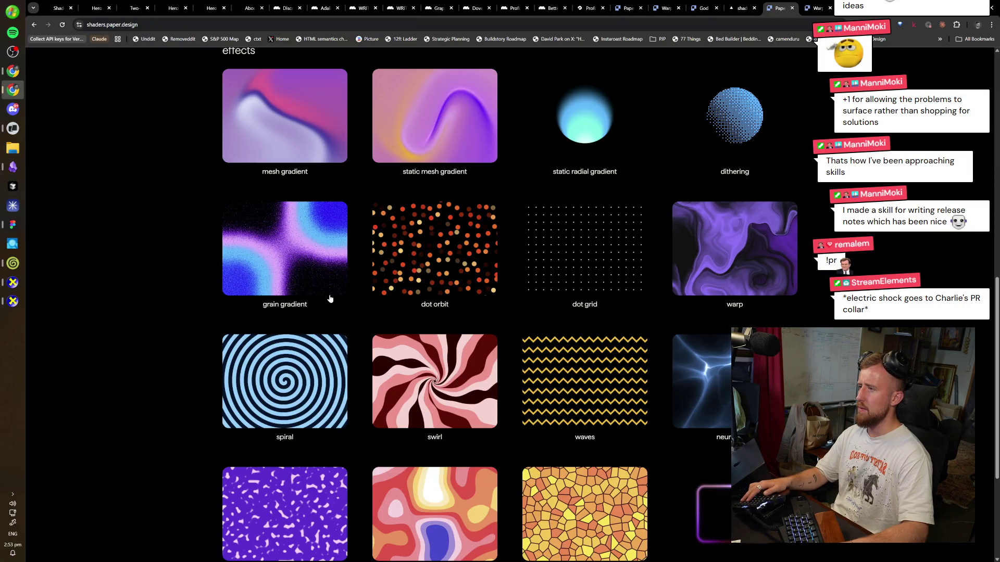
- Open the dithering shader and cycle presets including Bugs, Default and Sine Wave
scroll(504, 337, "up", 1)
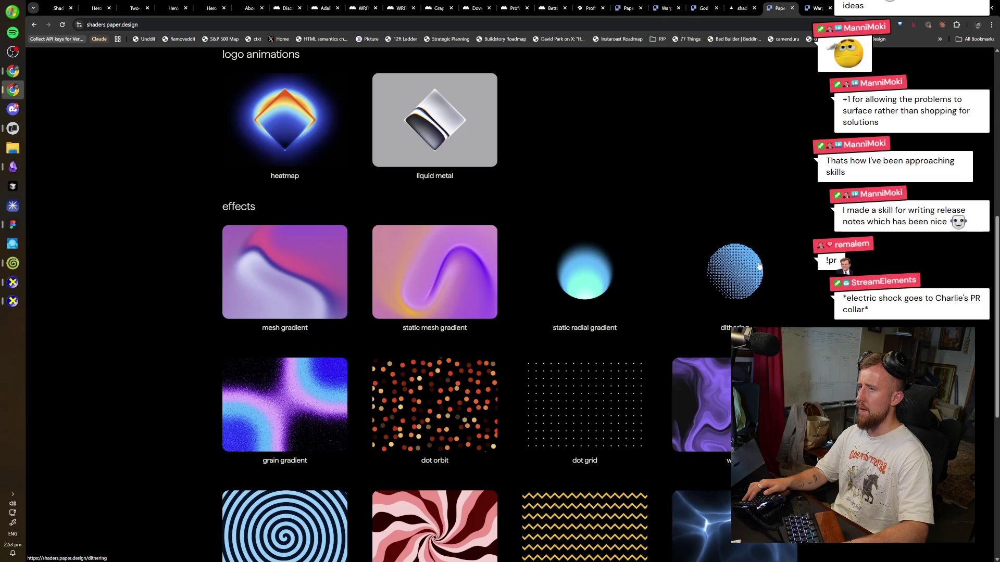
left_click(734, 156)
left_click(824, 126)
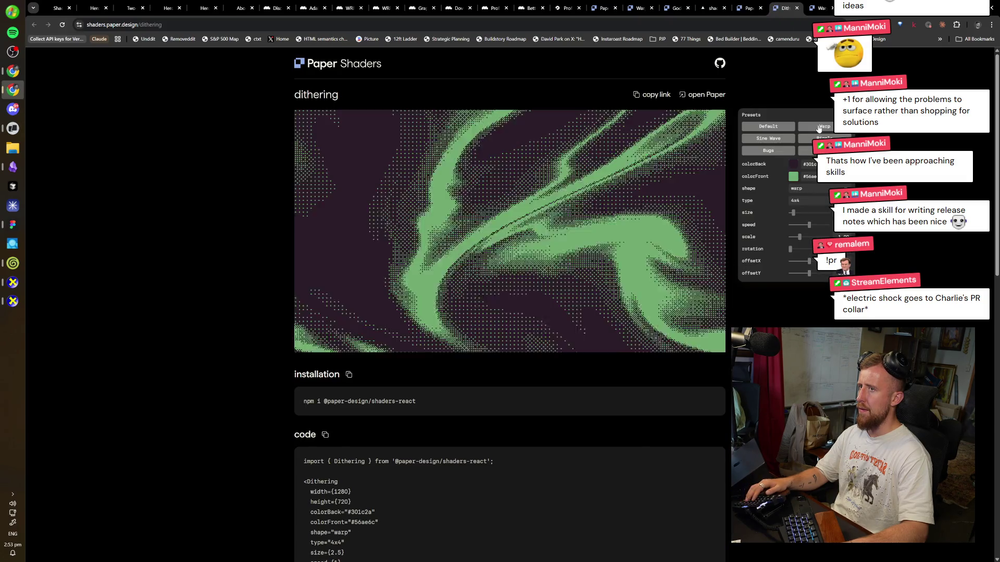
left_click(768, 138)
left_click(806, 150)
left_click(806, 150)
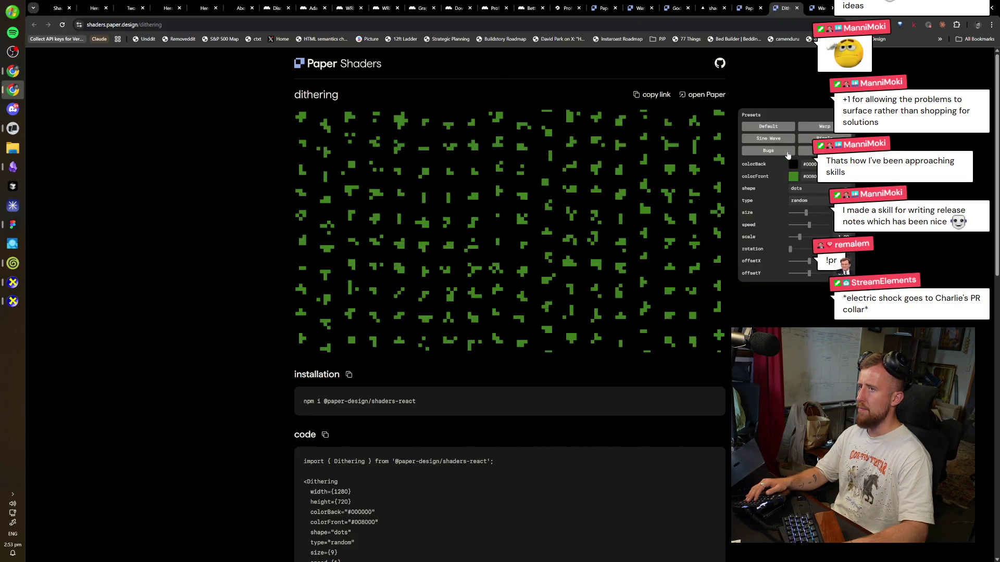
left_click(809, 155)
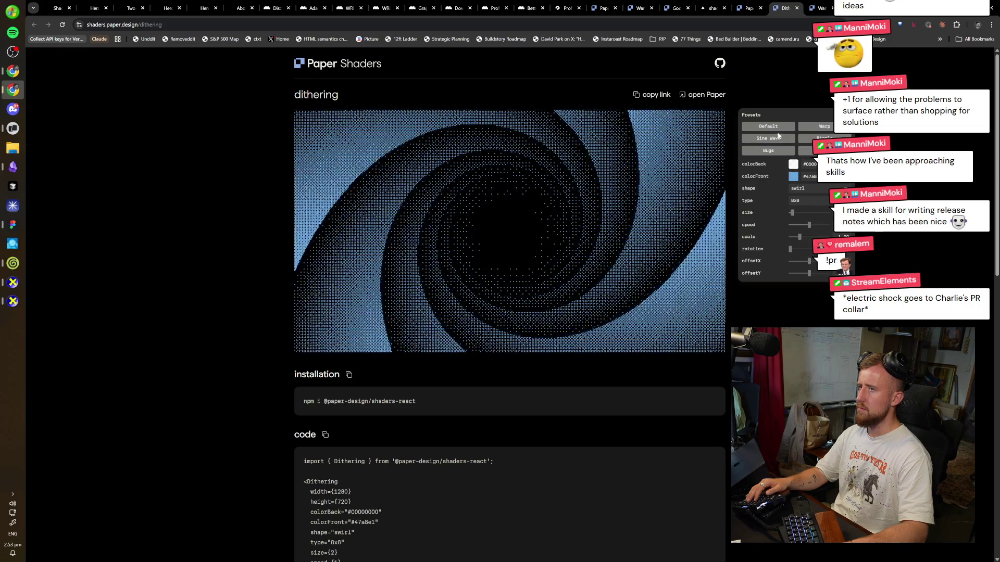
left_click(768, 127)
left_click(777, 140)
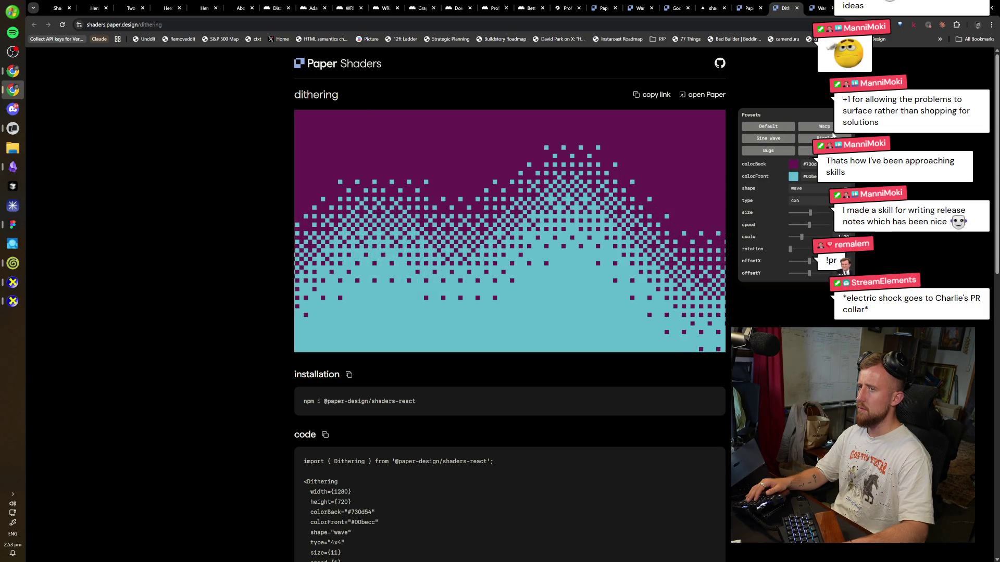
- Set dither size to 4.4, adjust scale, and try dots, warp, swirl and simplex shapes
left_click_drag(810, 213, 797, 214)
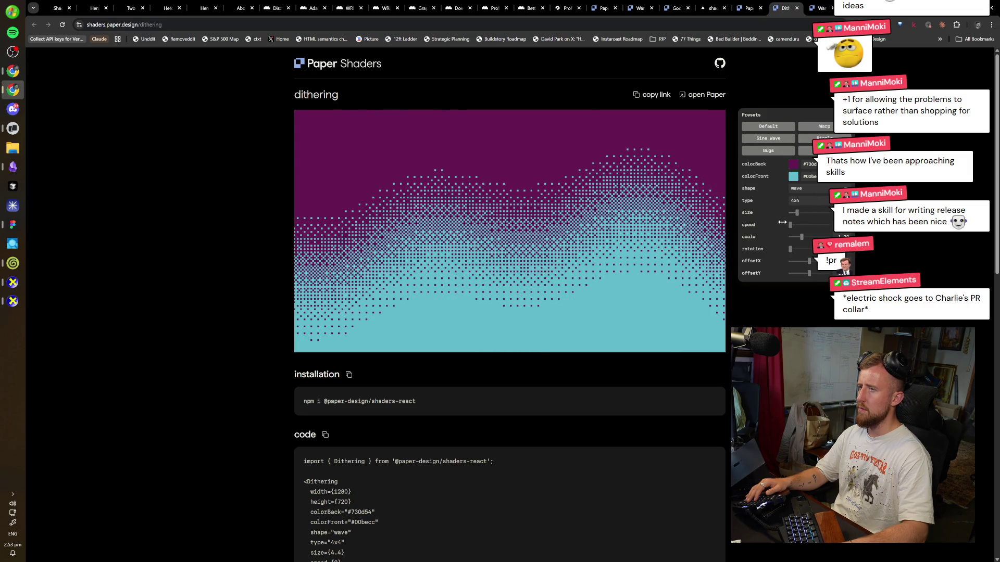
left_click_drag(801, 237, 808, 238)
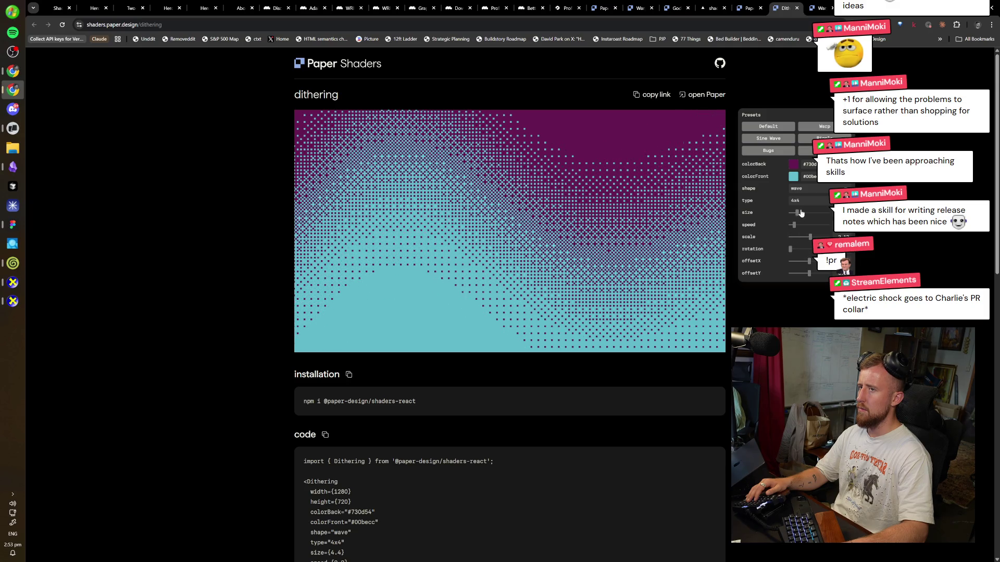
left_click(802, 189)
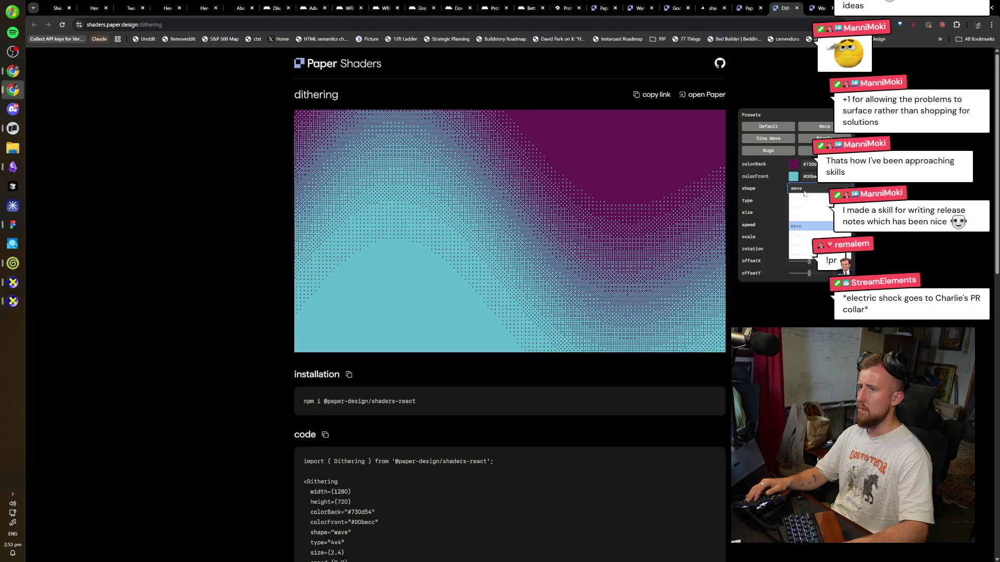
left_click(813, 221)
key("Up")
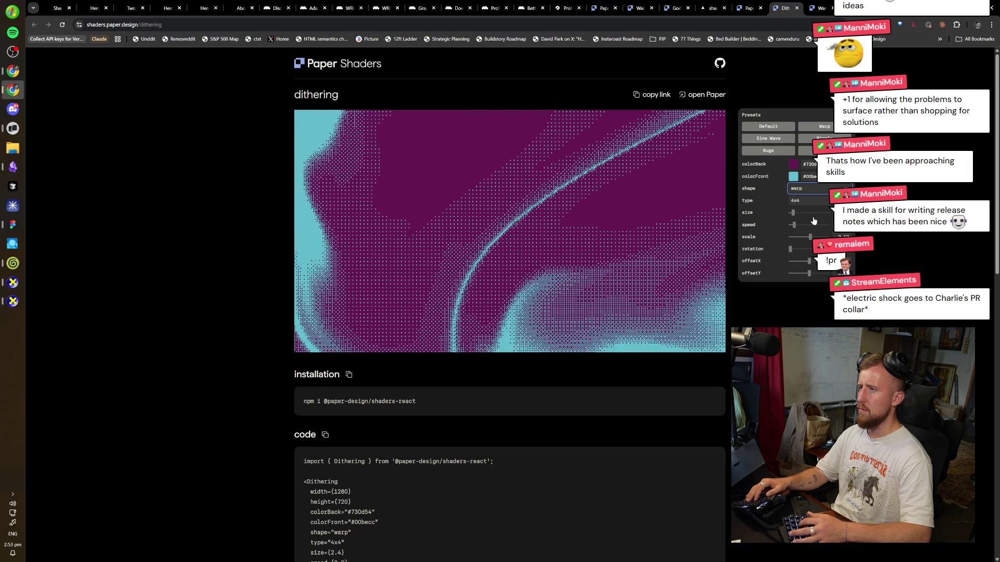
key("Down")
key("Down")
key("Down")
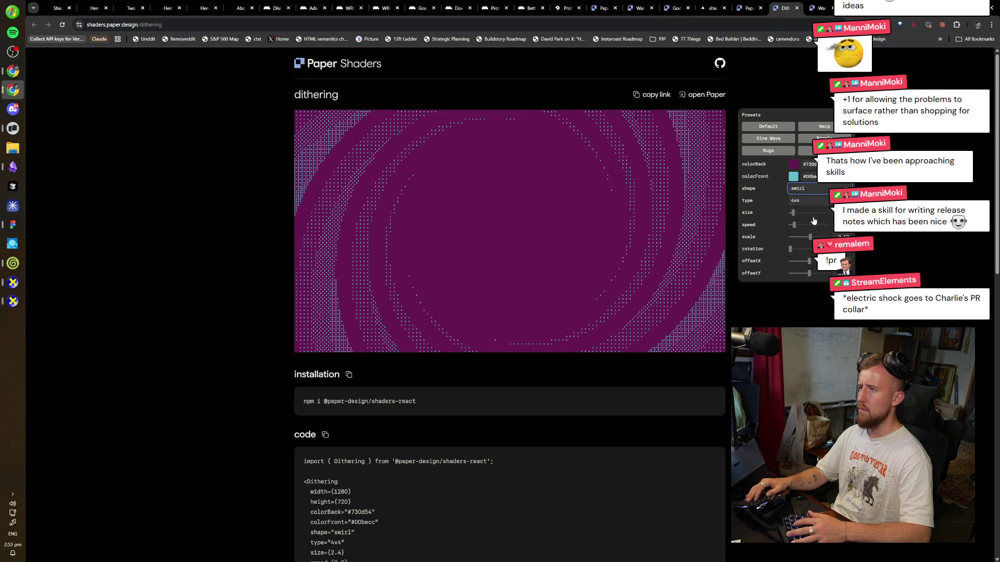
key("Up")
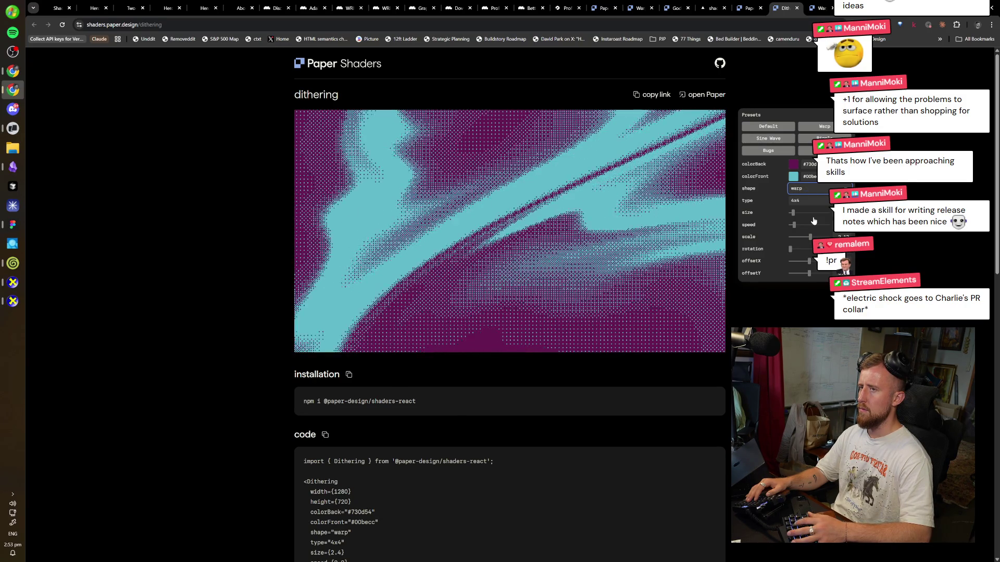
key("Up")
key("Tab")
key("Down")
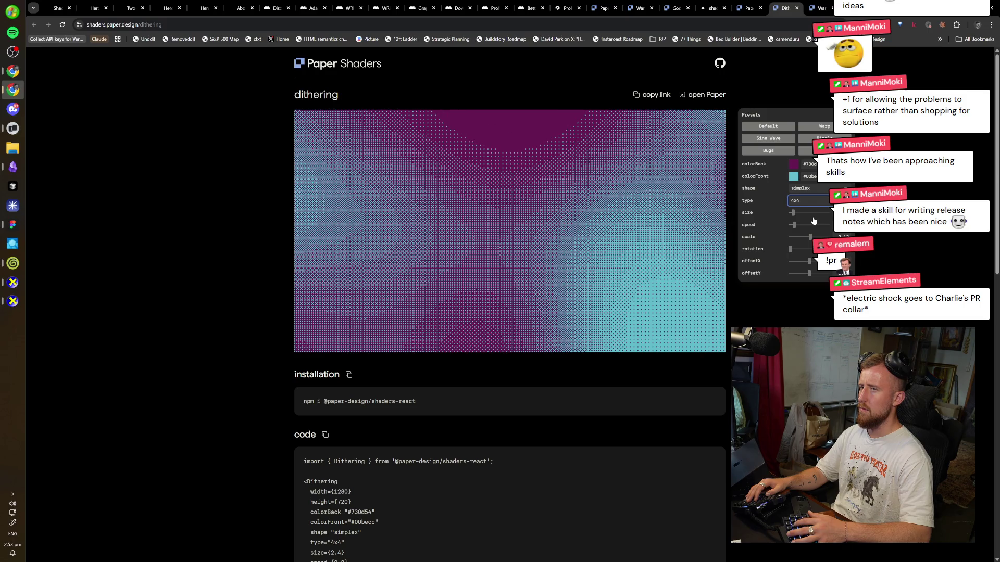
left_click(814, 221)
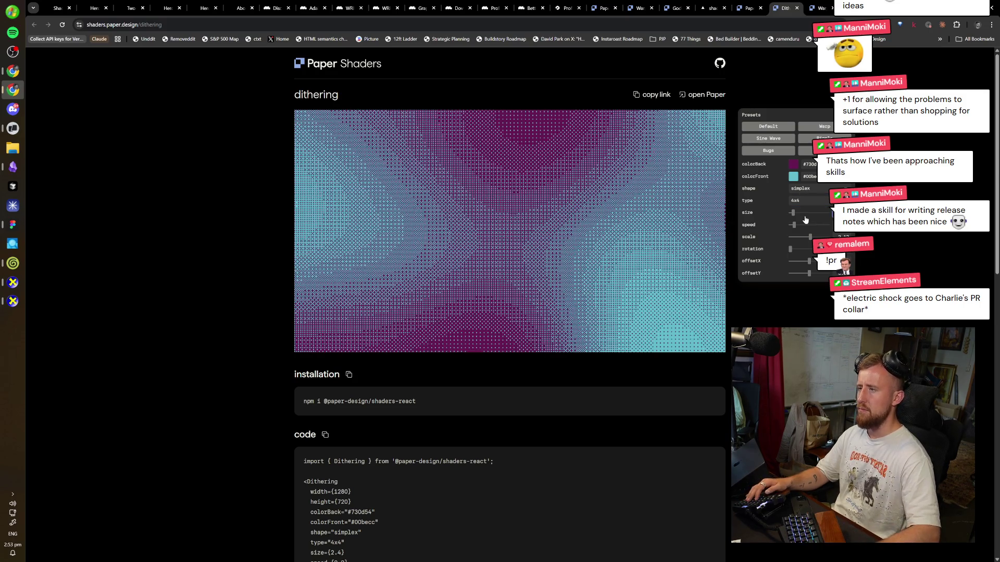
- Make the background black and try dark red, blue and orange-brown foreground colours
left_click(800, 165)
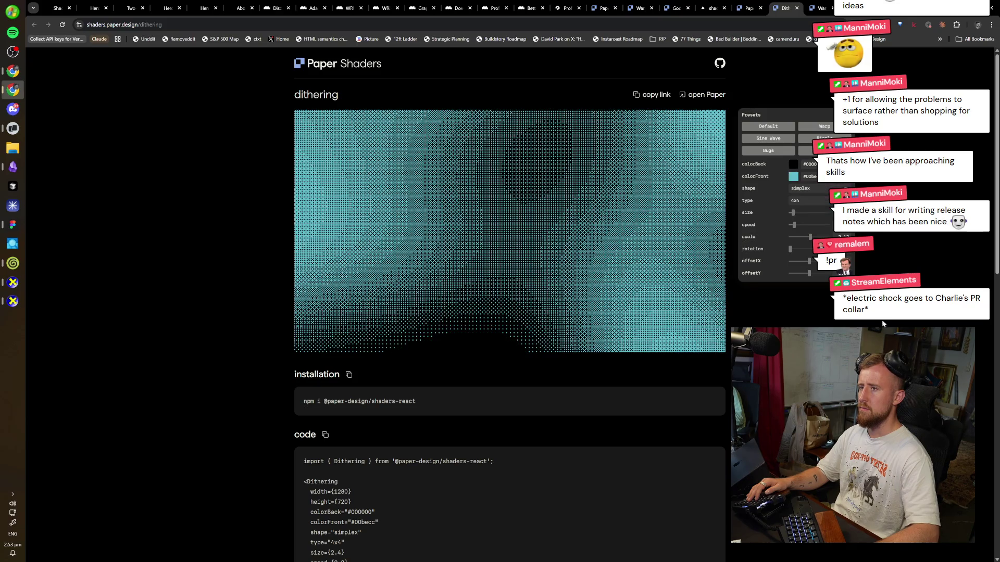
left_click(793, 177)
left_click(810, 206)
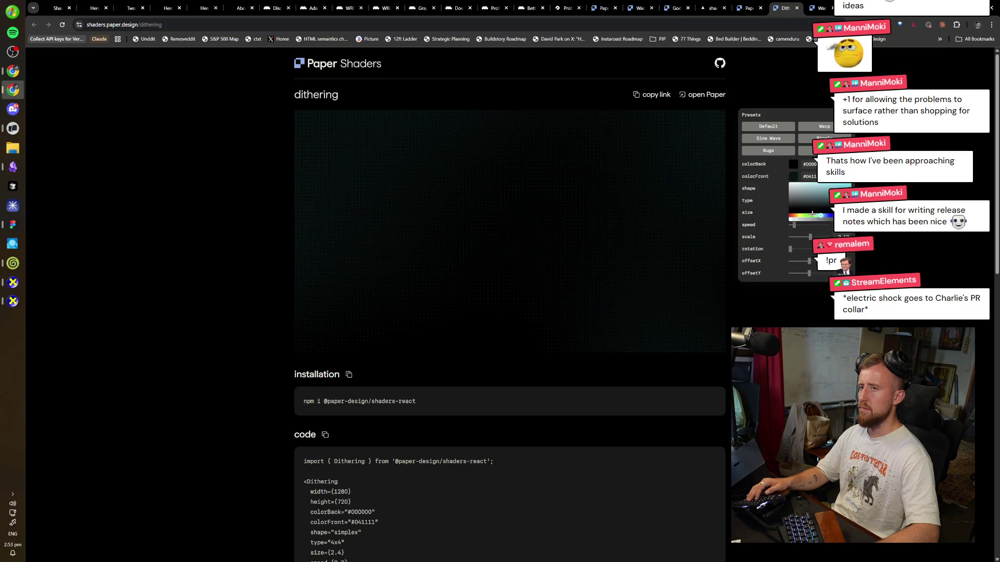
left_click_drag(797, 215, 790, 216)
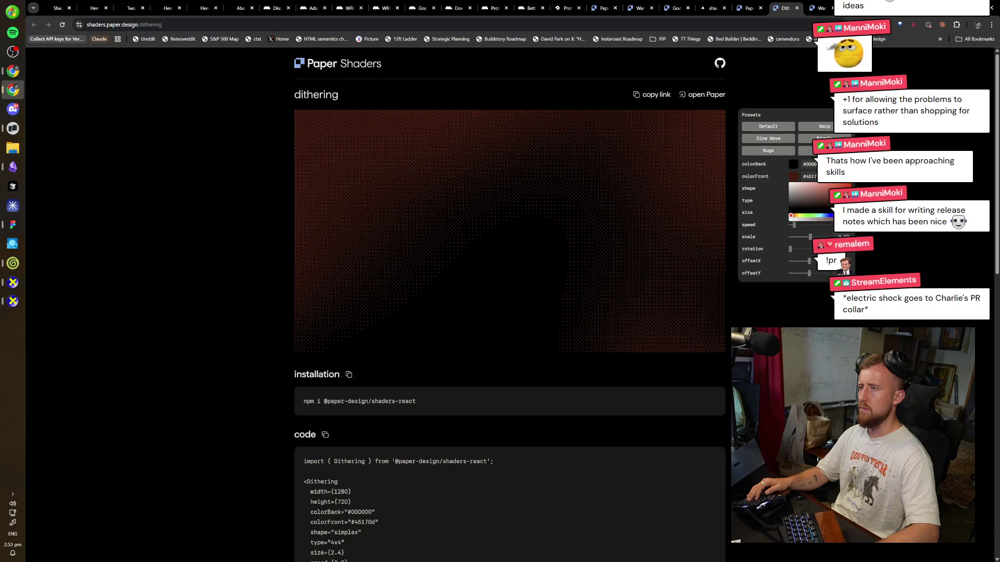
left_click_drag(813, 192, 823, 205)
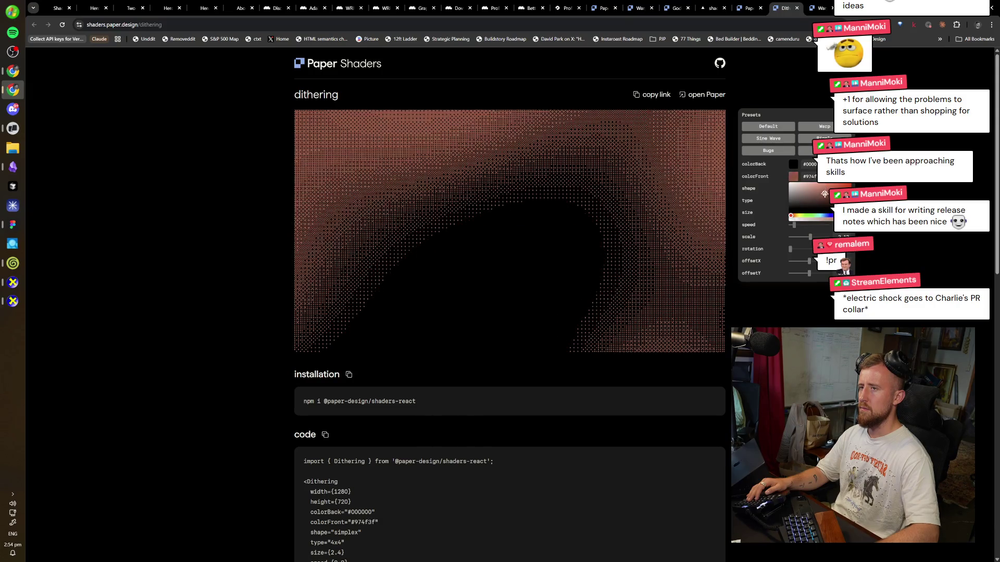
left_click(827, 215)
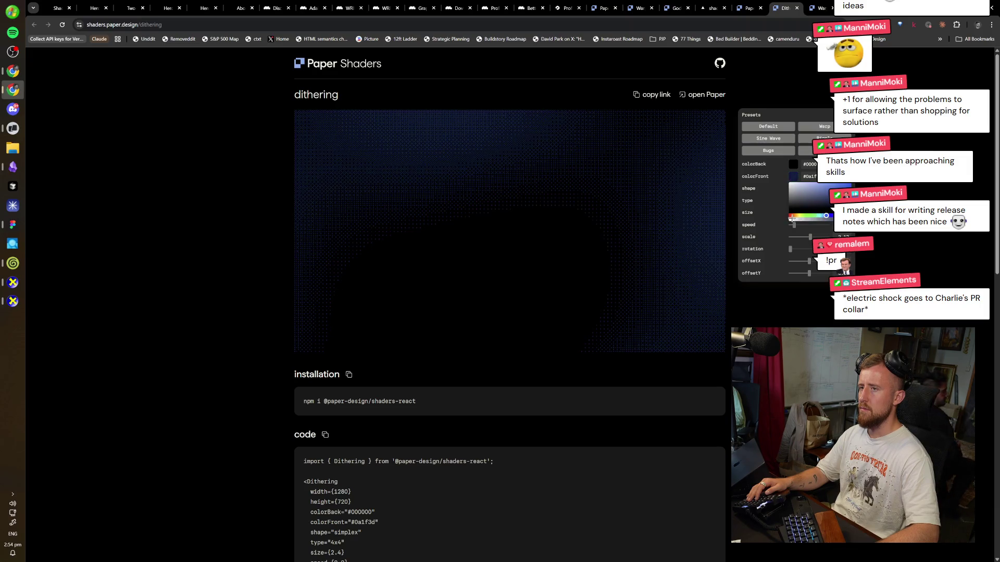
left_click(793, 215)
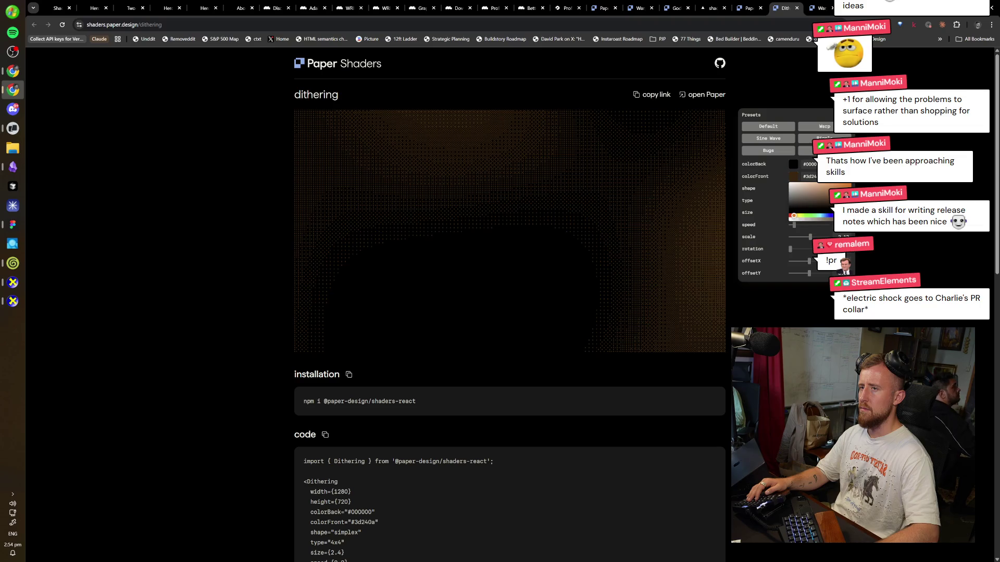
left_click(828, 201)
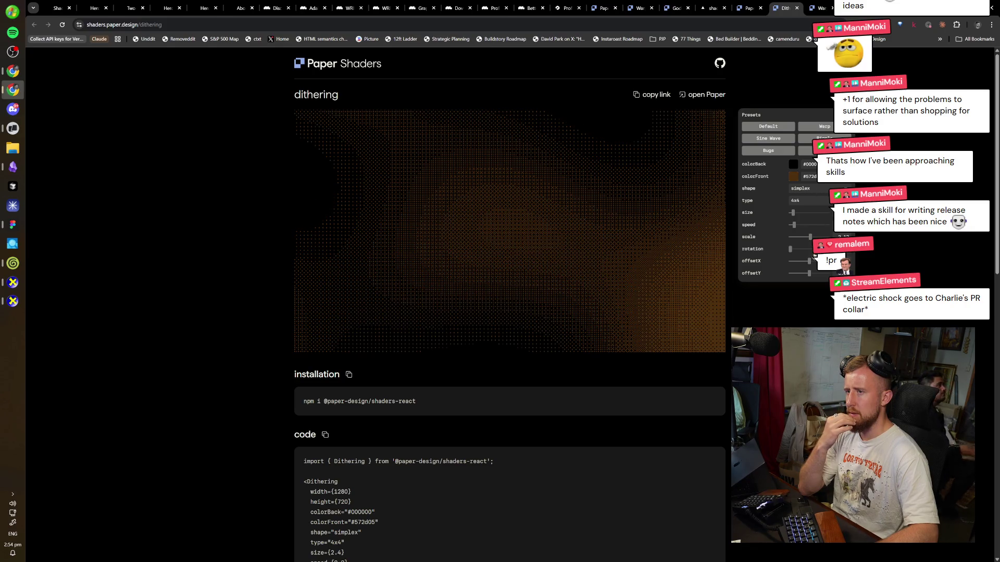
- Switch dither type to 8x8, then apply the Warp preset
left_click(801, 197)
left_click(804, 242)
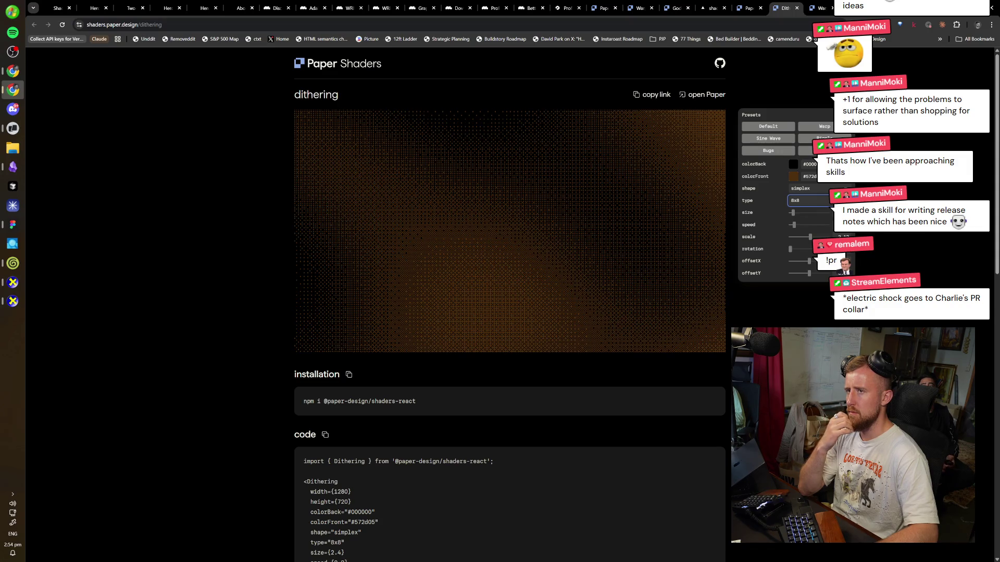
left_click(800, 126)
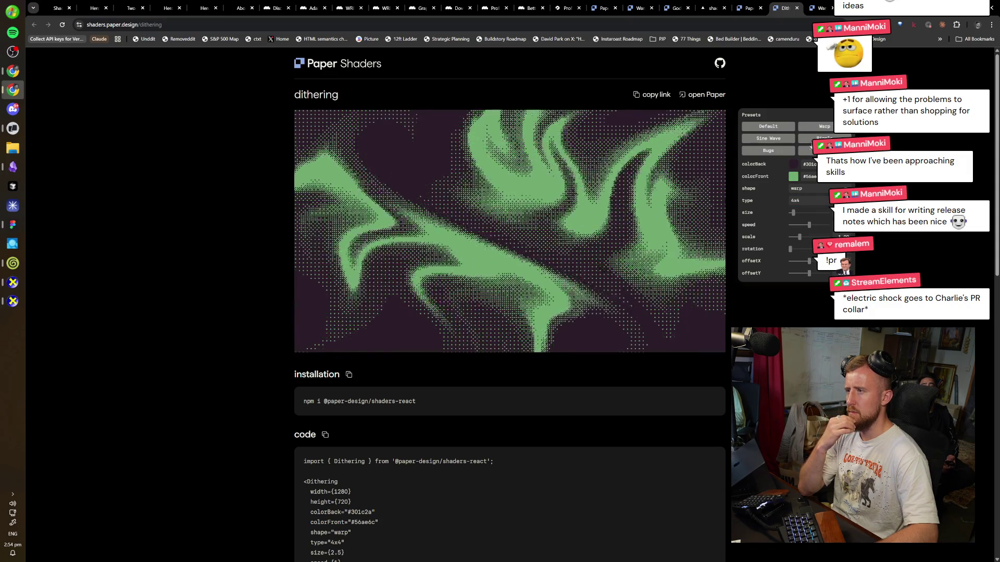
- Set colorBack to #000000, colorFront to brown, and shrink the dither size to 1
left_click(793, 164)
mouse_move(798, 191)
left_mouse_down()
mouse_move(792, 215)
mouse_move(846, 204)
mouse_move(834, 188)
mouse_move(840, 202)
left_mouse_up()
left_click(793, 176)
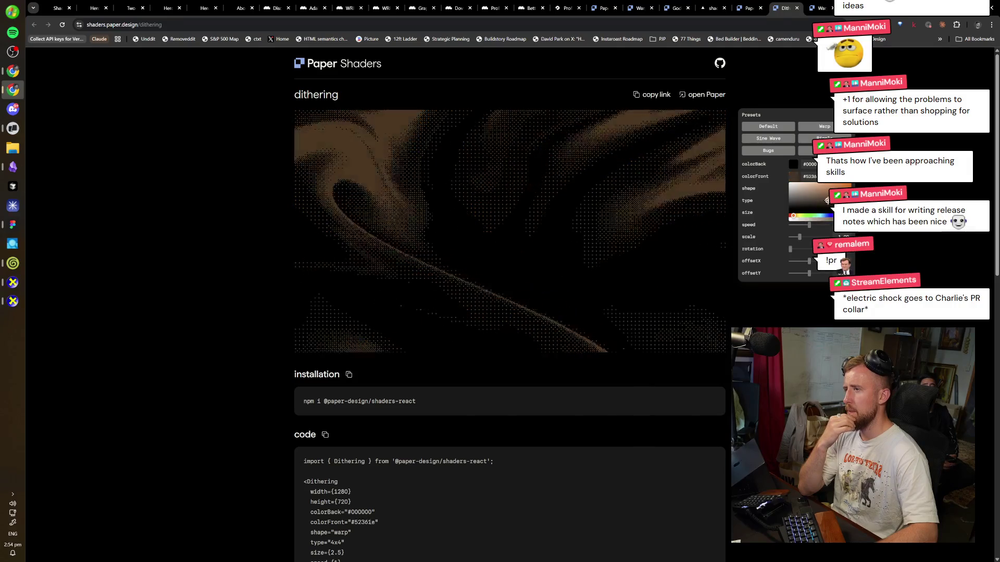
left_click(891, 272)
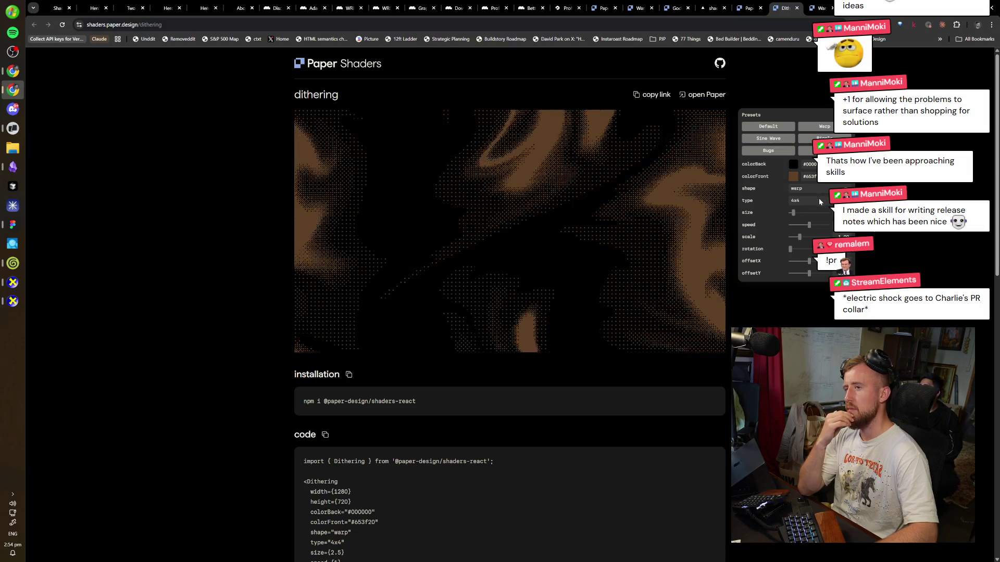
left_click_drag(791, 212, 796, 235)
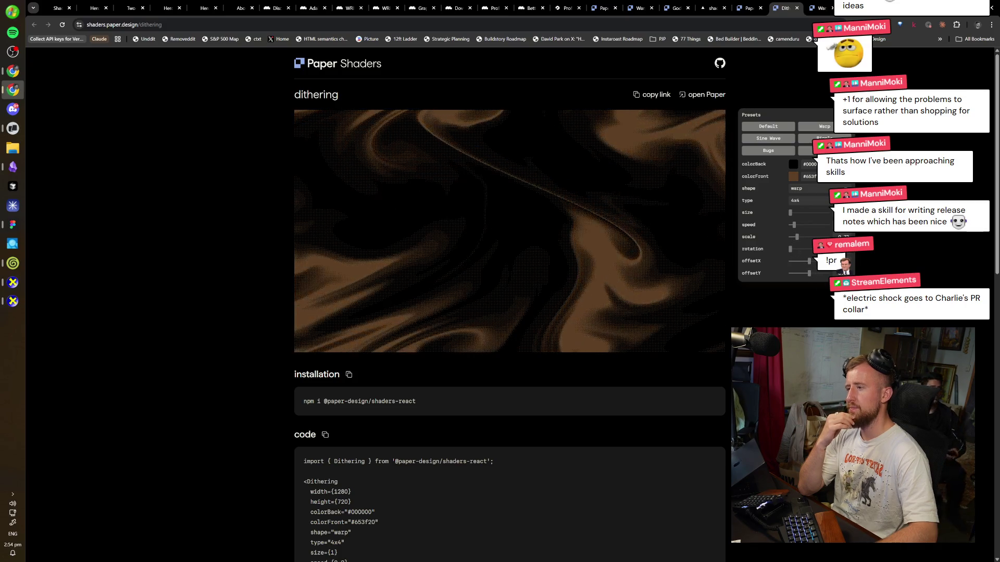
- Copy the Dithering component React code and return to the tldraw wireframe
scroll(477, 449, "down", 3)
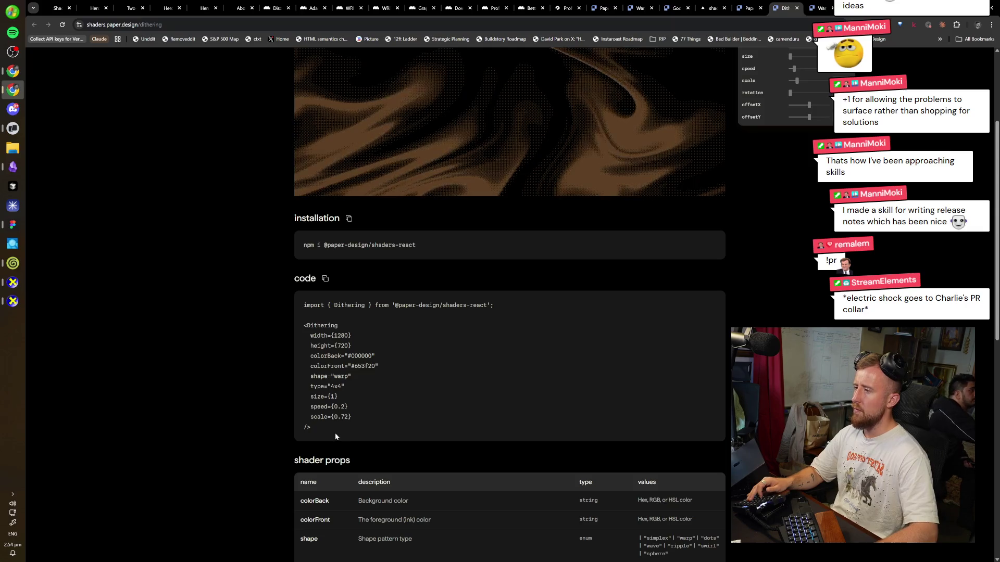
left_click_drag(336, 433, 289, 307)
key("alt+Tab")
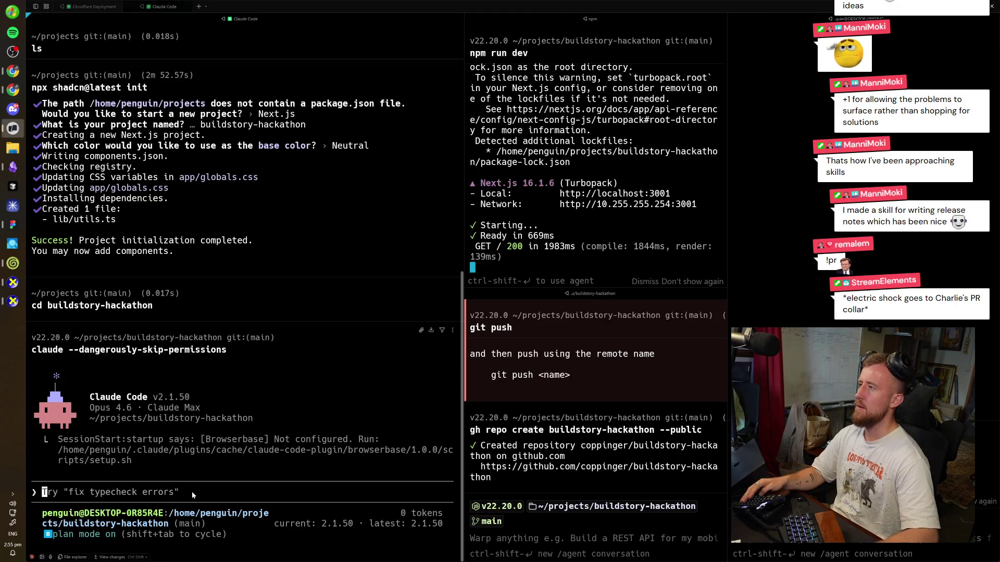
key("alt+Tab")
key("alt+Tab")
scroll(799, 143, "up", 10)
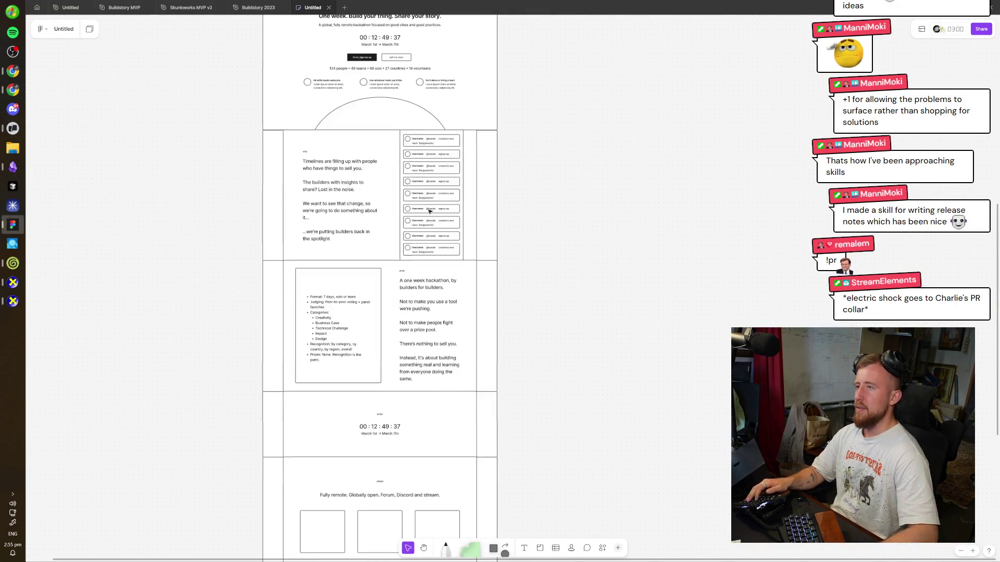
- Select the desktop hero frame and duplicate it beside the original
scroll(799, 142, "up", 5)
left_click_drag(725, 91, 150, 358)
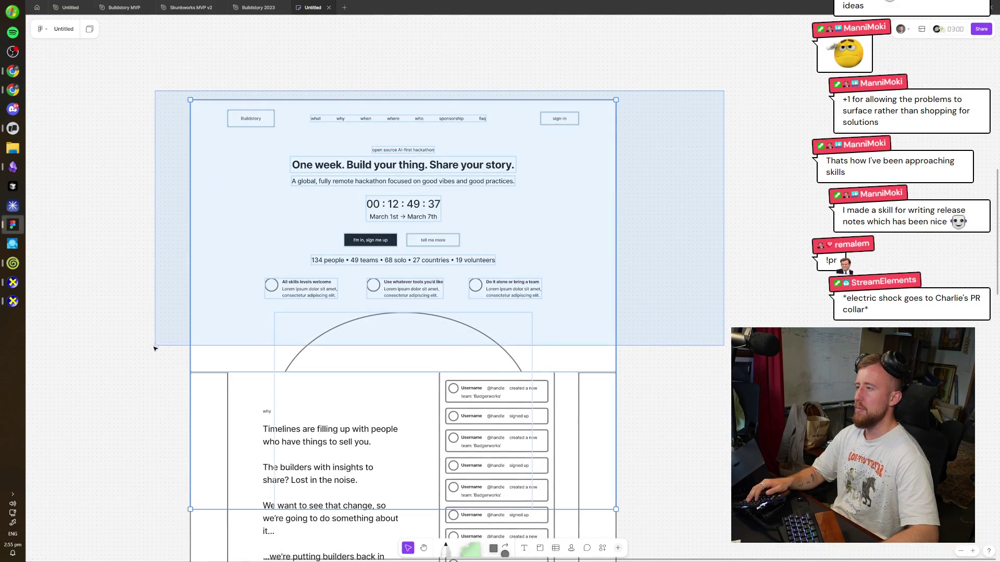
left_click_drag(746, 67, 165, 300)
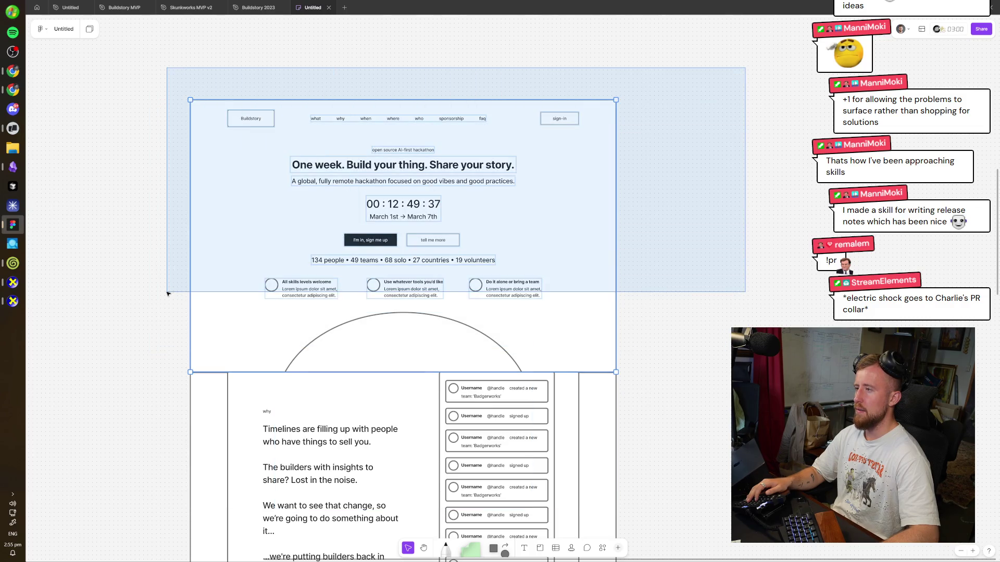
key("ctrl+d")
key("Escape")
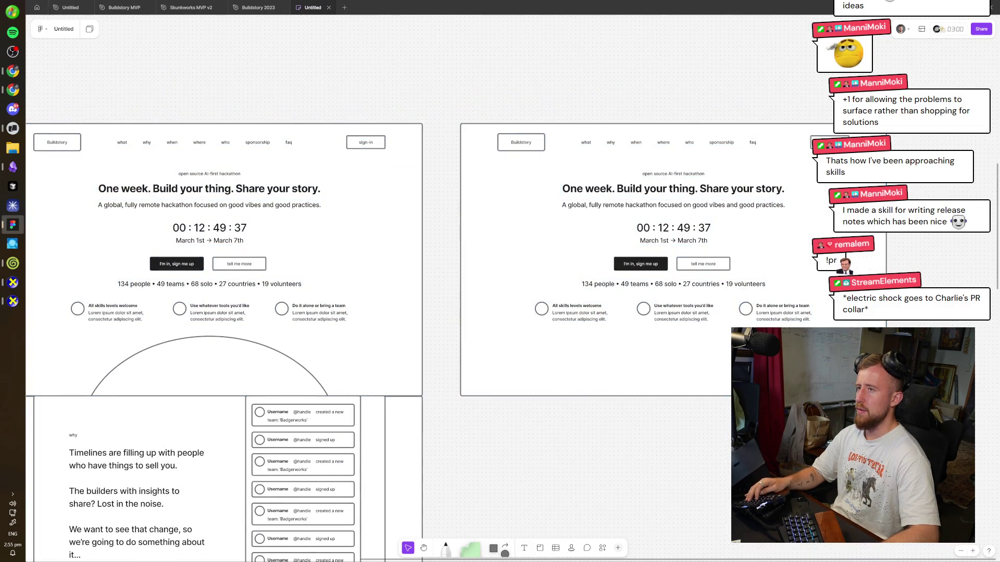
- Delete the copy's nav labels and move its sign-in box beside the Buildstory logo
left_click(722, 142)
key("Delete")
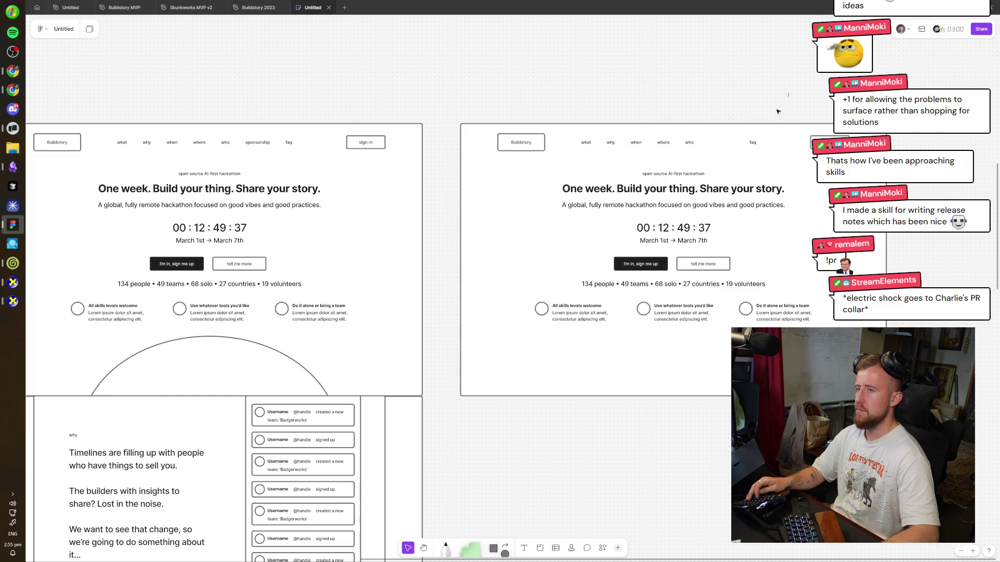
left_click_drag(789, 92, 573, 157)
key("Delete")
left_click(828, 141)
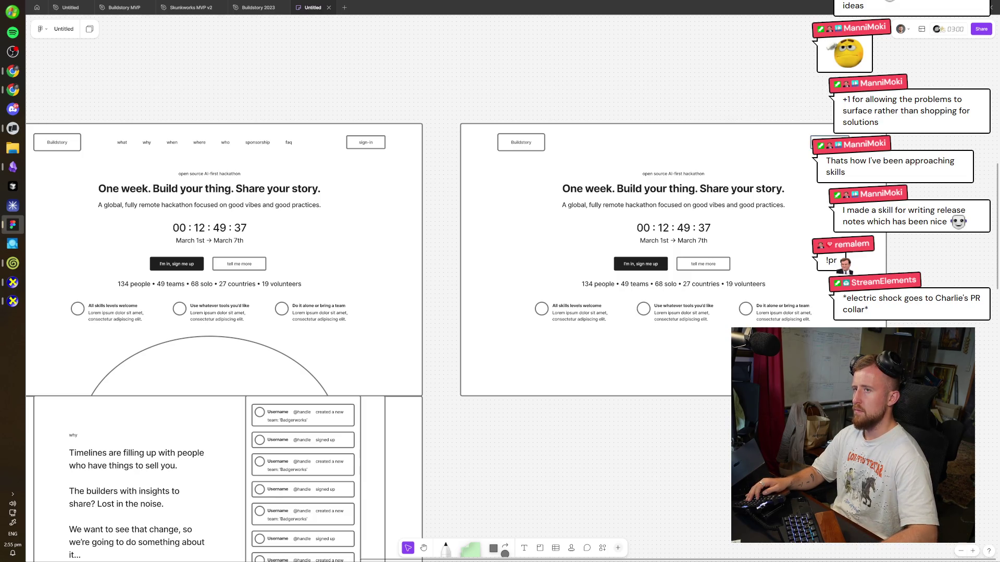
left_click_drag(831, 154, 592, 156)
key("Escape")
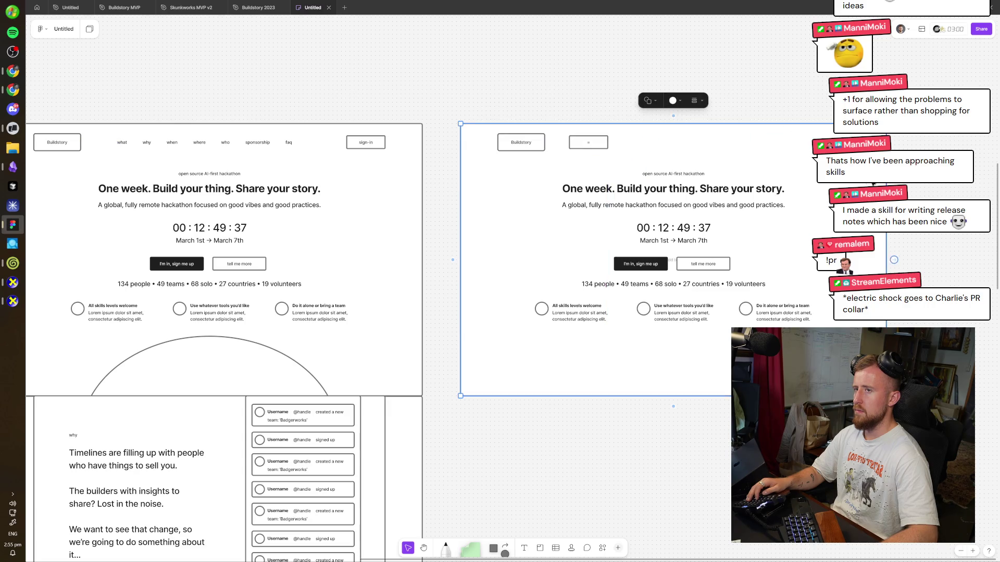
- Narrow the copied frame to phone width, shift Buildstory left and shrink the menu box to an icon
left_click_drag(885, 259, 613, 260)
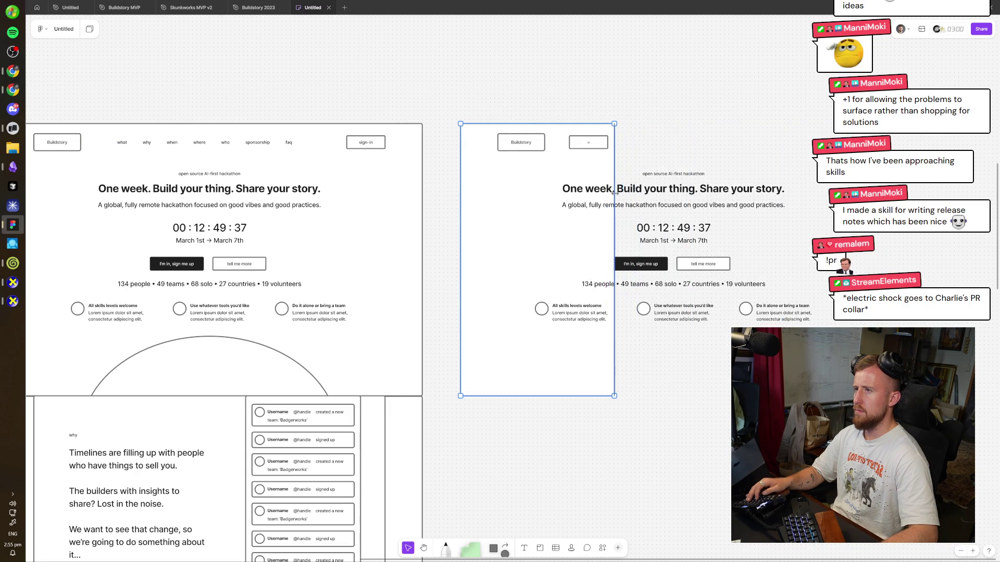
scroll(465, 120, "up", 3, "ctrl")
left_click_drag(556, 159, 516, 159)
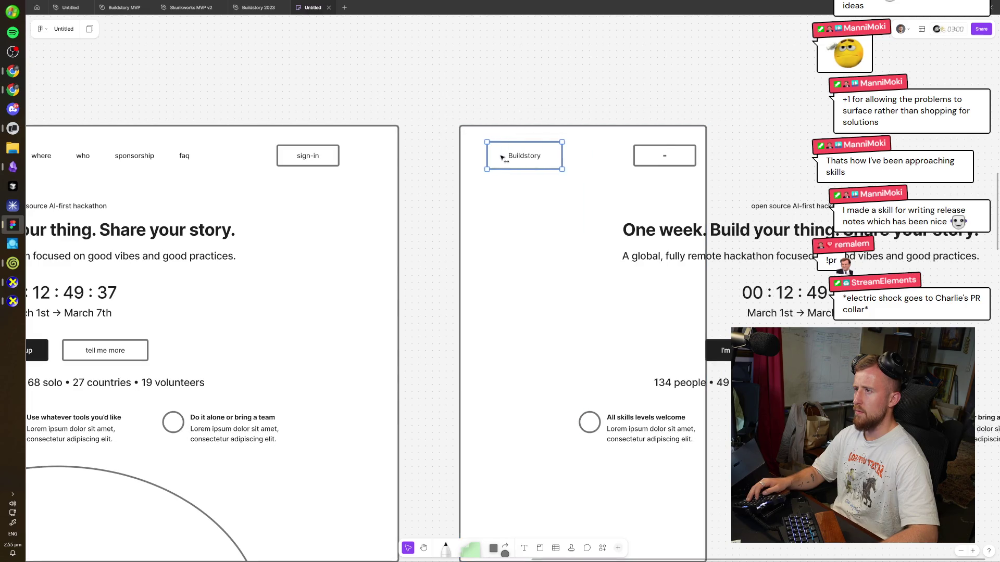
left_click(678, 152)
left_click_drag(636, 155, 665, 156)
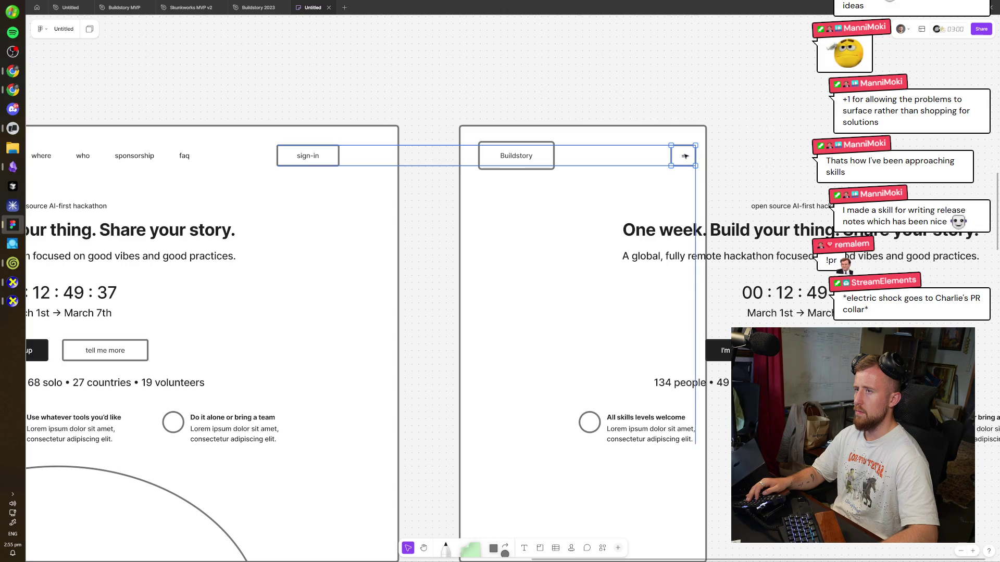
key("Escape")
- Centre the tagline and heading in the phone frame, wrapping the heading onto two lines, then bring in the subtitle
scroll(770, 167, "right", 2)
scroll(770, 166, "down", 1)
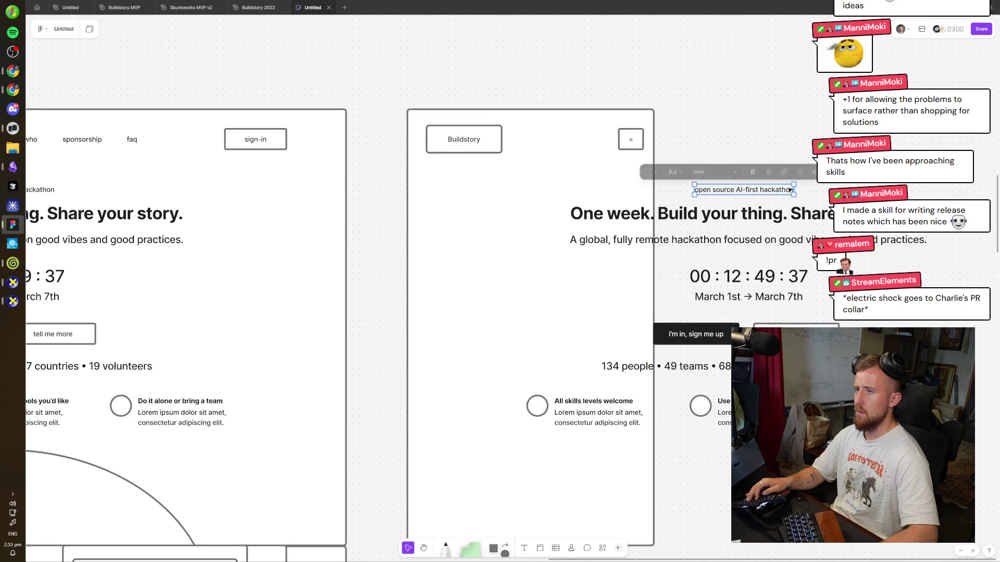
left_click_drag(780, 190, 562, 190)
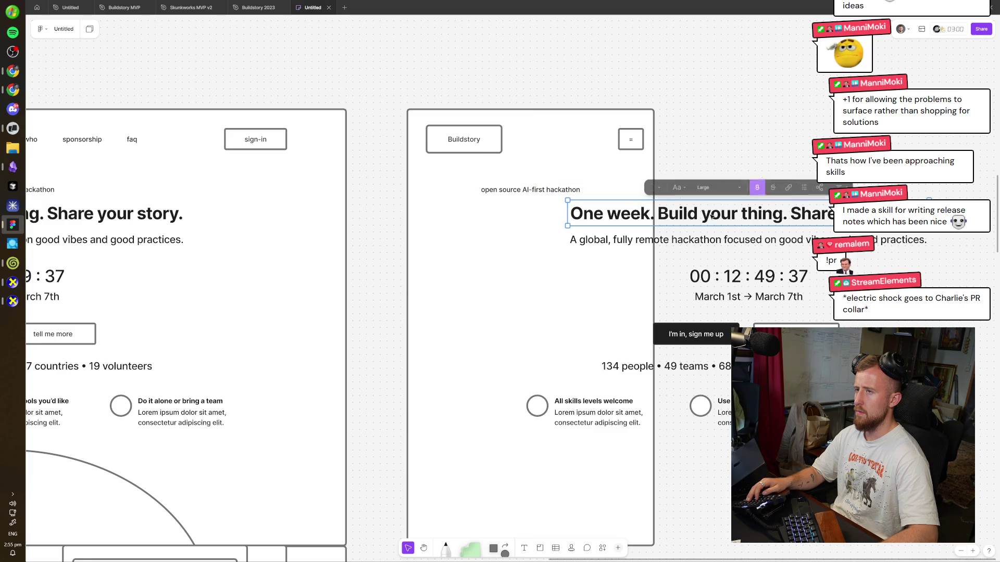
left_click_drag(738, 219, 515, 219)
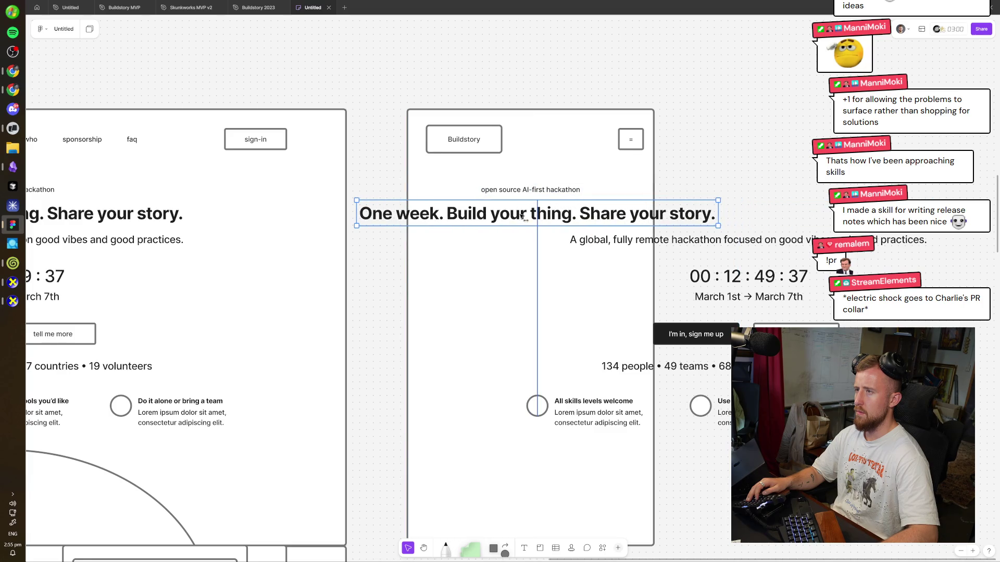
left_click(347, 214)
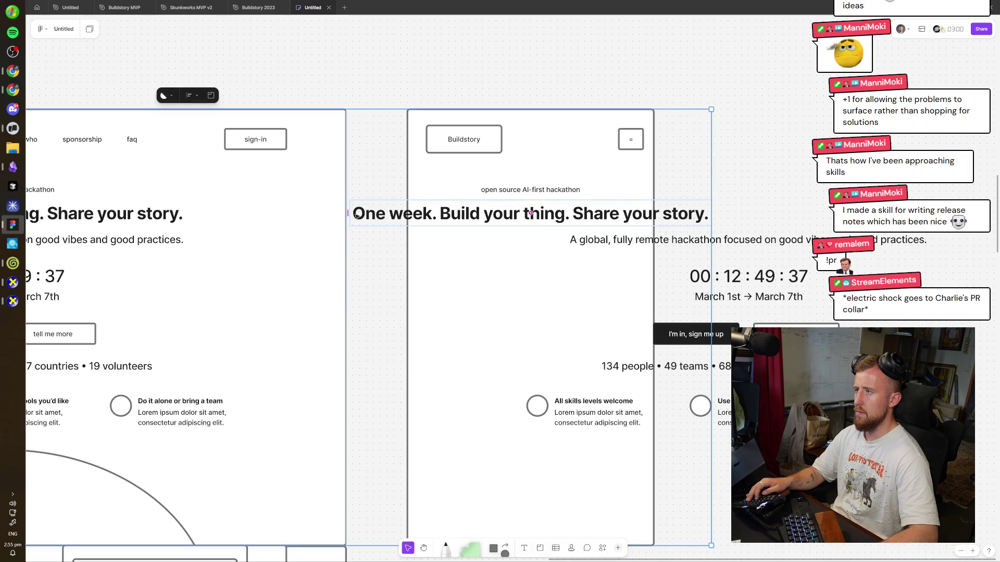
left_click(350, 214)
left_click_drag(349, 214, 518, 209)
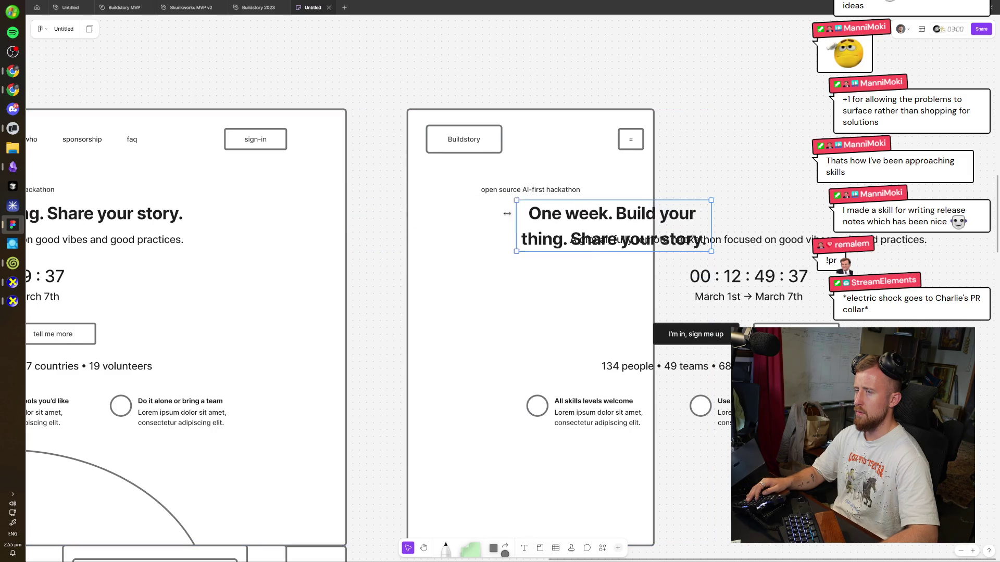
left_click_drag(591, 220, 497, 219)
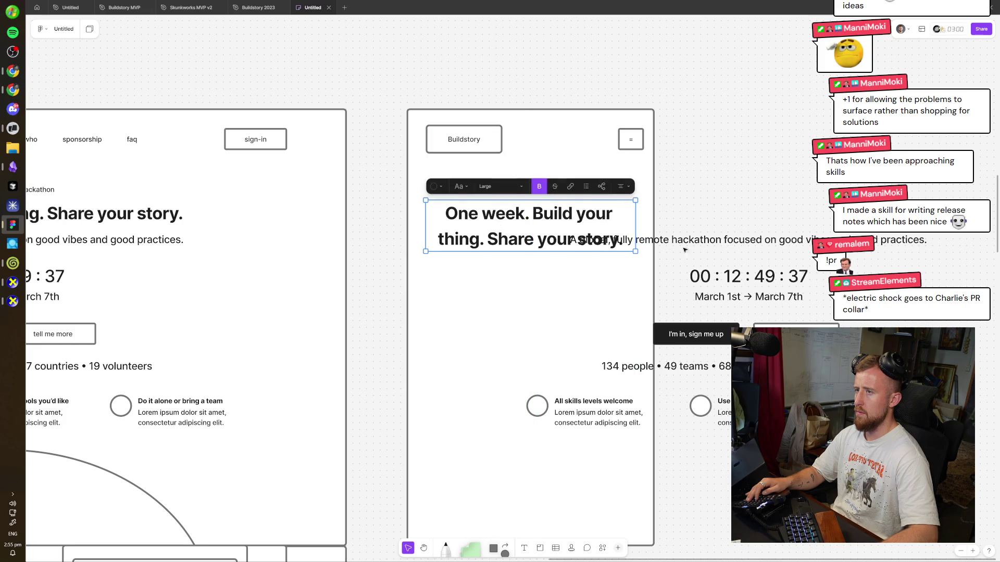
left_click_drag(767, 241, 579, 266)
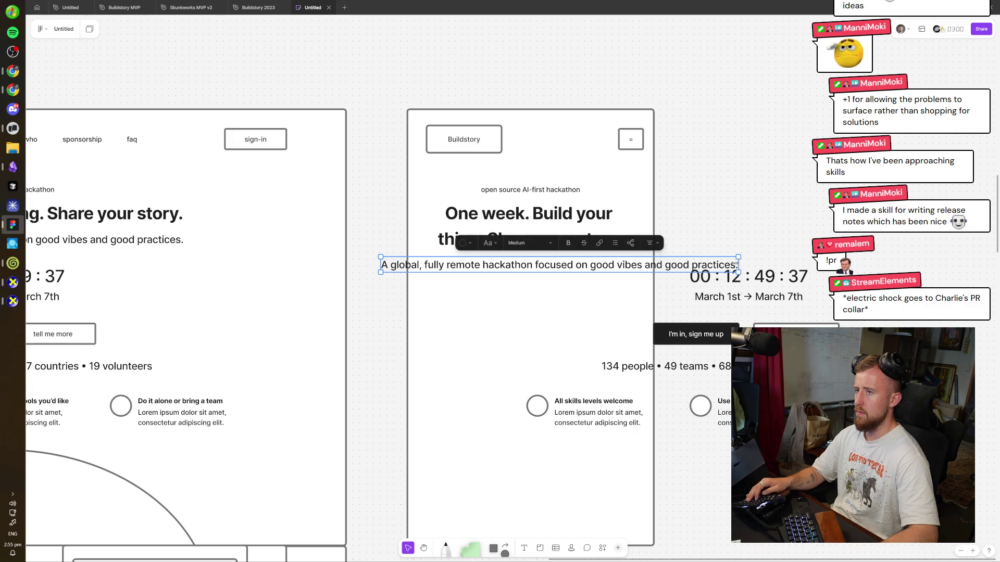
- Wrap the subtitle onto three lines, move the All skills levels item aside, and centre the stats line
mouse_move(738, 264)
left_mouse_down()
mouse_move(569, 265)
mouse_move(584, 271)
mouse_move(576, 277)
left_mouse_up()
scroll(713, 260, "down", 2)
scroll(712, 260, "right", 2)
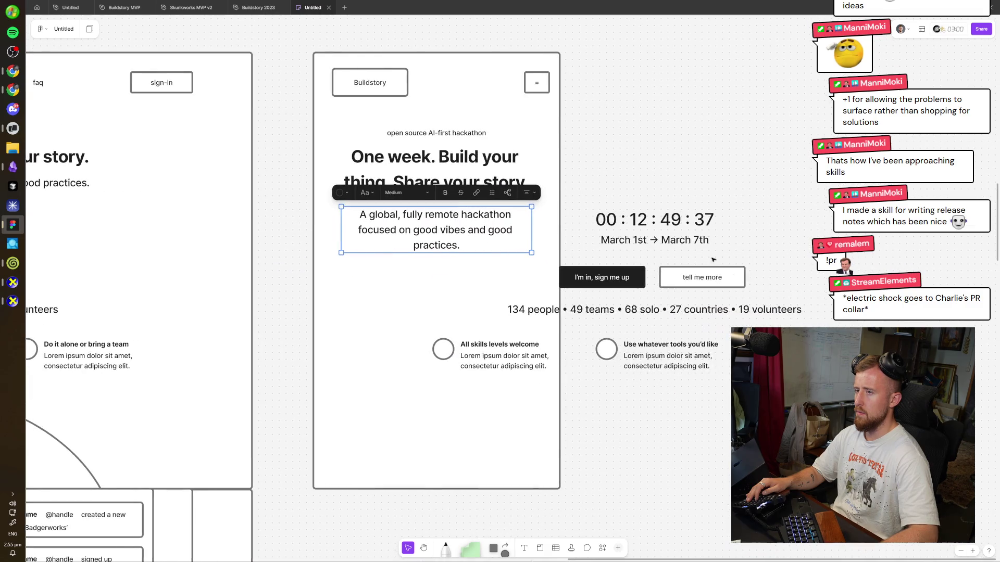
left_click(538, 367)
left_click_drag(539, 367, 668, 371)
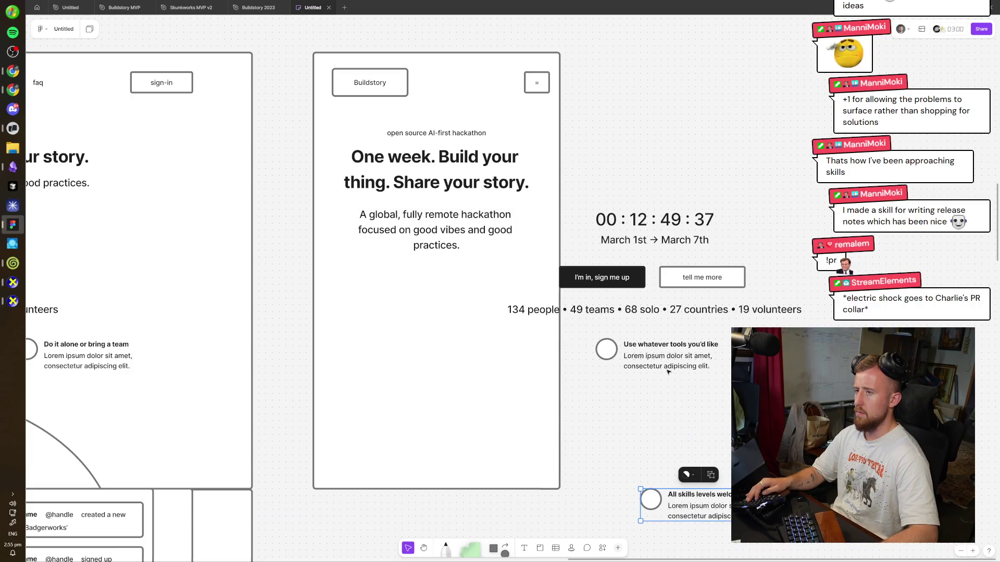
left_click(742, 316)
left_click_drag(741, 316, 557, 303)
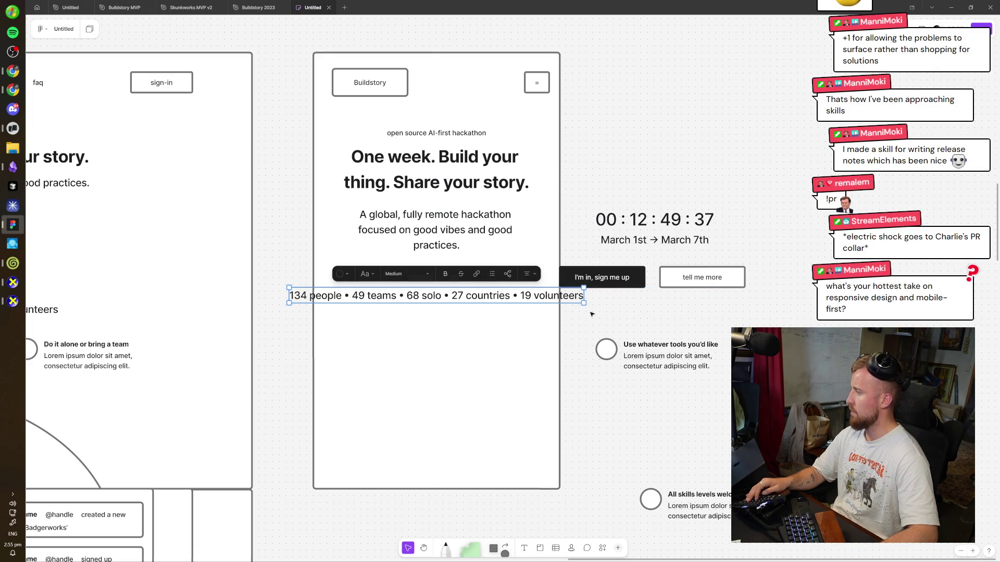
- Place the countdown and dates group in the mobile frame above the stats line
left_click(633, 228)
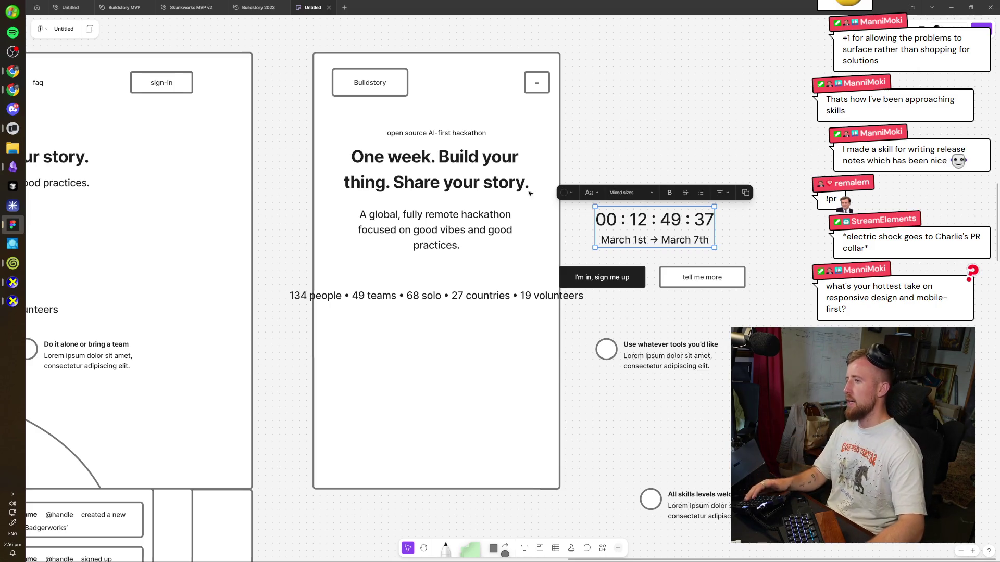
mouse_move(673, 226)
left_mouse_down()
mouse_move(445, 335)
mouse_move(464, 391)
left_mouse_up()
mouse_move(418, 304)
left_mouse_down()
mouse_move(587, 284)
mouse_move(586, 337)
left_mouse_up()
mouse_move(594, 377)
left_mouse_down()
mouse_move(594, 277)
mouse_move(573, 342)
left_mouse_up()
left_click(755, 292)
scroll(755, 293, "right", 2)
scroll(755, 292, "down", 1)
left_click(748, 223)
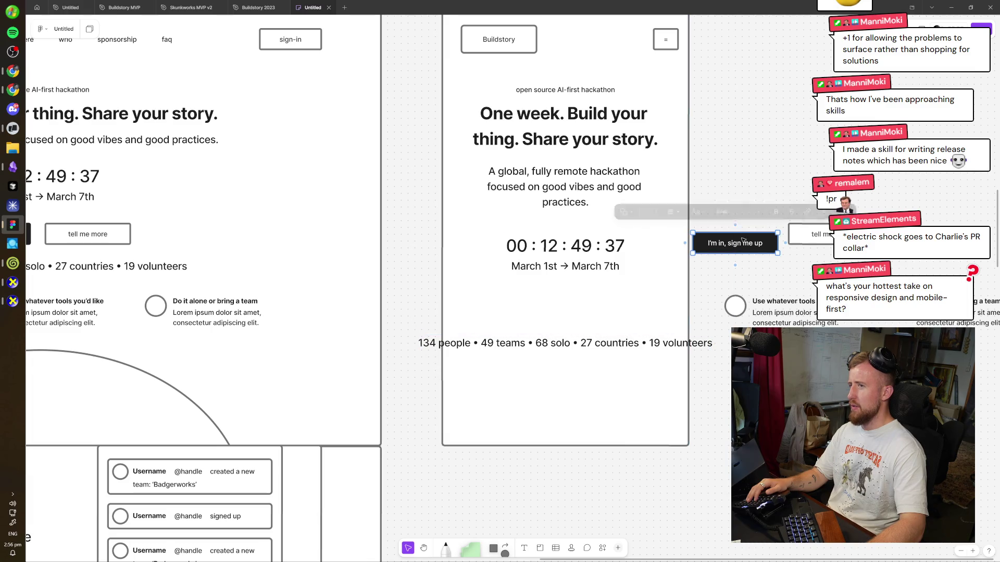
- Put the sign-up buttons below the dates and the Use whatever tools you'd like item under the stats
left_click(734, 236)
left_click_drag(735, 243, 518, 311)
scroll(597, 344, "right", 2)
scroll(596, 344, "down", 1)
left_click(597, 344)
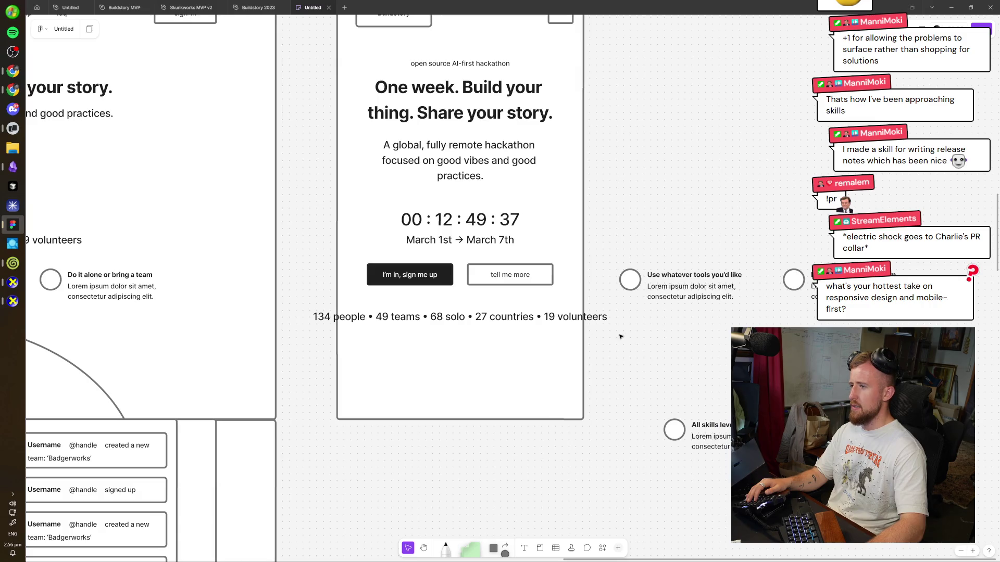
left_click_drag(697, 271, 477, 349)
left_click(717, 362)
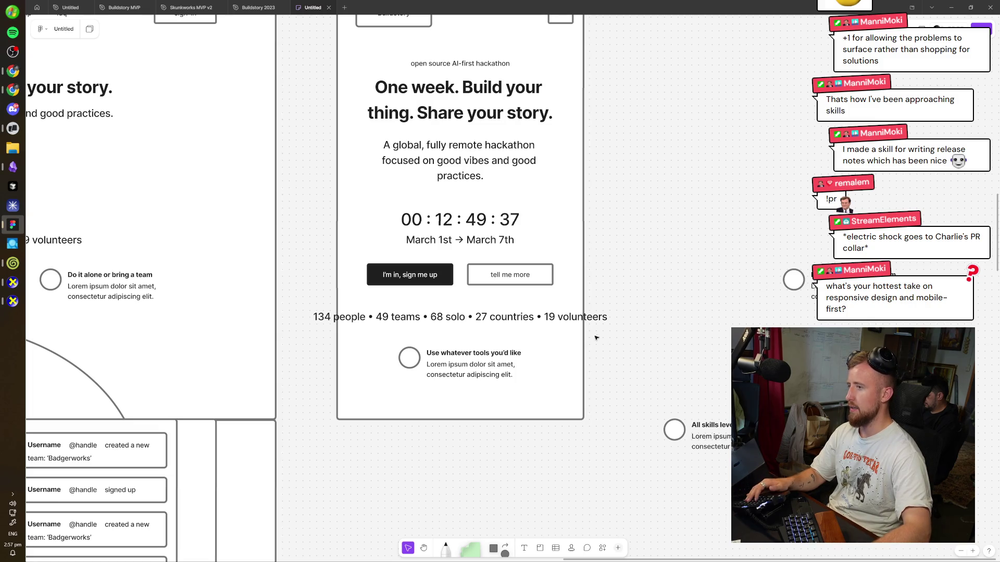
left_click(467, 365)
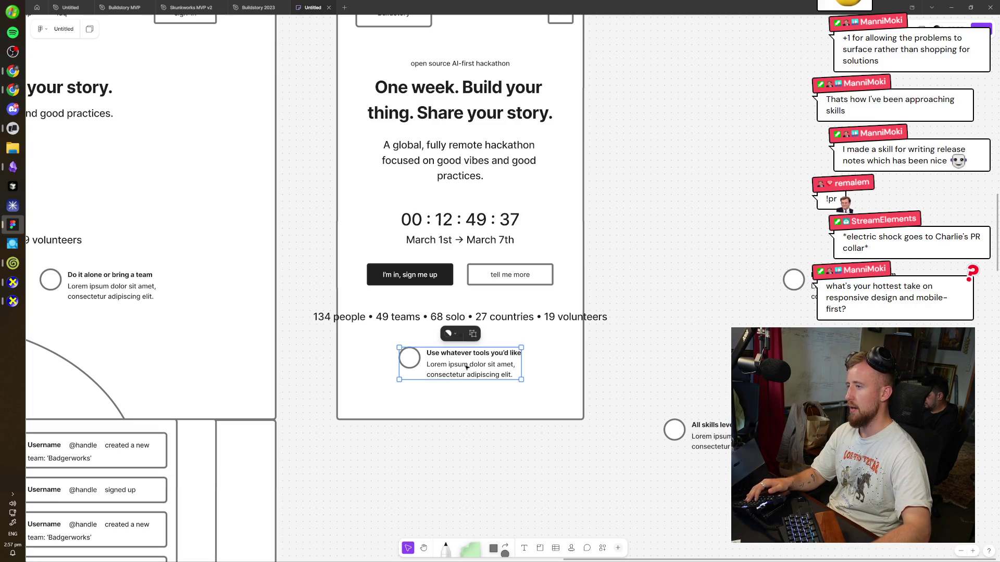
- Pull the feature item's circle up above its heading and Lorem ipsum text
left_click_drag(476, 363, 470, 352)
scroll(470, 352, "down", 3)
left_click(486, 382)
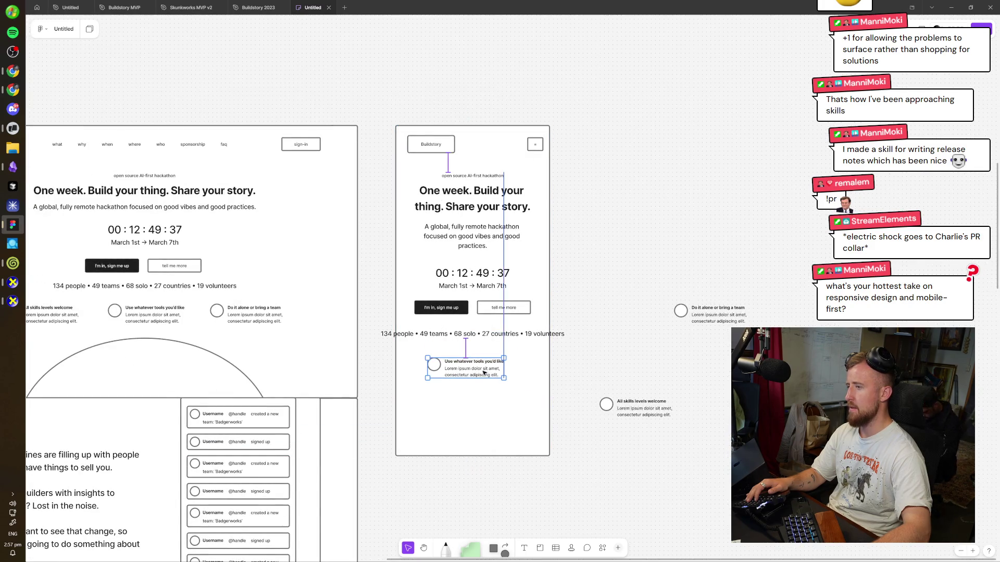
scroll(461, 360, "up", 5)
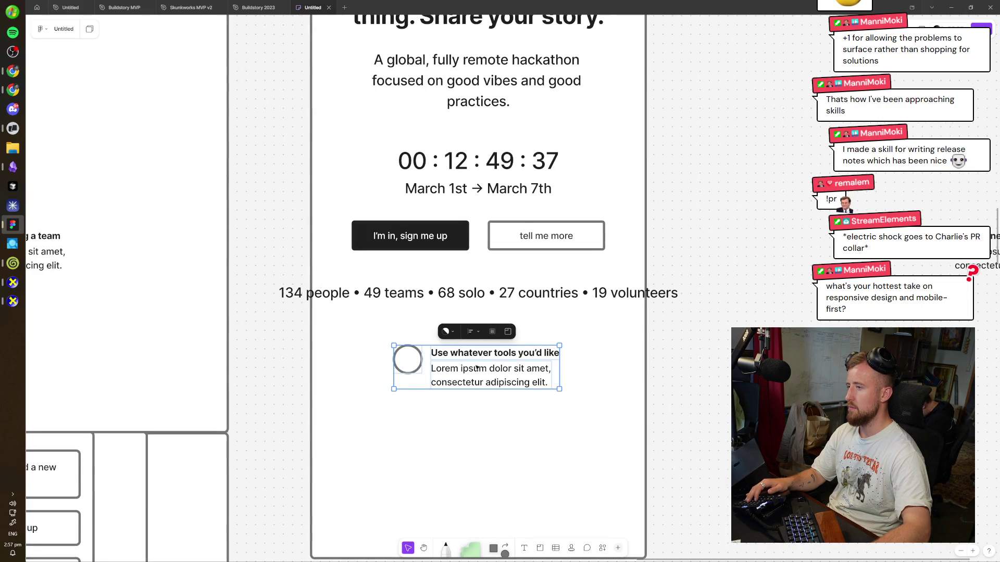
mouse_move(407, 359)
left_mouse_down()
mouse_move(494, 329)
mouse_move(457, 352)
left_mouse_up()
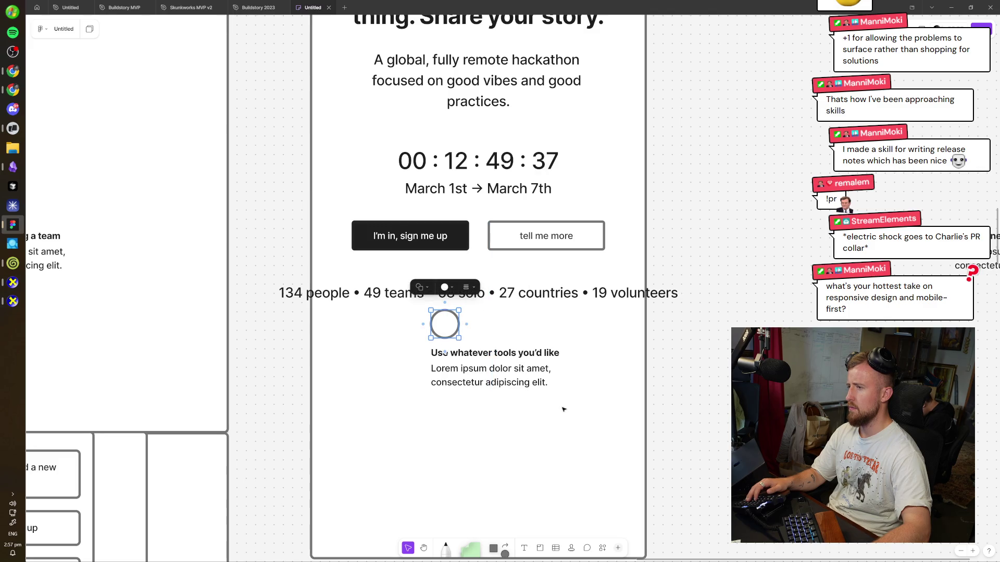
left_click(536, 373)
left_click(658, 421)
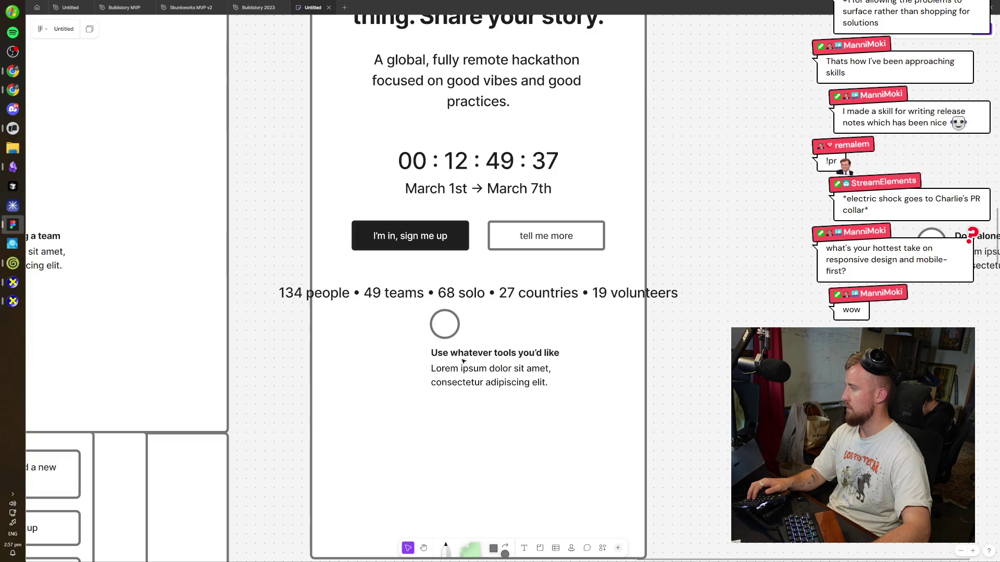
left_click(490, 360)
left_click(542, 370, "shift")
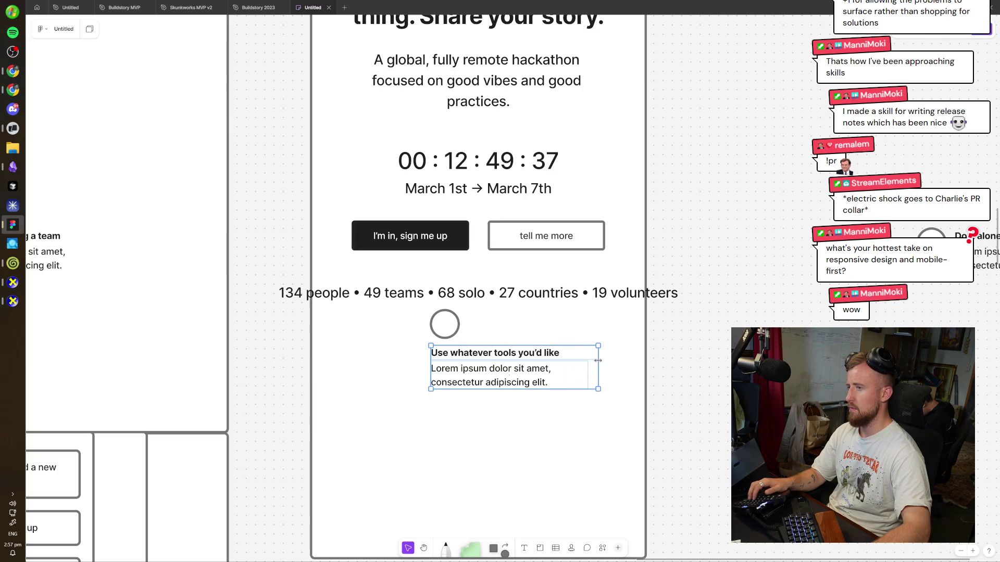
- Widen the item's text and stack circle and text in a vertical layout
left_click_drag(560, 365, 607, 364)
left_click(456, 316)
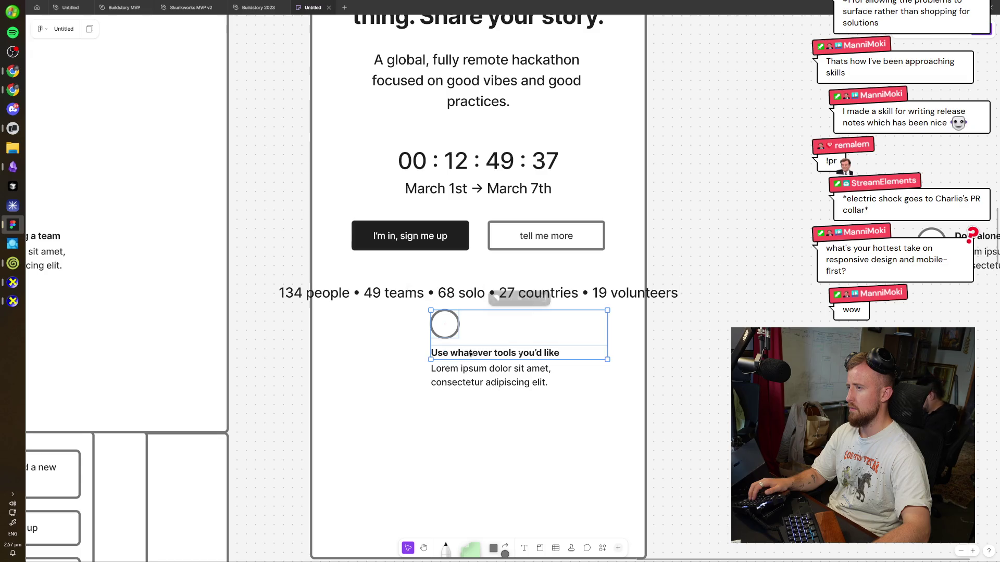
left_click(445, 360, "shift")
key("shift+a")
left_click_drag(438, 360, 451, 355)
- Move a second feature card under the first and widen its description so it rewraps
left_click(523, 452)
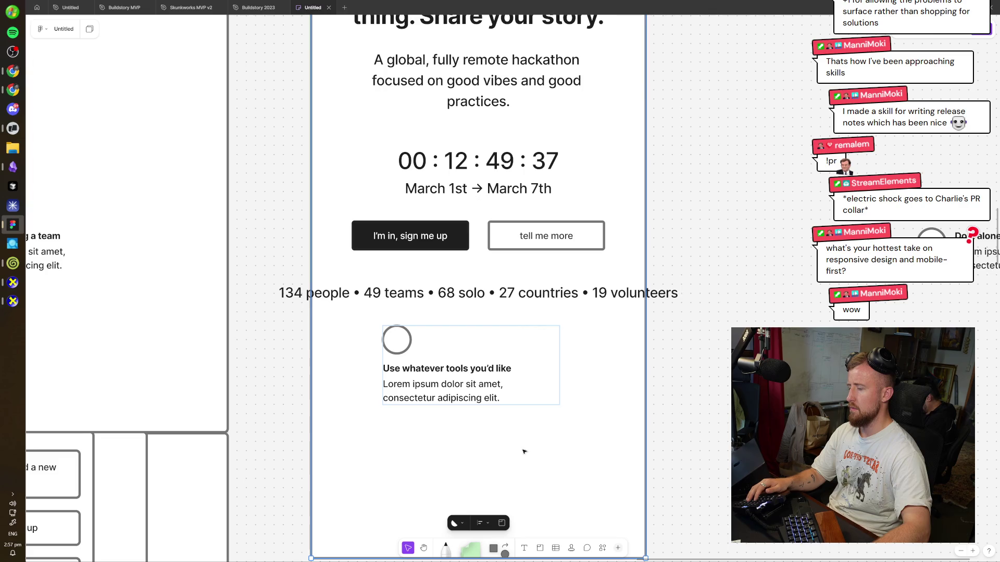
scroll(522, 386, "down", 3)
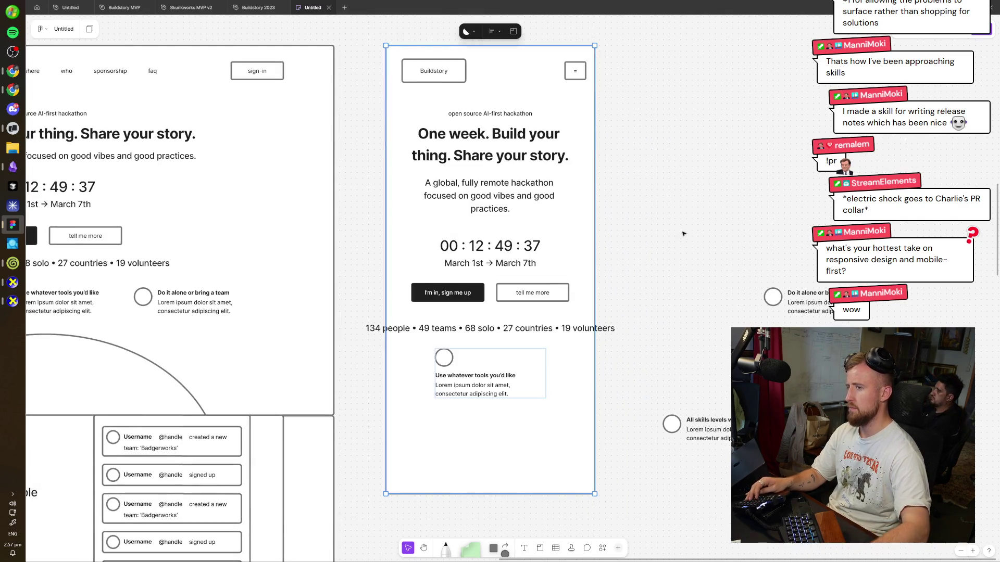
left_click_drag(681, 232, 896, 497)
left_click_drag(698, 427, 490, 432)
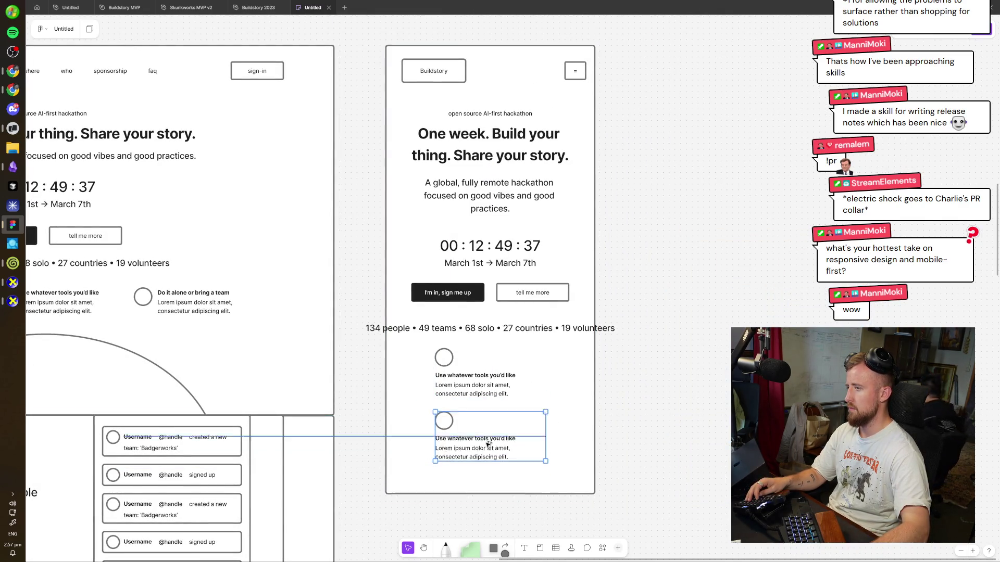
scroll(519, 394, "up", 3)
double_click(536, 382)
left_click_drag(572, 382, 587, 384)
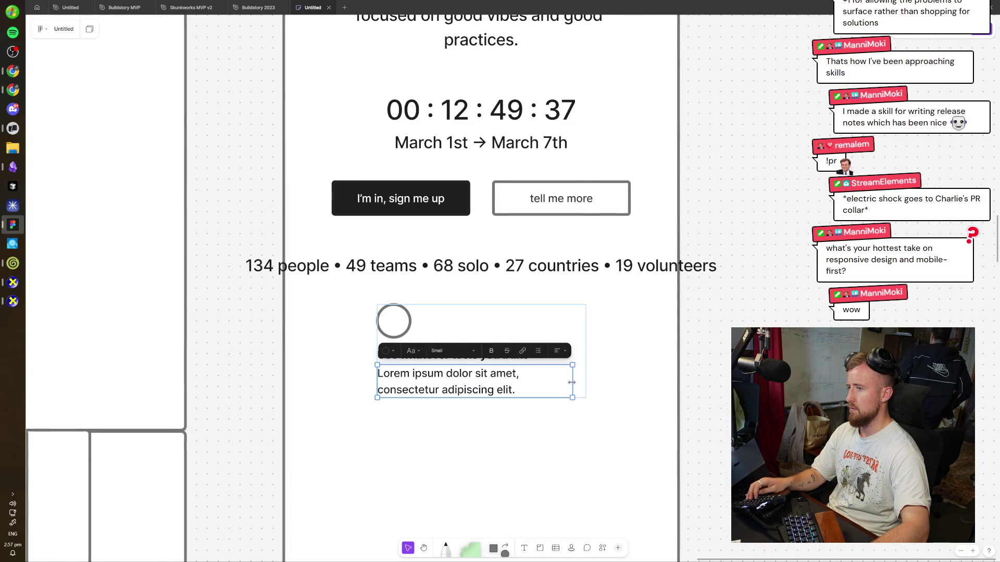
- Duplicate the feature card twice below the original and extend the mobile frame downward to fit
scroll(617, 312, "down", 3)
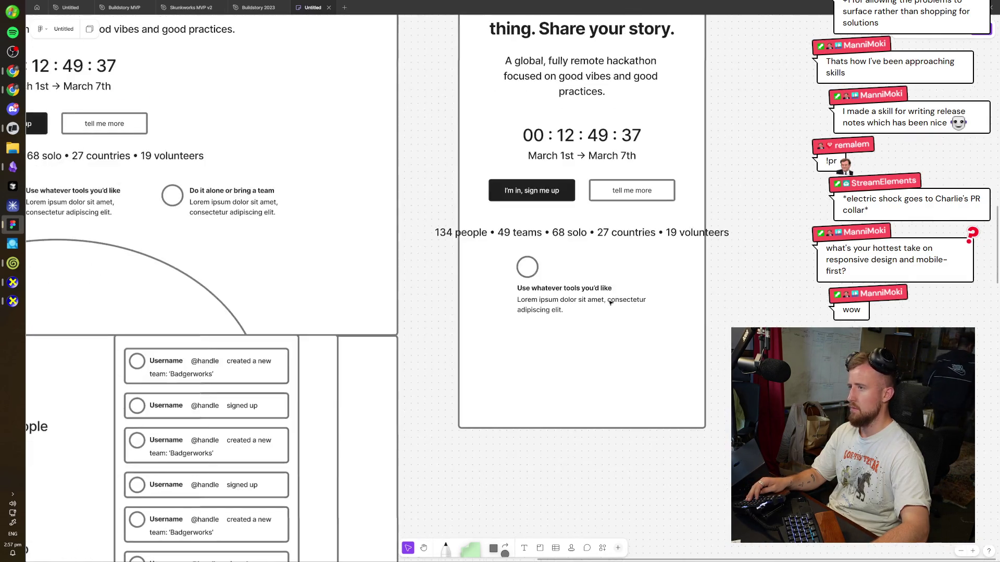
left_click(617, 312)
left_click(640, 368)
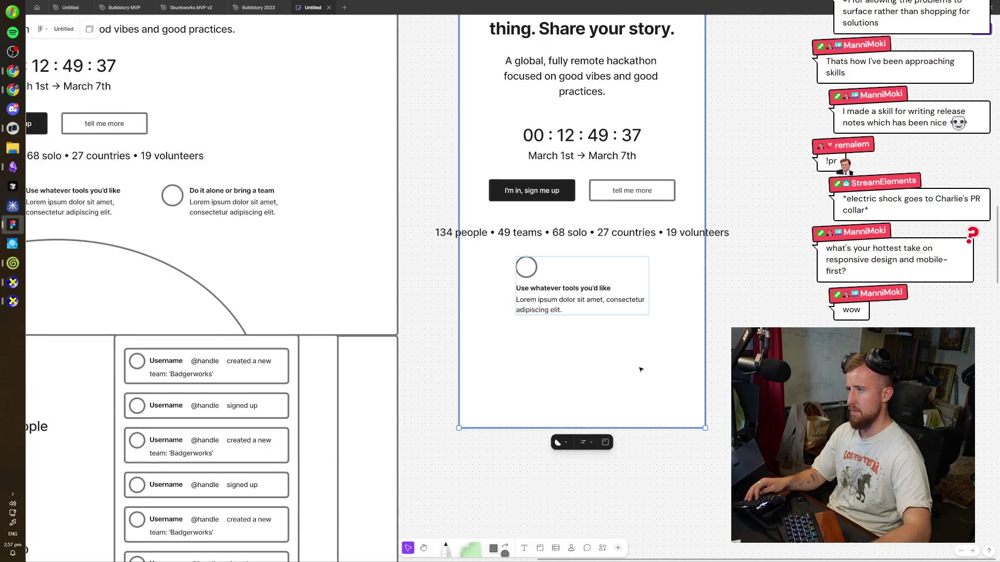
left_click_drag(561, 297, 569, 432, "alt")
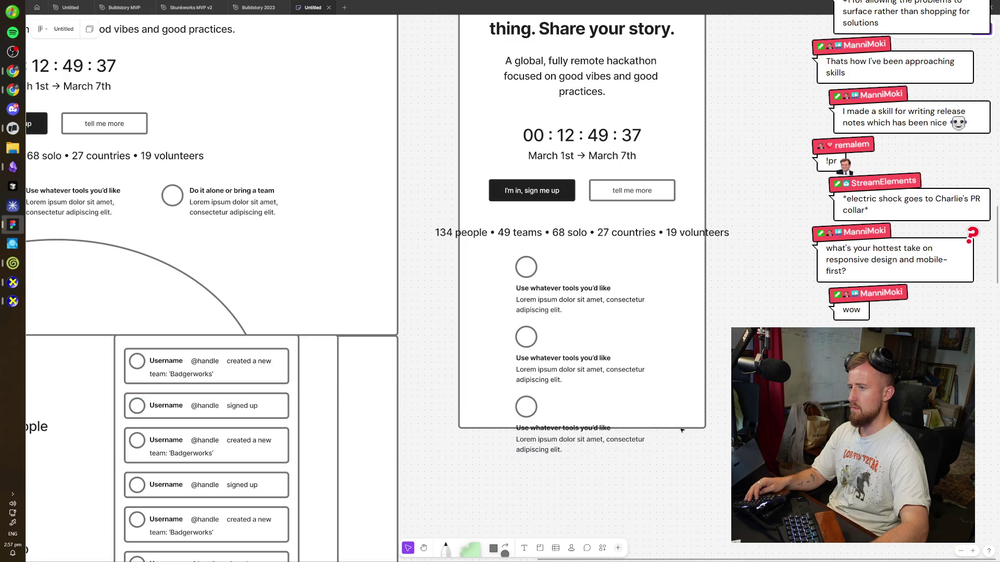
left_click_drag(674, 428, 675, 491)
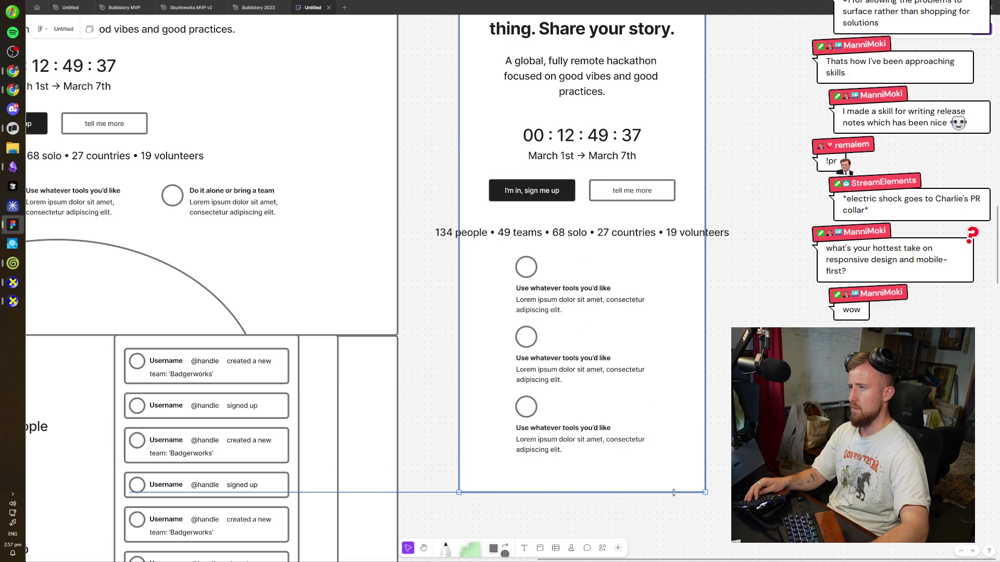
scroll(451, 366, "down", 3)
left_click(644, 380)
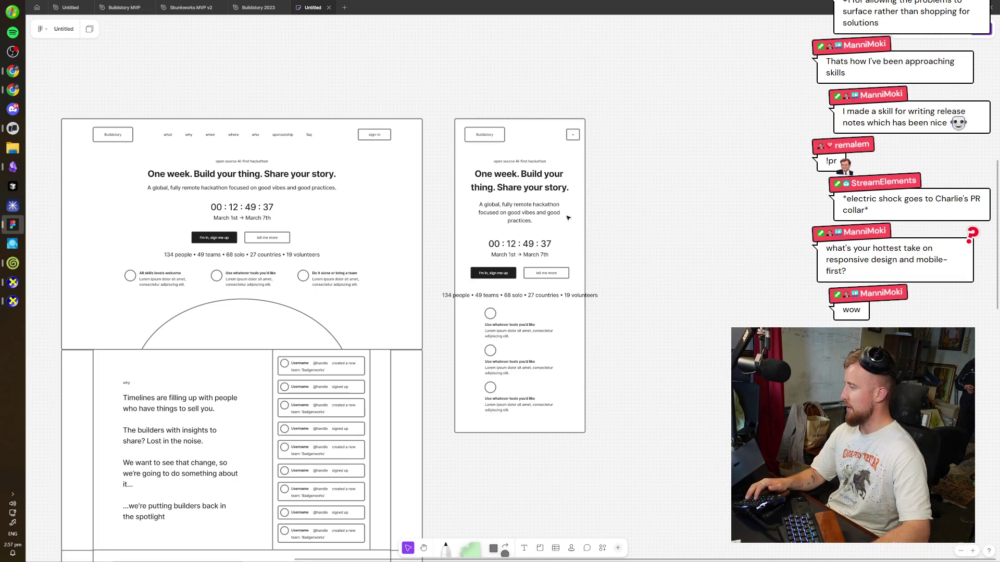
- Select everything in the mobile layout, then switch to the Paper Shaders dithering page
scroll(474, 192, "down", 1)
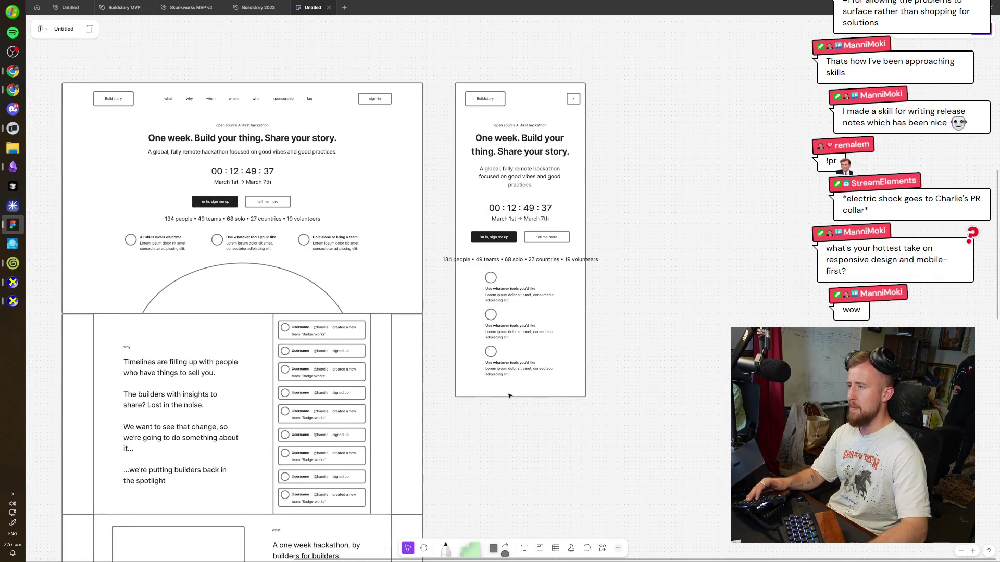
scroll(521, 364, "left", 2)
scroll(572, 301, "left", 3)
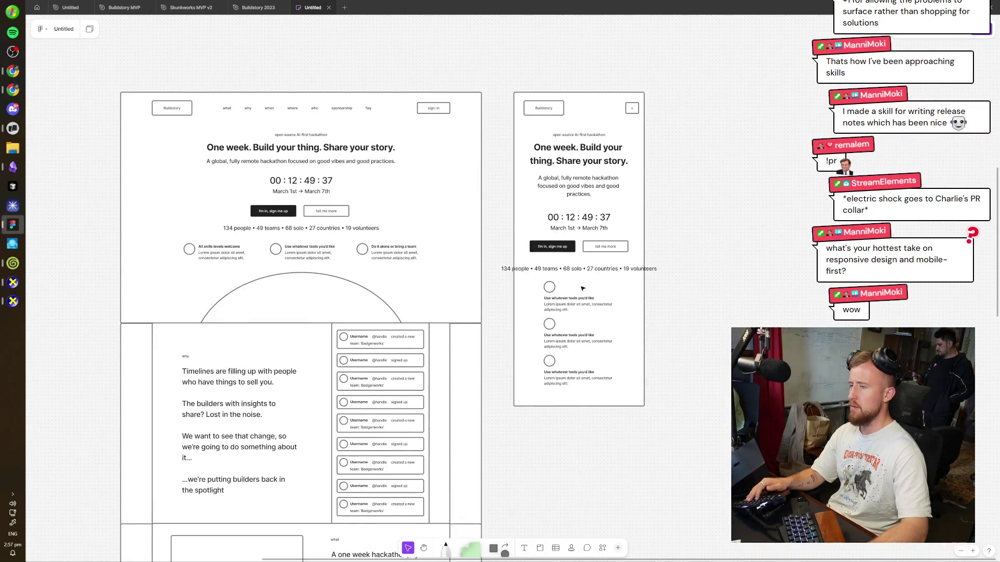
scroll(582, 288, "right", 3)
scroll(582, 288, "left", 5)
scroll(582, 288, "down", 1)
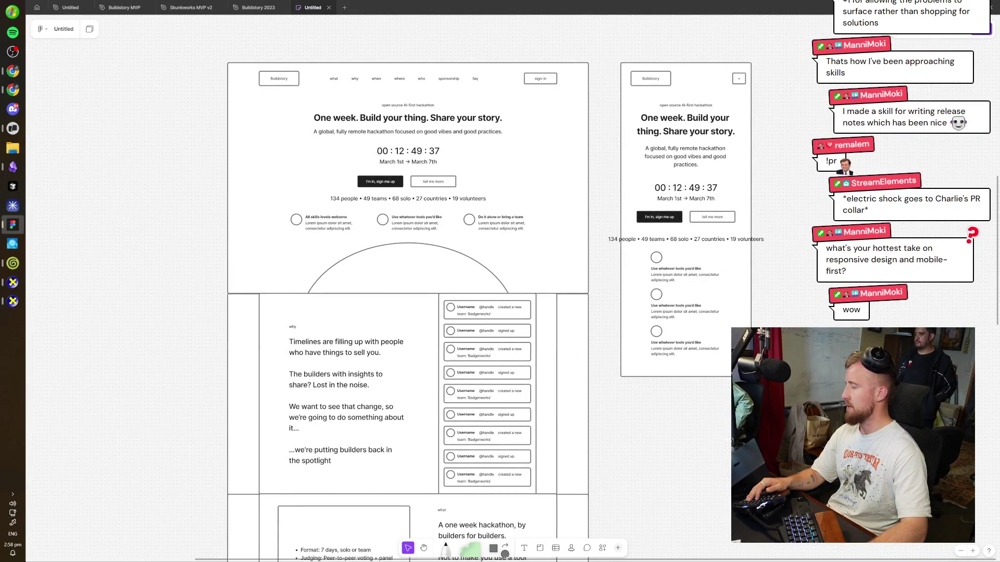
scroll(573, 292, "up", 1)
scroll(572, 291, "right", 1)
left_click_drag(763, 81, 580, 448)
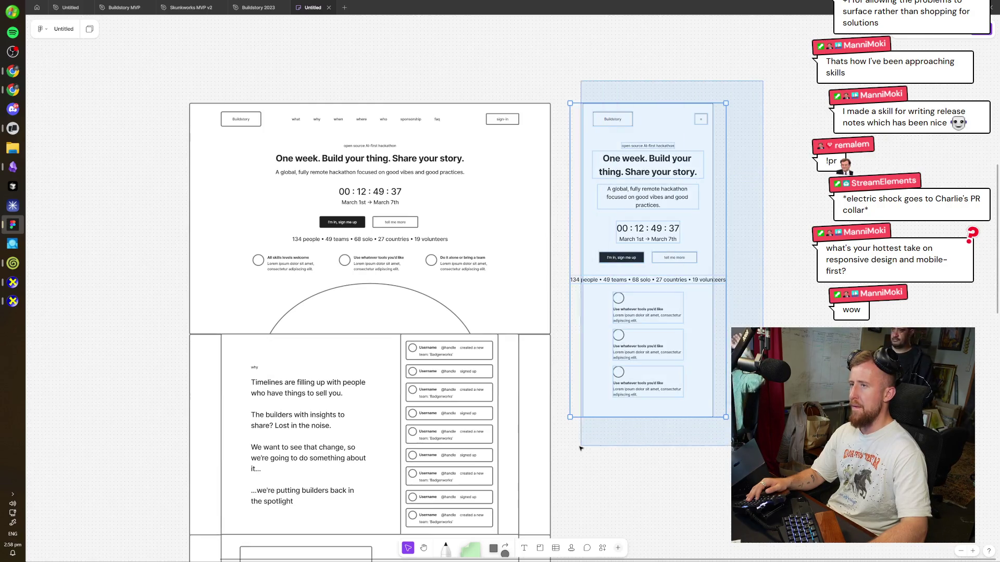
key("alt+Tab")
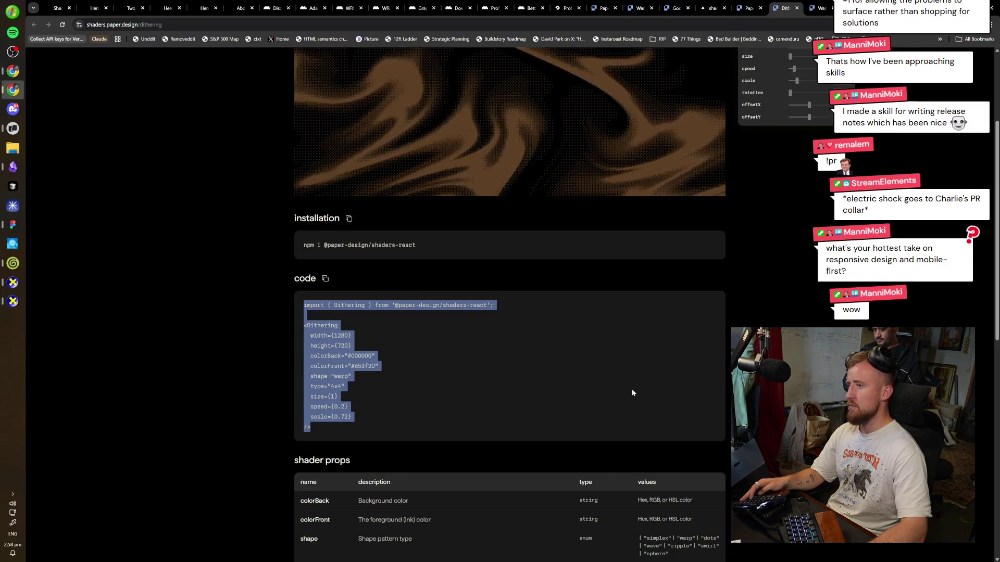
- Copy the Dithering shader's React code snippet from the Paper Shaders page
key("alt+Tab")
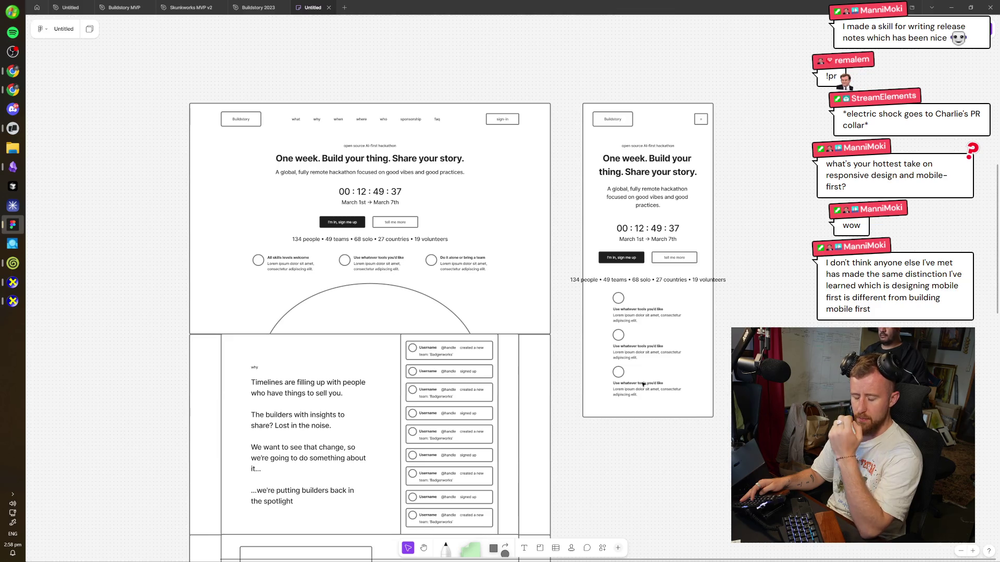
key("alt+Tab")
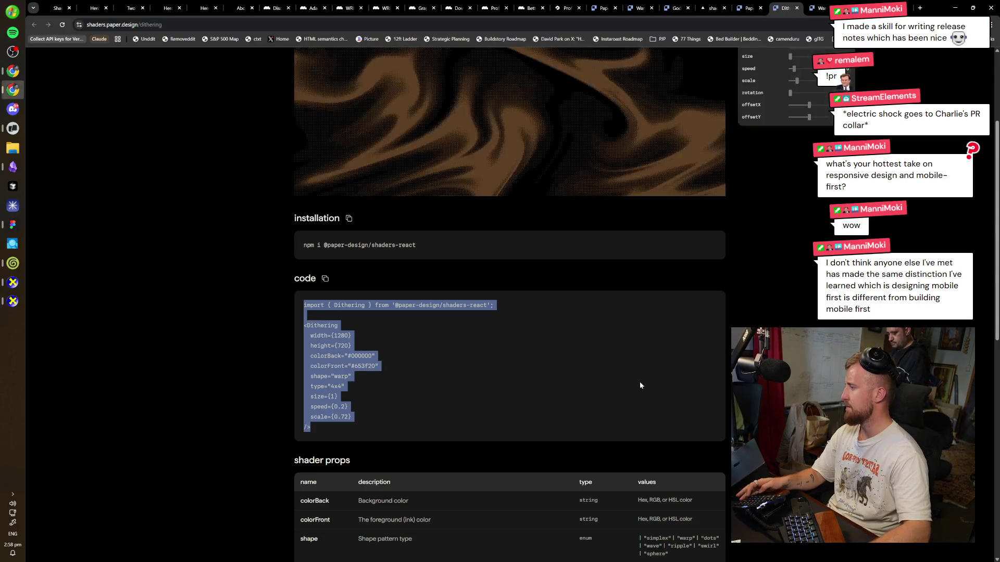
scroll(625, 344, "up", 3)
scroll(718, 429, "down", 2)
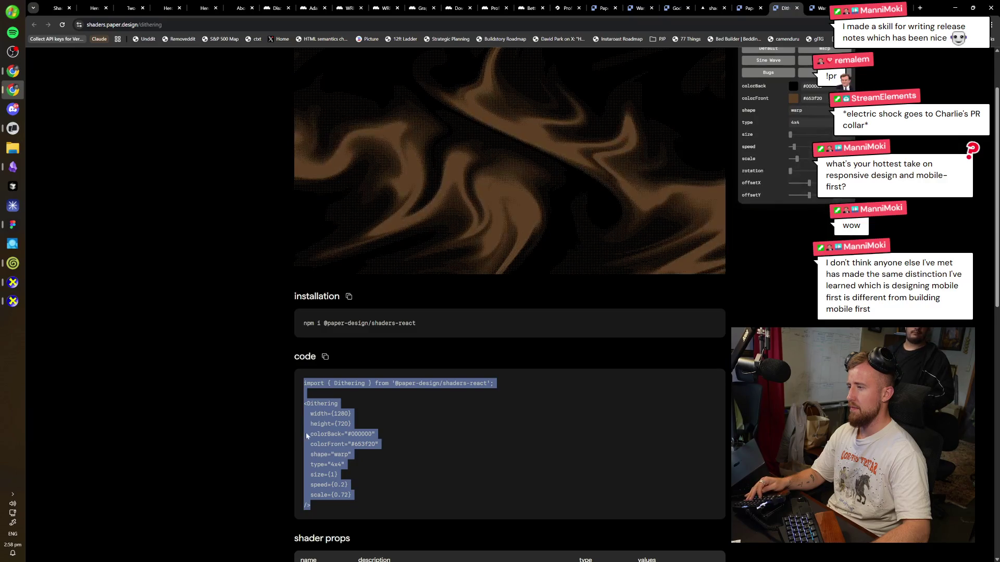
right_click(323, 436)
left_click(336, 442)
key("alt+Tab")
key("alt+Tab")
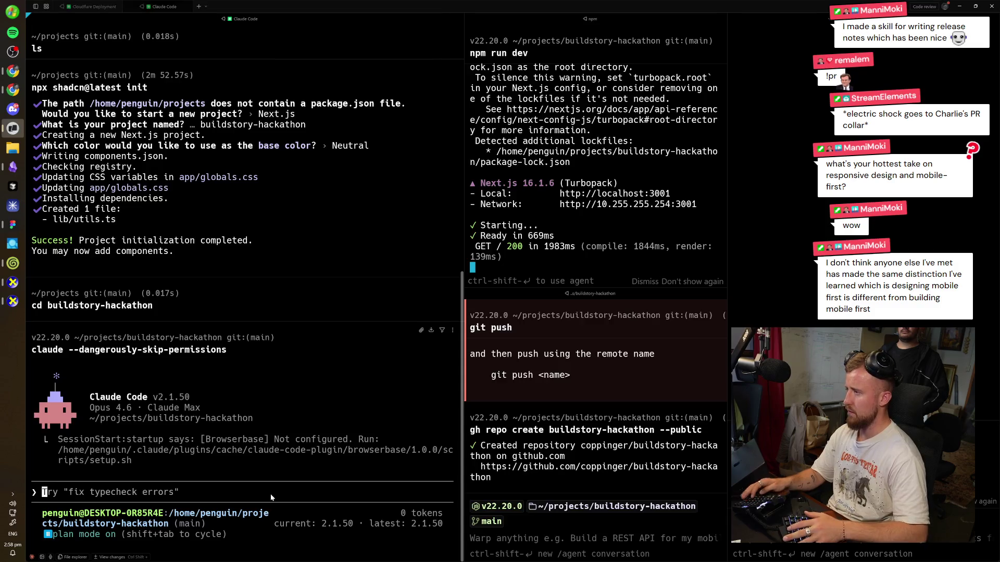
- Type 'We're designing a landing page for a hackathon. We're going to start by creating the' into Claude Code
key("alt+Tab")
key("alt+Tab")
type("We're des")
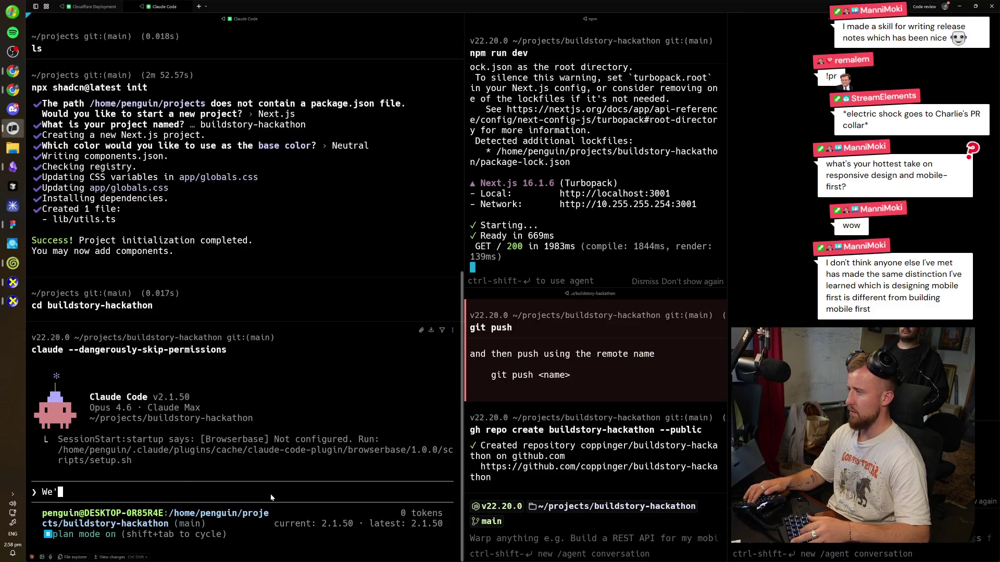
type("igning a la")
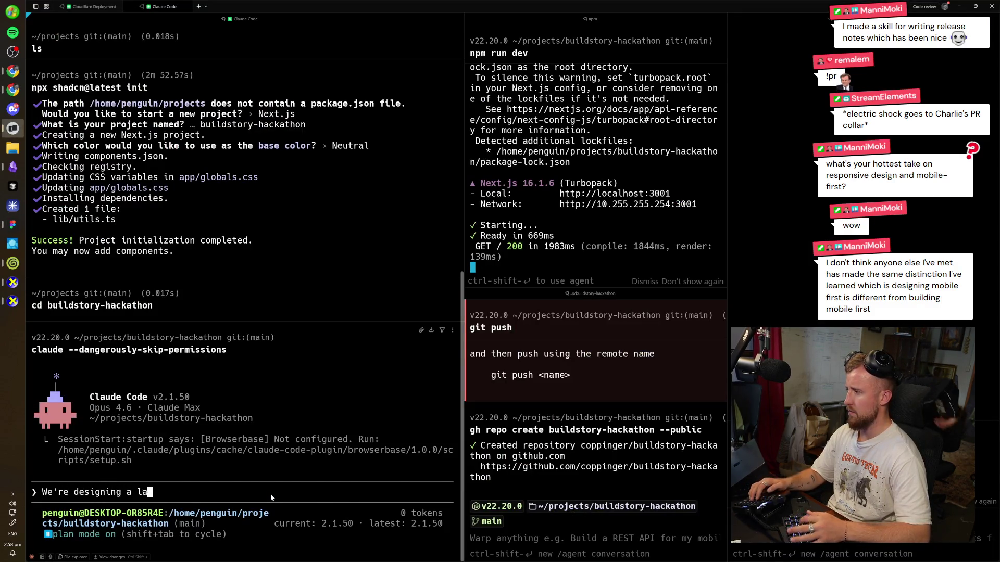
type("ndin")
key("BackSpace")
key("BackSpace")
key("BackSpace")
key("BackSpace")
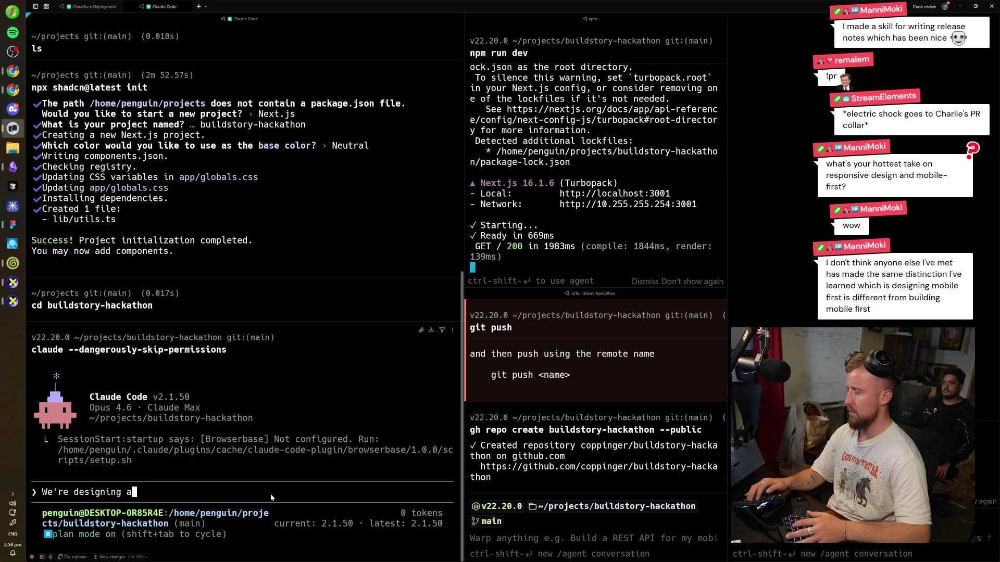
type("landing page")
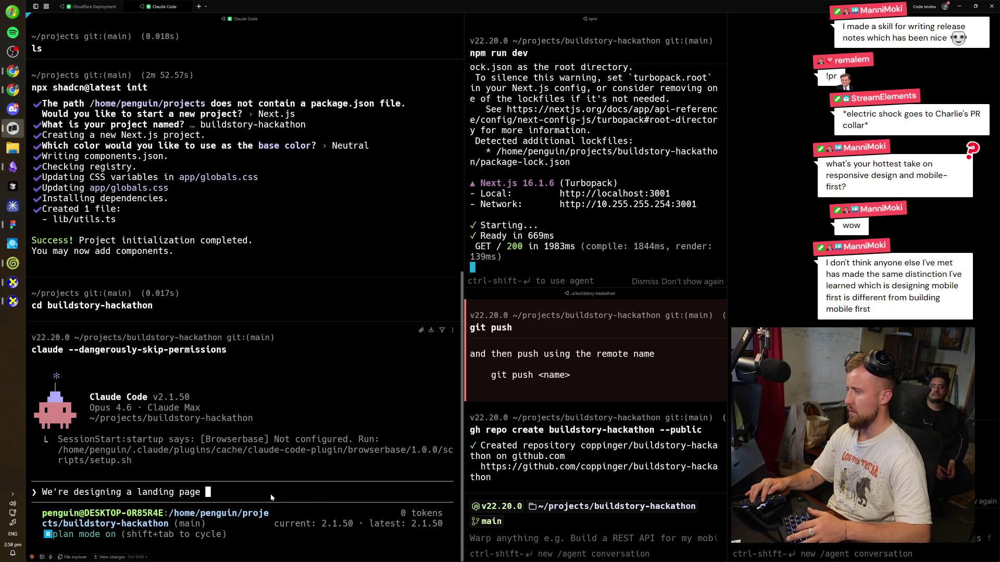
type(" for a hackathon")
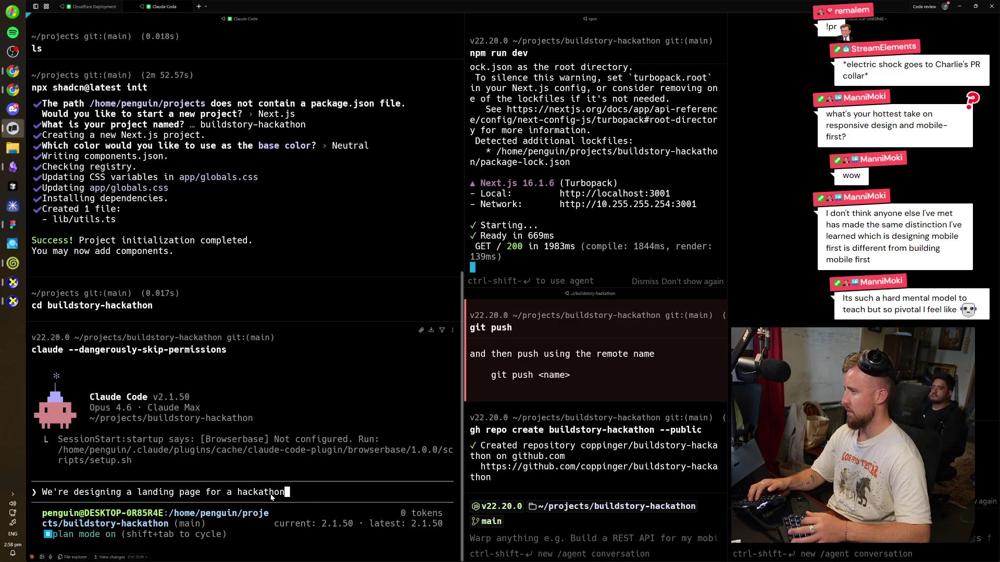
type(". We're going to start")
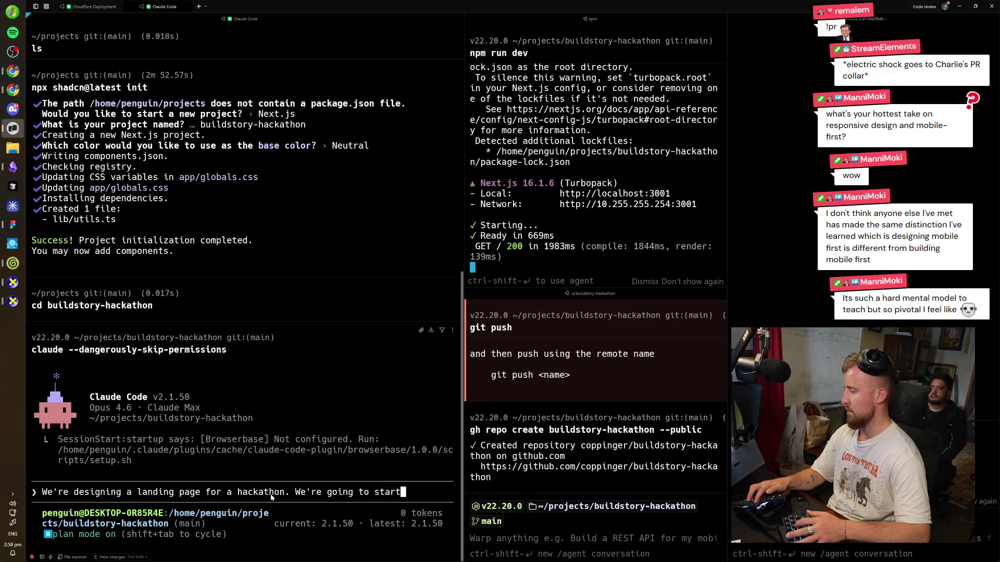
type(" by creating the")
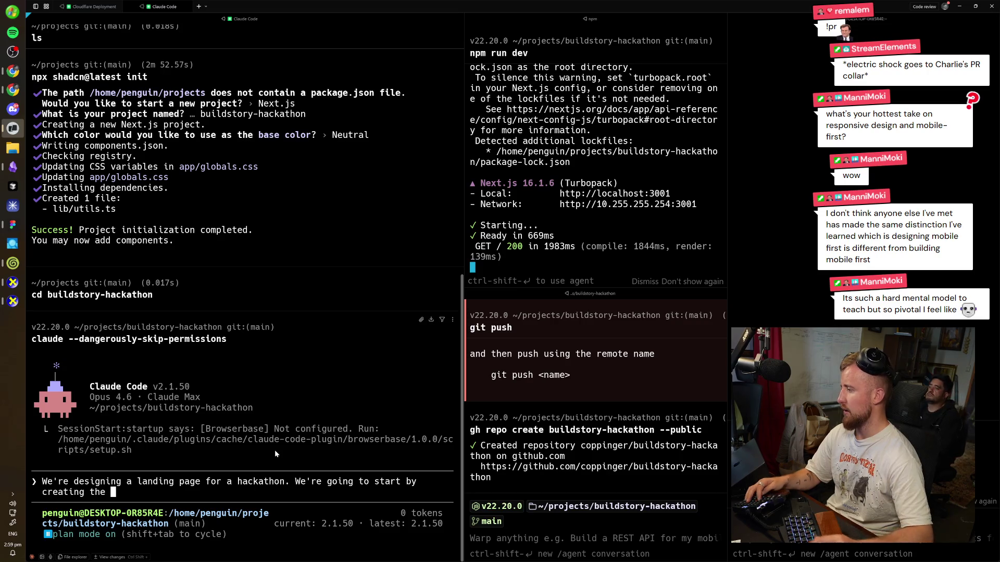
key("alt+Tab")
- Shift the three stacked feature items a little lower beneath the stats line in the mobile frame
scroll(268, 246, "down", 2)
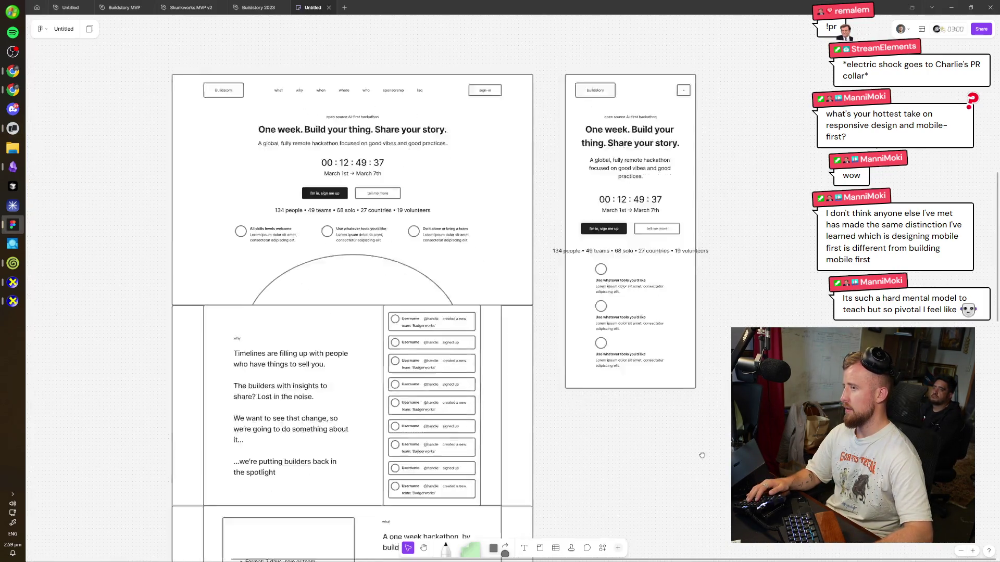
left_click_drag(720, 425, 549, 35)
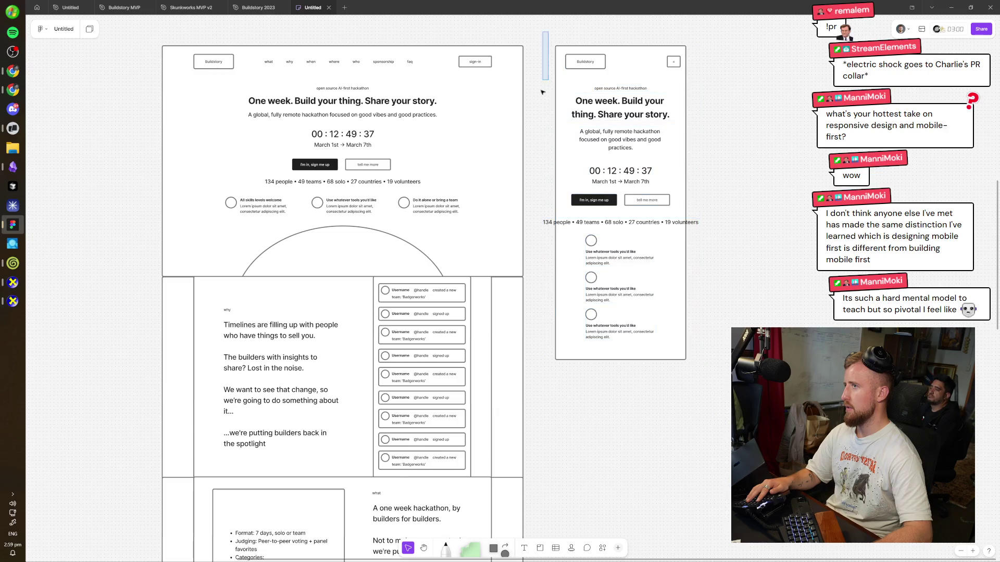
left_click(552, 222)
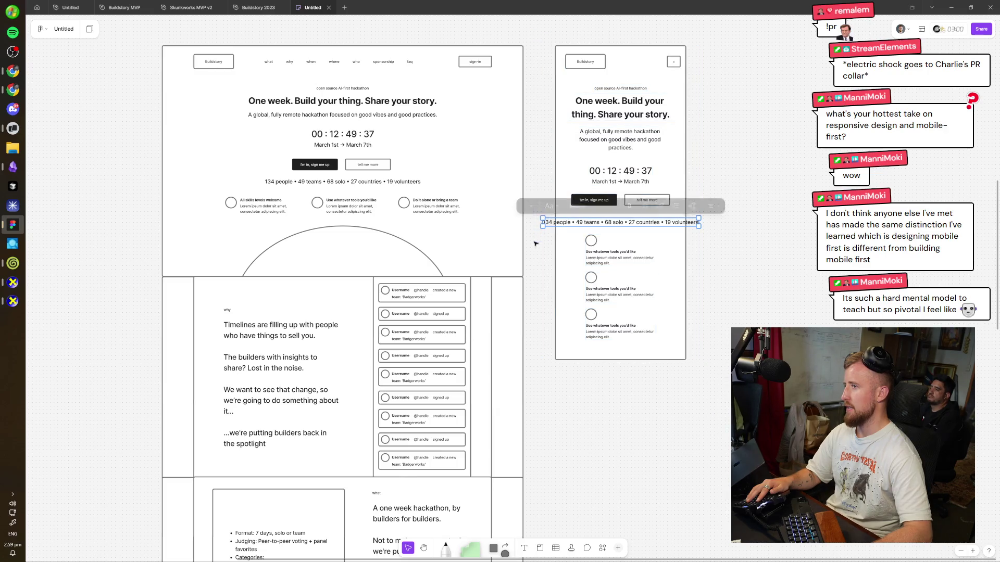
left_click(718, 299)
scroll(718, 312, "up", 5)
scroll(719, 357, "down", 4)
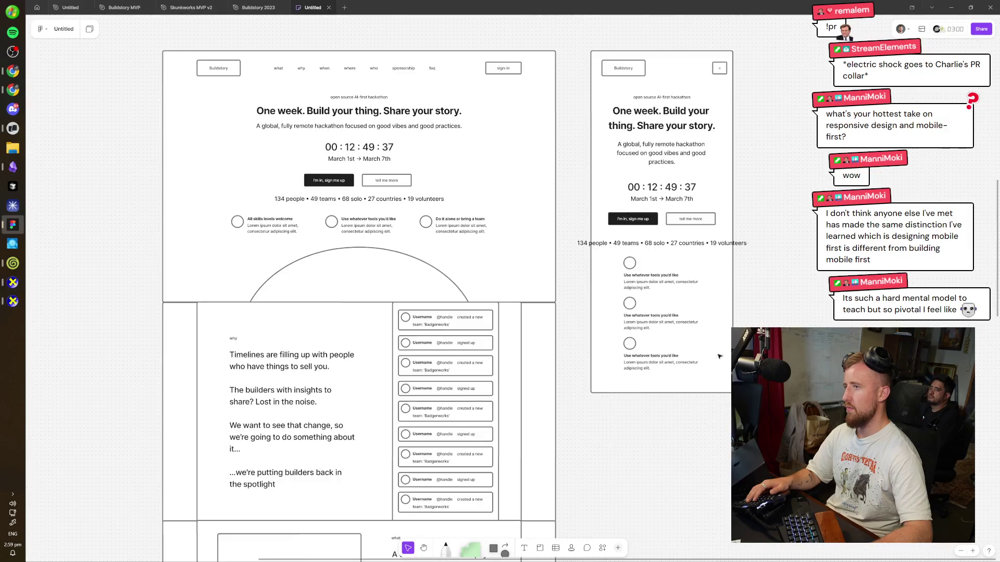
mouse_move(706, 387)
left_mouse_down()
mouse_move(620, 253)
mouse_move(653, 282)
left_mouse_up()
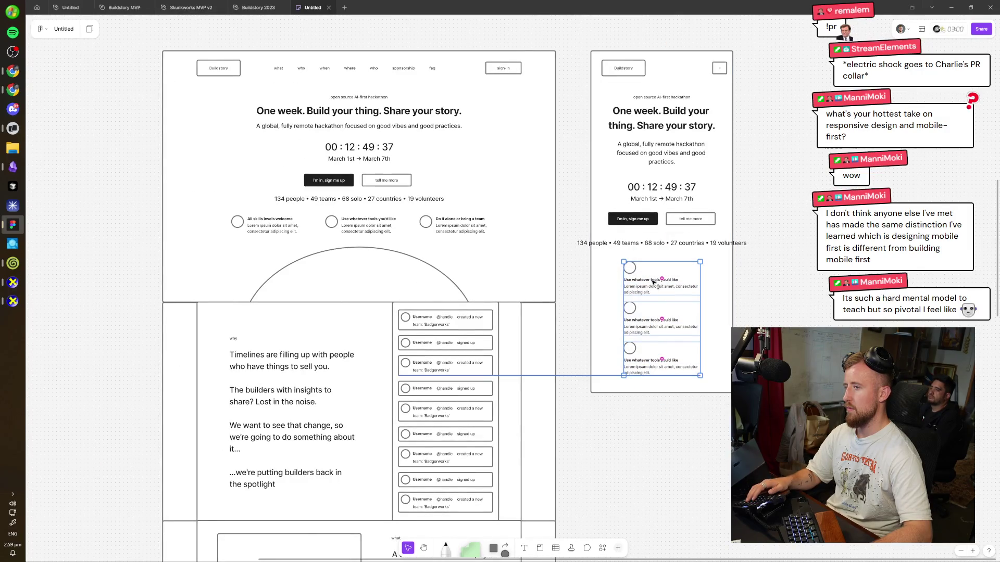
key("alt+Tab")
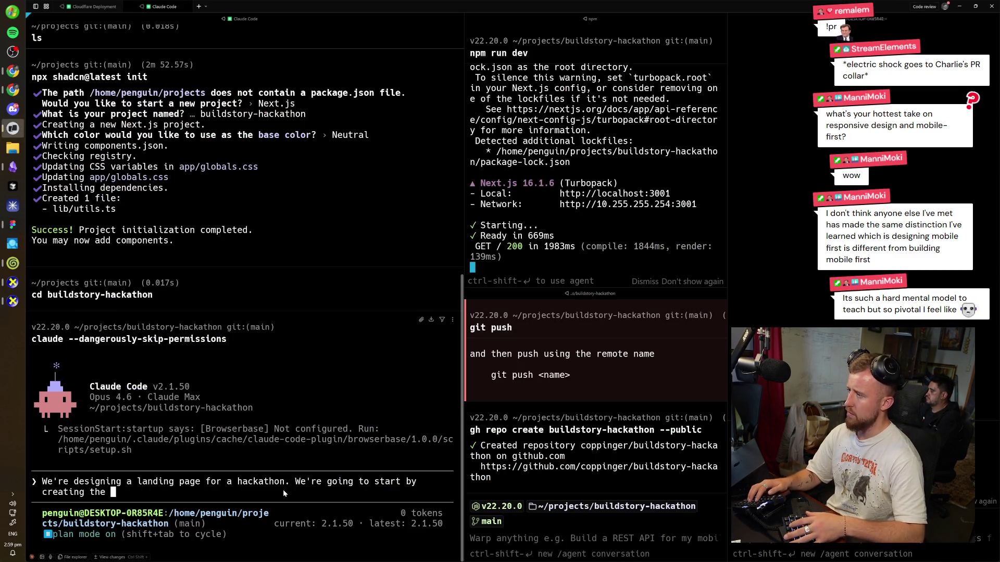
- Continue the prompt about the hero section's background and switch Claude Code to bypass-permissions mode
type("hero section")
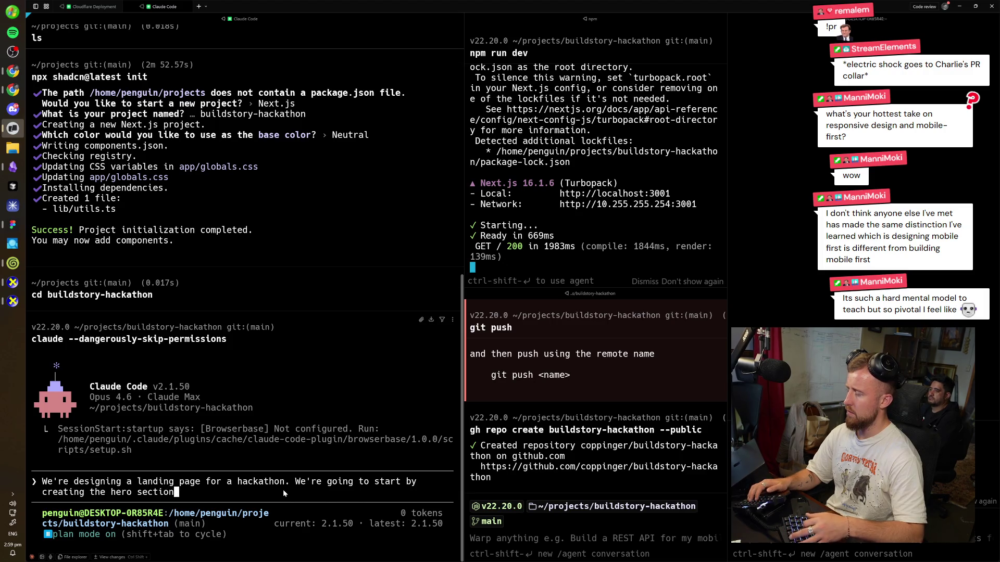
type(", ")
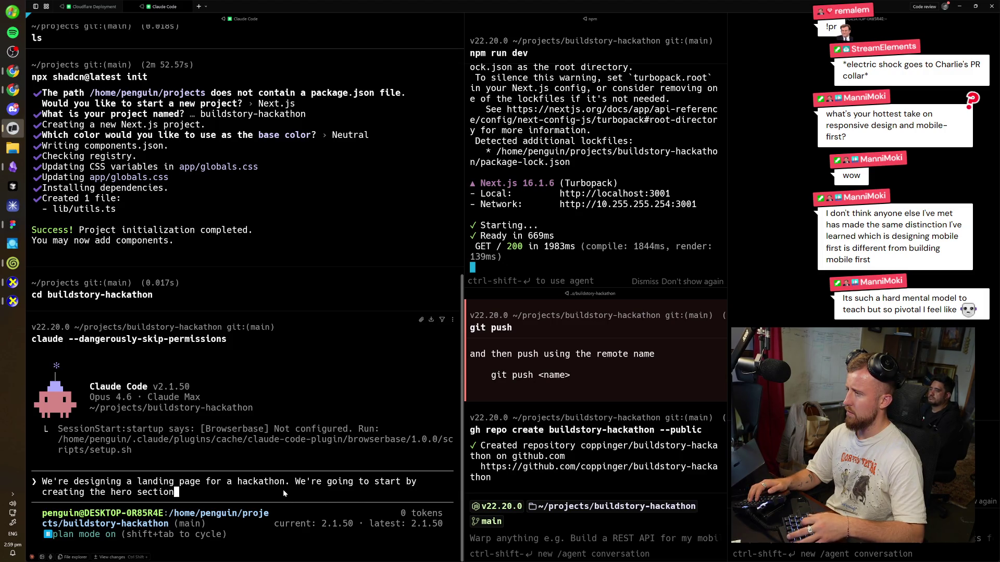
type("and further stil")
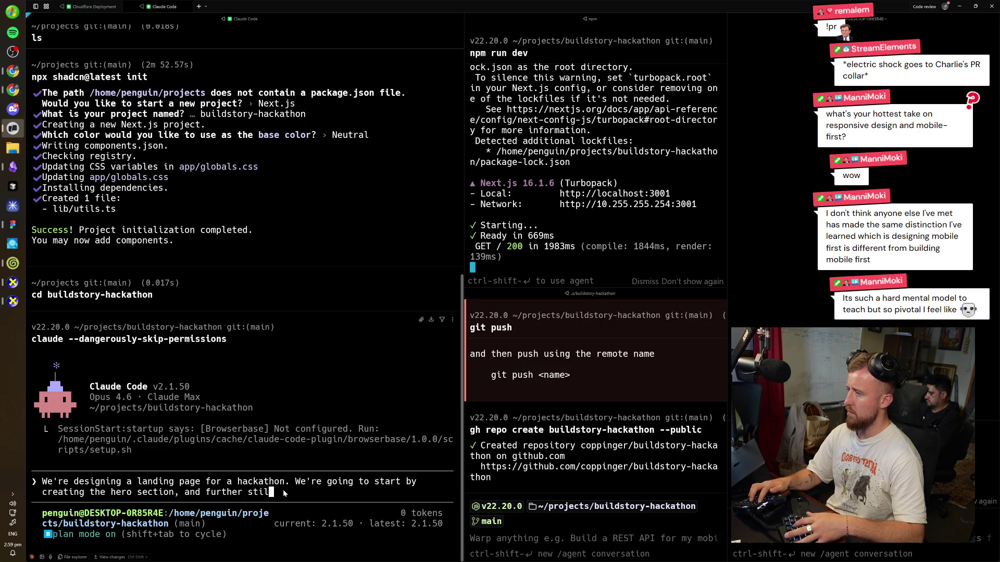
type("l, let's start with")
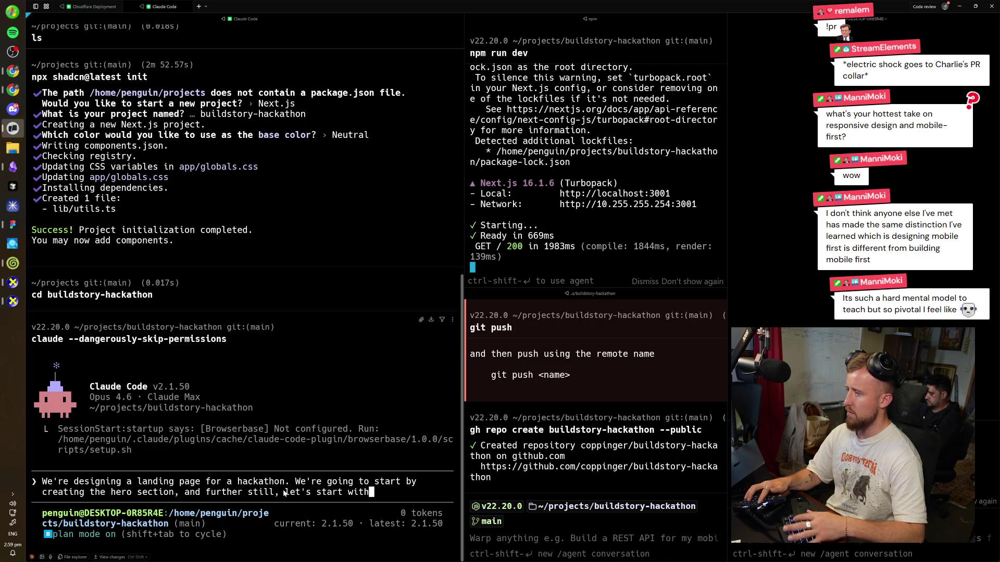
key("shift+Tab")
key("shift+Tab")
key("shift+Tab")
key("shift+Tab")
key("shift+Tab")
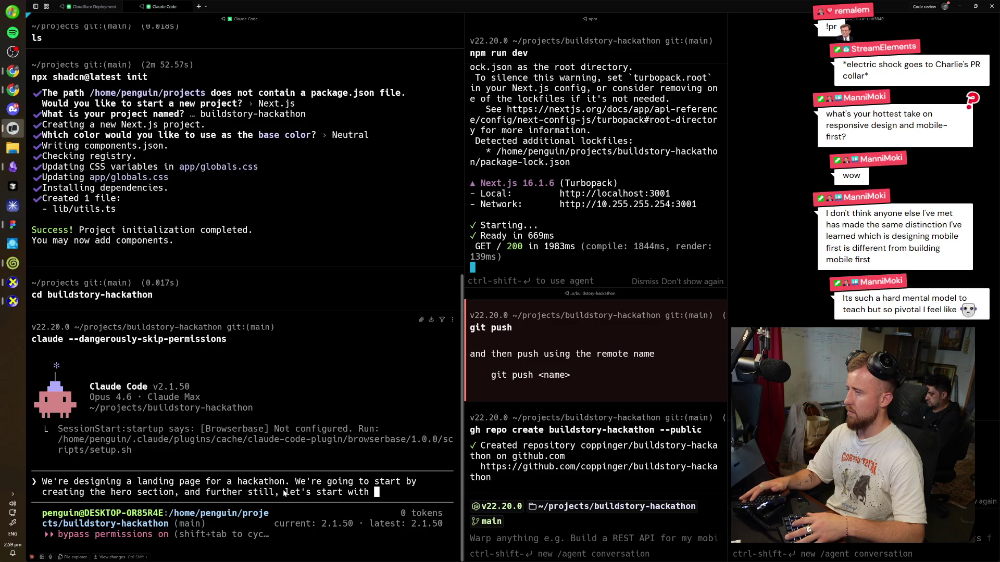
type("d of t")
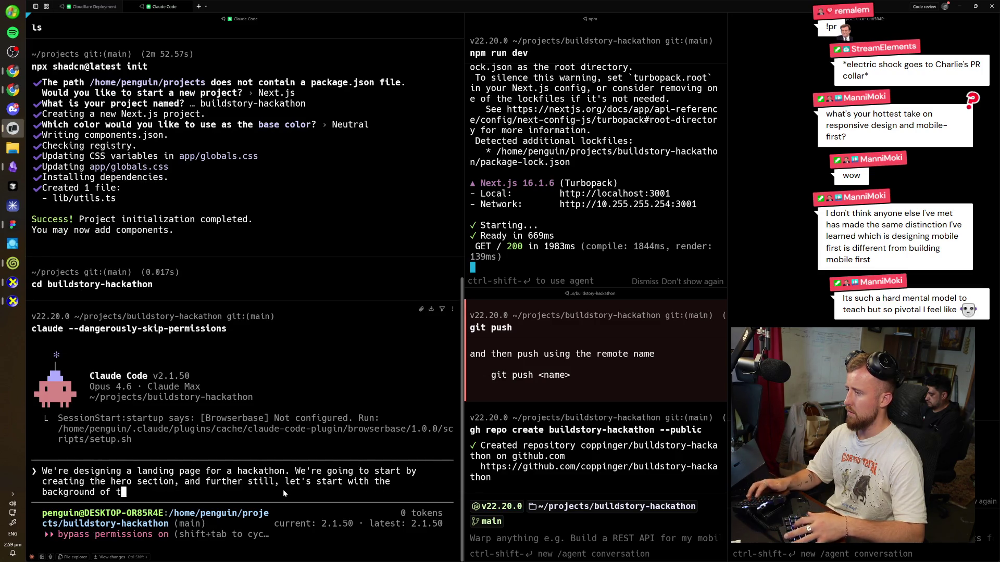
type("he hero section which w")
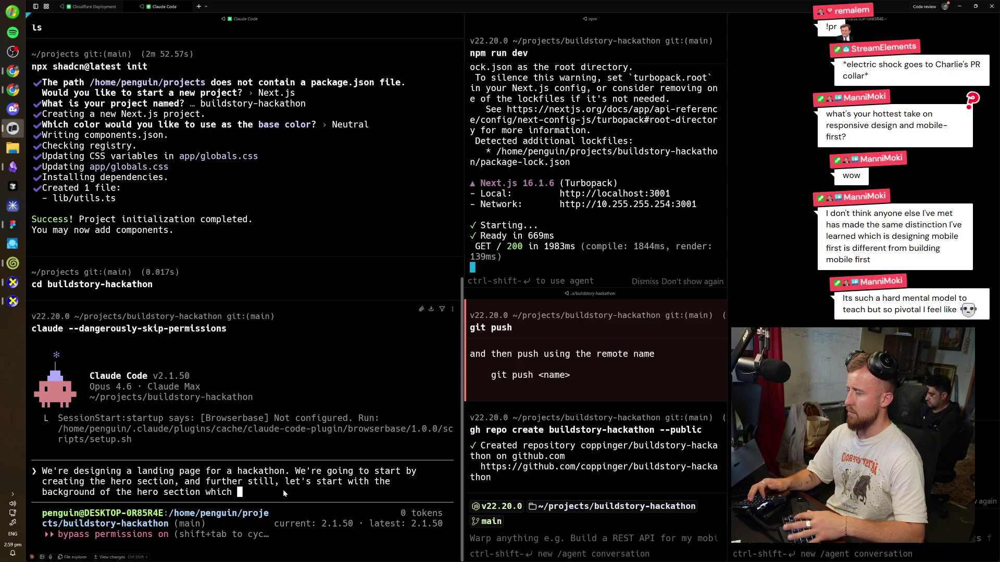
type("ill")
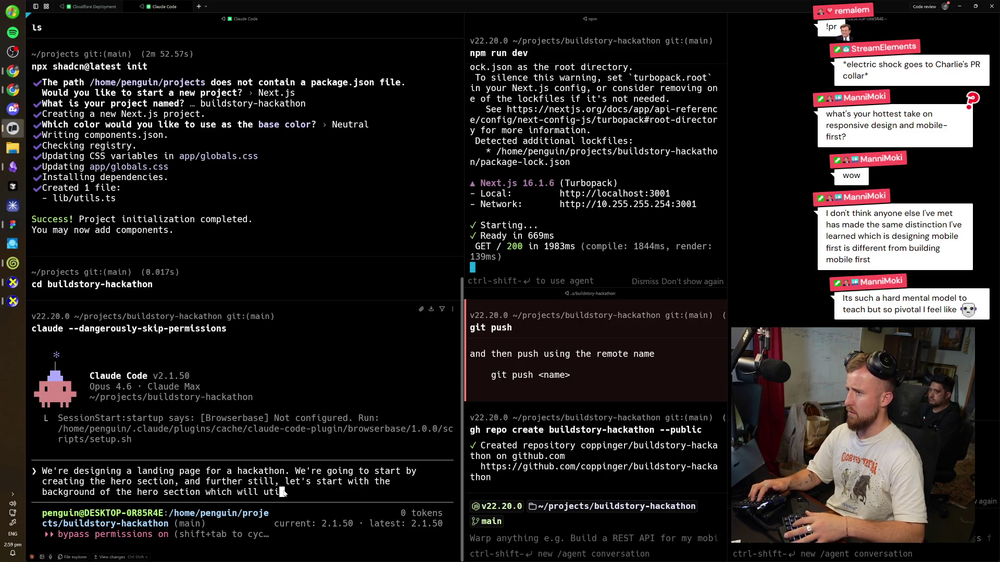
type(" utilisei")
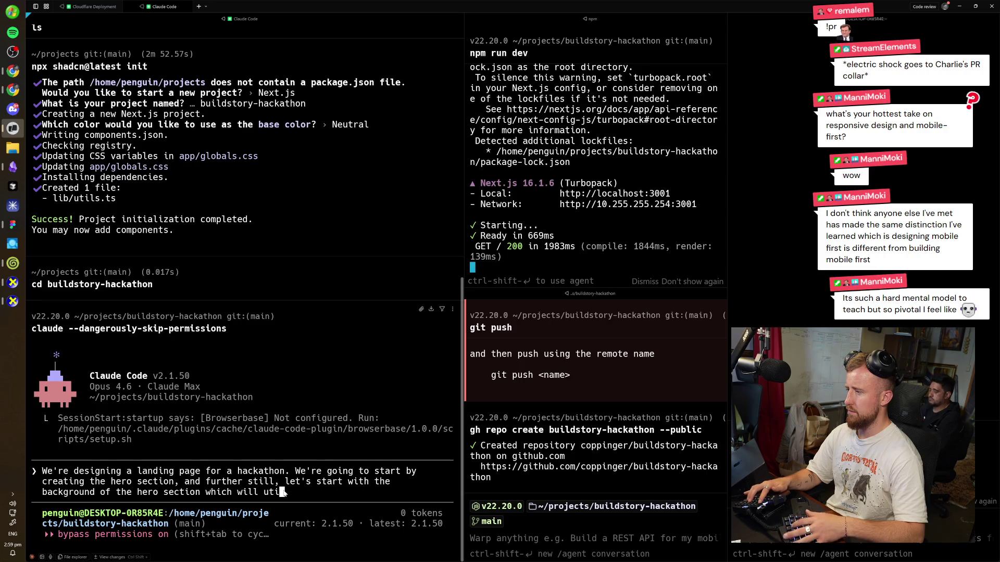
type("lise")
key("shift+Return")
key("shift+Return")
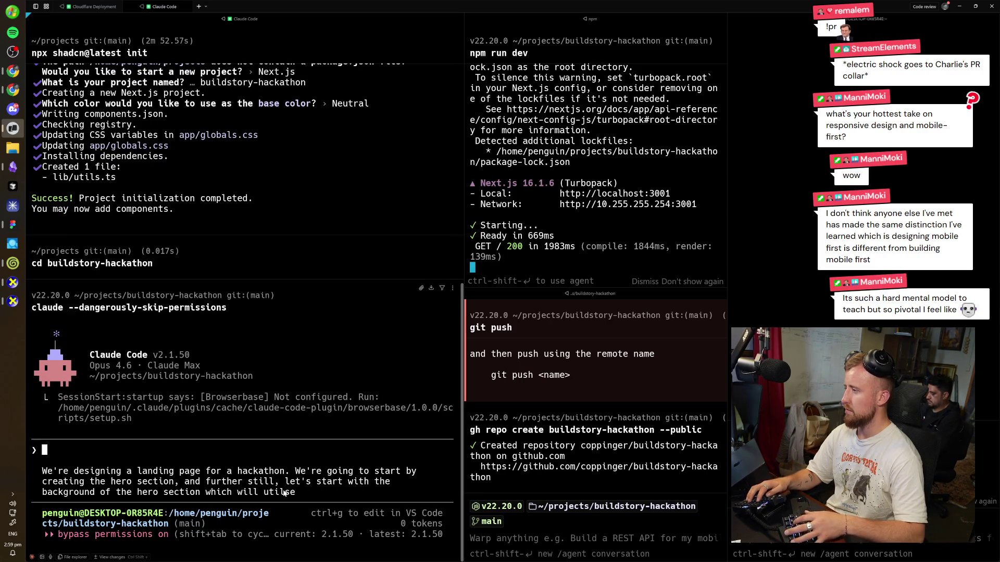
- Add 'This is an empty NextJS project. We'll use ShadCN' to the prompt, checking the warp shader page
type("is an empty NextJS")
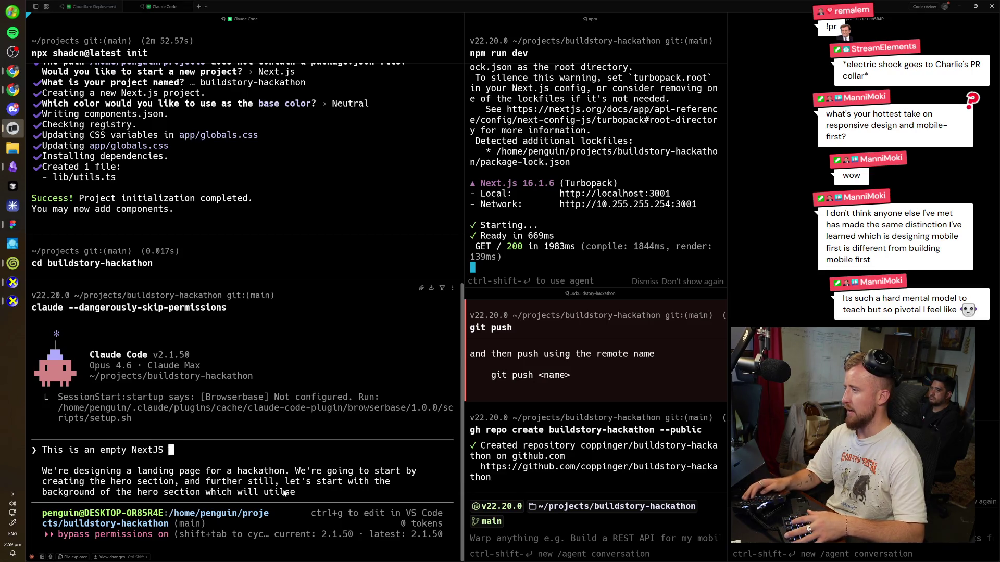
key("alt+Tab")
key("alt+Tab")
key("alt+Tab")
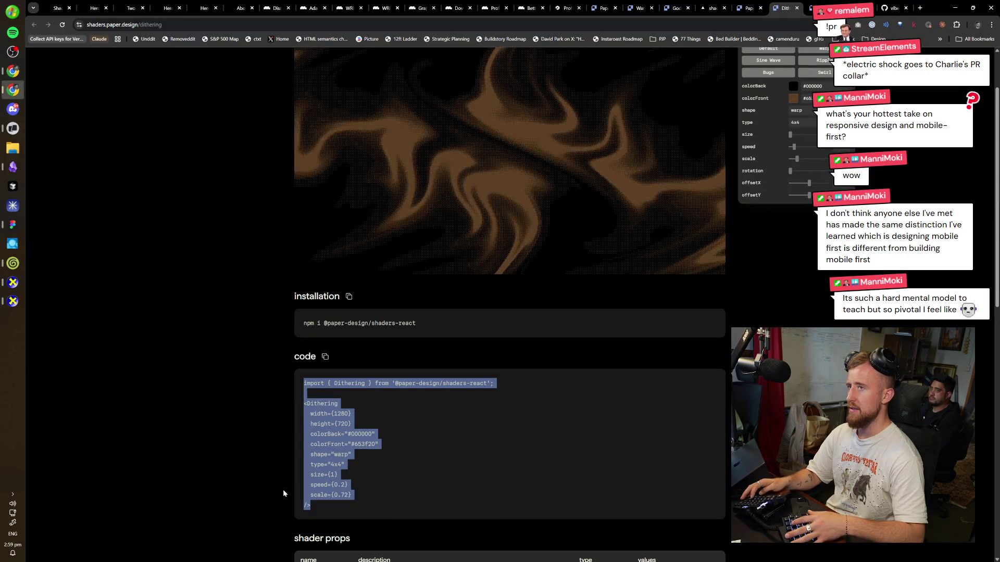
key("ctrl+Tab")
key("alt+Tab")
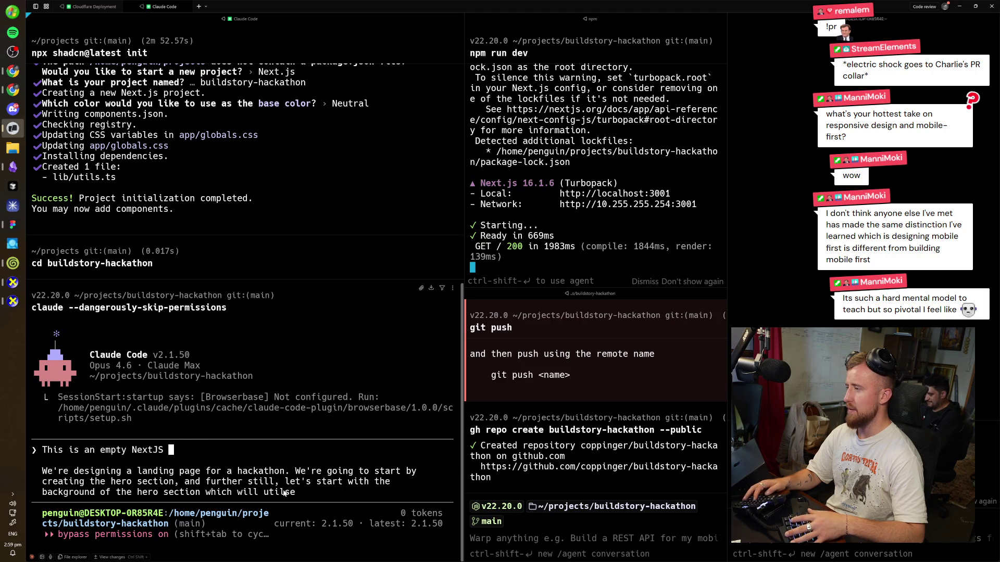
type("ect")
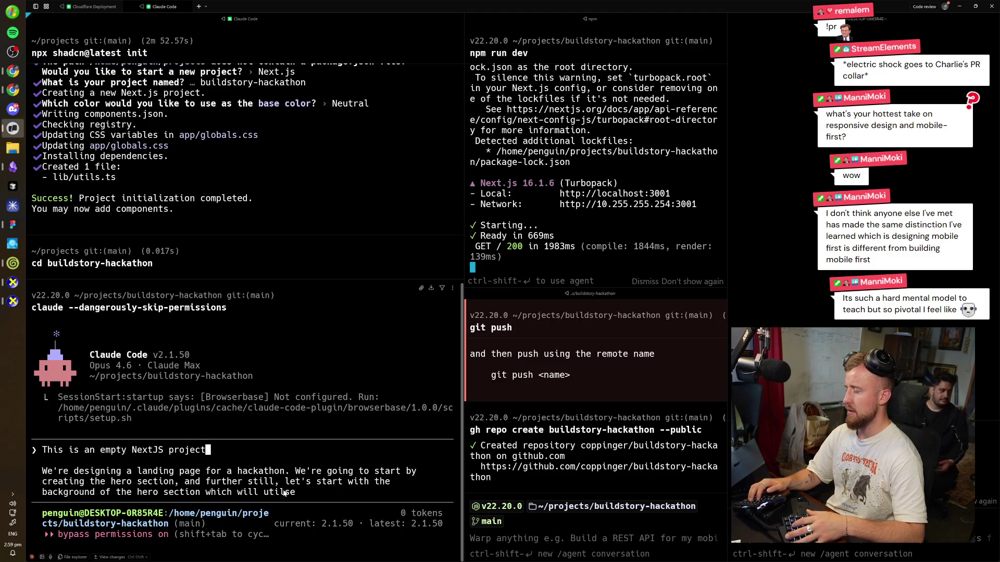
type(" using")
key("BackSpace")
key("BackSpace")
key("BackSpace")
type(". We sh")
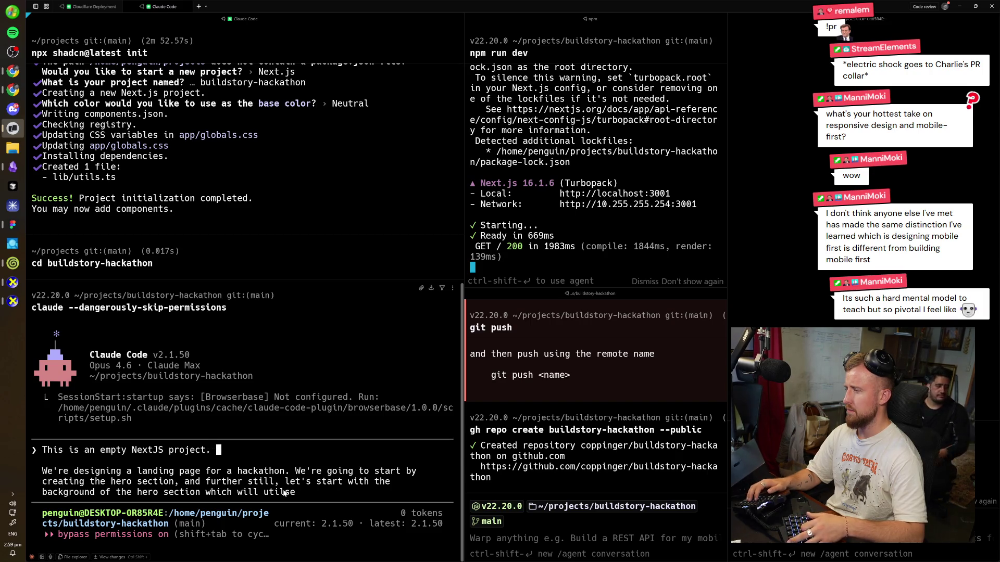
type("ou")
key("BackSpace")
key("BackSpace")
key("BackSpace")
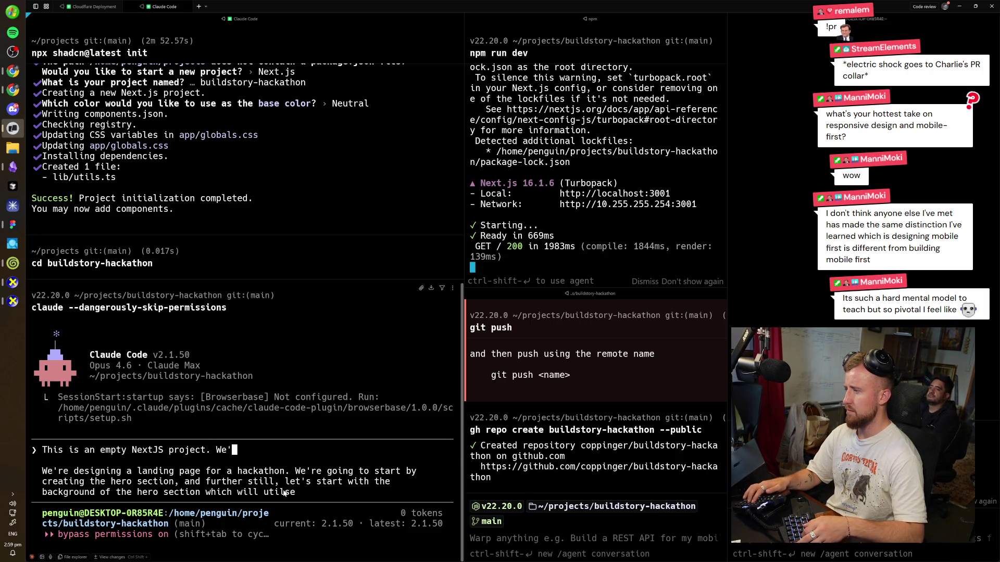
type("ll use ShadCN & Tailwind (v40")
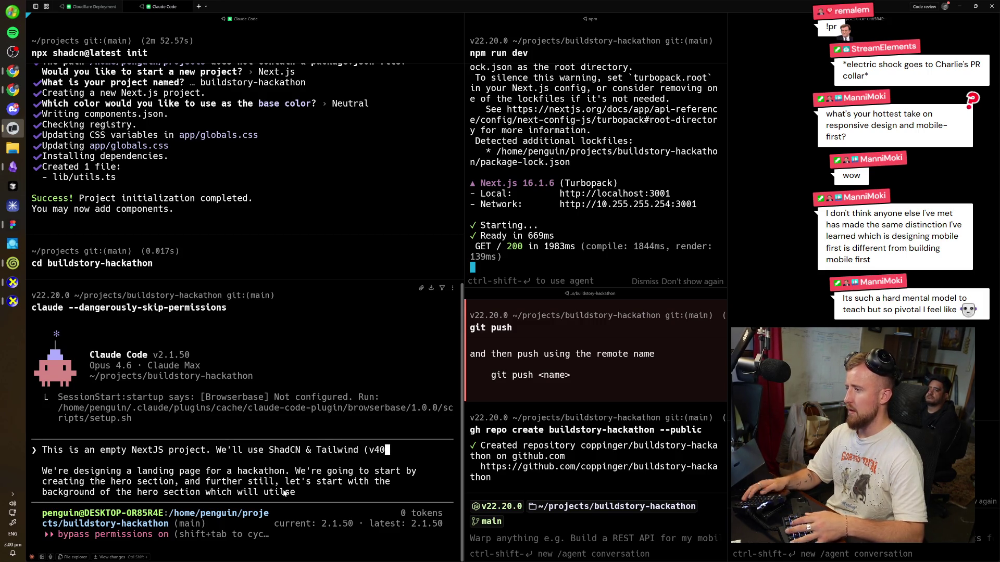
key("alt+Tab")
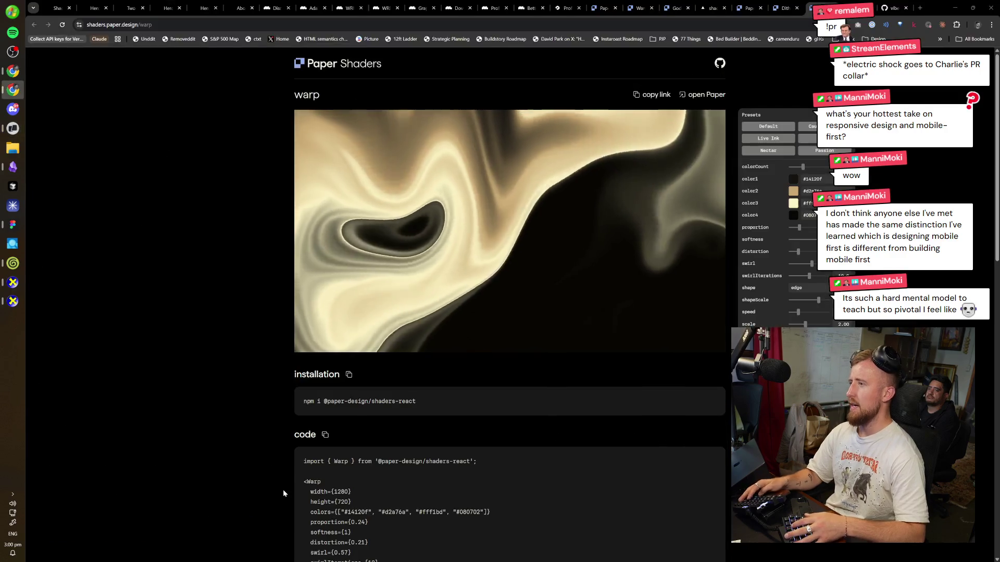
- Open the shadcn ui site in a new tab, then go to skills.sh
key("alt+Tab")
key("alt+Tab")
key("ctrl+t")
type("u")
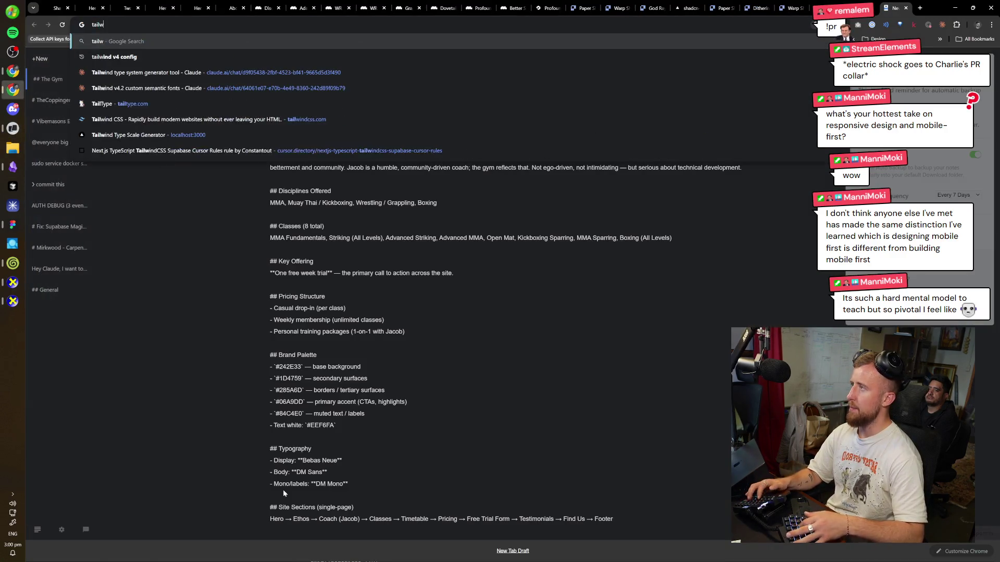
key("Return")
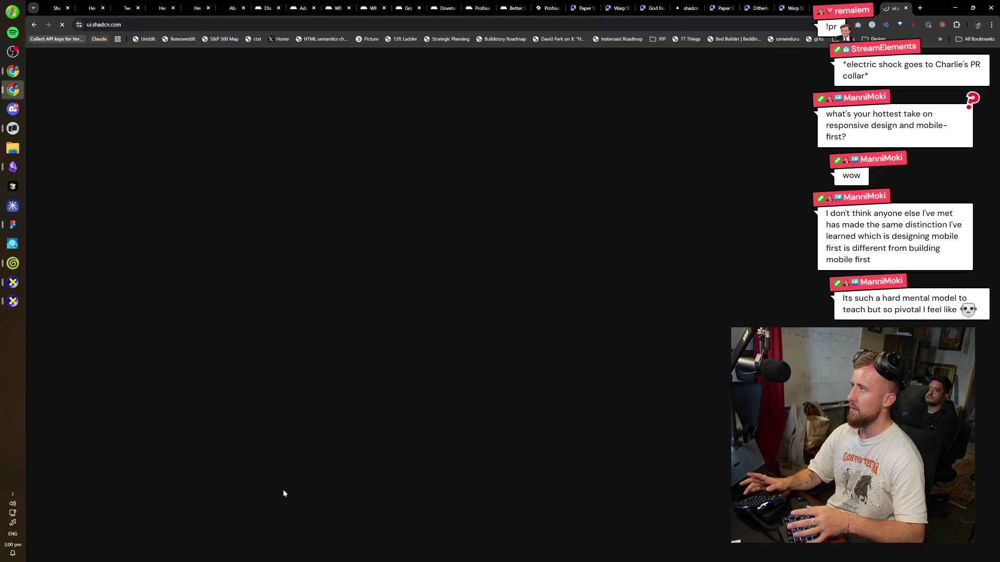
key("ctrl+l")
type("ski")
key("Return")
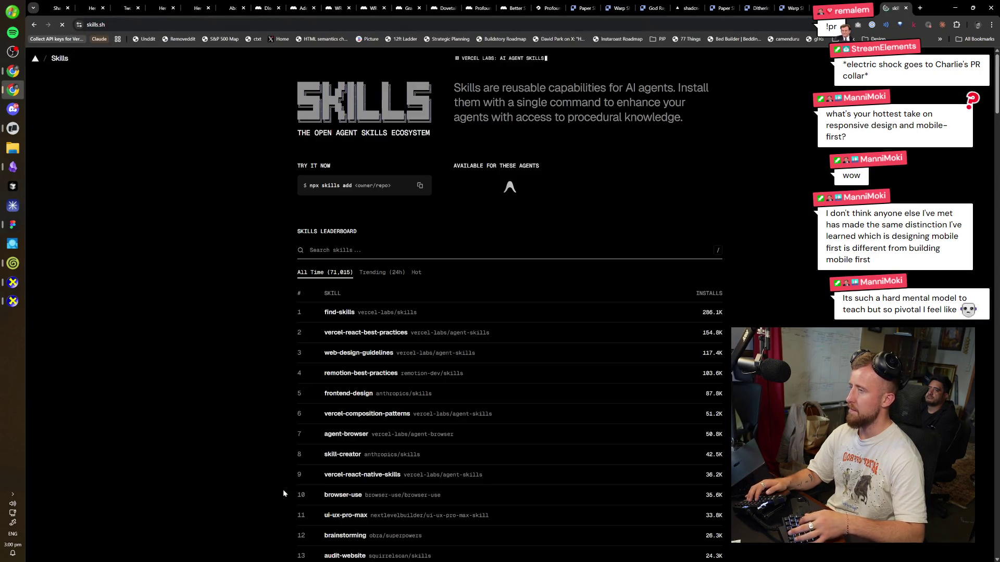
- Search 'tailwind', read the tailwind-v4-shadcn skill page, and open its claude-skills GitHub repository
type("tailwind")
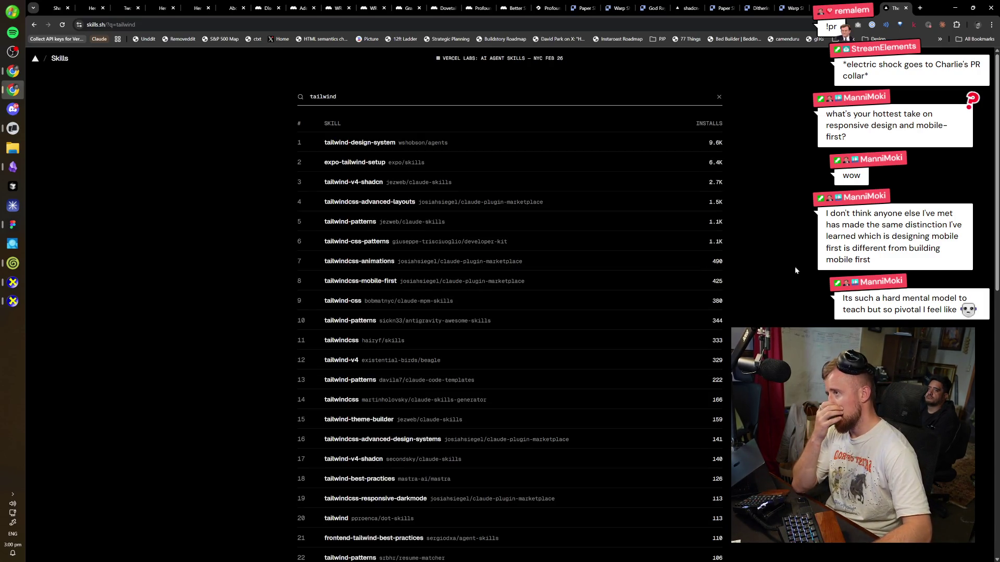
left_click(452, 183)
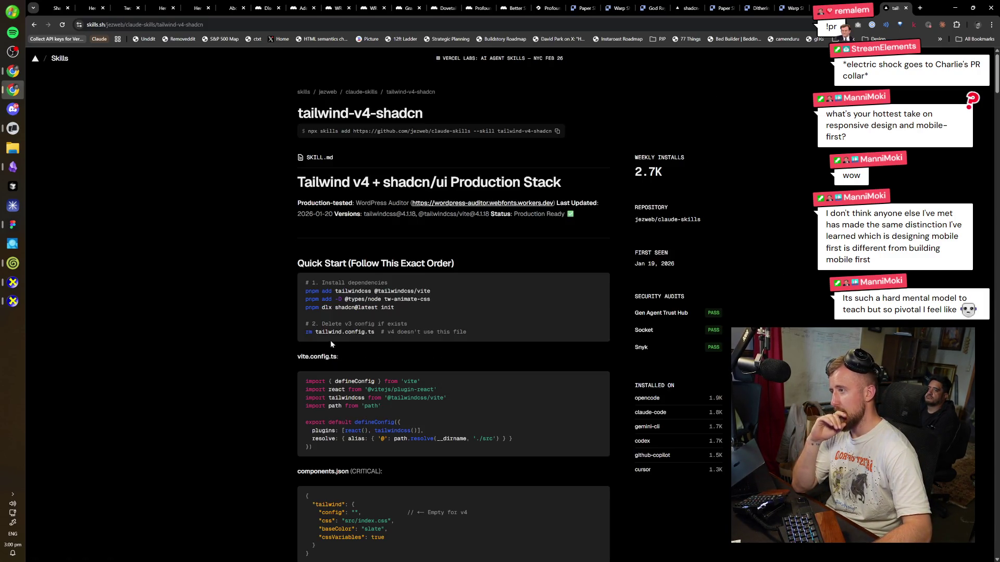
scroll(440, 373, "down", 5)
scroll(439, 372, "down", 5)
scroll(439, 373, "down", 5)
scroll(529, 379, "down", 3)
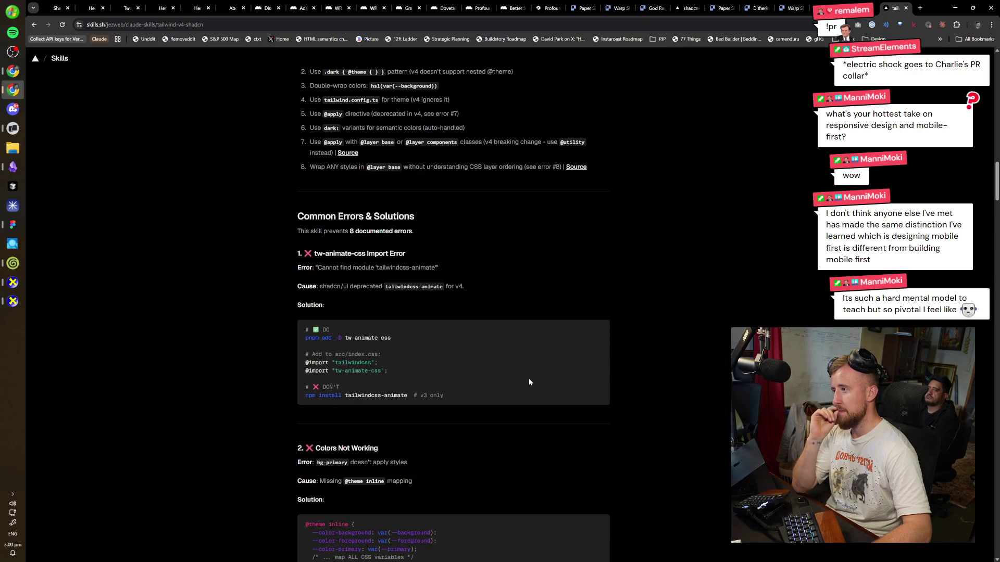
scroll(550, 382, "down", 5)
scroll(555, 359, "down", 5)
scroll(567, 379, "down", 5)
scroll(567, 379, "down", 5)
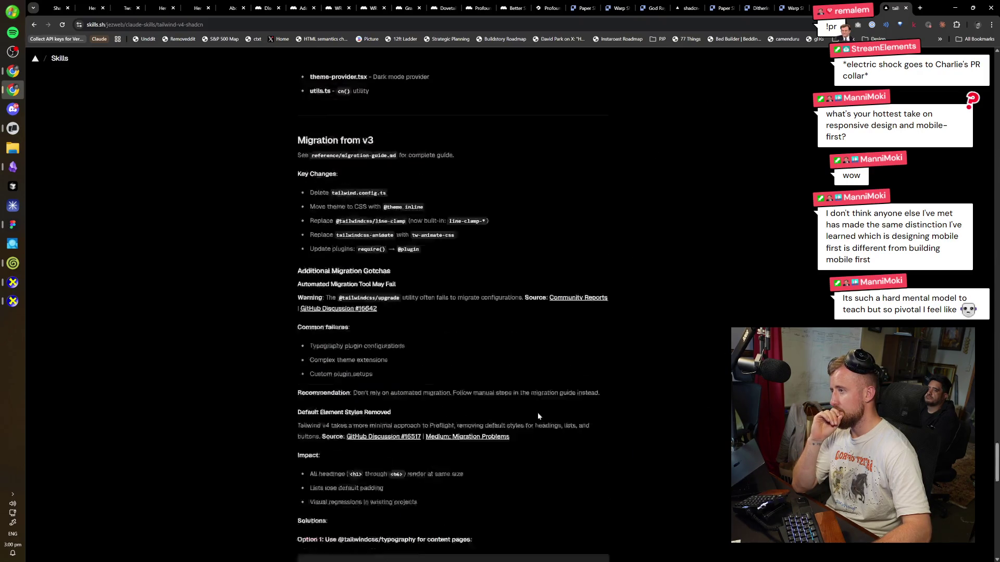
scroll(537, 416, "down", 5)
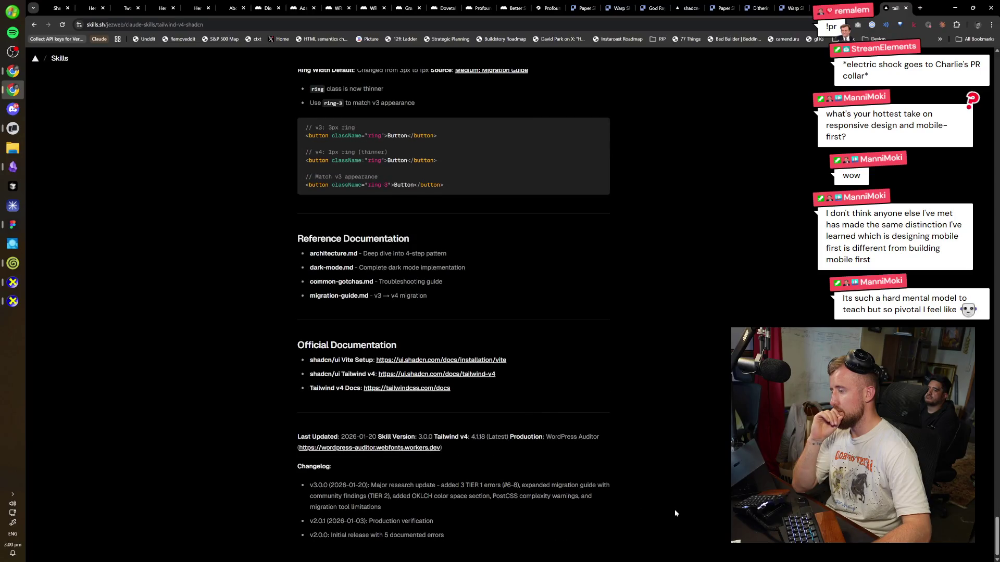
scroll(674, 468, "up", 5)
scroll(674, 391, "up", 20)
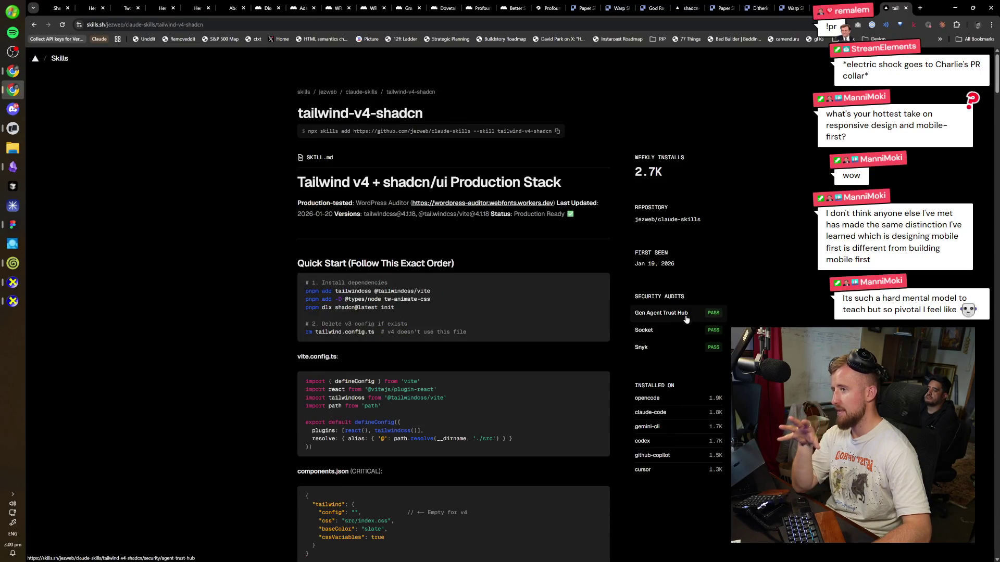
left_click(673, 220)
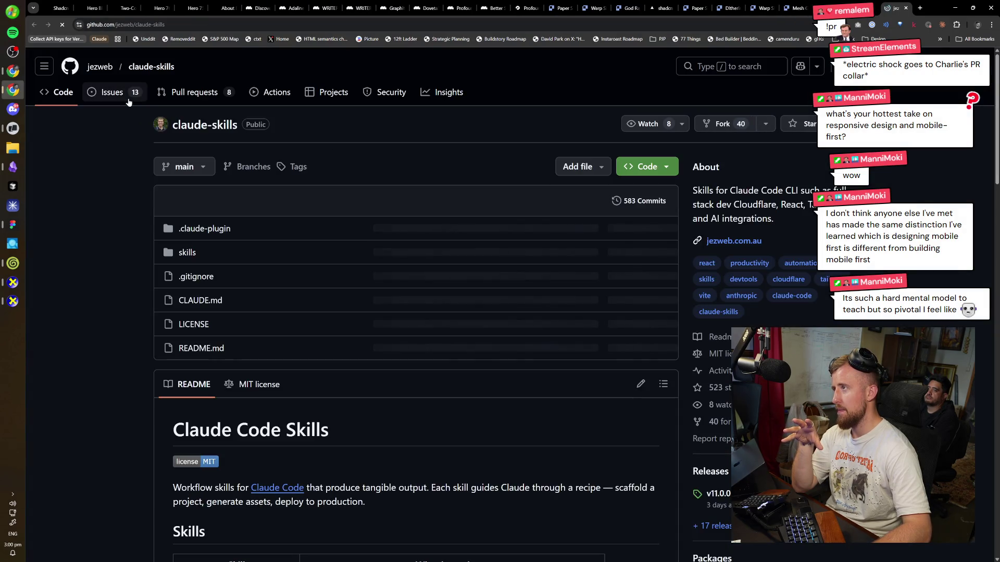
- Review the claude-skills repository's open issues list, then its open pull requests
left_click(111, 92)
key("alt+Left")
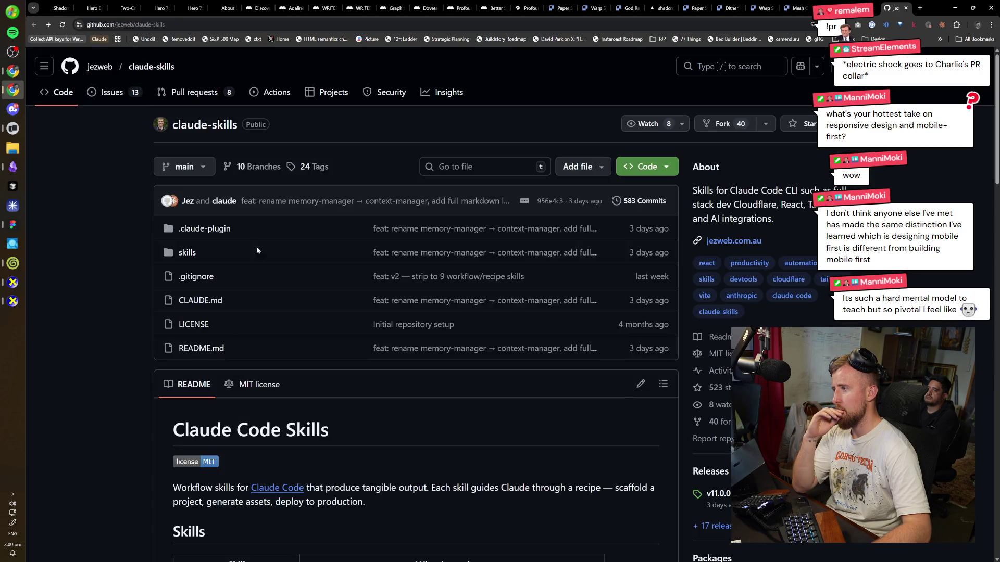
scroll(117, 179, "down", 3)
scroll(299, 259, "up", 3)
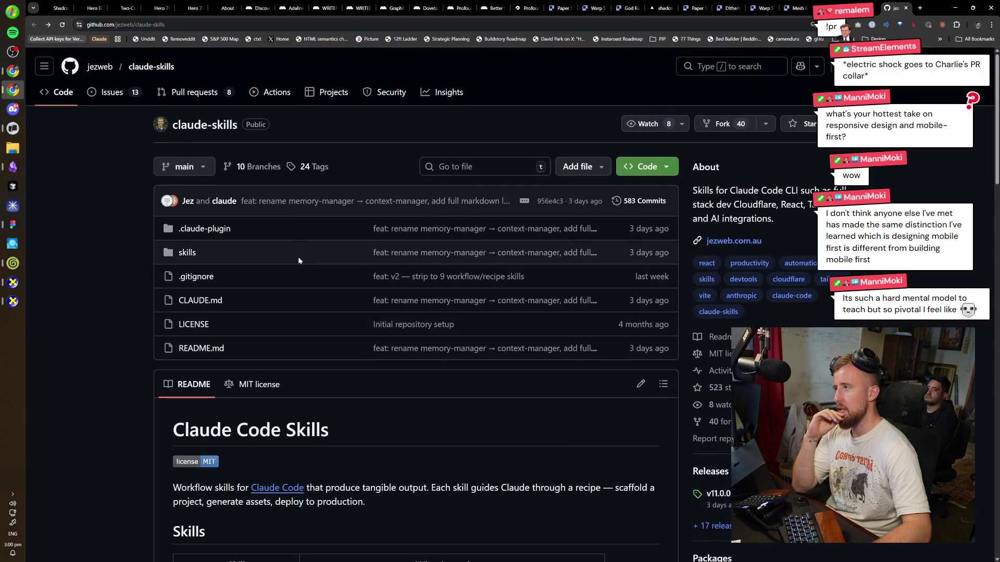
left_click(111, 92)
scroll(119, 267, "down", 2)
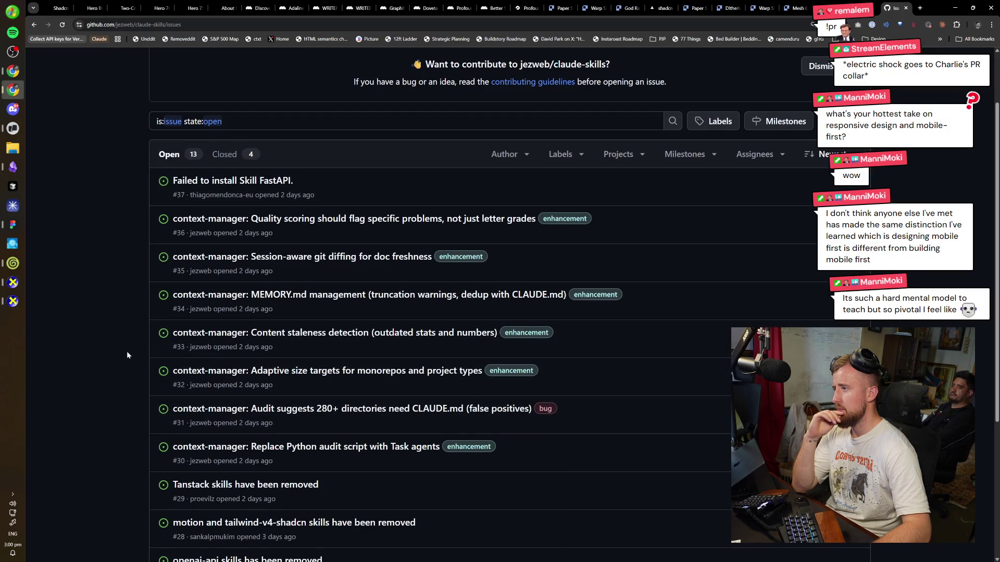
scroll(115, 341, "down", 3)
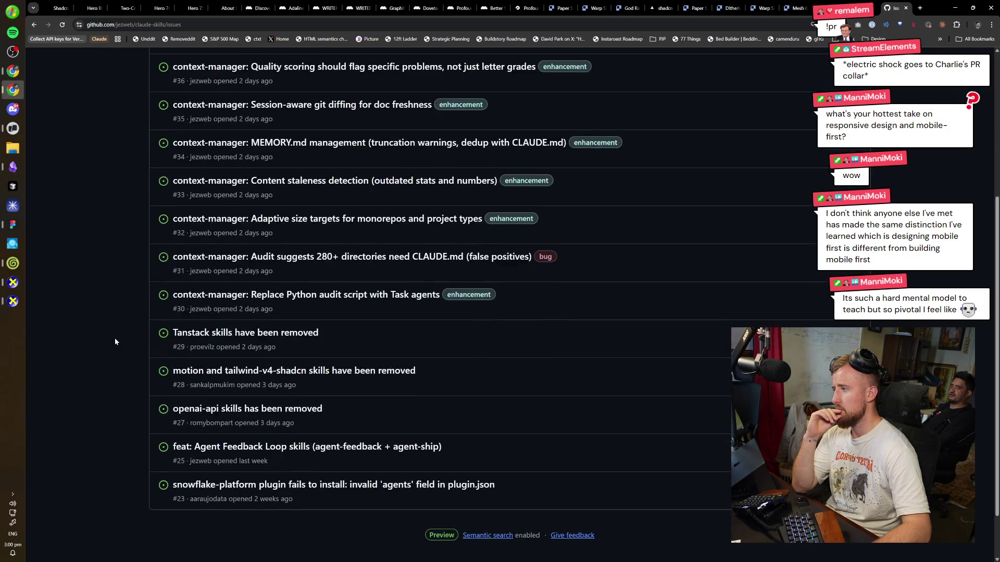
scroll(109, 365, "up", 4)
scroll(105, 217, "up", 2)
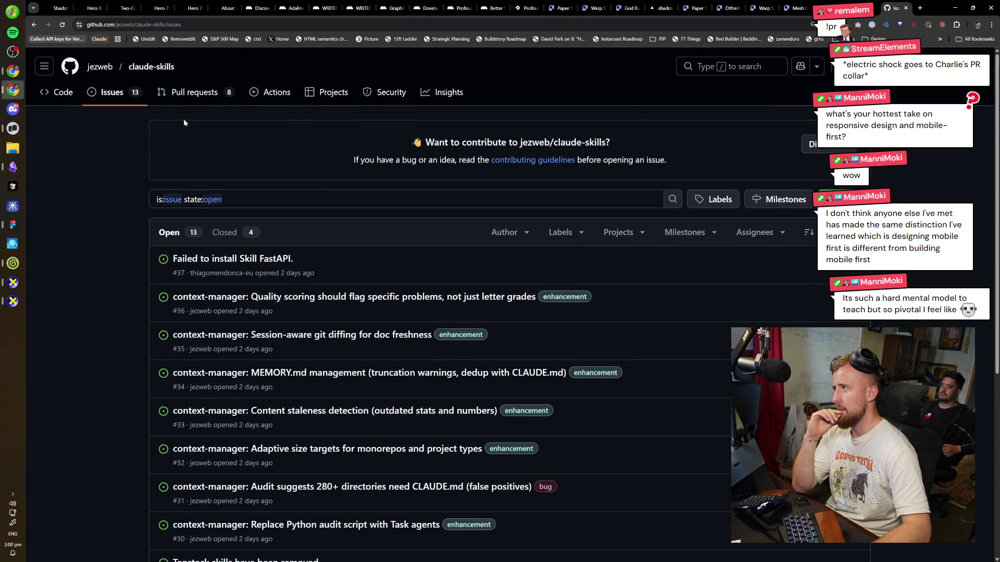
left_click(194, 93)
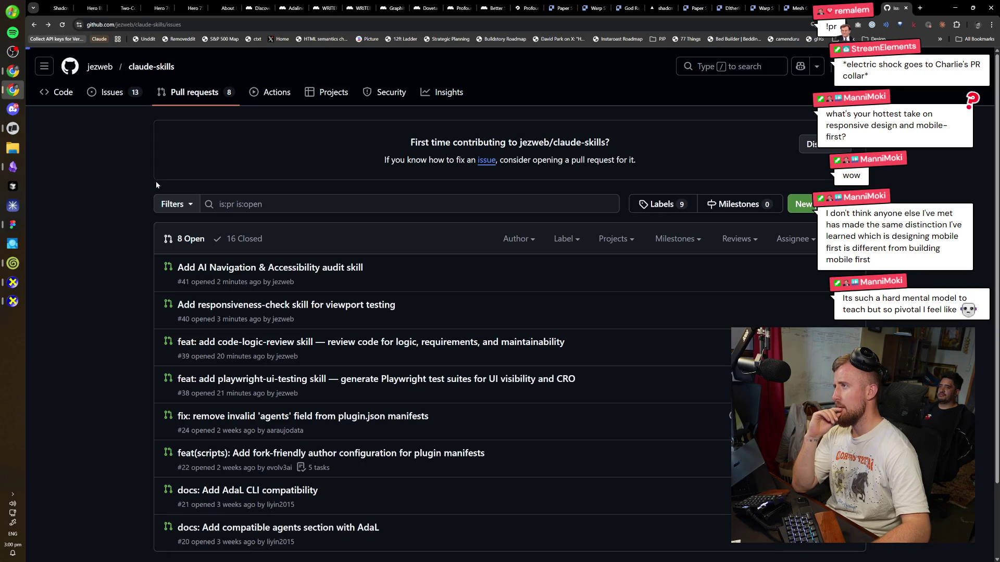
- Return to the repo's Code page, read the README skills table, then go back a page
key("g")
key("c")
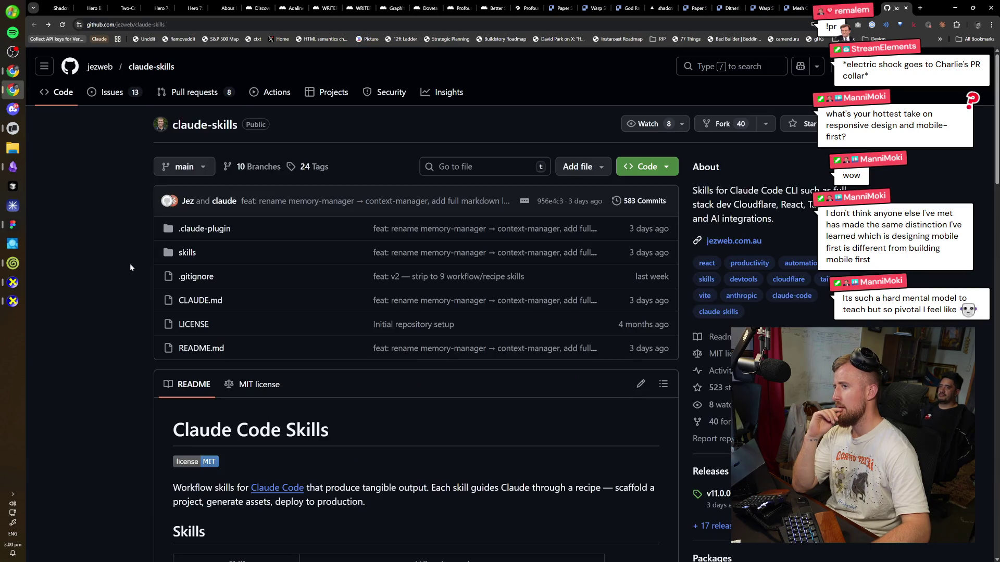
scroll(130, 265, "down", 2)
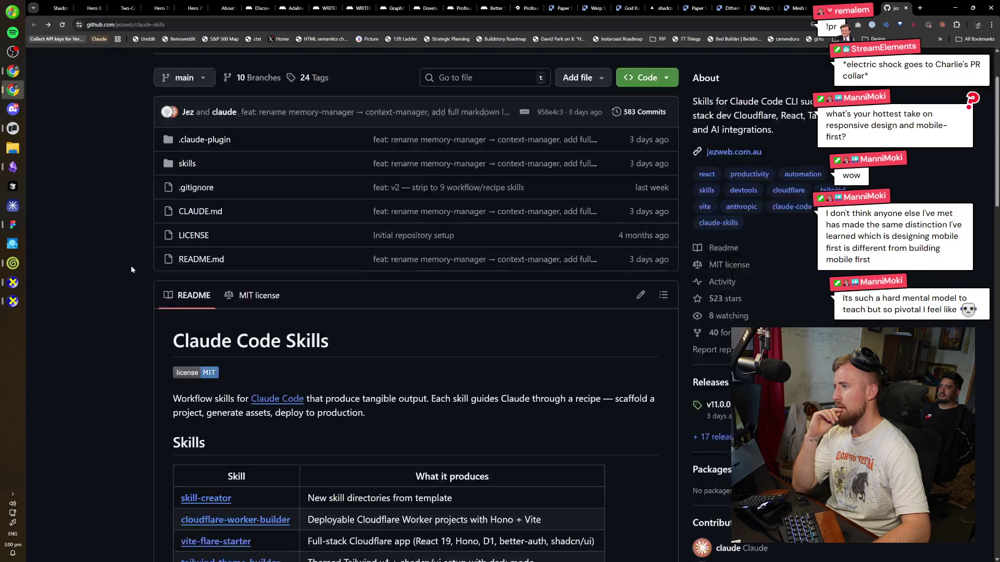
scroll(130, 266, "down", 2)
scroll(130, 266, "down", 3)
scroll(132, 268, "down", 2)
scroll(237, 333, "down", 2)
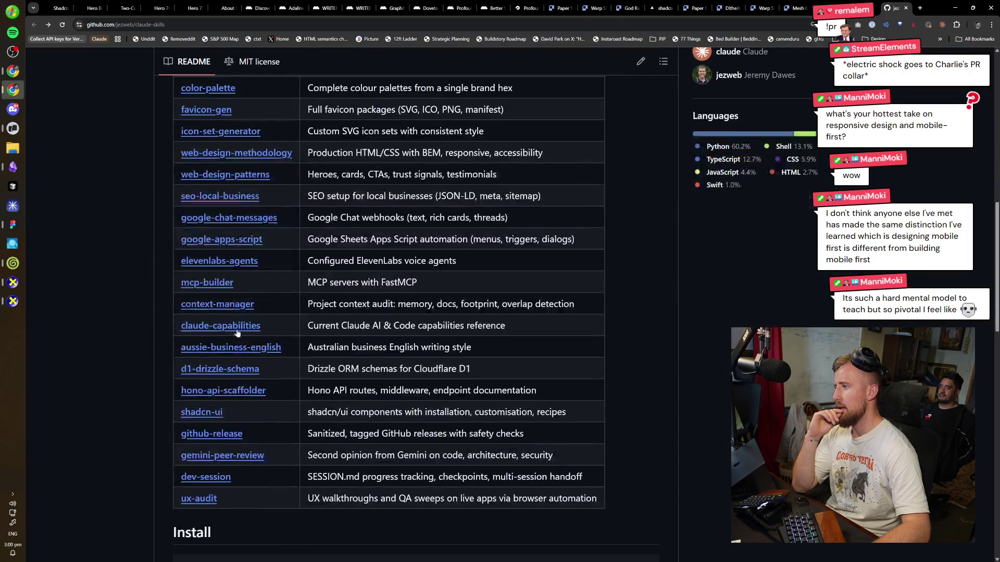
scroll(233, 492, "up", 3)
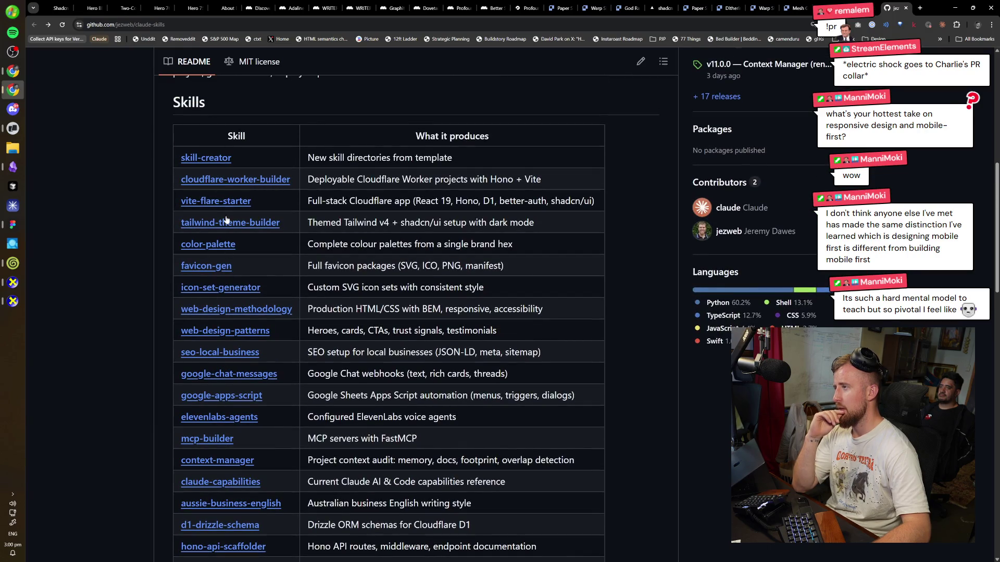
scroll(205, 362, "down", 2)
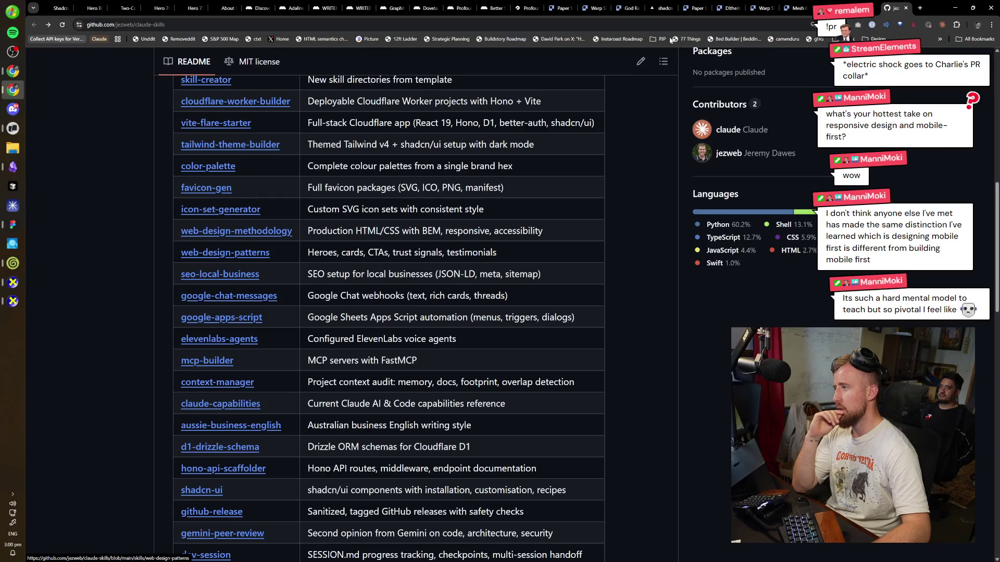
key("alt+Left")
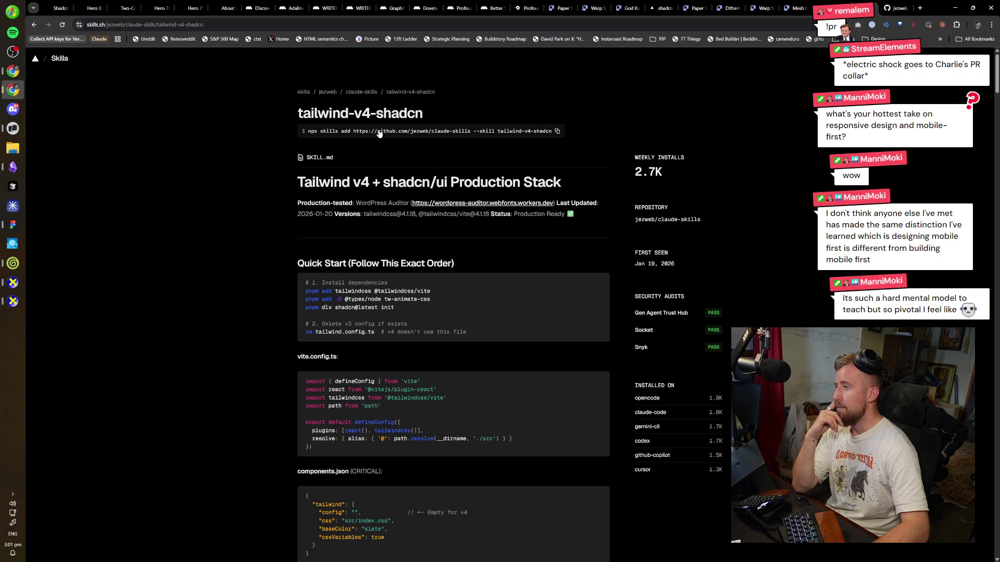
- Open the claude-skills collection's README and select the Australian business English writing style description
left_click(361, 92)
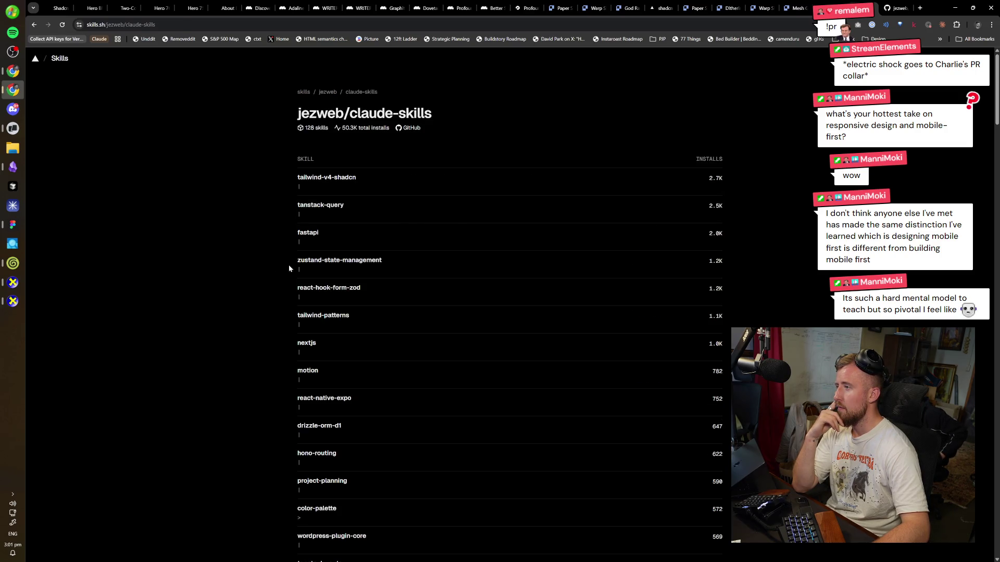
key("alt+Left")
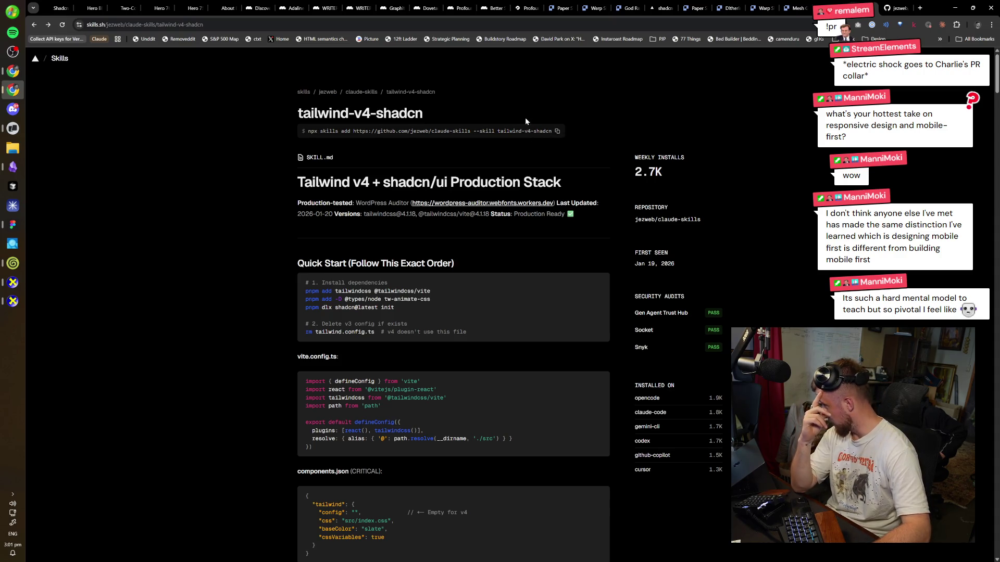
key("alt+Right")
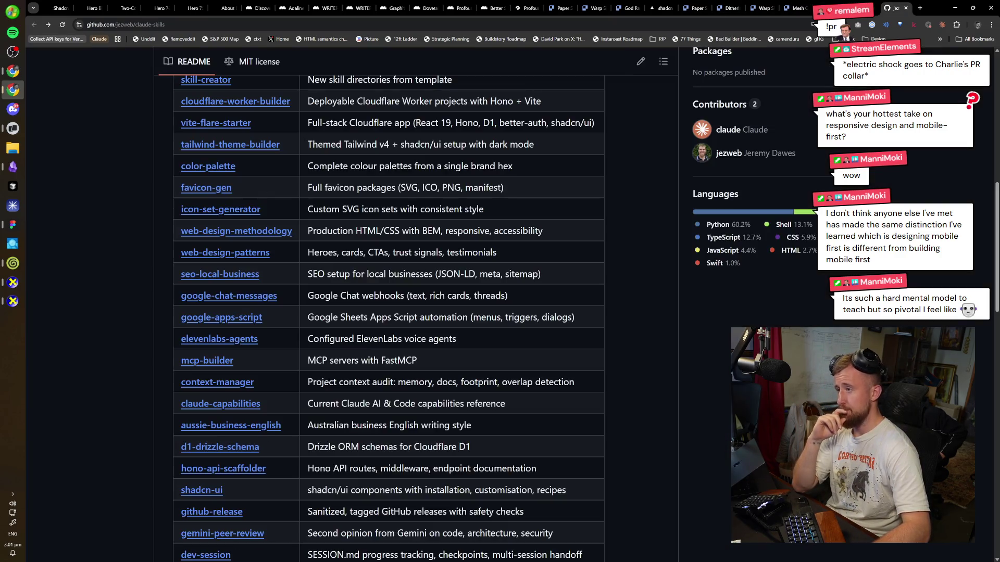
triple_click(367, 425)
scroll(365, 446, "down", 1)
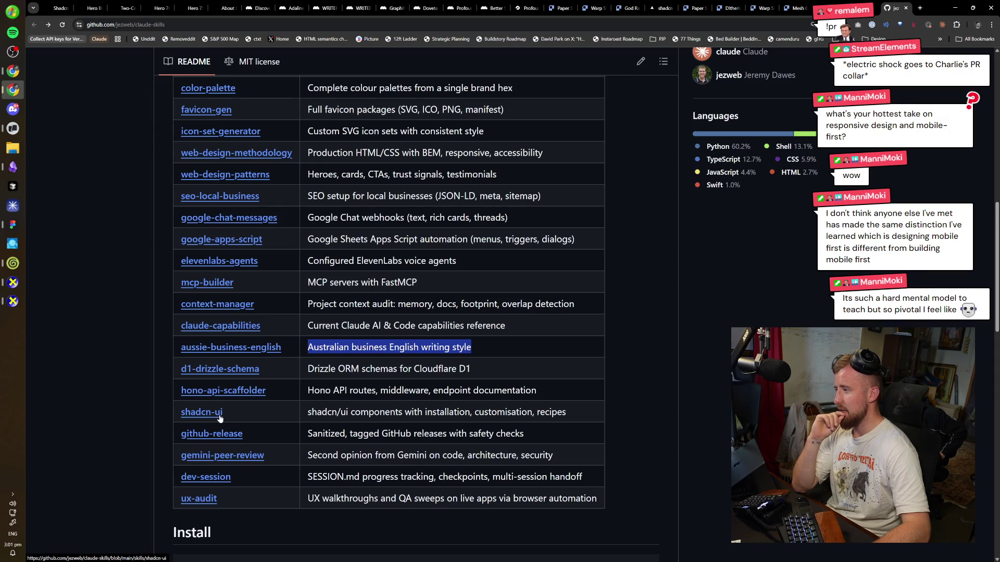
scroll(246, 491, "up", 2)
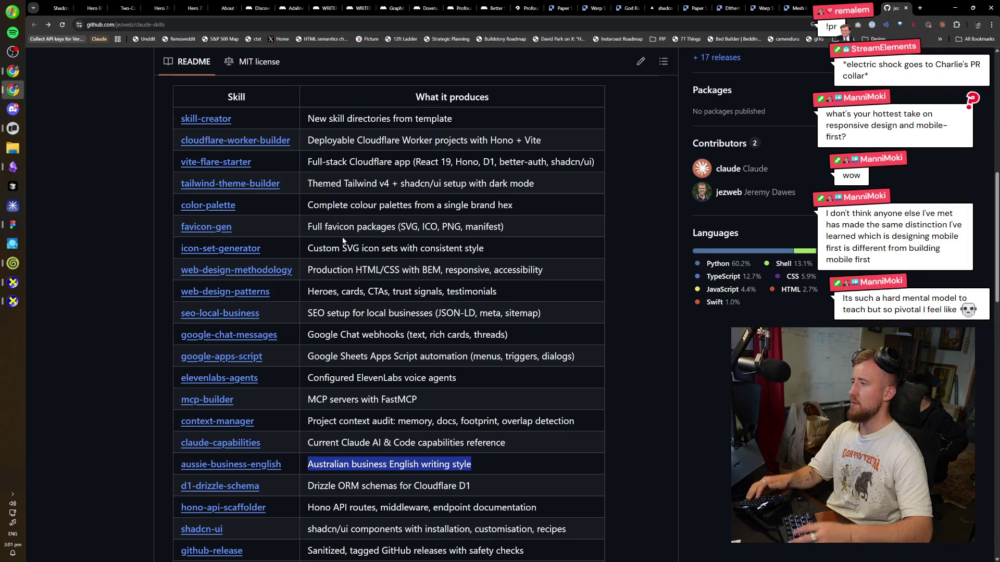
- Search the README for 'shadcn' and step through each match
key("ctrl+f")
type("shadcn")
key("Return")
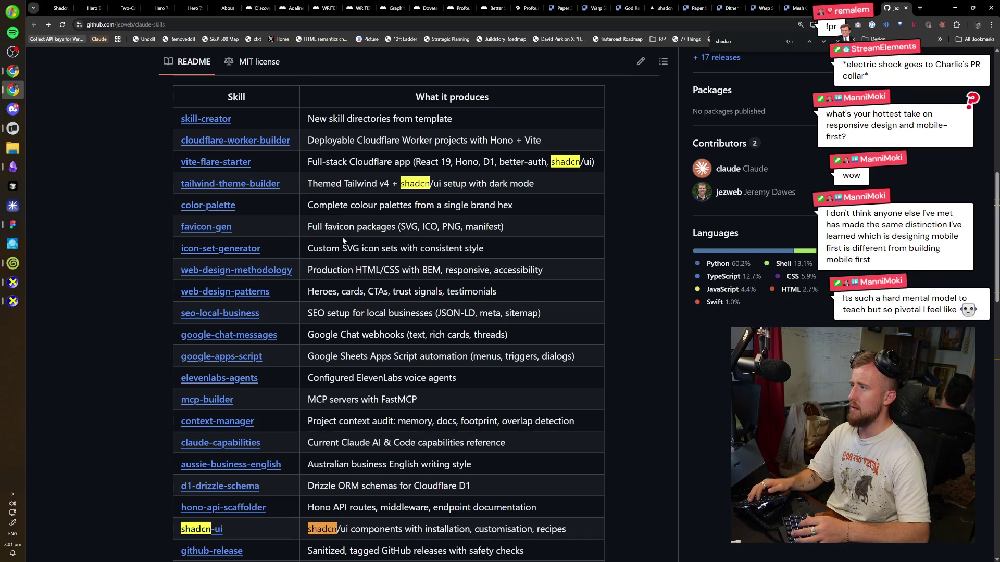
key("Return")
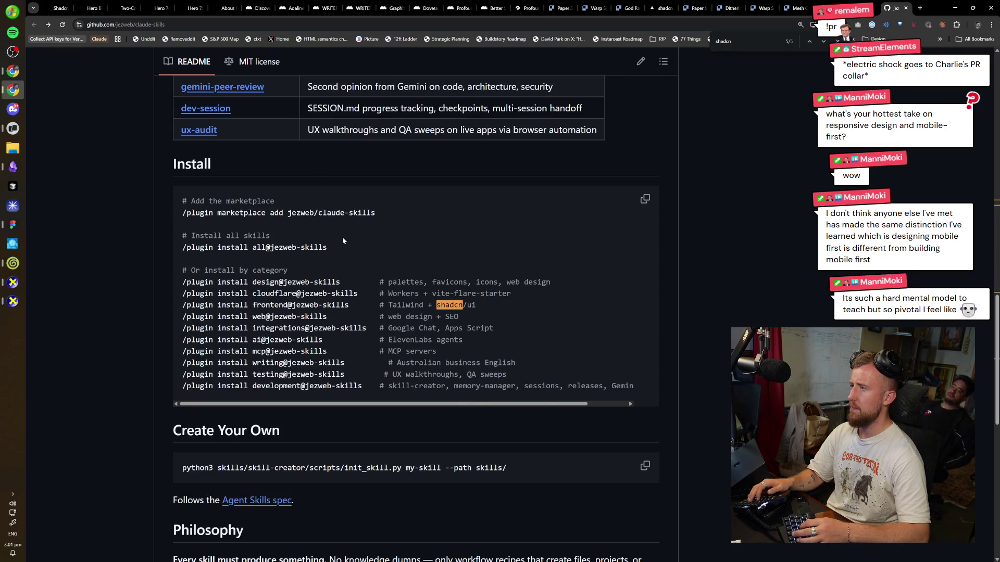
key("Return")
- Compare the README with the tailwind-v4-shadcn skill page, then open the repository's skills folder
key("alt+Left")
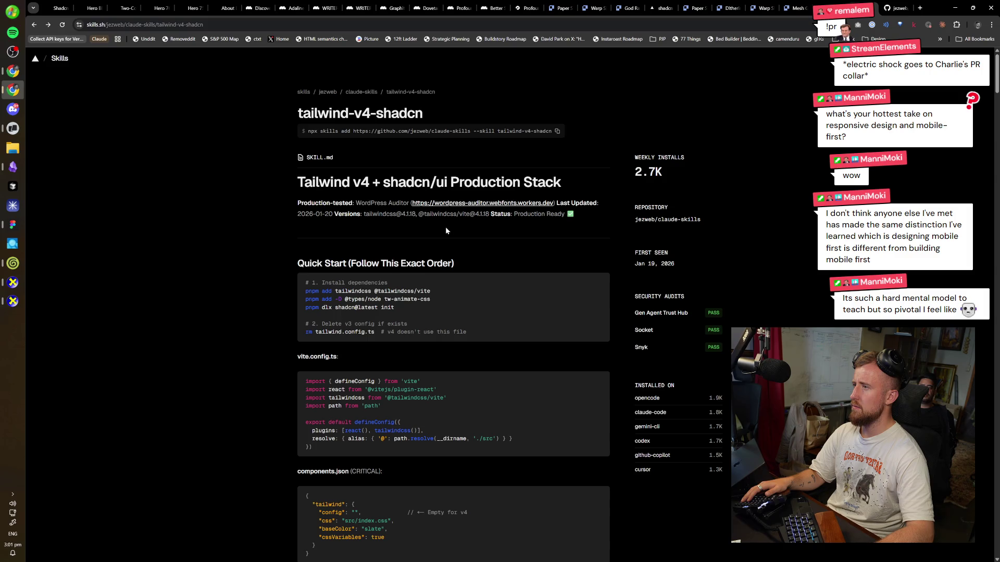
key("alt+Right")
key("ctrl+f")
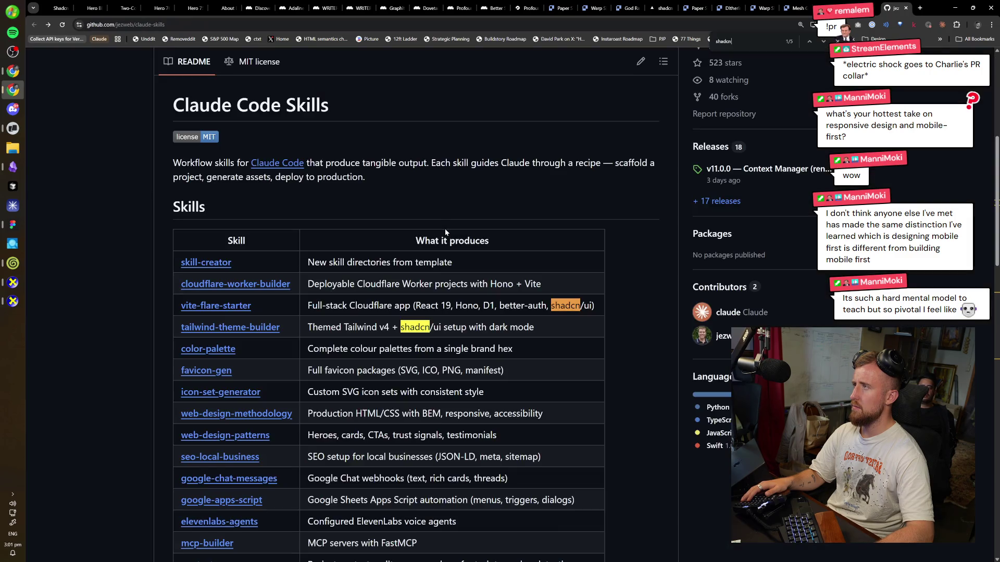
key("alt+Left")
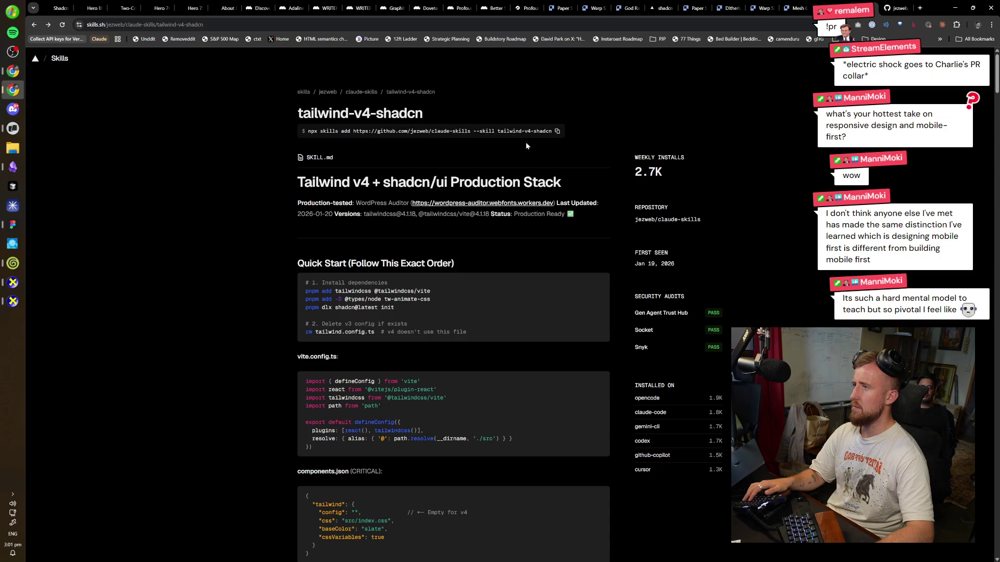
key("alt+Right")
key("ctrl+f")
scroll(416, 312, "down", 5)
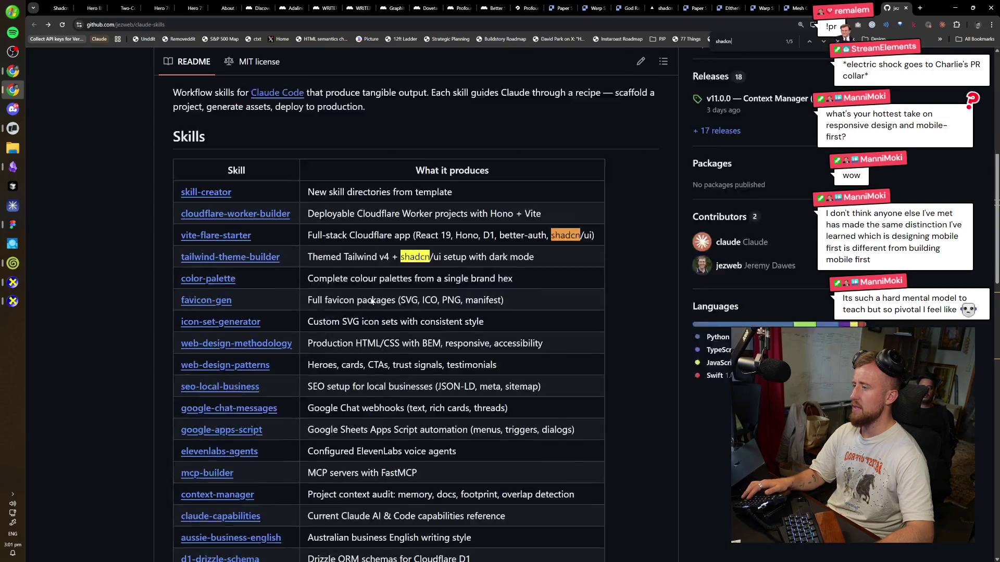
scroll(416, 312, "up", 7)
scroll(364, 311, "up", 5)
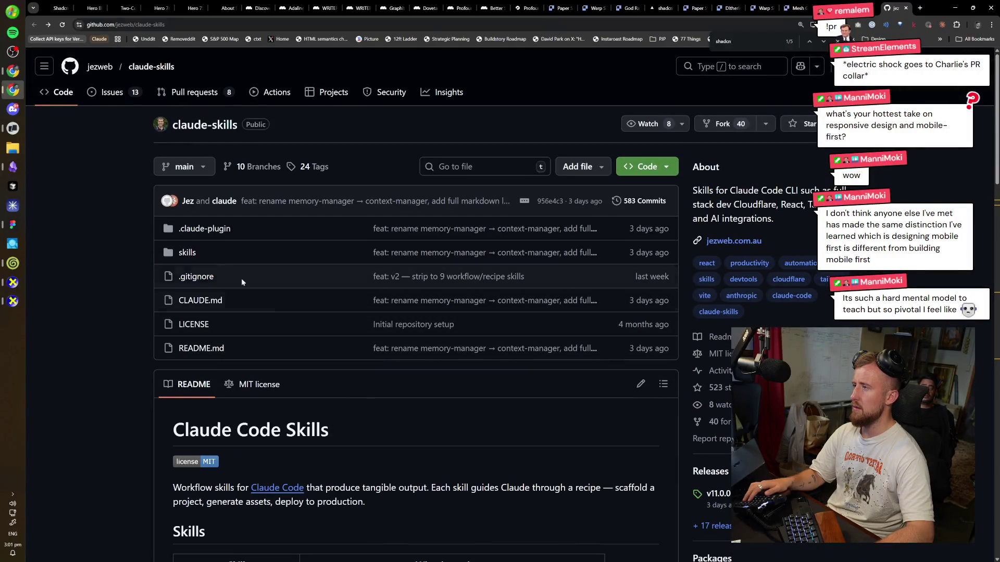
left_click(187, 252)
- Scan the skills folder listing, then go back to the tailwind-v4-shadcn page on skills.sh
scroll(264, 317, "down", 3)
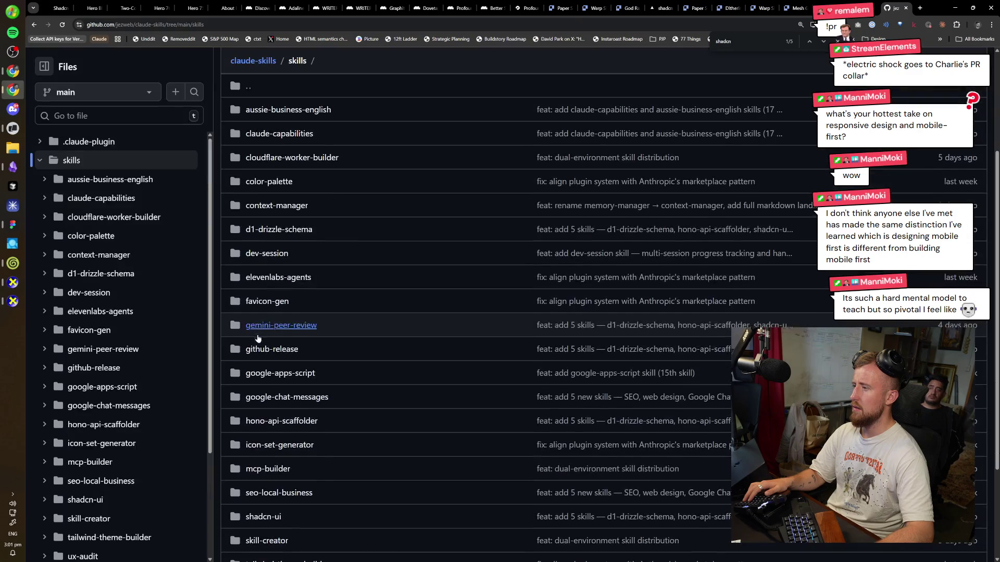
scroll(264, 317, "down", 2)
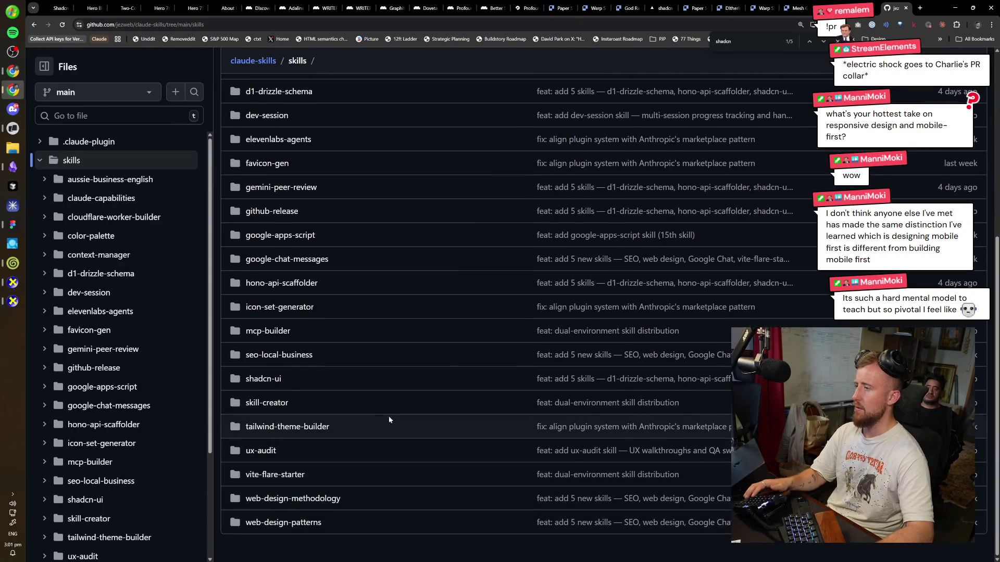
key("alt+Left")
scroll(217, 199, "down", 7)
key("alt+Left")
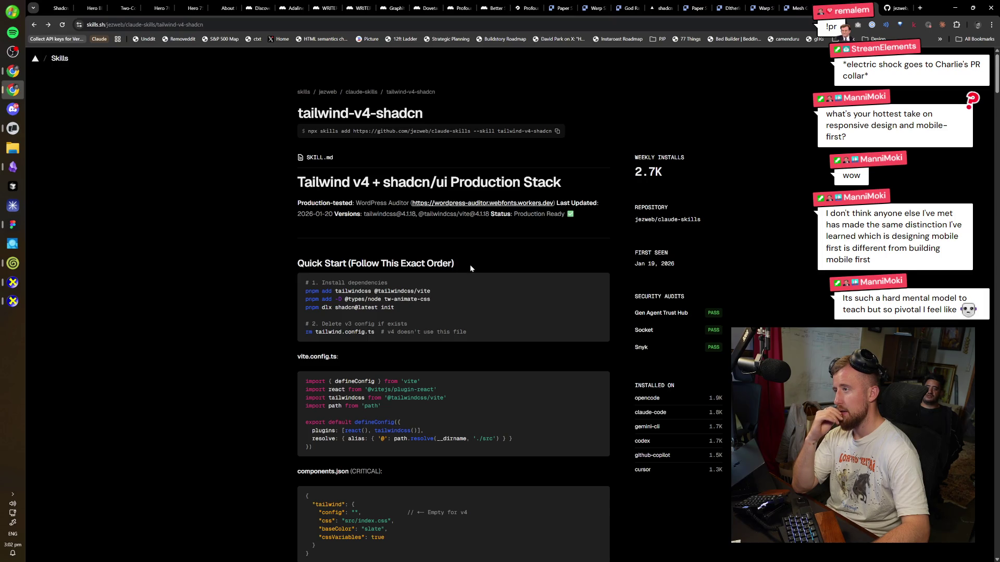
- Read down the tailwind-v4-shadcn page to its reference docs and v3.0.0 changelog
scroll(470, 265, "down", 5)
scroll(470, 262, "down", 4)
scroll(468, 260, "down", 5)
scroll(465, 268, "down", 5)
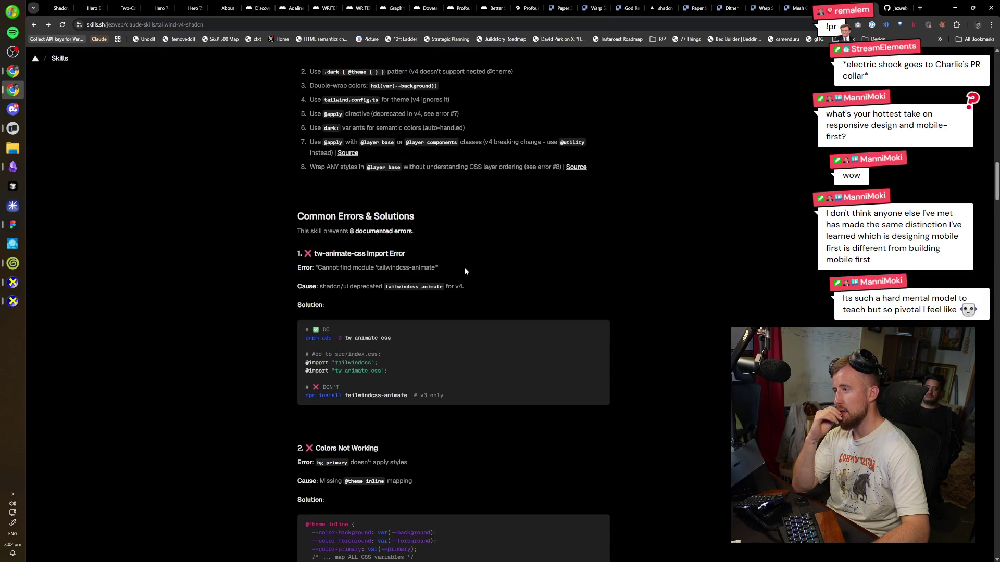
scroll(464, 267, "down", 10)
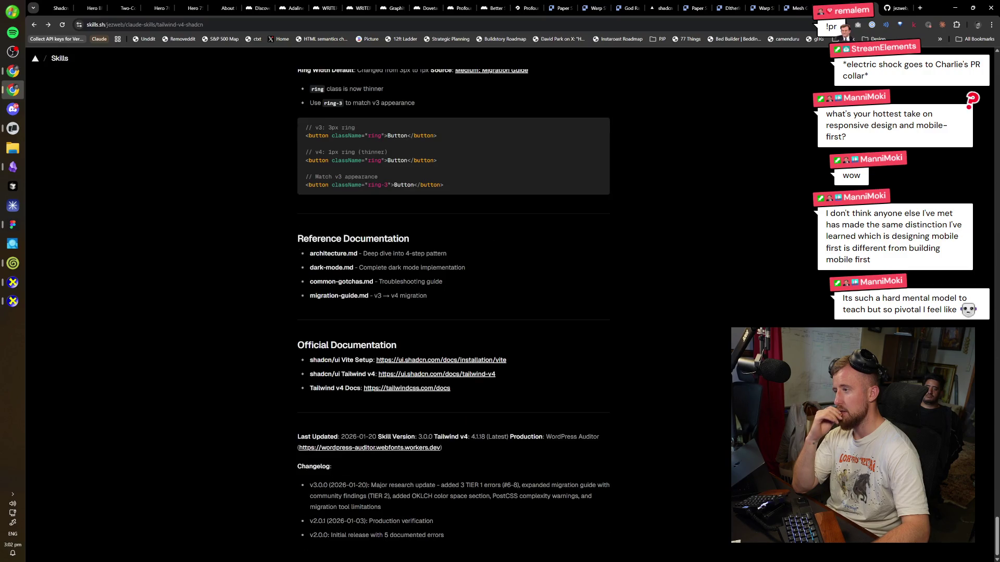
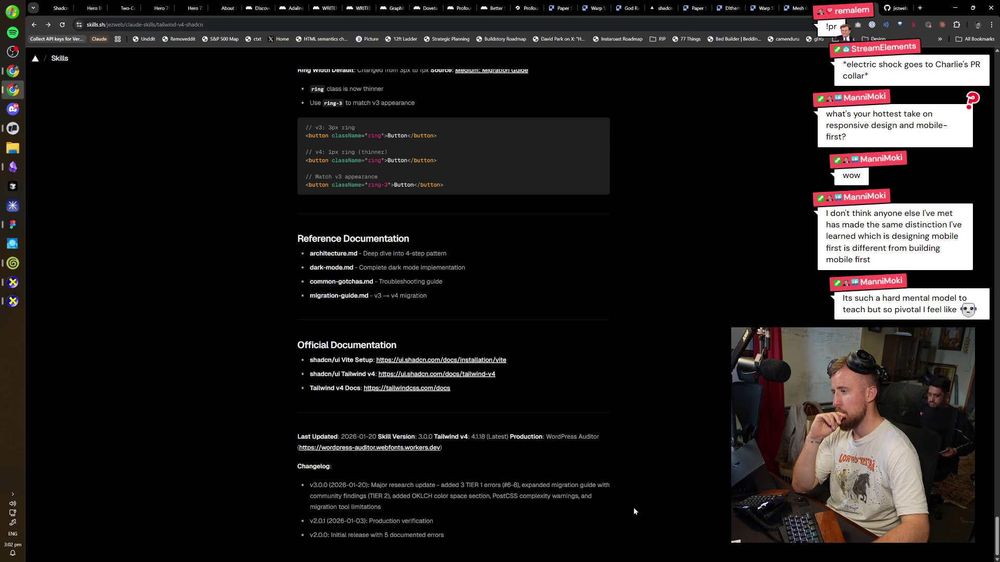
- Return to the top of the tailwind-v4-shadcn page and switch to the jezweb/claude-skills GitHub repo
scroll(679, 530, "up", 10)
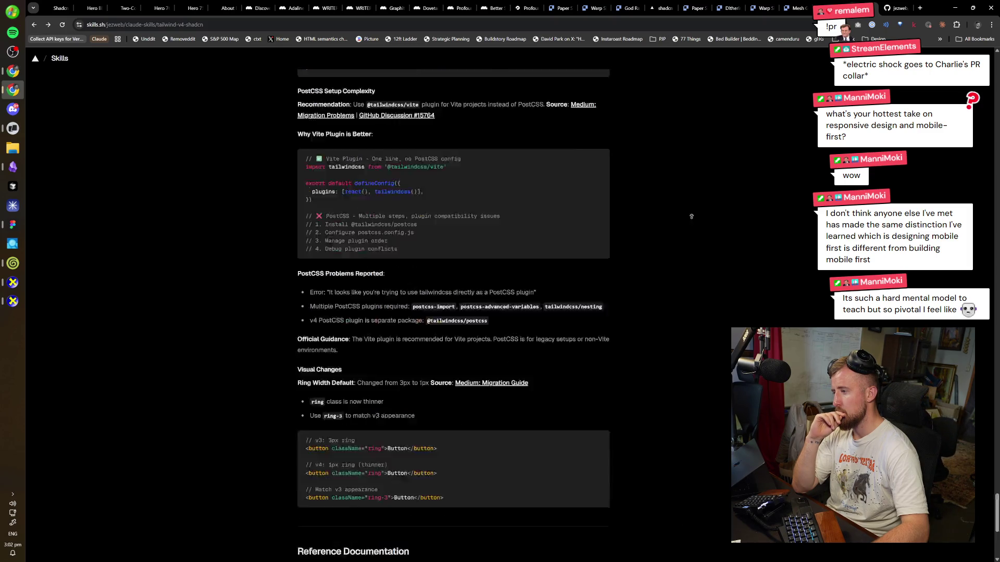
scroll(698, 416, "up", 10)
scroll(730, 215, "up", 15)
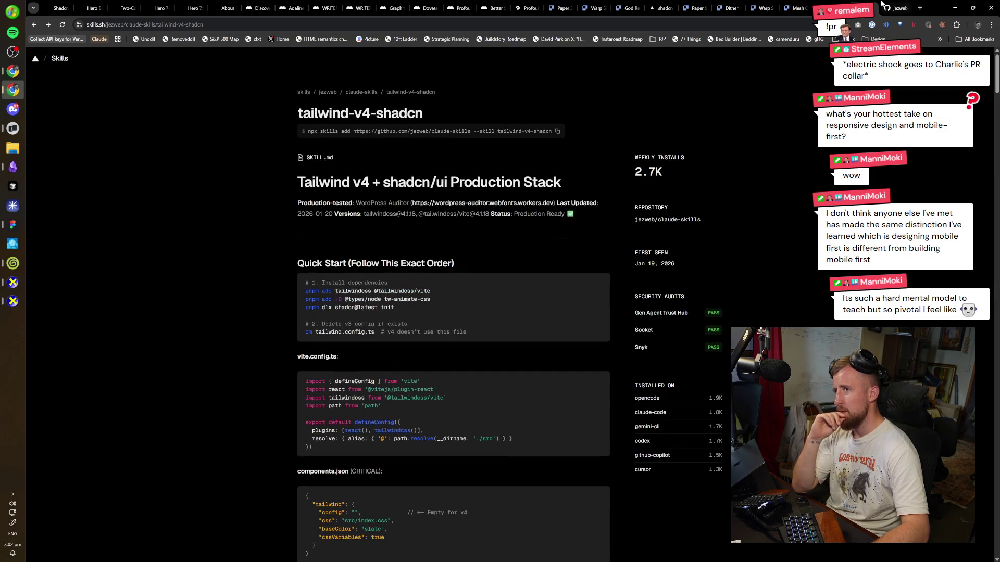
left_click(894, 8)
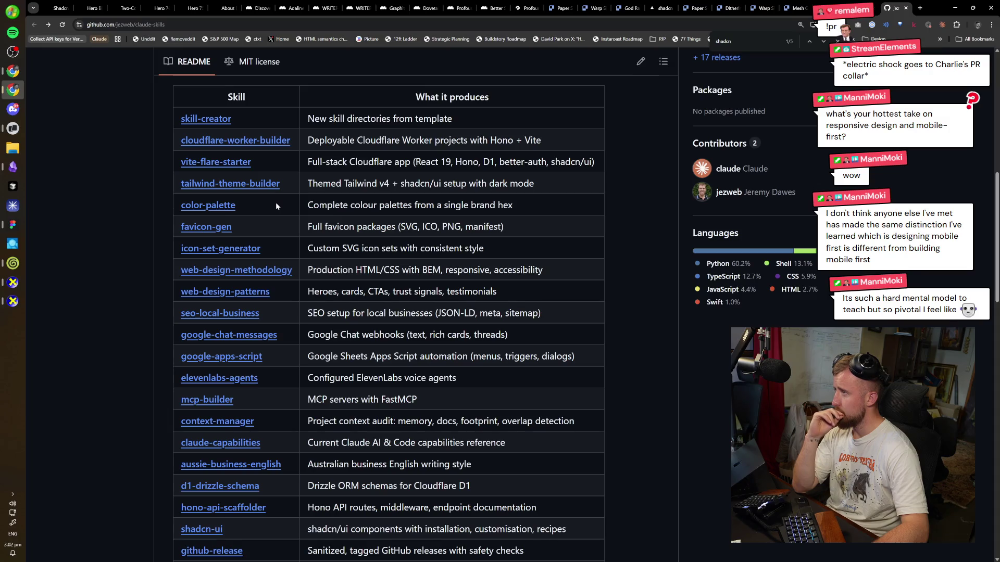
scroll(280, 326, "down", 1)
scroll(280, 325, "down", 2)
- Read through the shadcn-ui skill's SKILL.md, then go back to its folder
left_click(212, 412)
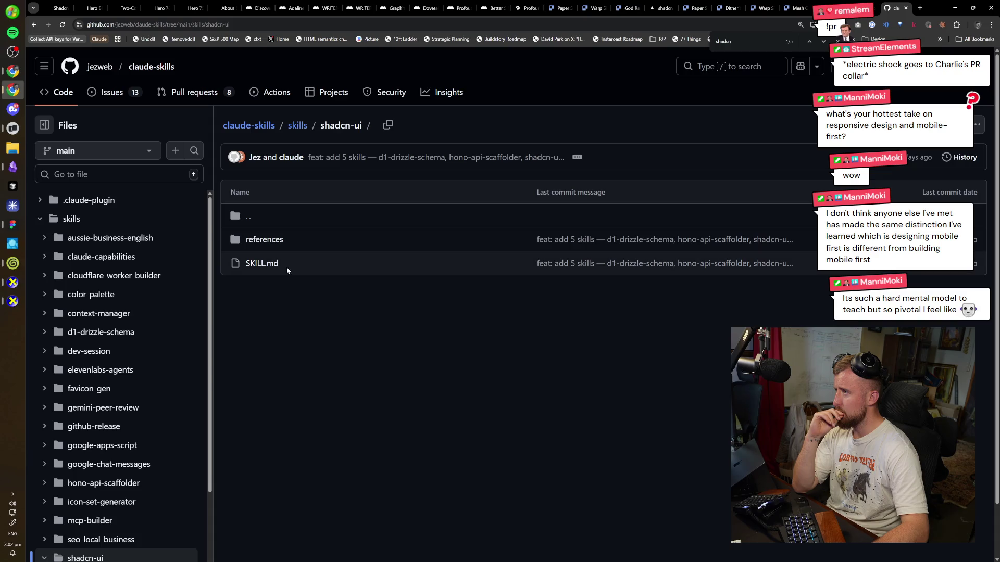
left_click(261, 263)
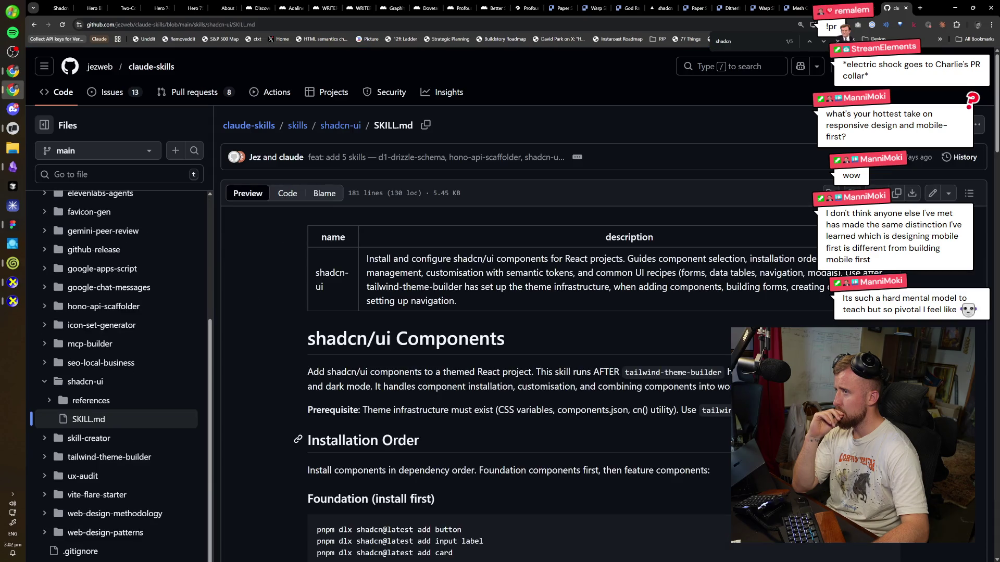
scroll(329, 417, "down", 3)
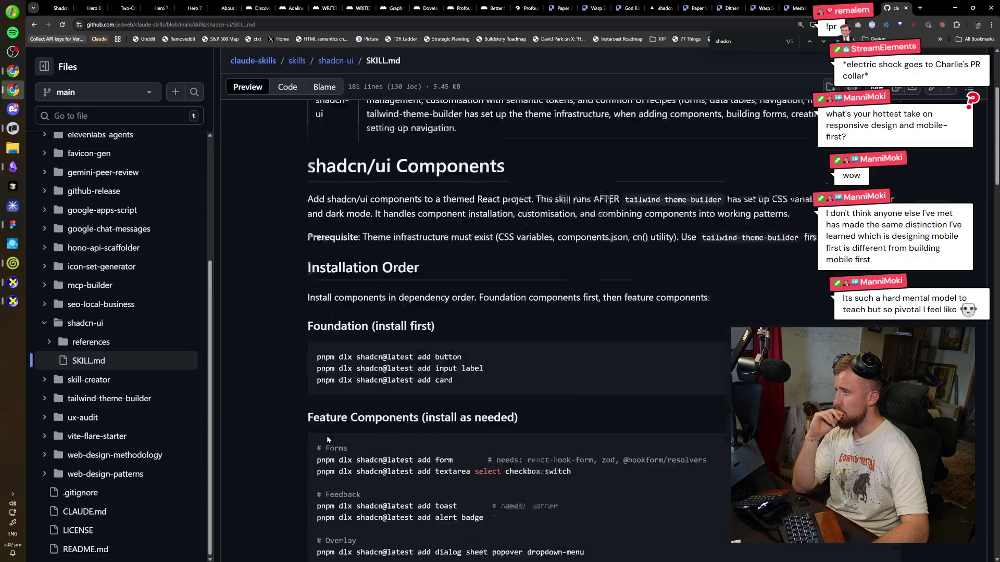
scroll(329, 418, "down", 3)
scroll(329, 417, "down", 6)
scroll(329, 417, "down", 4)
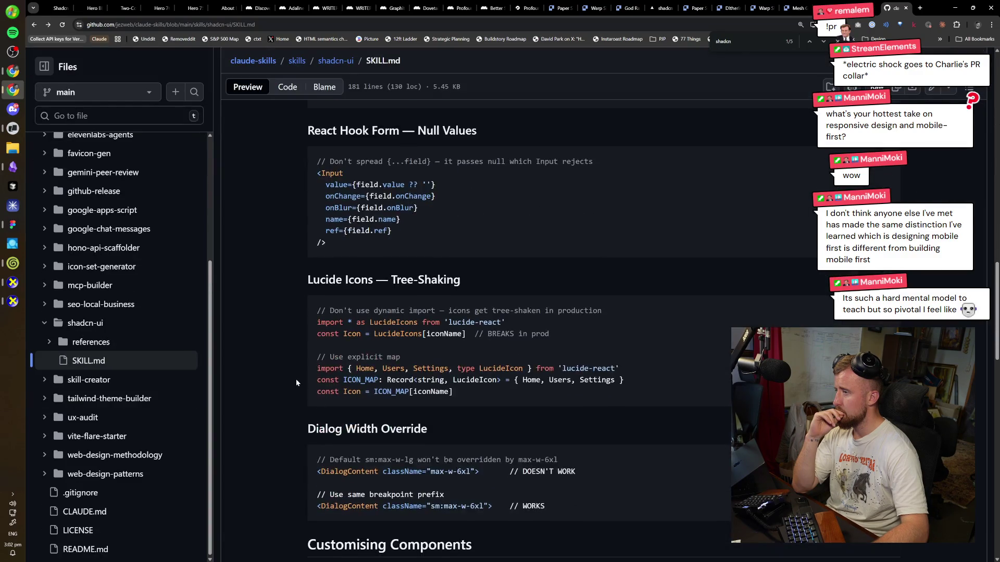
key("alt+Left")
- Open and skim the tailwind-theme-builder skill's SKILL.md
scroll(146, 325, "up", 3)
scroll(145, 313, "up", 1)
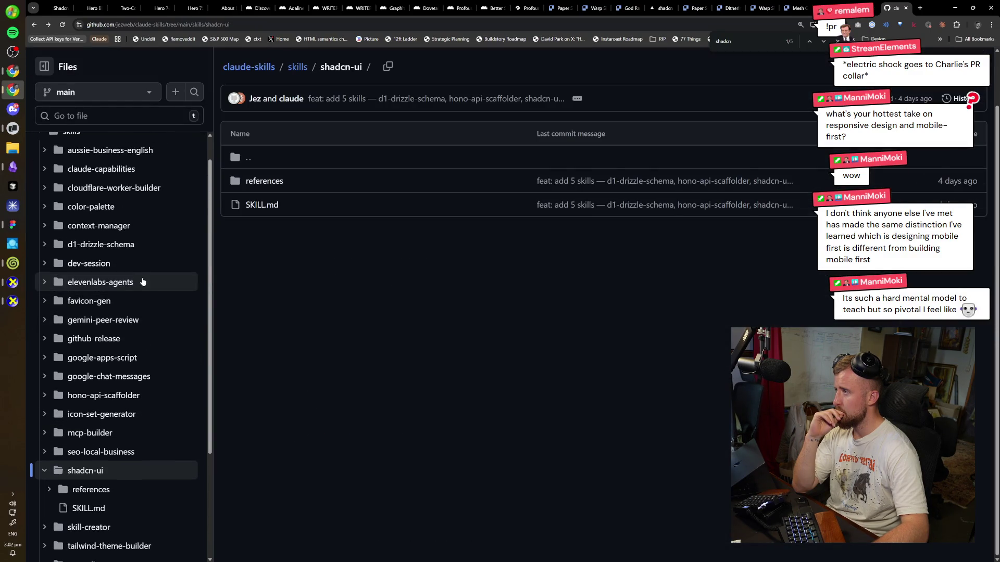
scroll(167, 190, "up", 1)
scroll(122, 416, "down", 3)
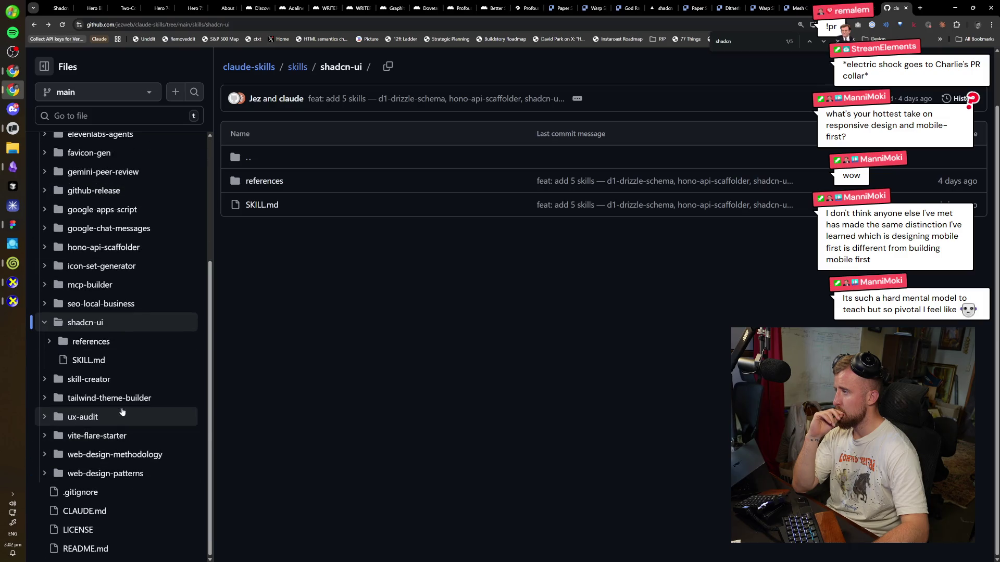
left_click(121, 398)
left_click(282, 253)
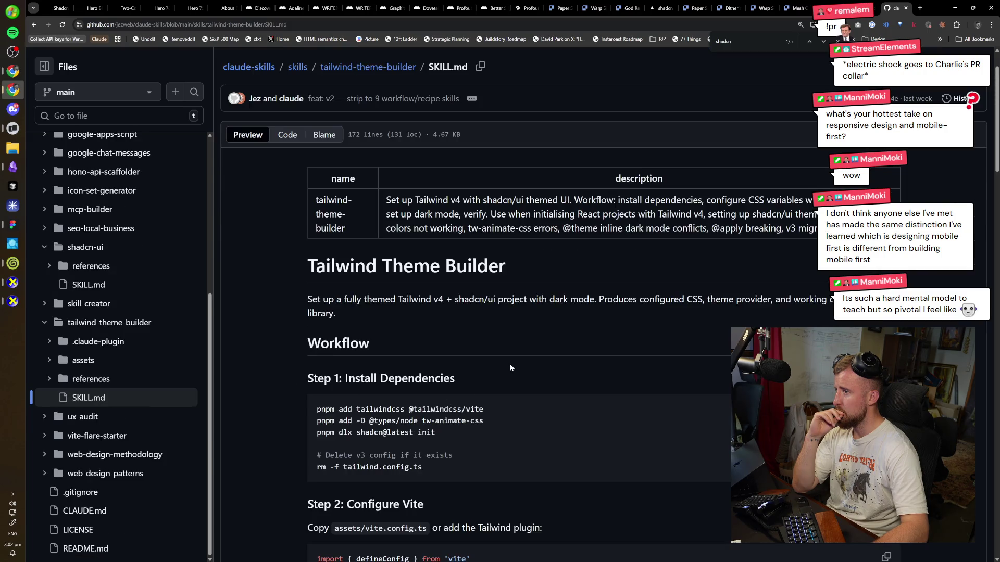
scroll(511, 364, "down", 2)
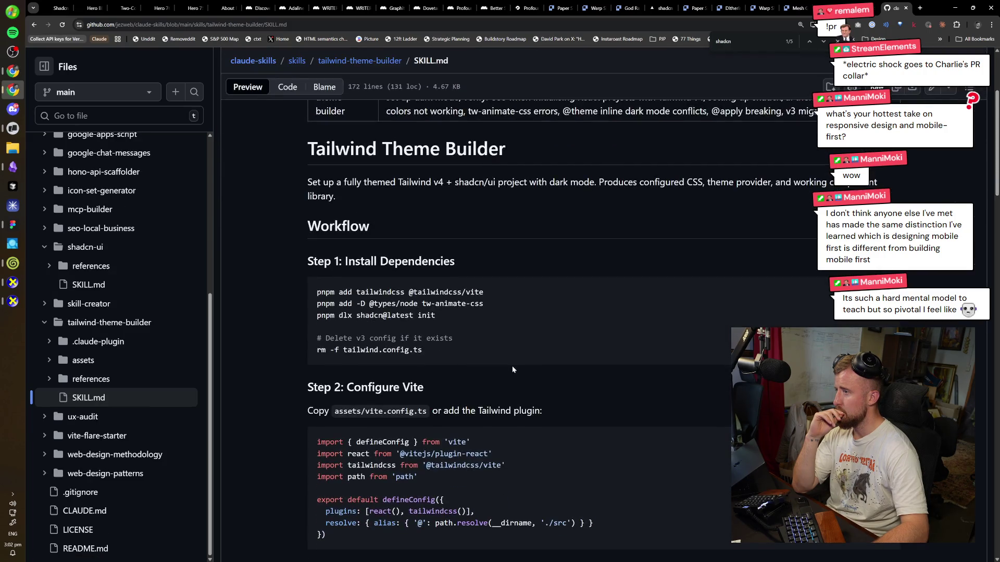
scroll(511, 366, "up", 3)
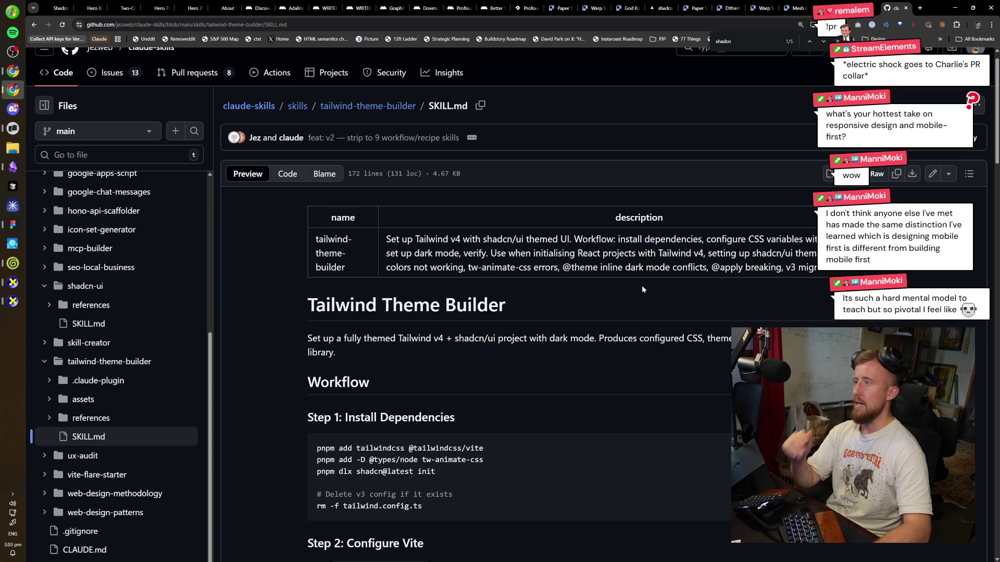
- Close the GitHub tab and return to the tailwind-v4-shadcn skill page
key("ctrl+w")
key("ctrl+shift+Tab")
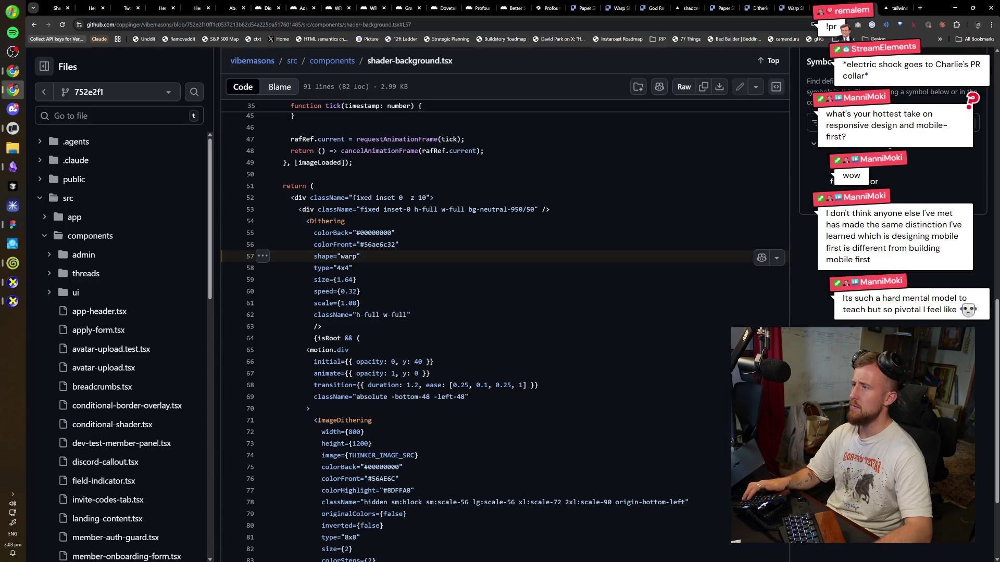
key("ctrl+Tab")
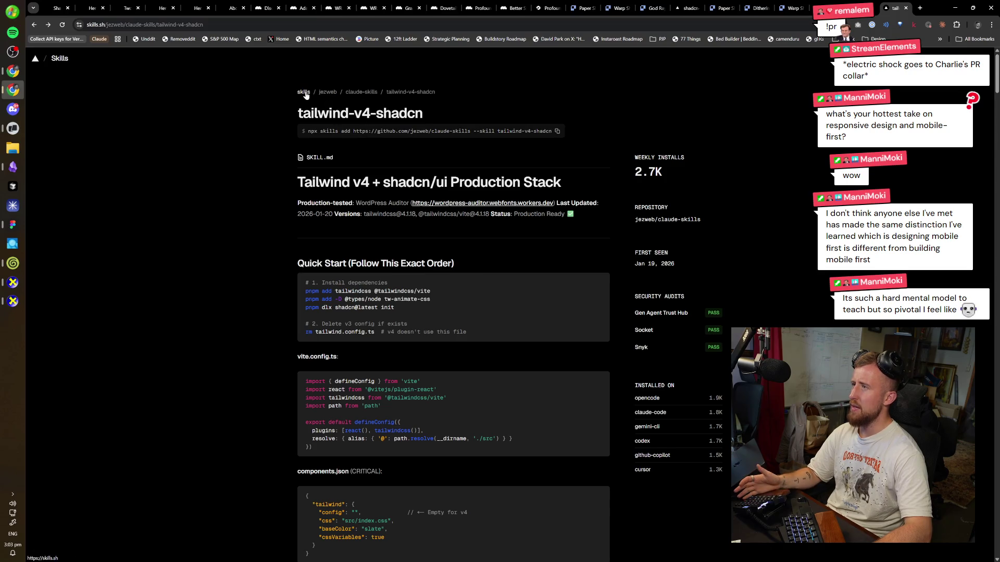
- Browse the skills.sh home leaderboard
left_click(304, 94)
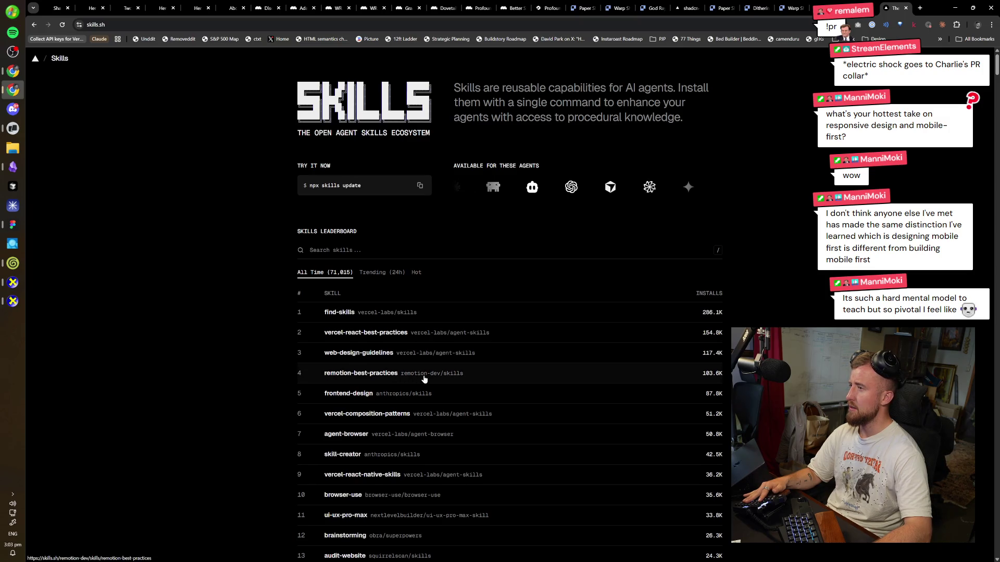
scroll(358, 338, "down", 2)
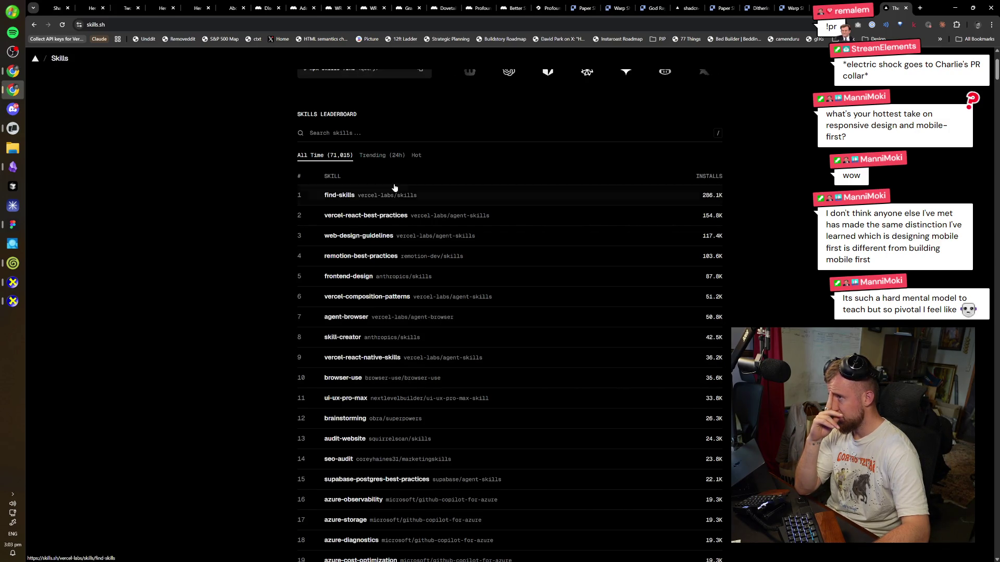
scroll(382, 166, "up", 2)
- Skim the tailwind-v4 best-practices page again, then select the drafted prompt in Claude Code
key("alt+Right")
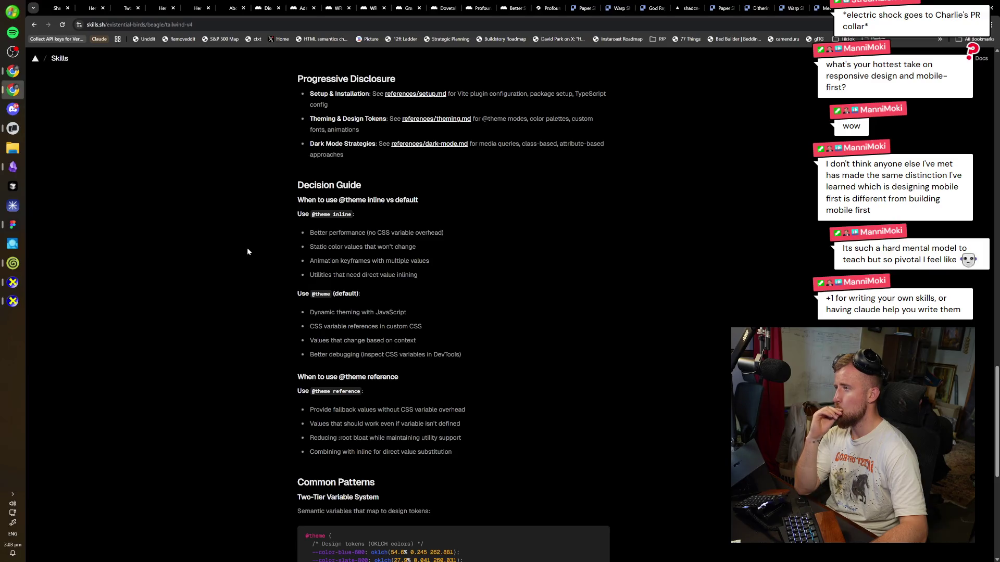
scroll(248, 251, "down", 2)
scroll(248, 252, "down", 1)
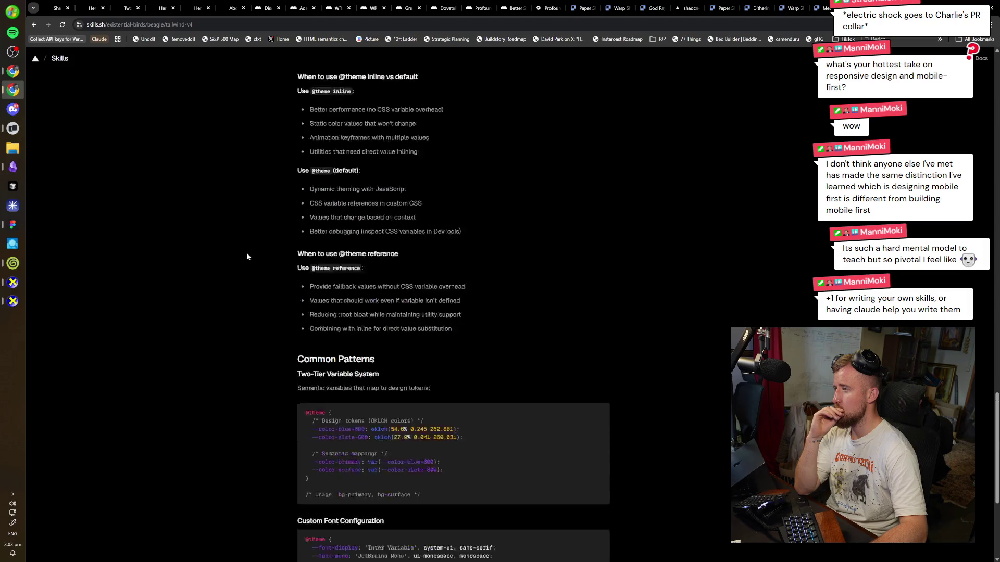
scroll(247, 259, "down", 4)
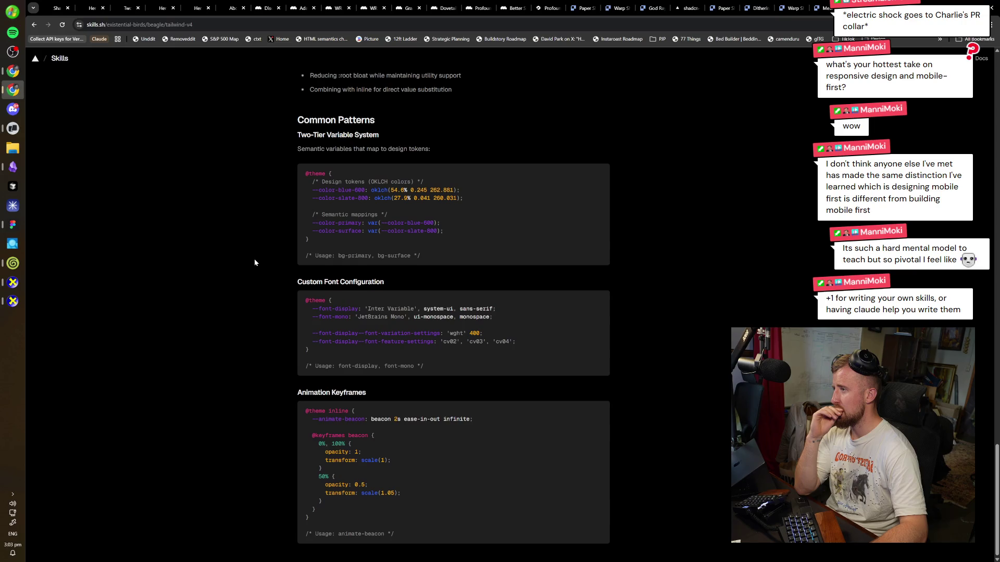
scroll(674, 224, "up", 15)
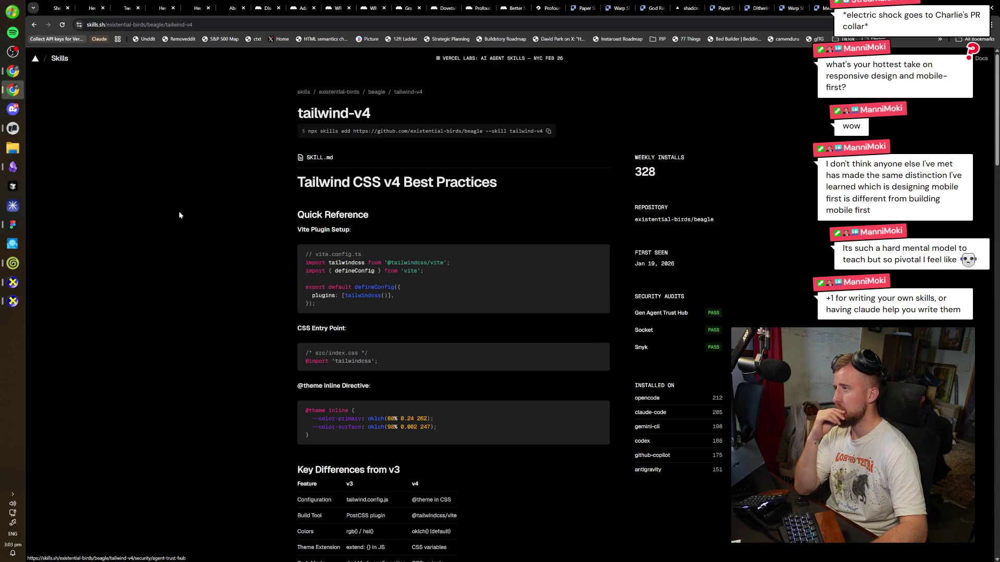
key("alt+Tab")
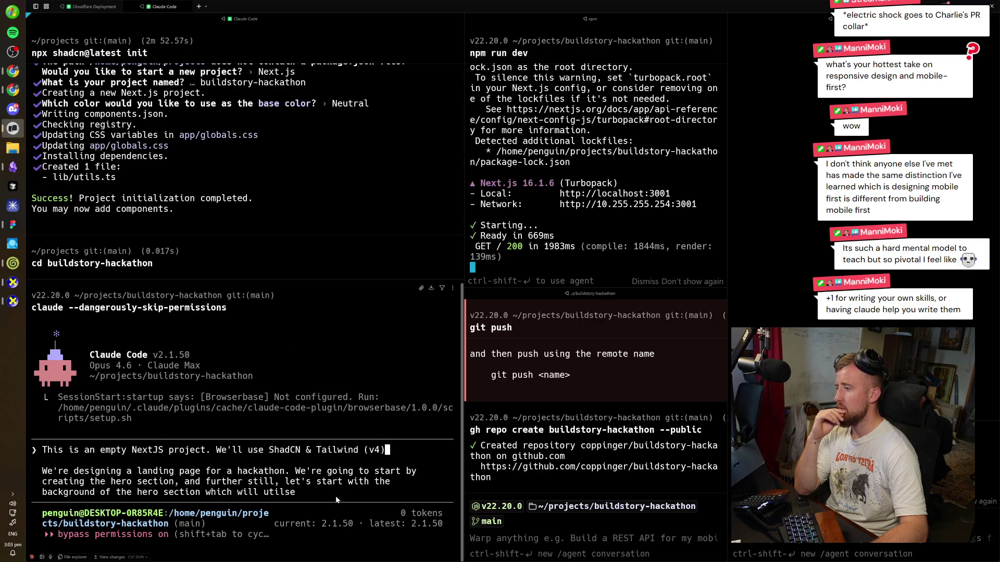
left_click_drag(336, 496, 42, 449)
- Add a period after '(v4)' in the drafted prompt and select the whole prompt
left_click(420, 526)
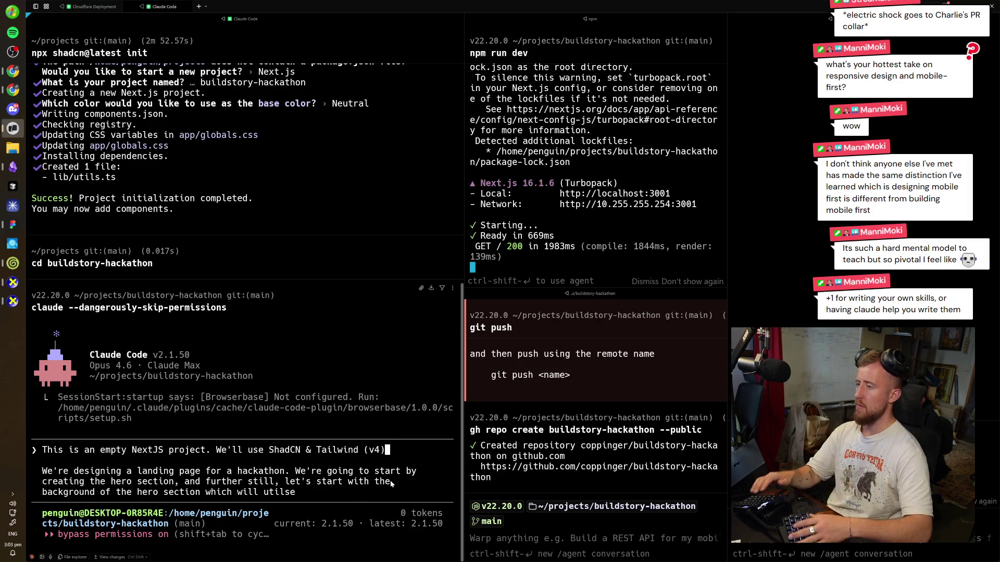
type(".")
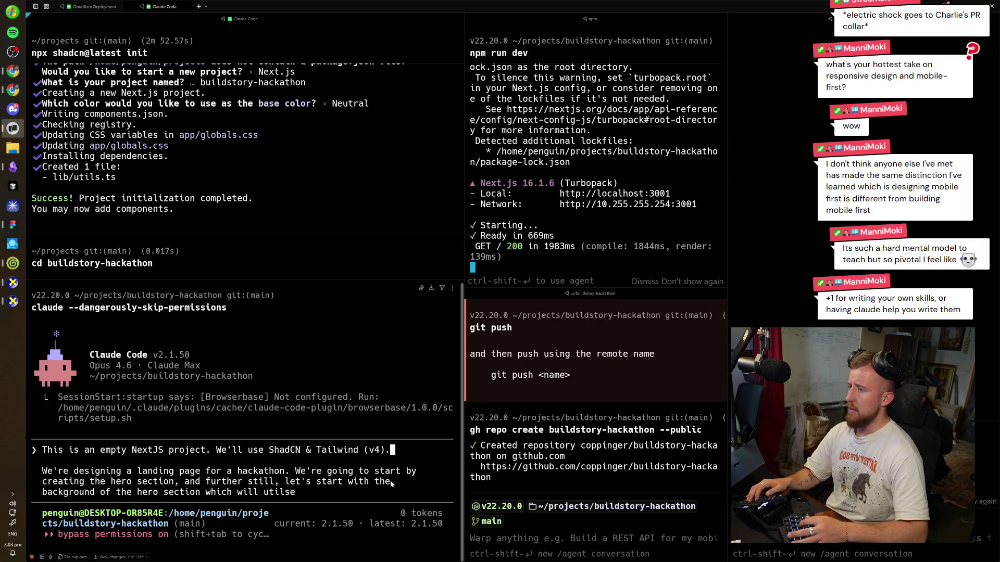
key("Down")
key("Down")
key("Down")
key("End")
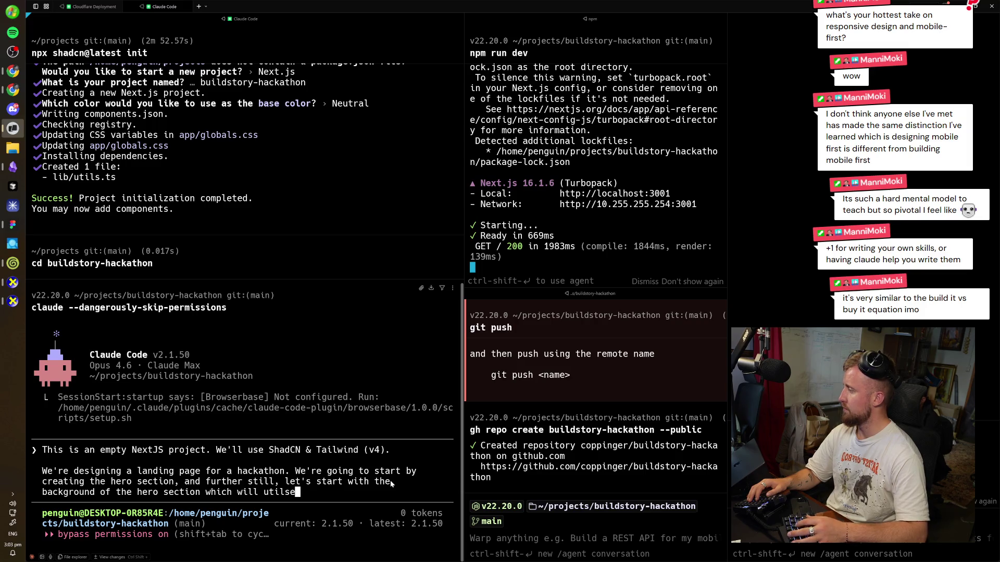
left_click_drag(333, 495, 45, 451)
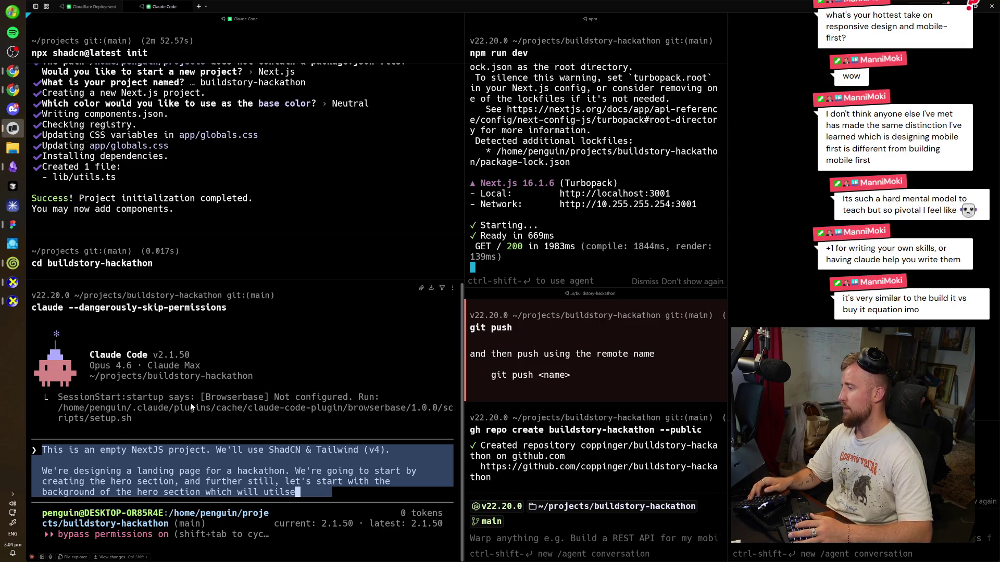
- Clear the drafted prompt, briefly list skills with /skills, then head back to the browser
key("alt+Tab")
key("alt+Tab")
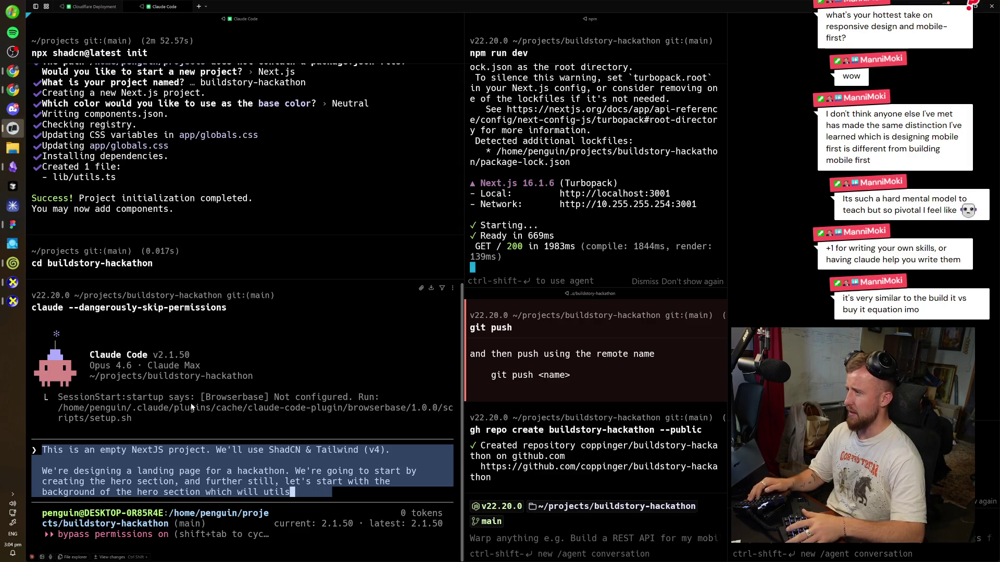
key("ctrl+BackSpace")
key("ctrl+BackSpace")
key("ctrl+BackSpace")
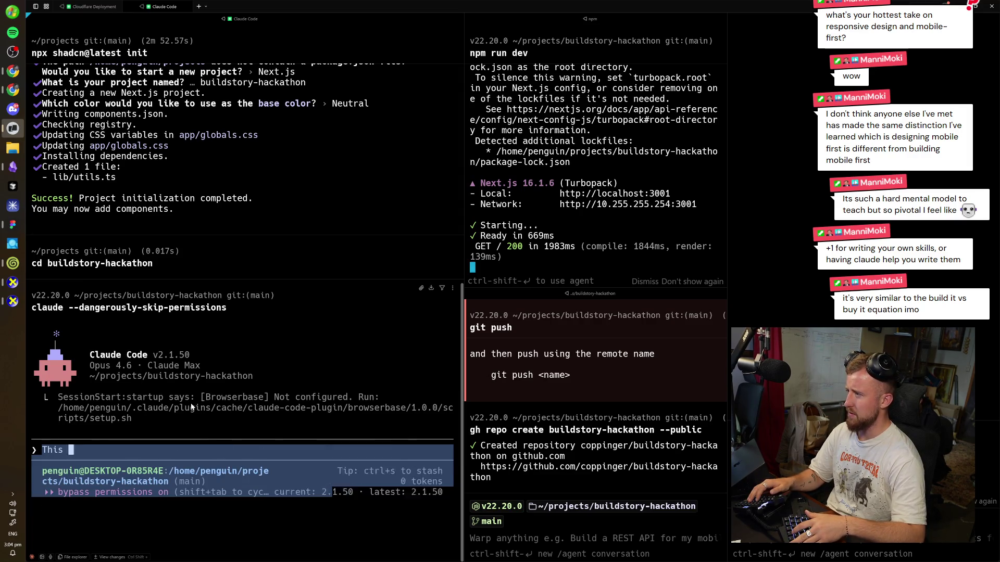
type("/skill")
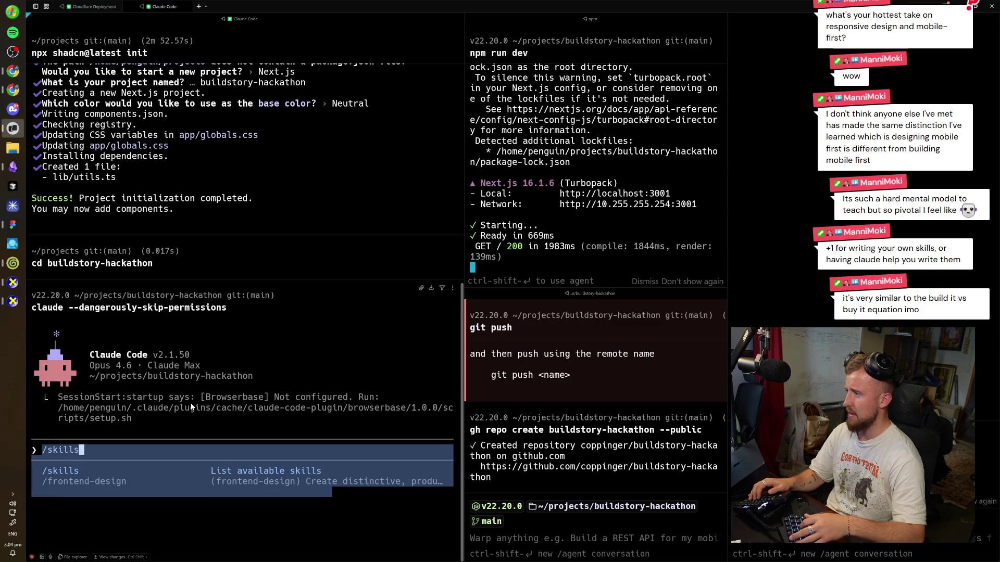
key("Return")
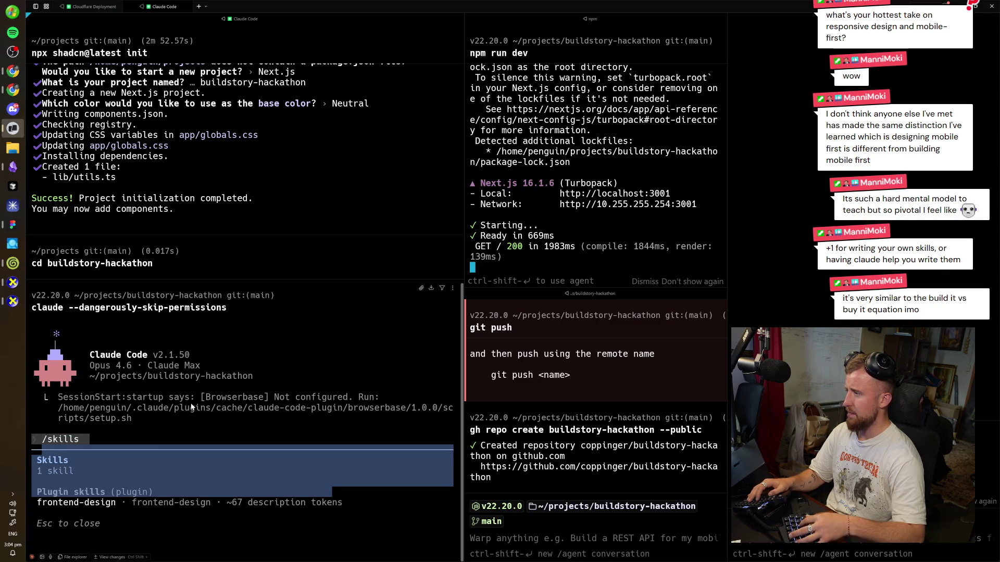
key("Escape")
type("/ski")
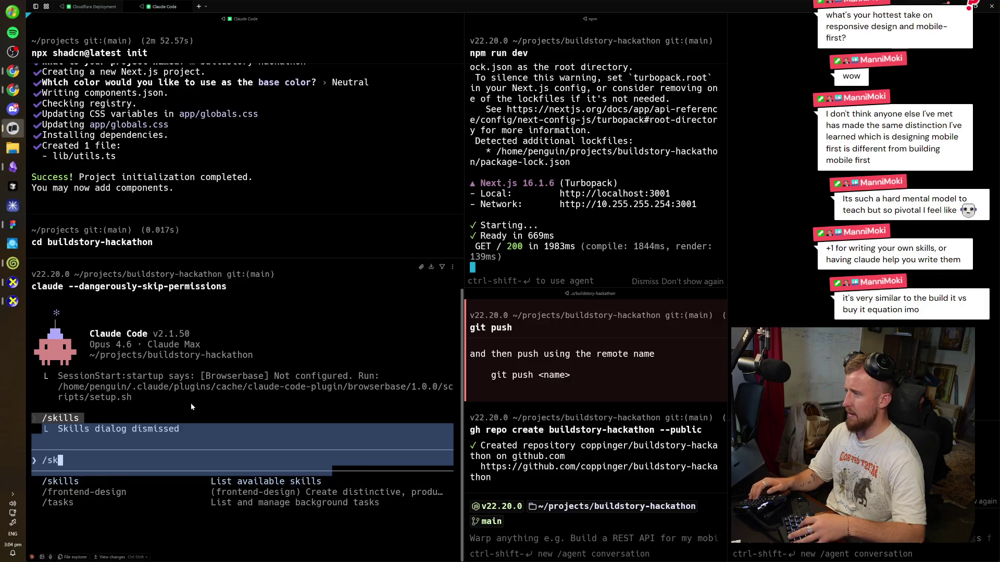
key("BackSpace")
key("alt+Tab")
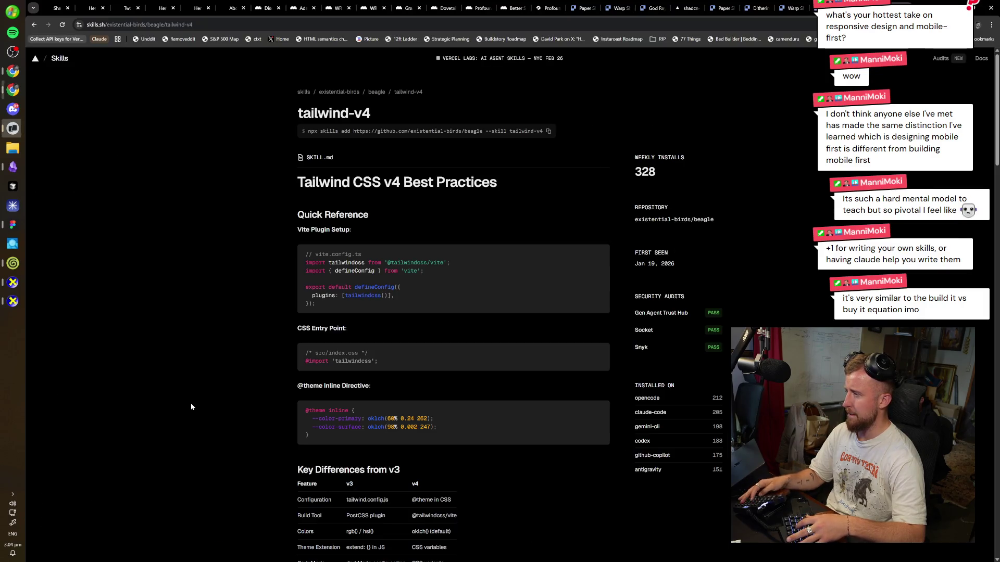
key("ctrl+t")
- Search the web for 'create claude code skill', then return to Claude.ai
type("create")
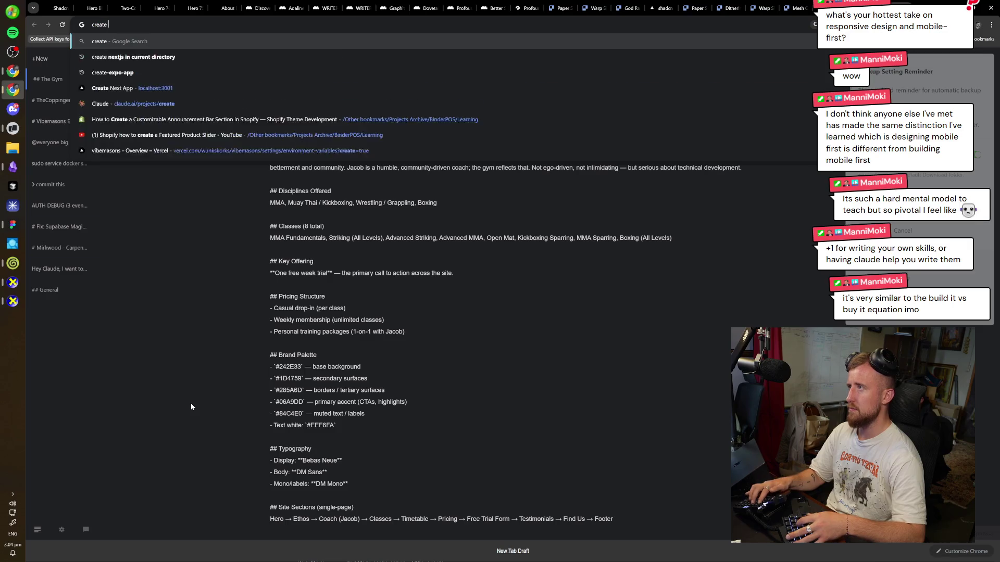
type(" claude code skill")
key("Return")
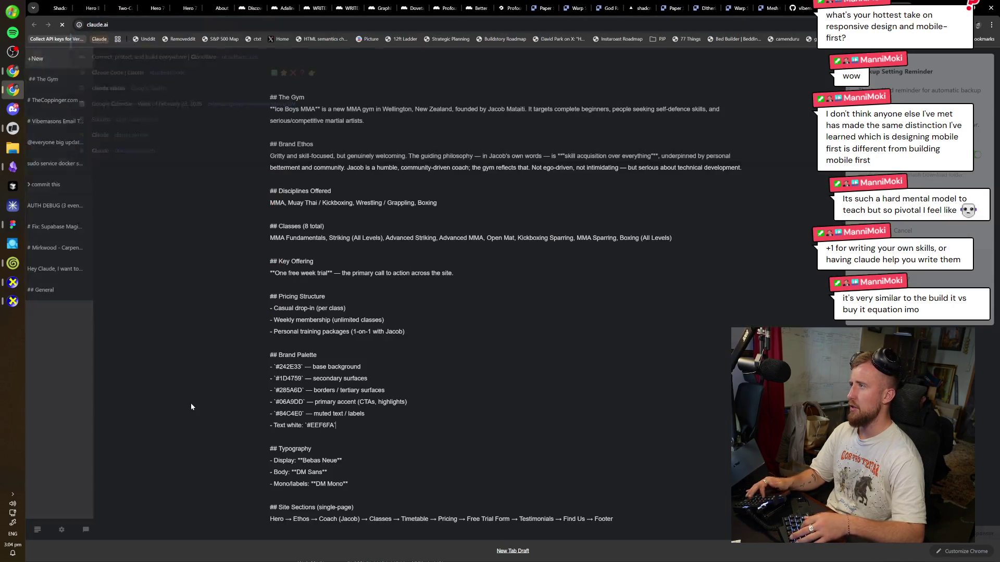
key("ctrl+w")
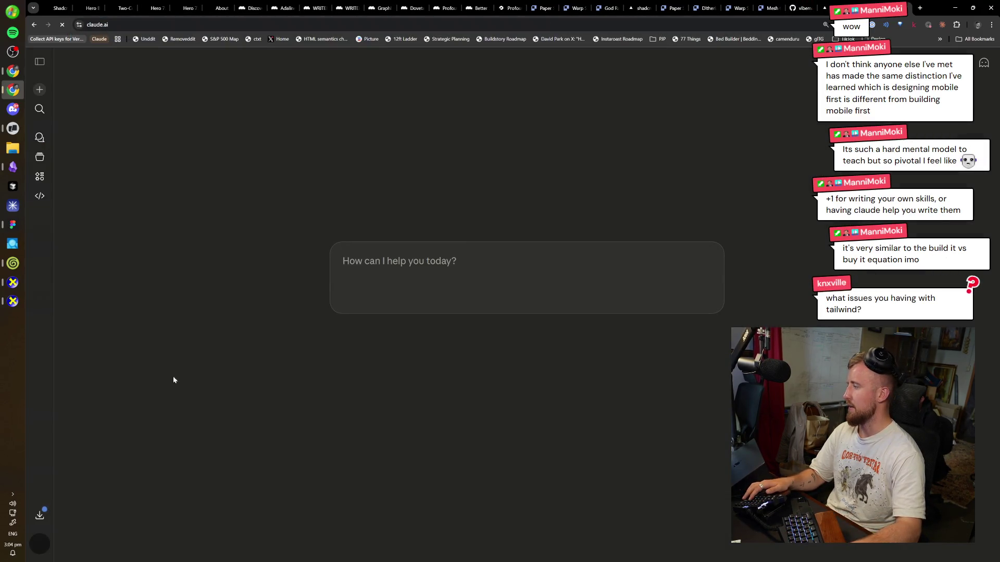
- Check Settings > Capabilities in Claude.ai and search the installed skills for 'skill'
left_click(40, 544)
left_click(93, 373)
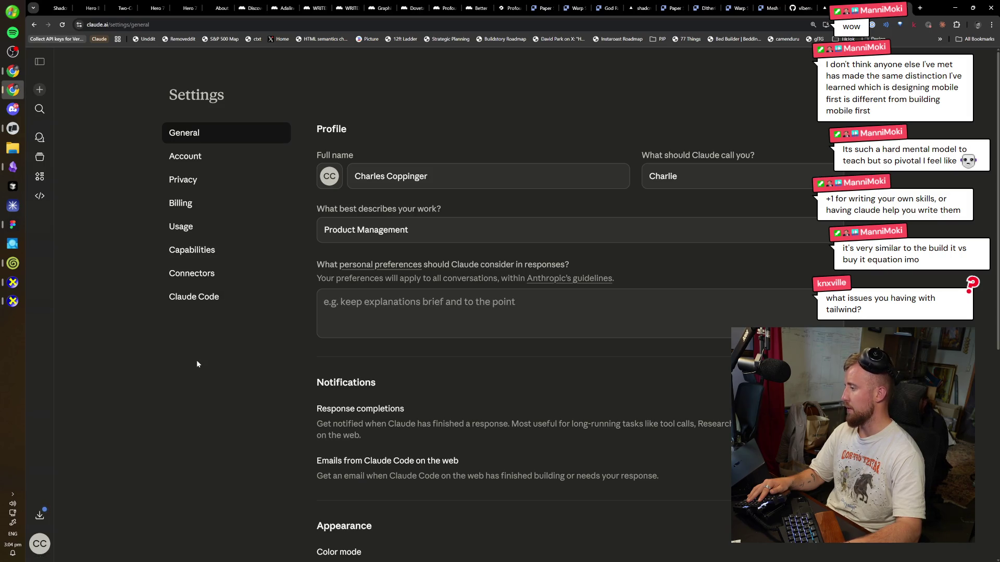
left_click(220, 259)
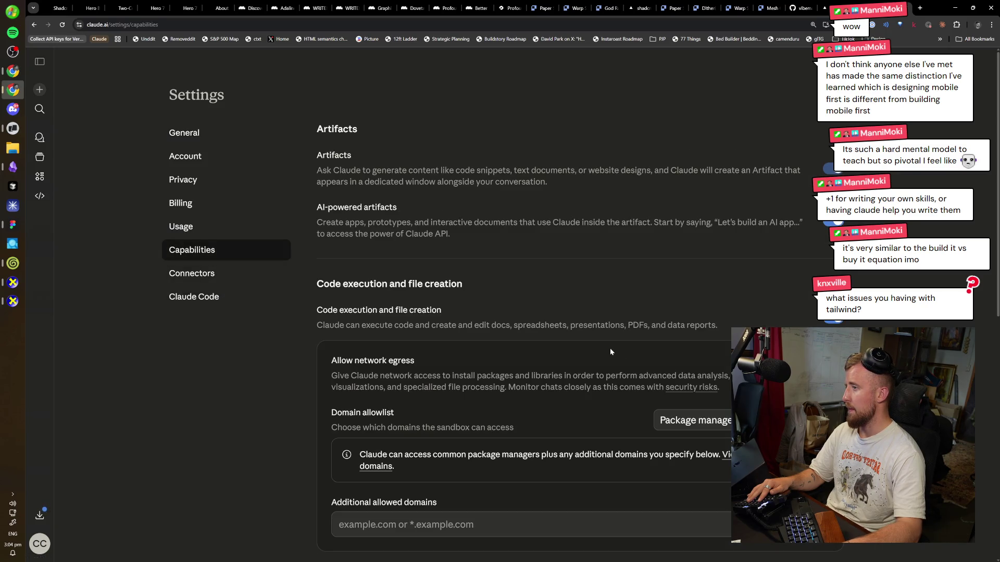
scroll(612, 355, "down", 3)
scroll(612, 355, "up", 3)
scroll(598, 234, "down", 3)
scroll(573, 267, "down", 4)
scroll(573, 292, "down", 2)
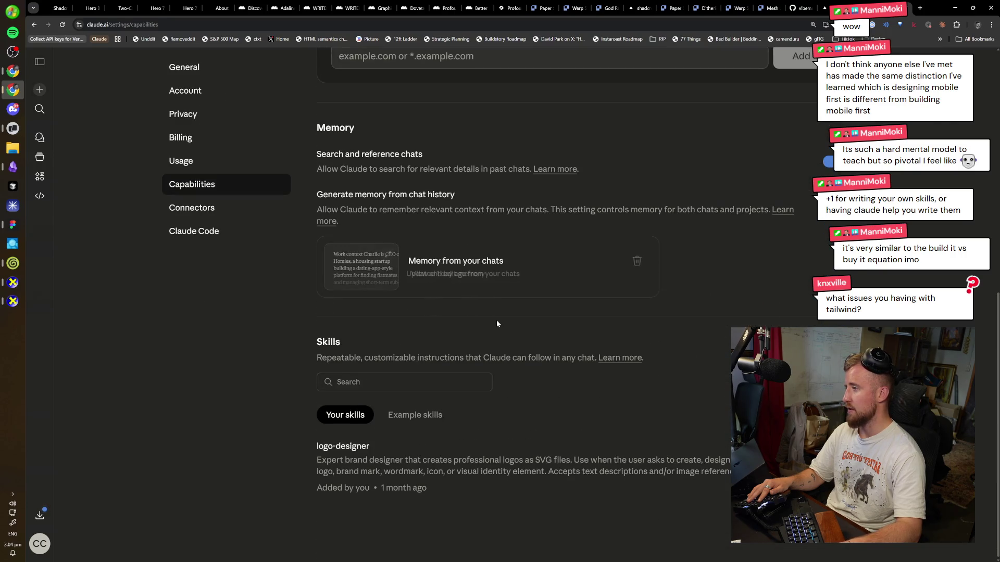
left_click(415, 388)
type("skill")
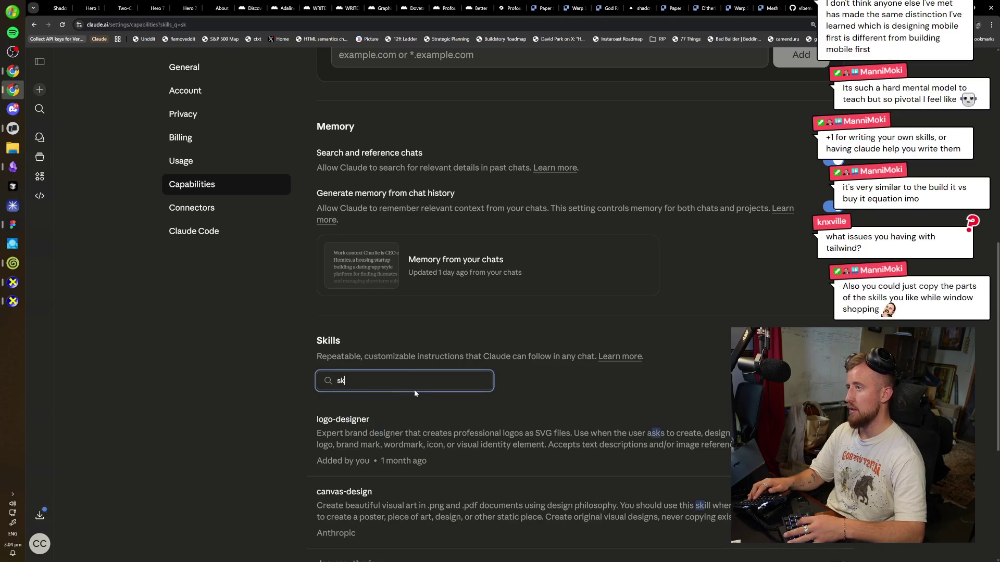
scroll(414, 389, "down", 2)
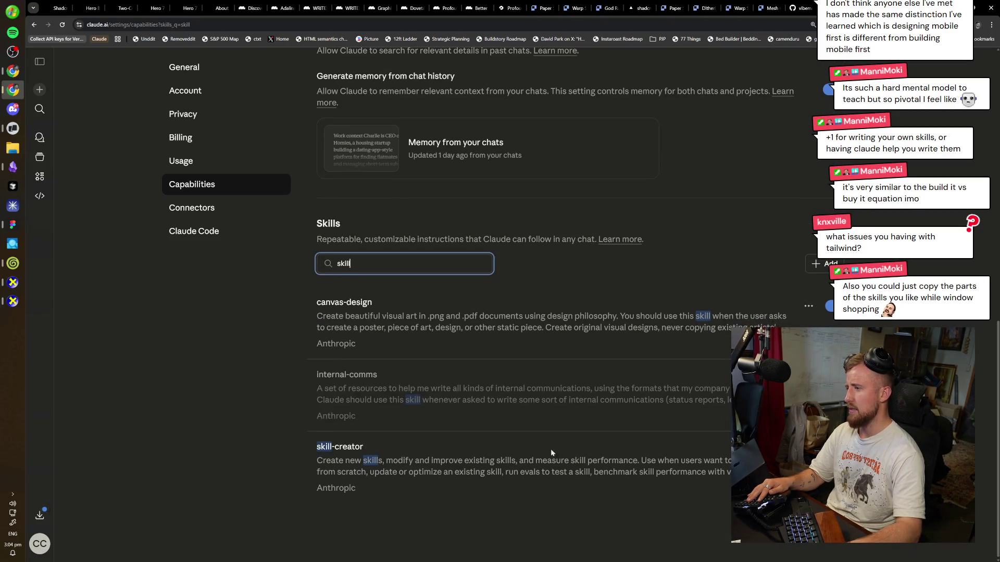
- Start a new chat asking for a skill on Tailwind v3 vs v4 best practices and paradigms
left_click(46, 96)
left_click(47, 97)
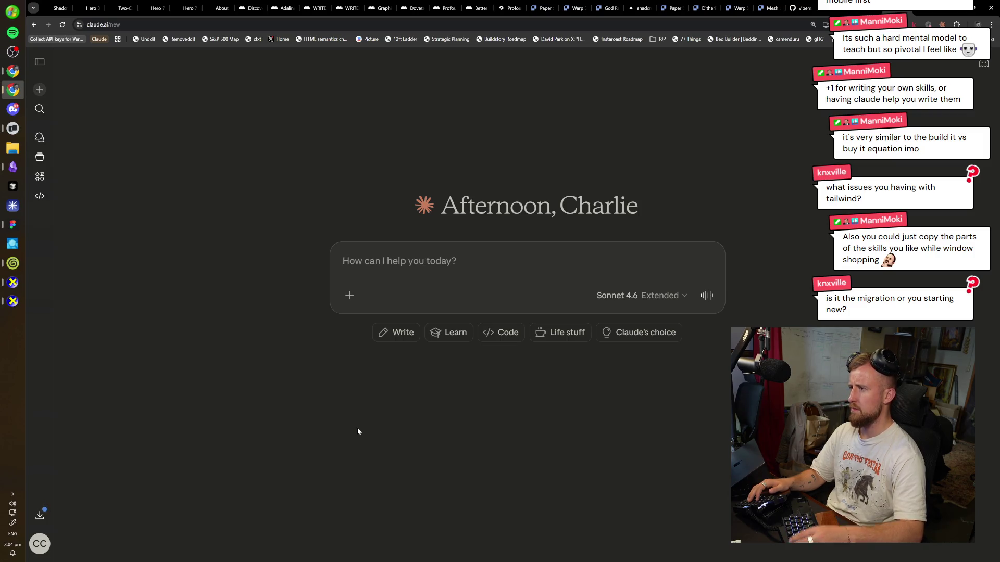
left_click(350, 296)
left_click(350, 295)
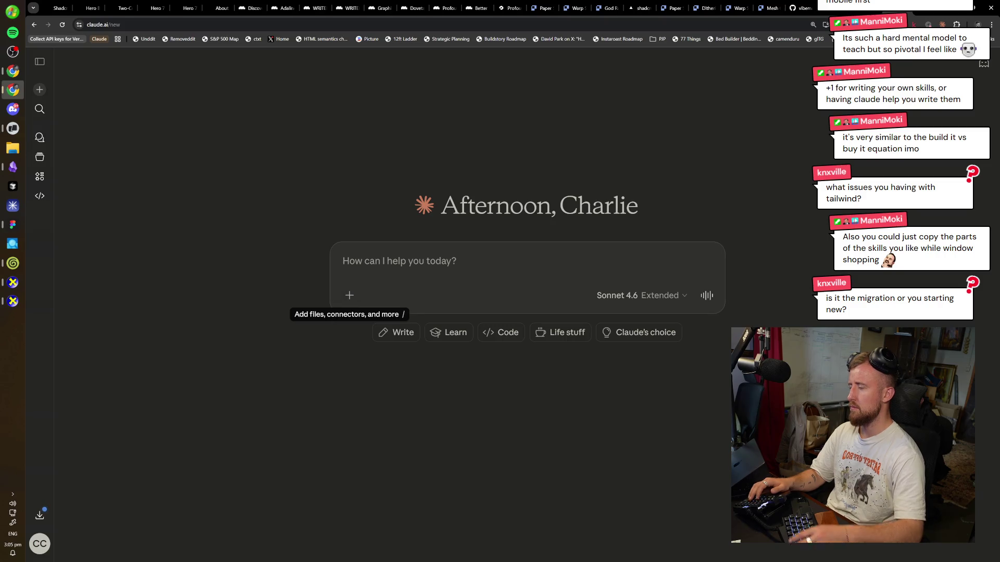
type("I")
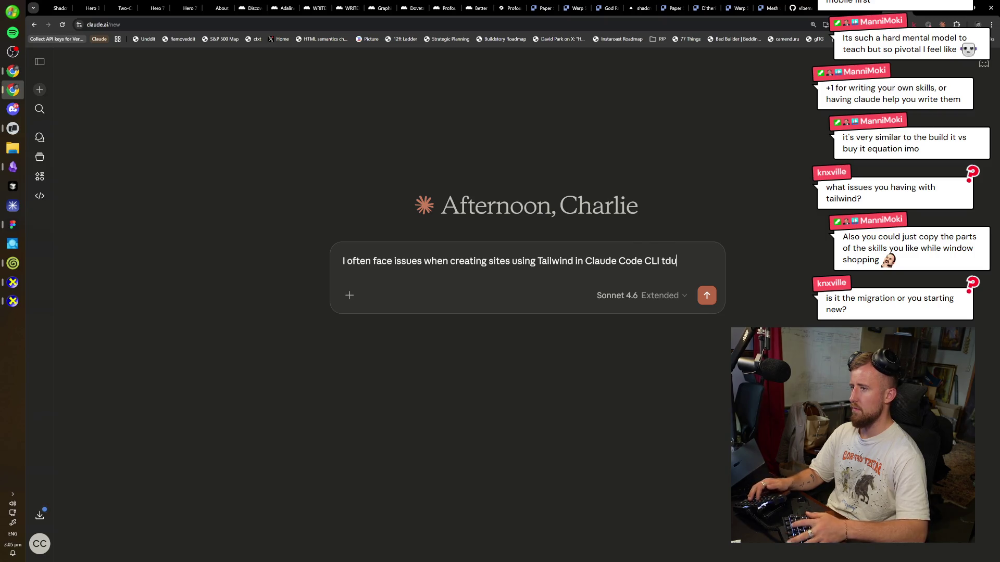
type("nfusi")
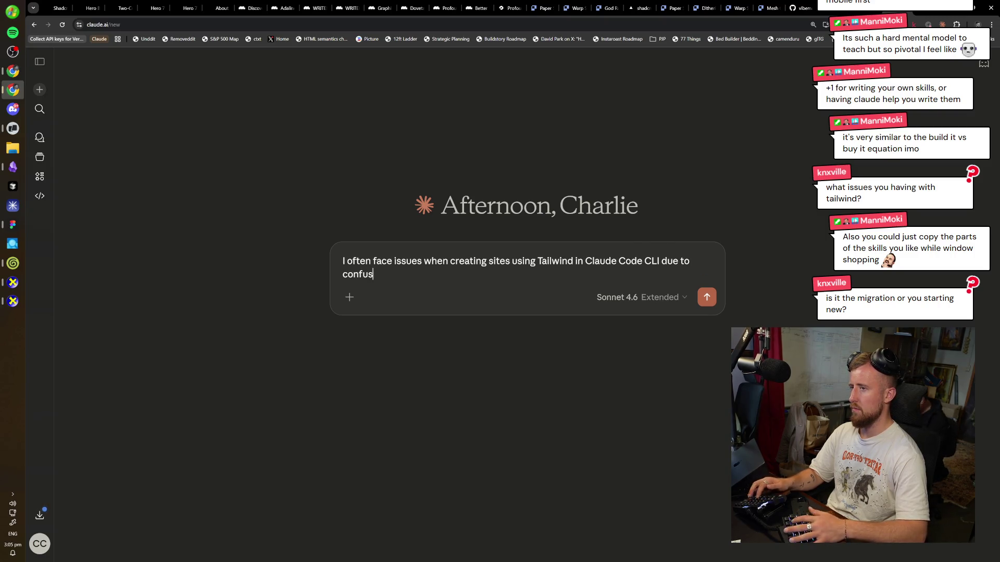
type("on between v3 and")
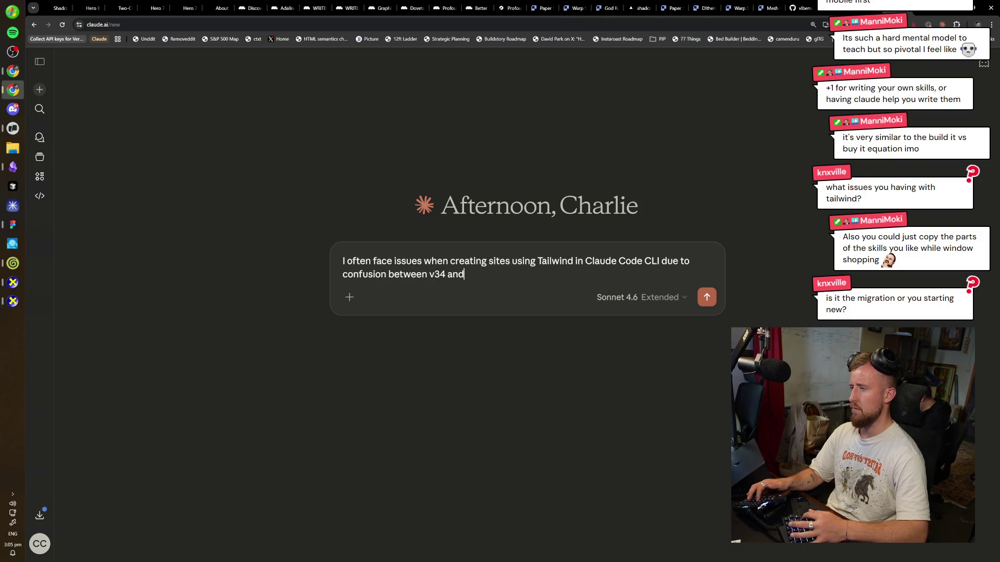
key("BackSpace")
key("BackSpace")
key("BackSpace")
type("and v4")
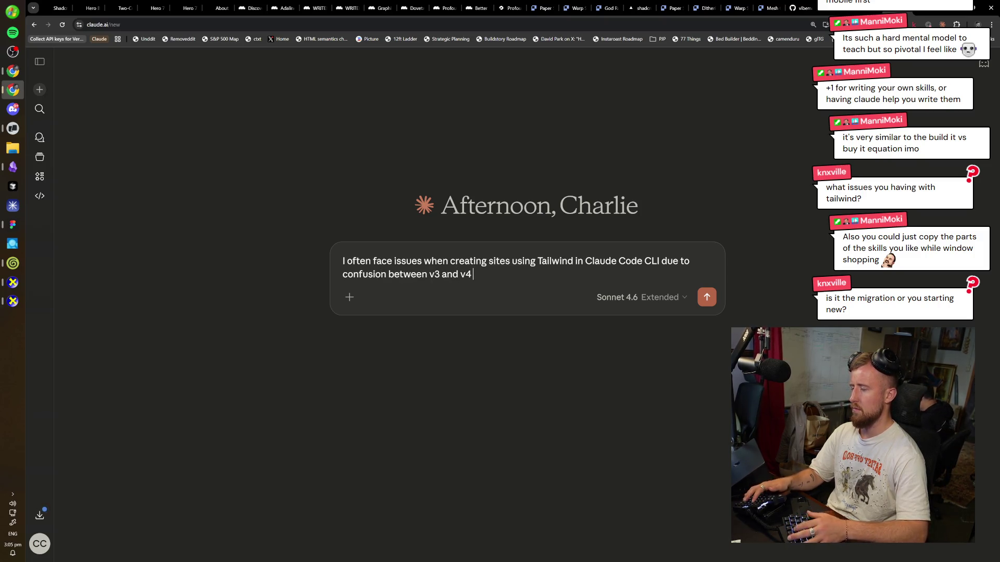
type(" best practises an")
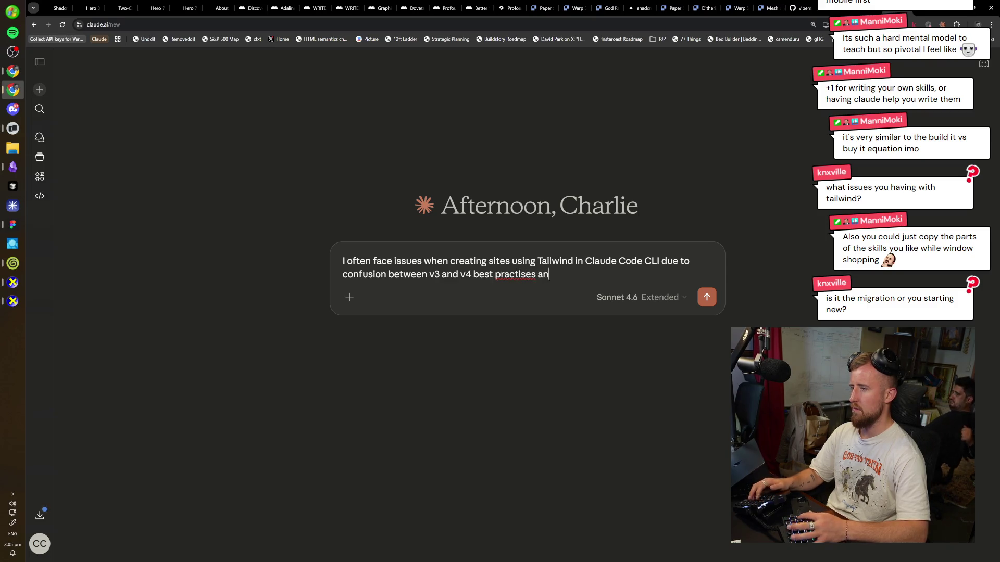
type("d paradigms.")
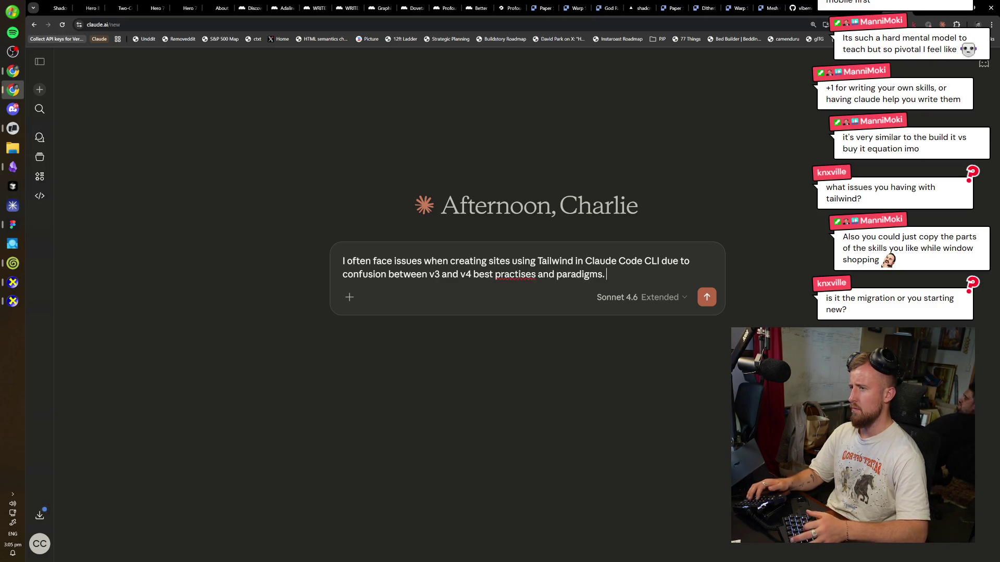
type(" I wa'd like you to help")
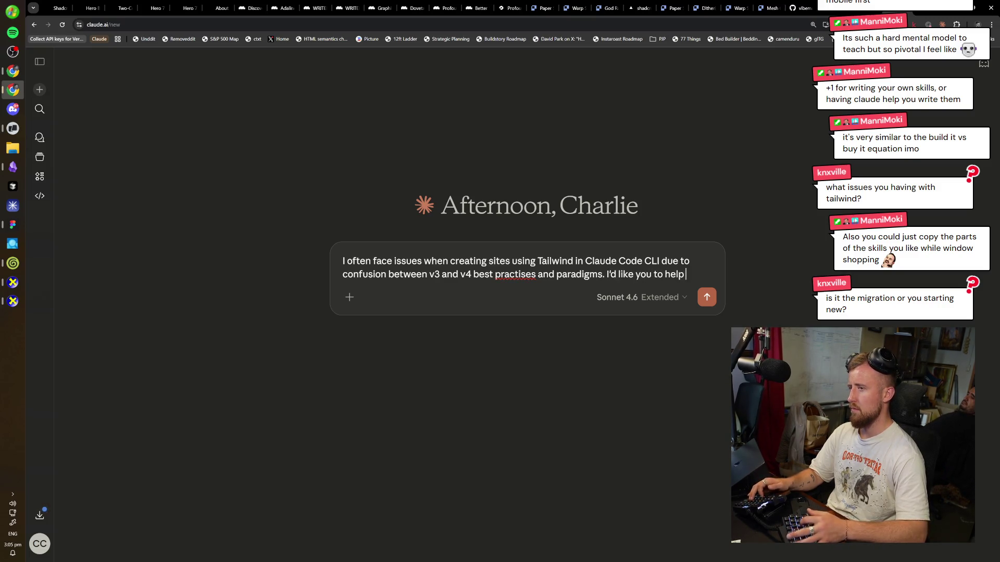
type("reate a skill that so")
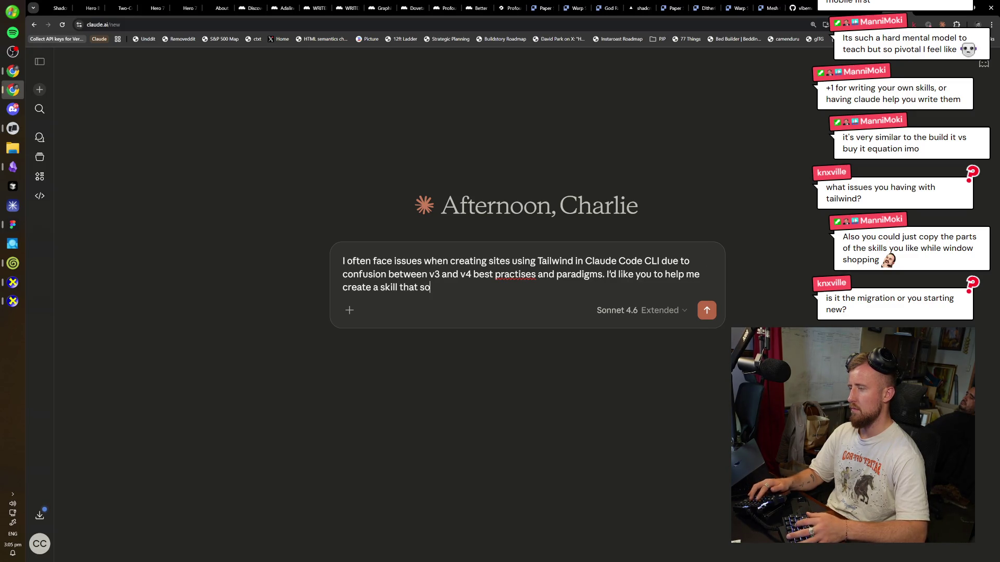
key("BackSpace")
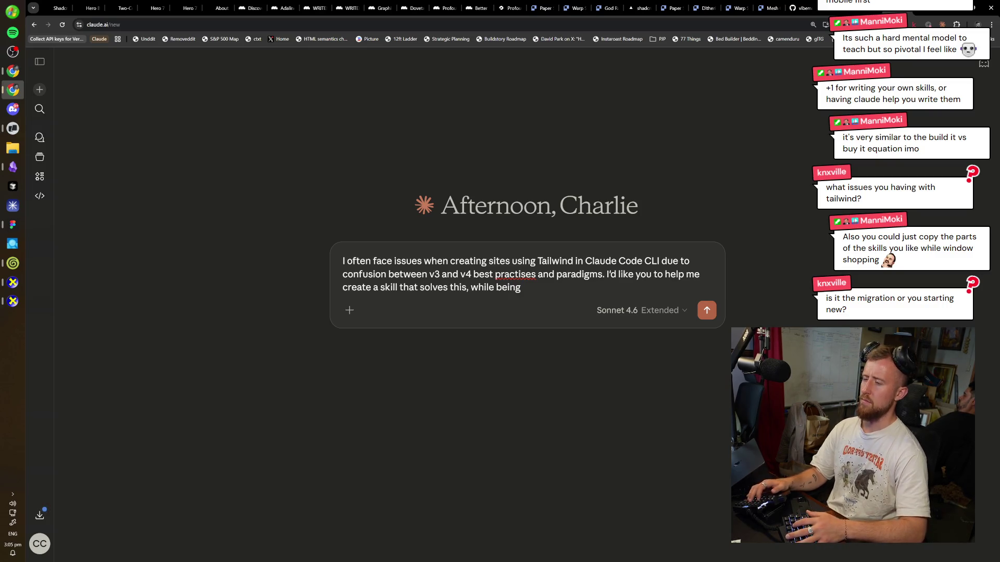
type("ficient in s")
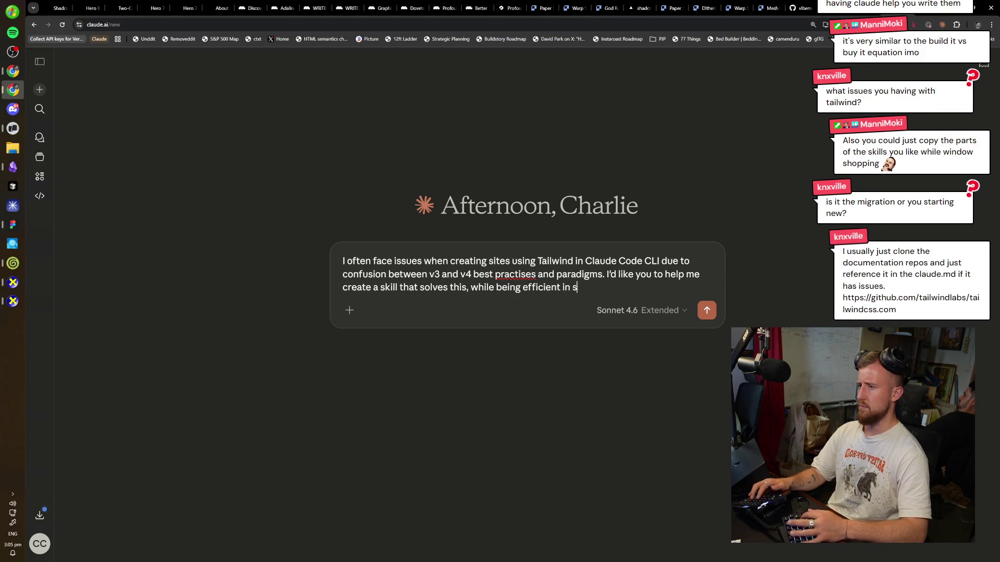
type("ize (token su")
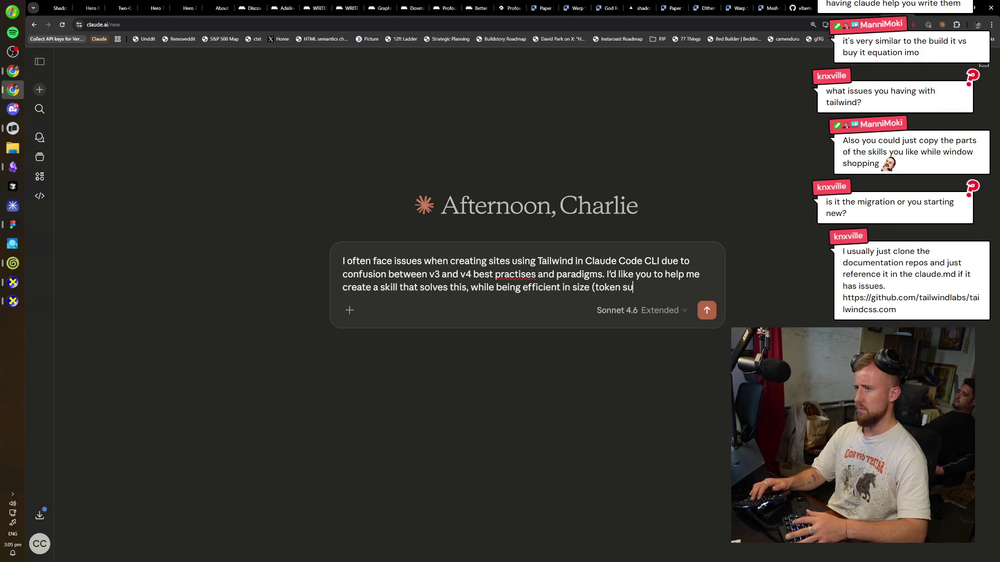
- Ask for a token-efficient size to save cost, switch the model to Opus 4.6, and send
left_click(596, 287)
type("ergo")
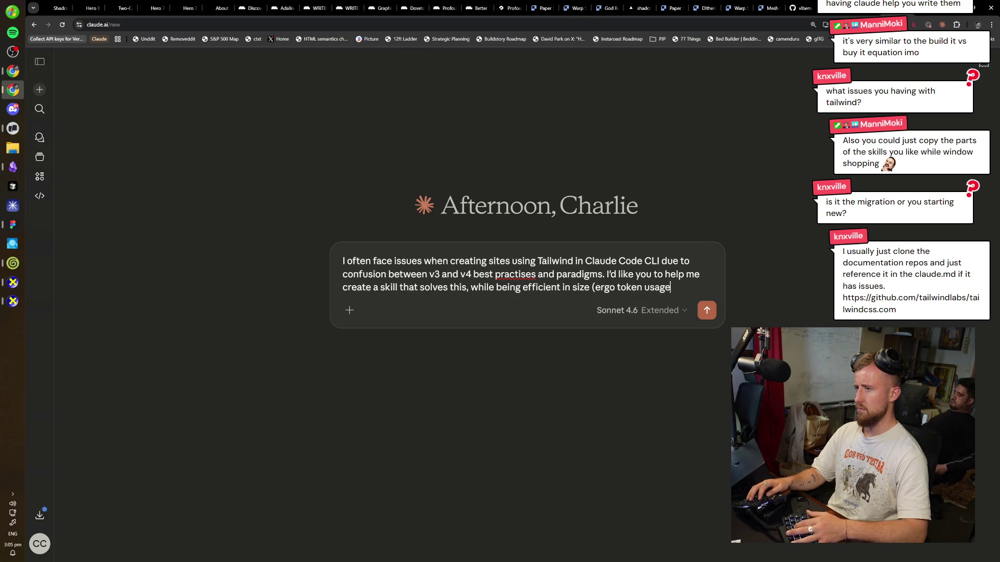
key("End")
key("ctrl+BackSpace")
type("cost).")
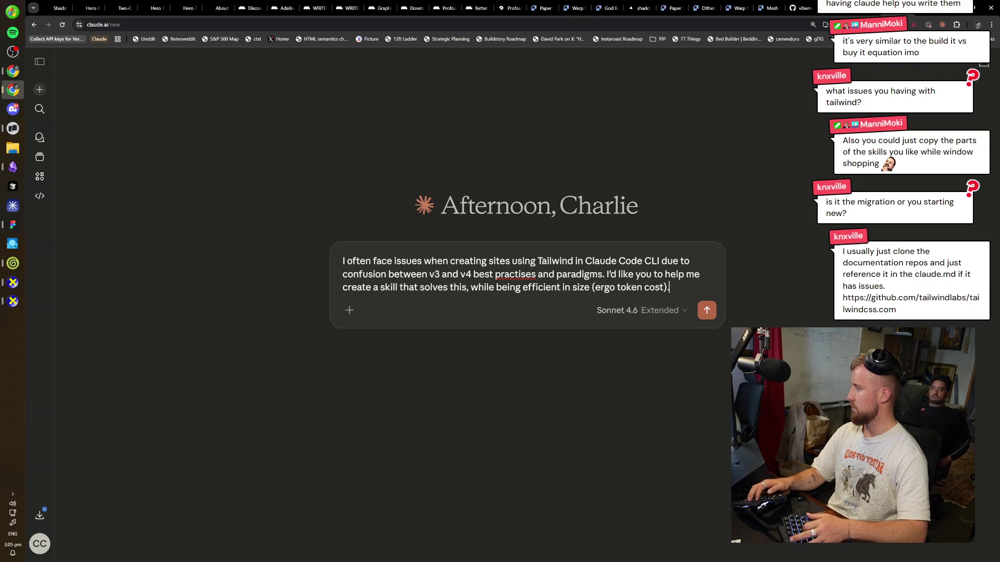
key("ctrl+a")
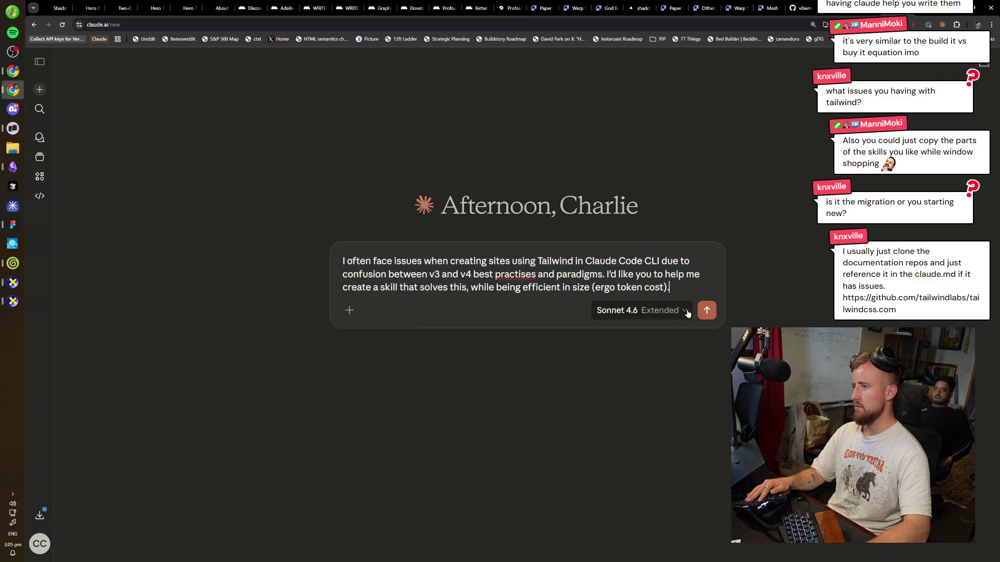
left_click(640, 310)
left_click(642, 338)
left_click(706, 311)
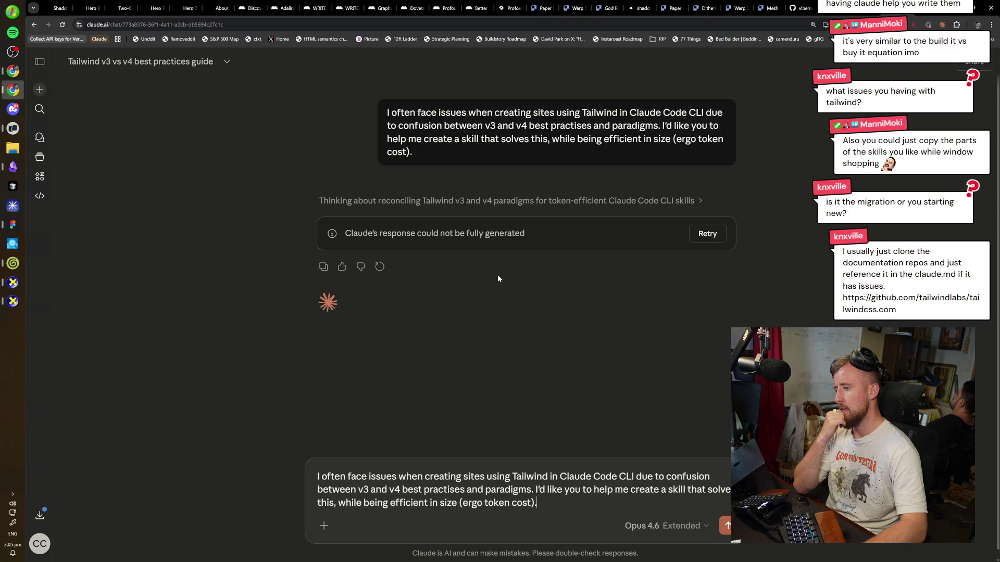
left_click(703, 234)
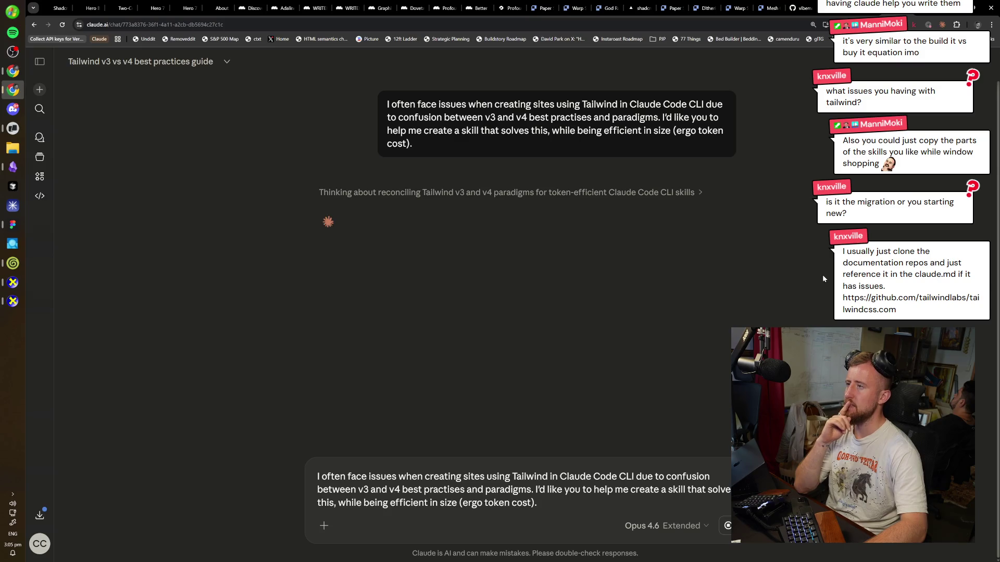
key("ctrl+a")
key("ctrl+c")
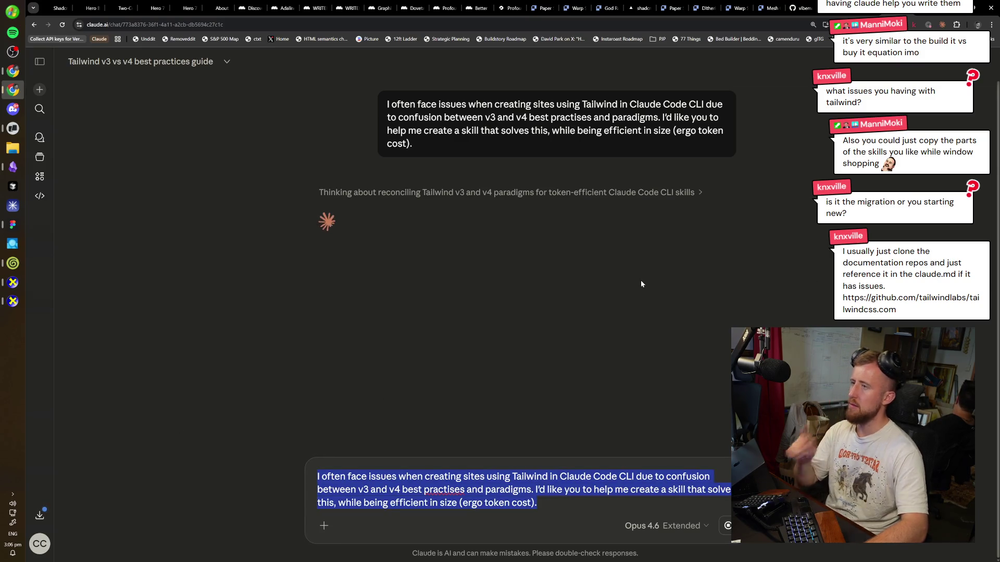
key("BackSpace")
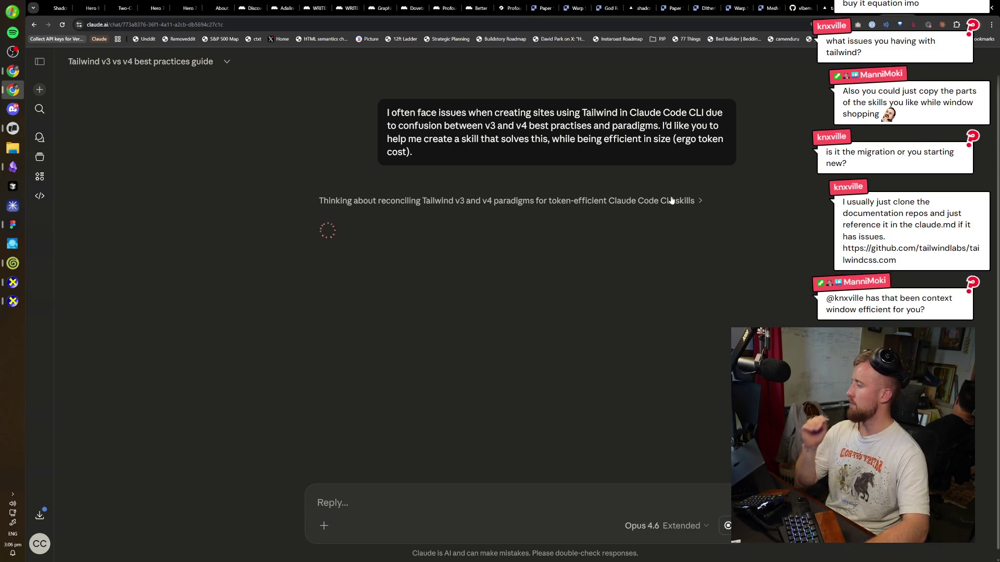
left_click(661, 200)
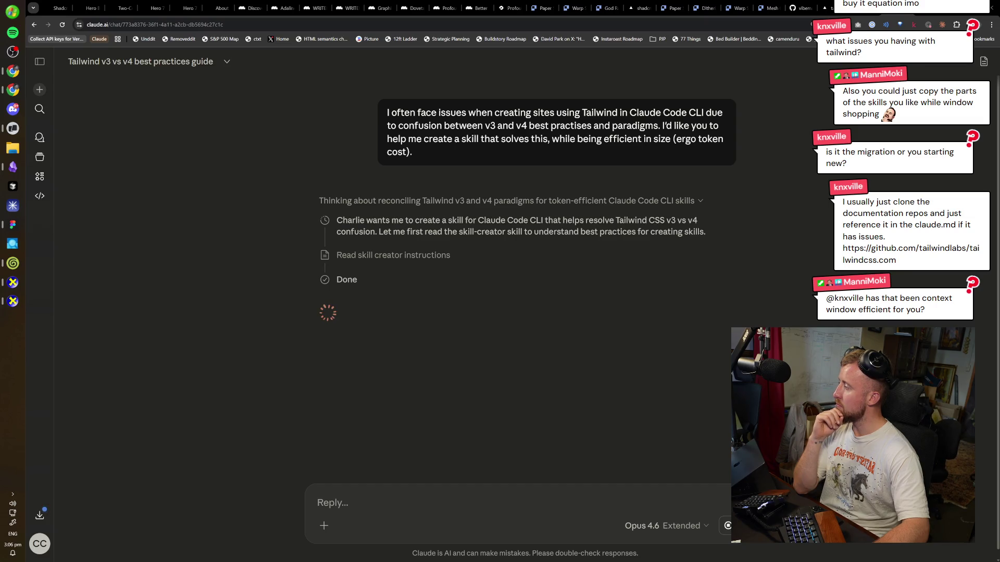
mouse_move(332, 323)
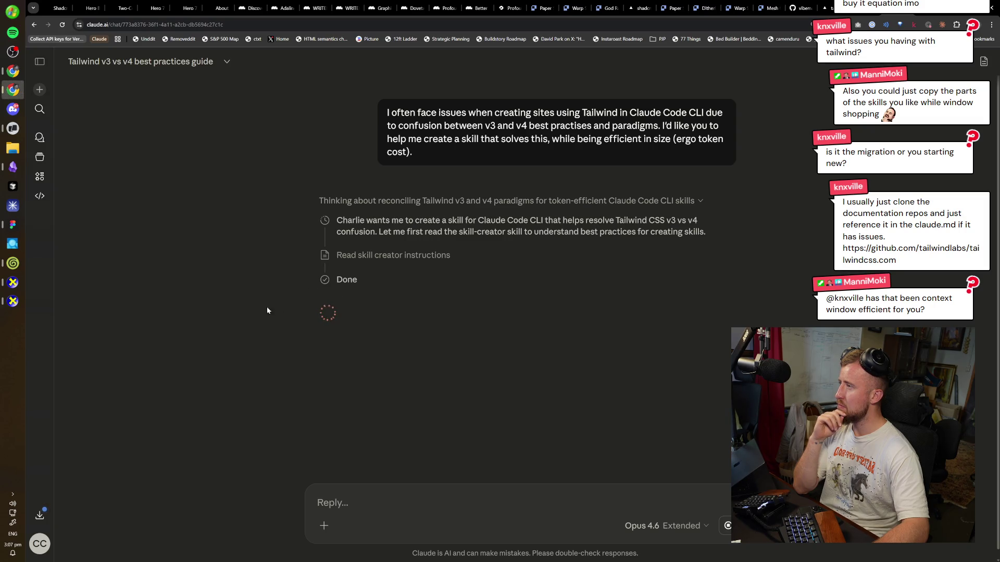
left_click(14, 135)
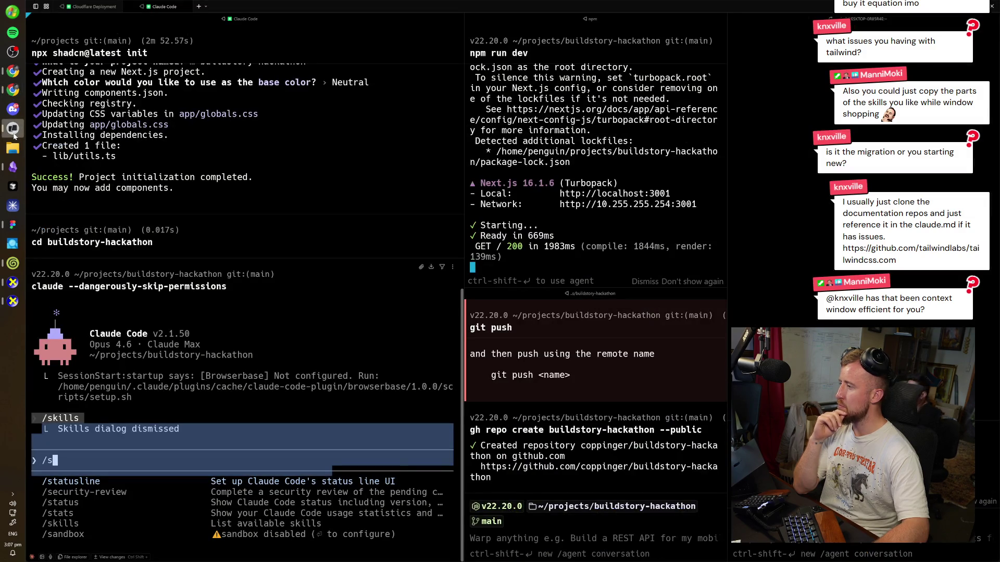
left_click(248, 462)
key("BackSpace")
key("BackSpace")
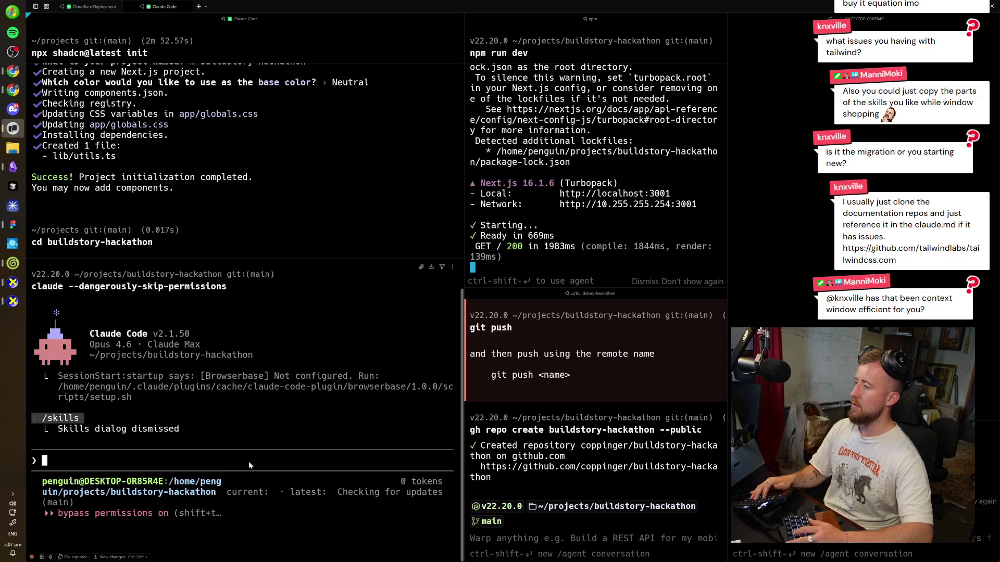
key("ctrl+v")
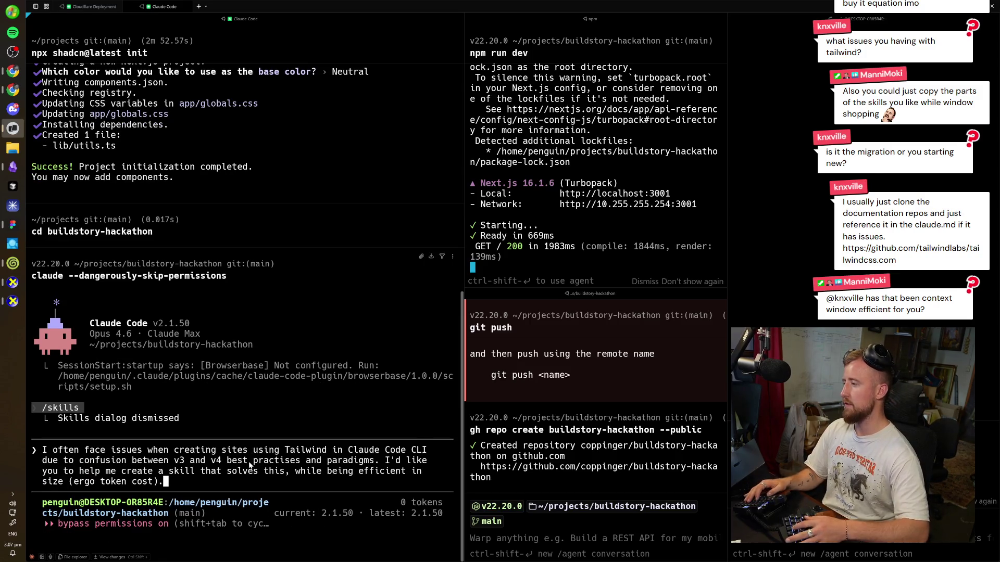
key("Up")
key("Up")
key("Up")
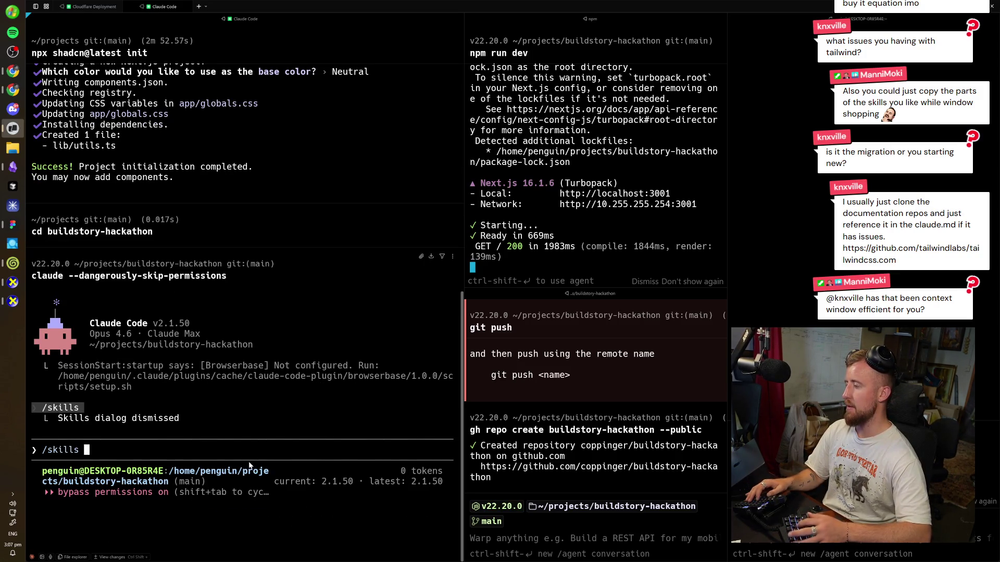
key("End")
key("BackSpace")
key("BackSpace")
key("BackSpace")
key("alt+Tab")
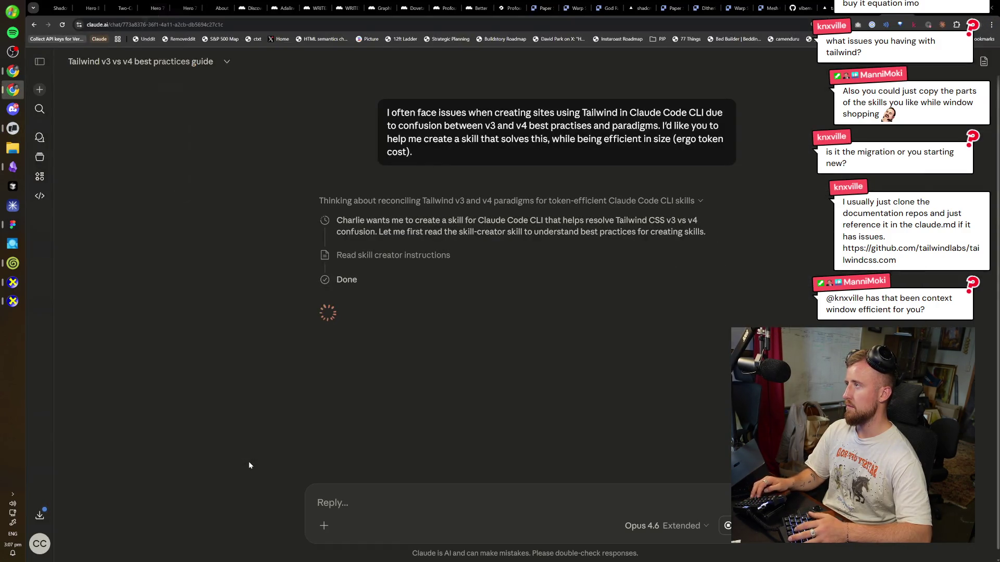
key("super")
type("clipboard")
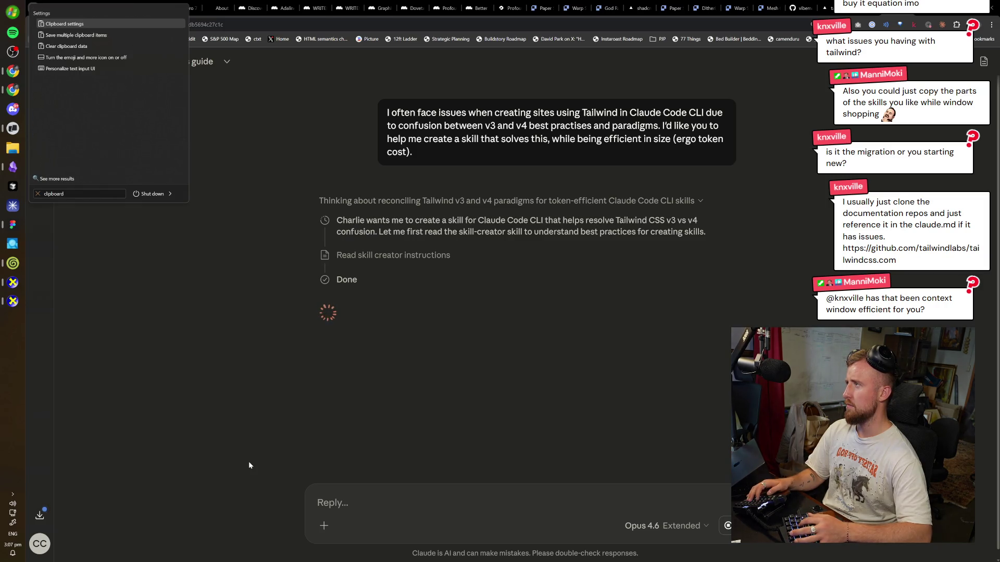
- Open Clipboard settings, switch Clipboard history On, confirm it with Win+V, and close Settings
key("Down")
key("Down")
key("Down")
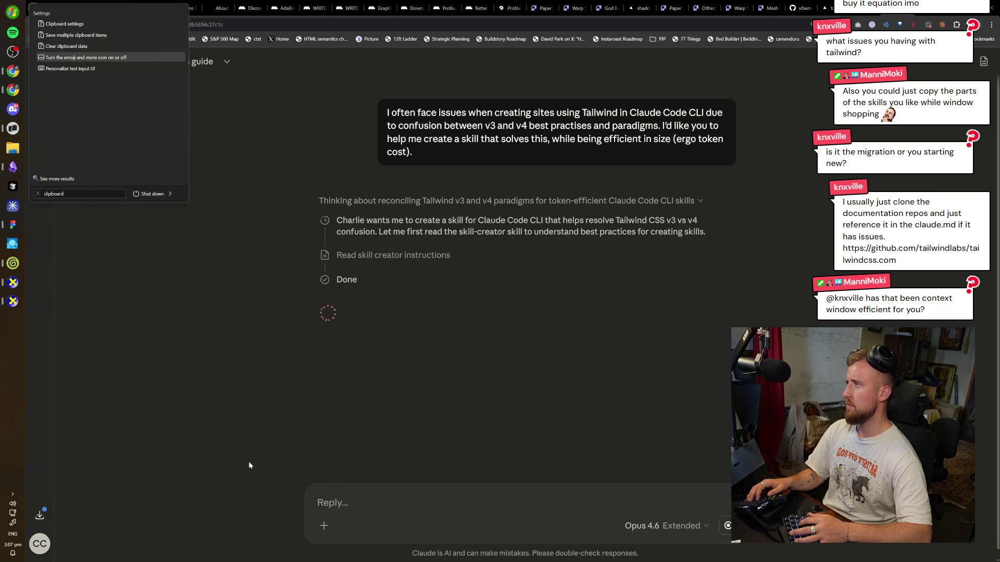
key("Up")
key("Up")
key("Up")
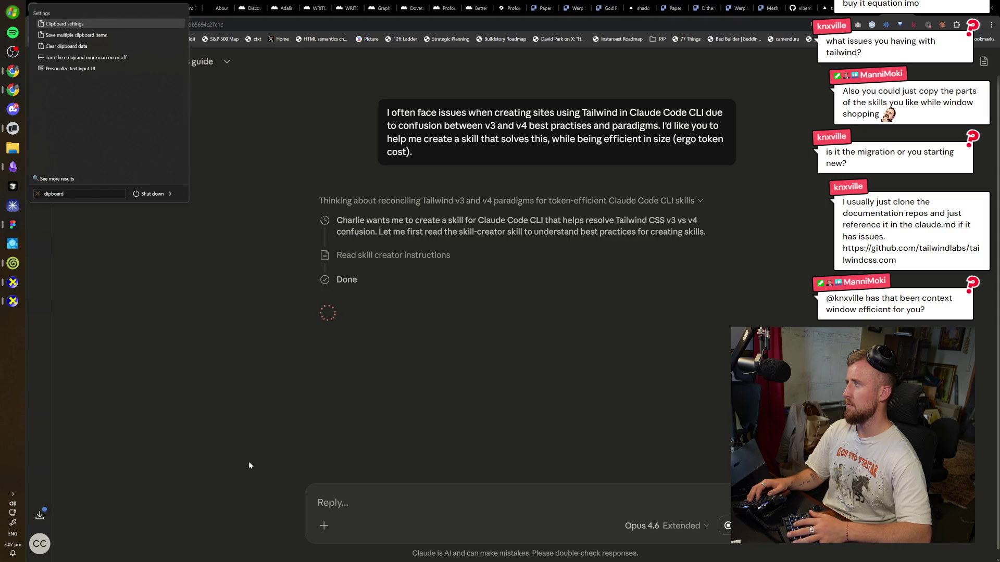
key("Return")
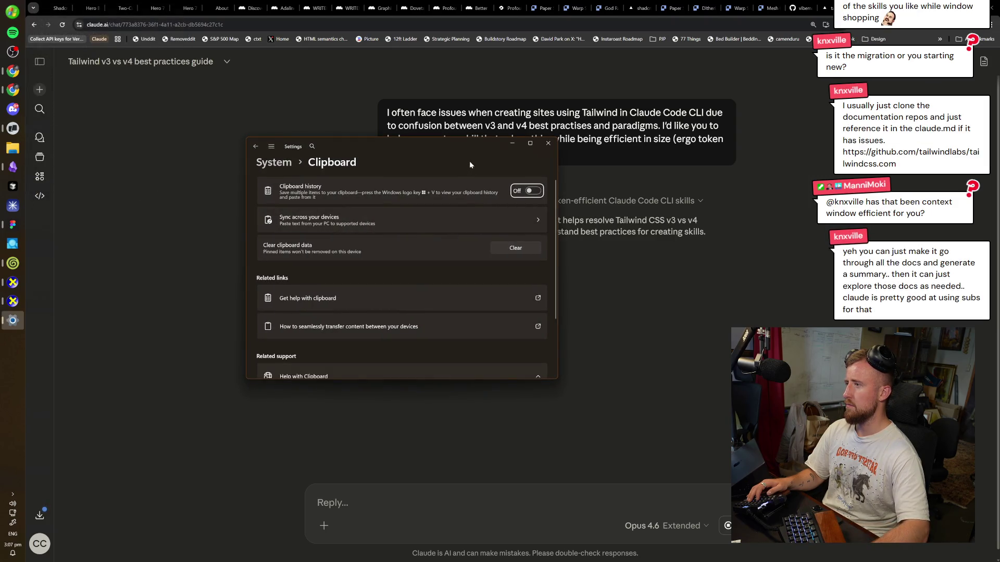
left_click(518, 198)
left_click(529, 191)
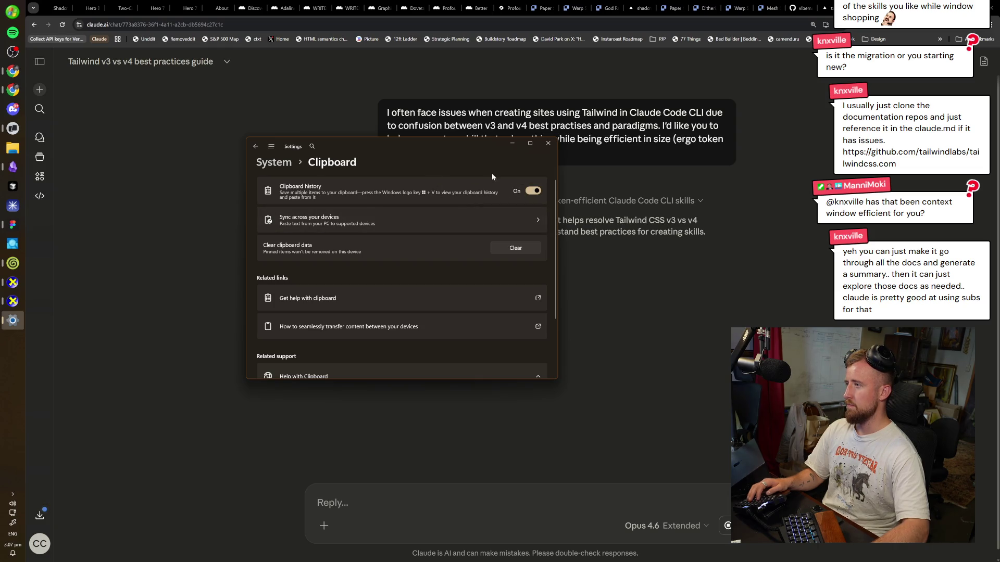
key("super+v")
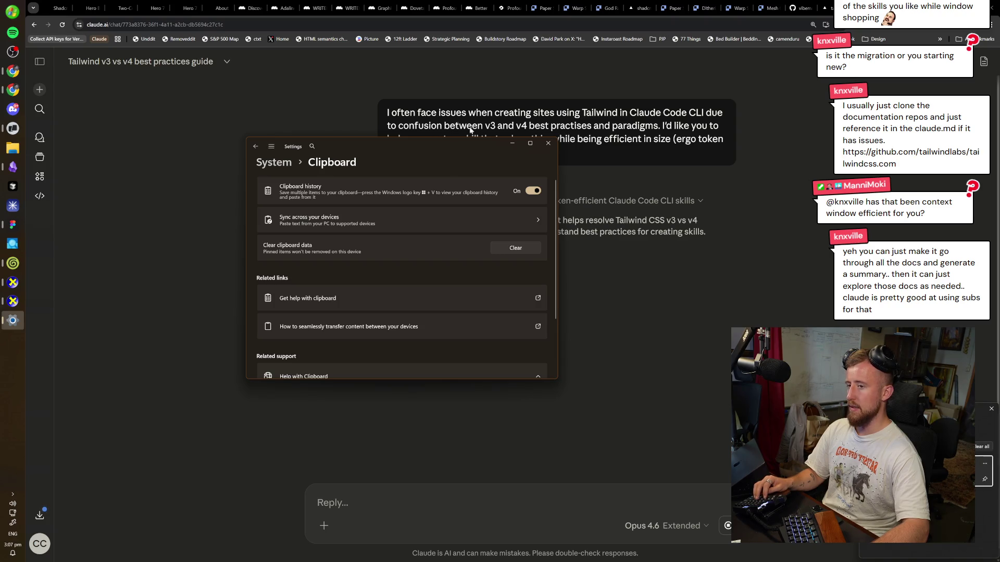
left_click(547, 142)
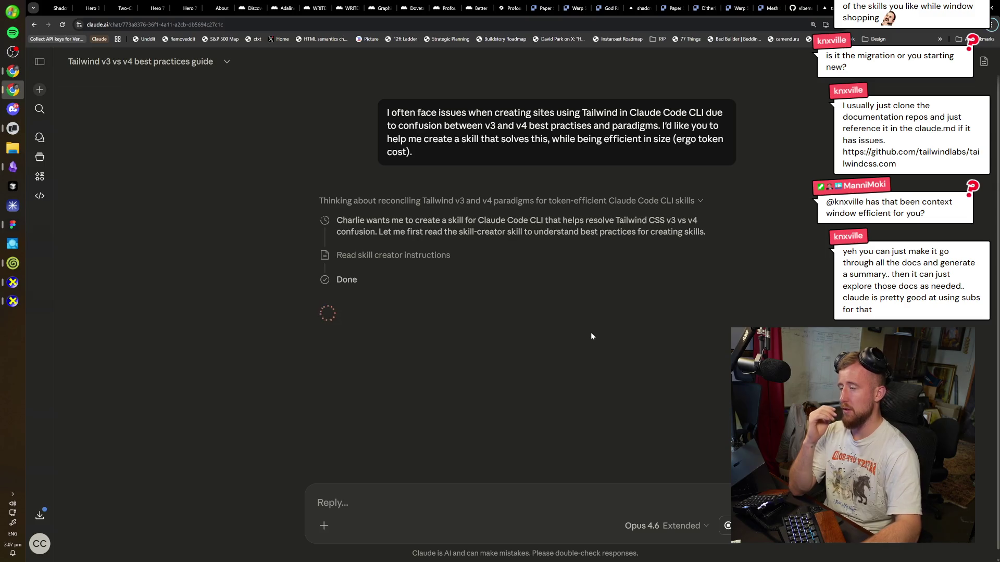
- Reload the stalled chat, reopen the Tailwind v3 vs v4 chat from Chats, then go back
right_click(561, 255)
left_click(610, 289)
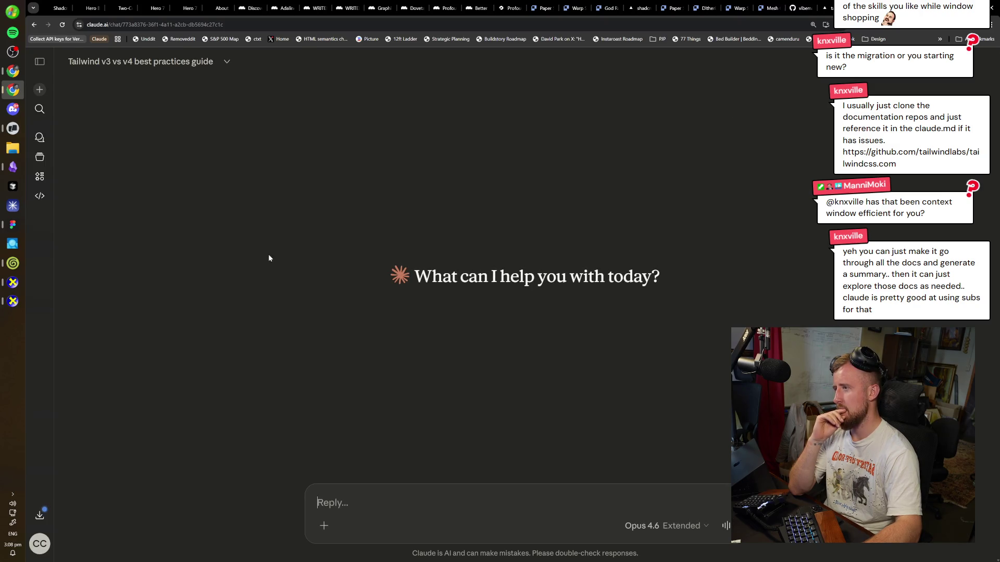
left_click(41, 156)
left_click(39, 137)
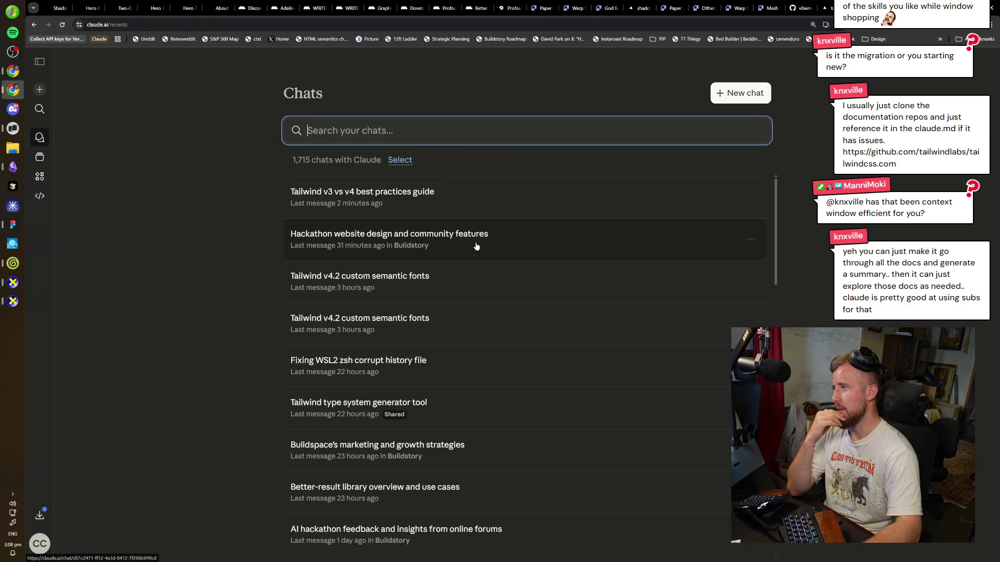
left_click(448, 187)
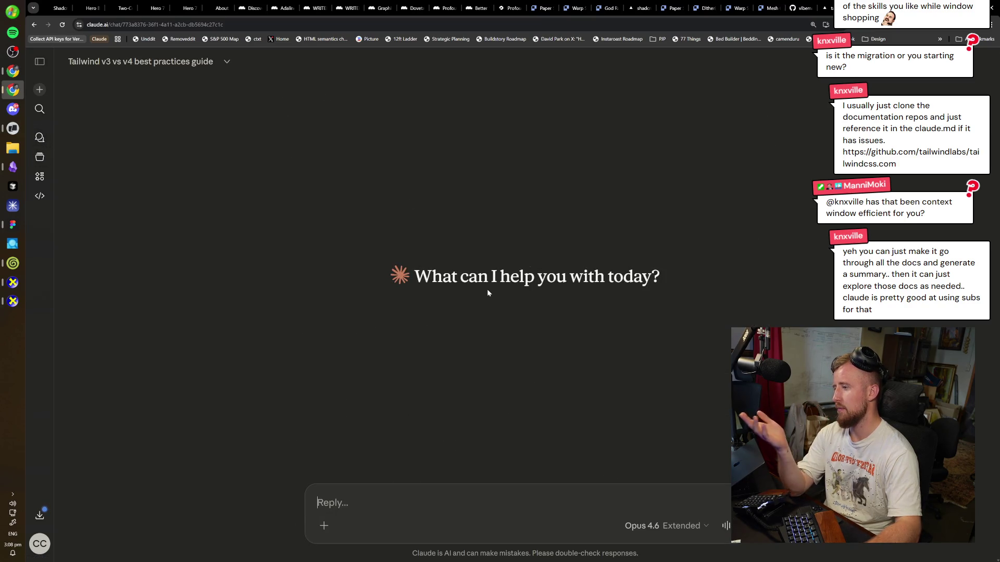
key("alt+Left")
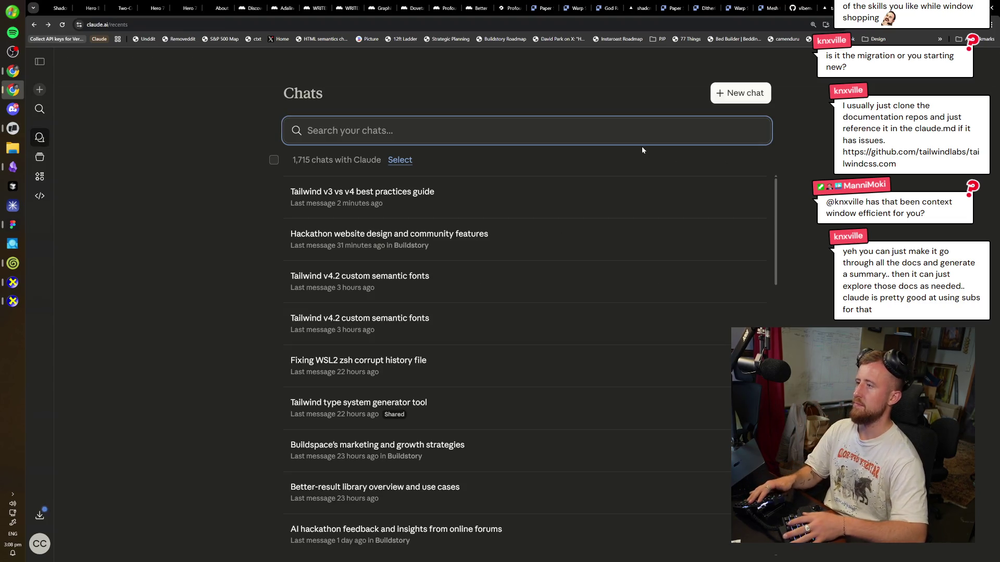
- In a new tab, type 'status' to look up Claude's service status
key("ctrl+t")
type("status")
key("Down")
key("Down")
key("Down")
- Read the status.claude.com incident about skills errors, then return to Claude Code
key("Up")
key("Up")
key("Up")
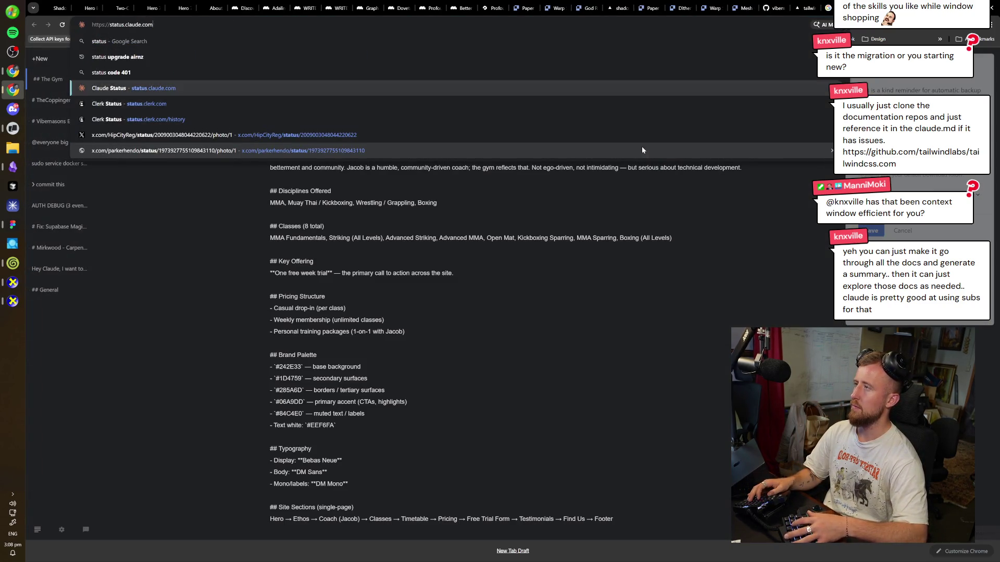
key("Return")
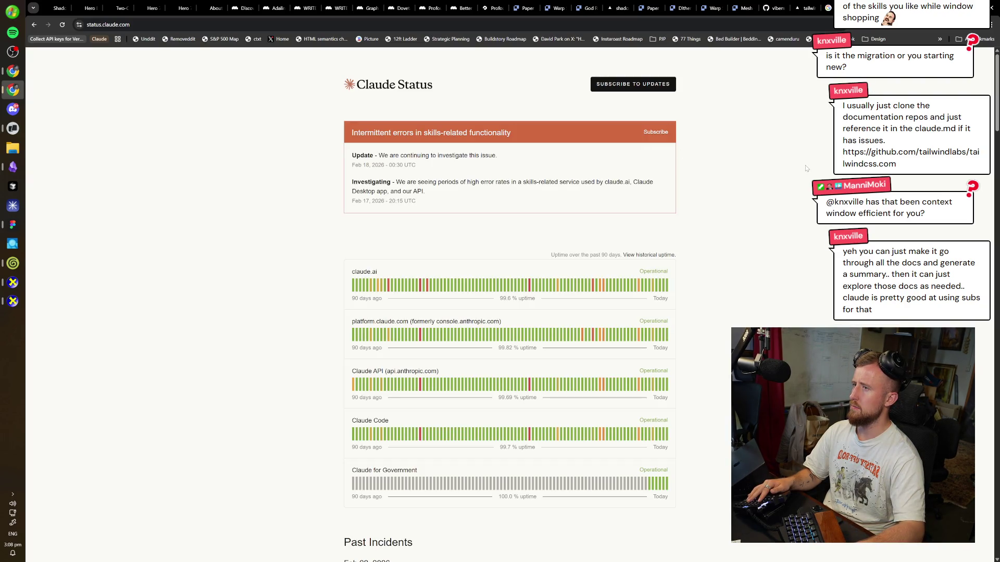
left_click_drag(530, 193, 360, 178)
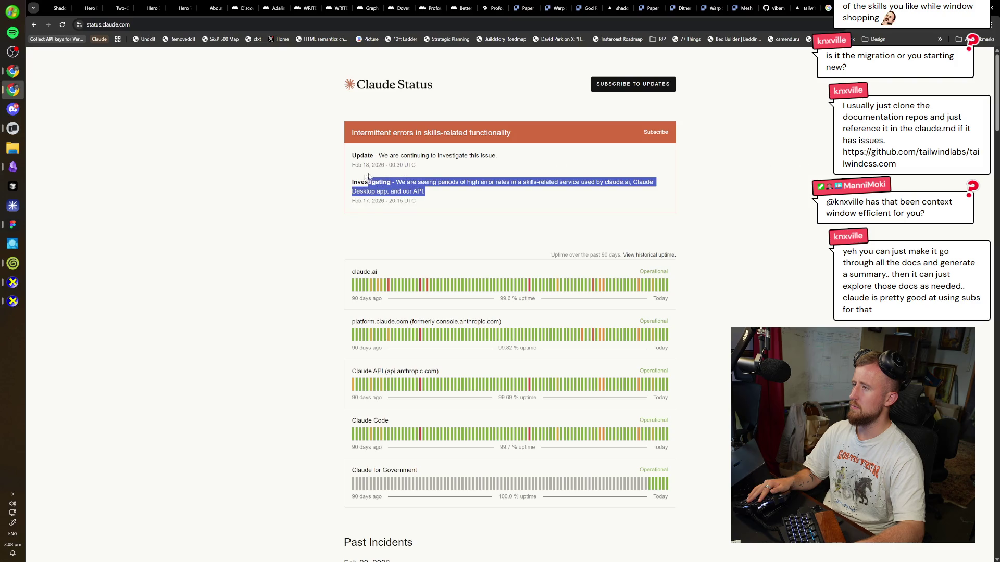
left_click(361, 177)
key("alt+Tab")
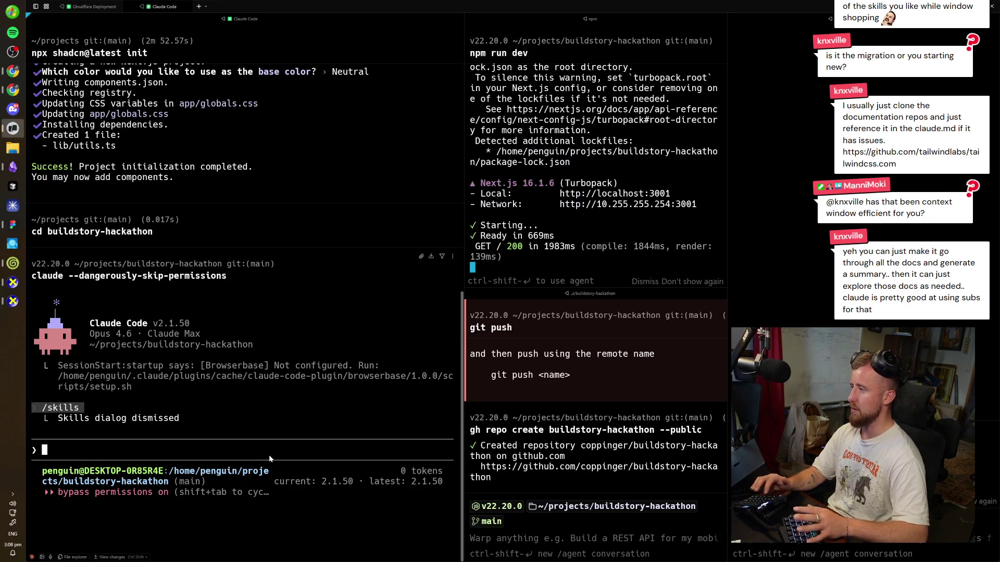
- Begin the Claude Code prompt with 'We're going to', then open twitch.tv and its Creator Dashboard
type("We're going to")
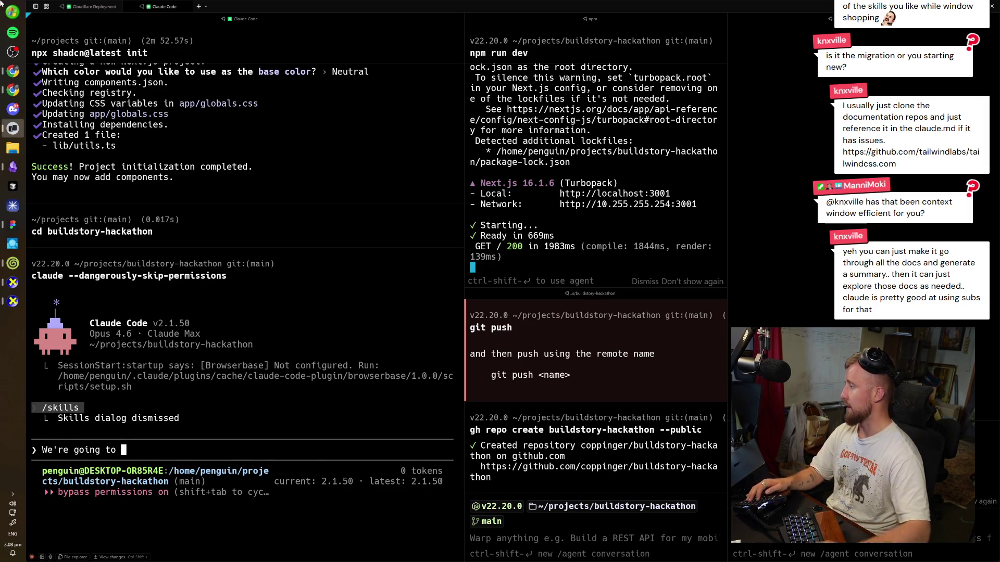
key("alt+Tab")
key("ctrl+t")
type("twitch")
key("Return")
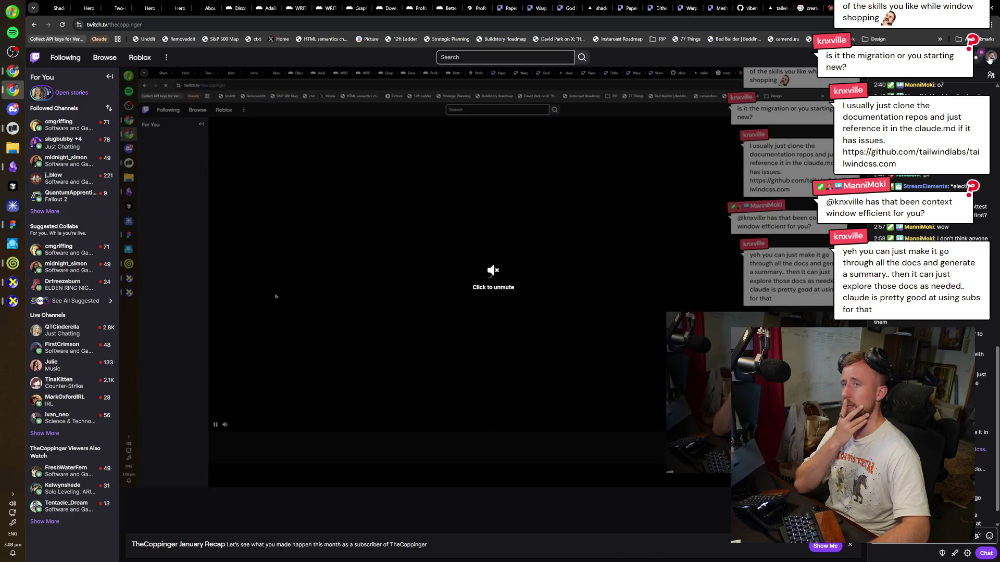
left_click(985, 74)
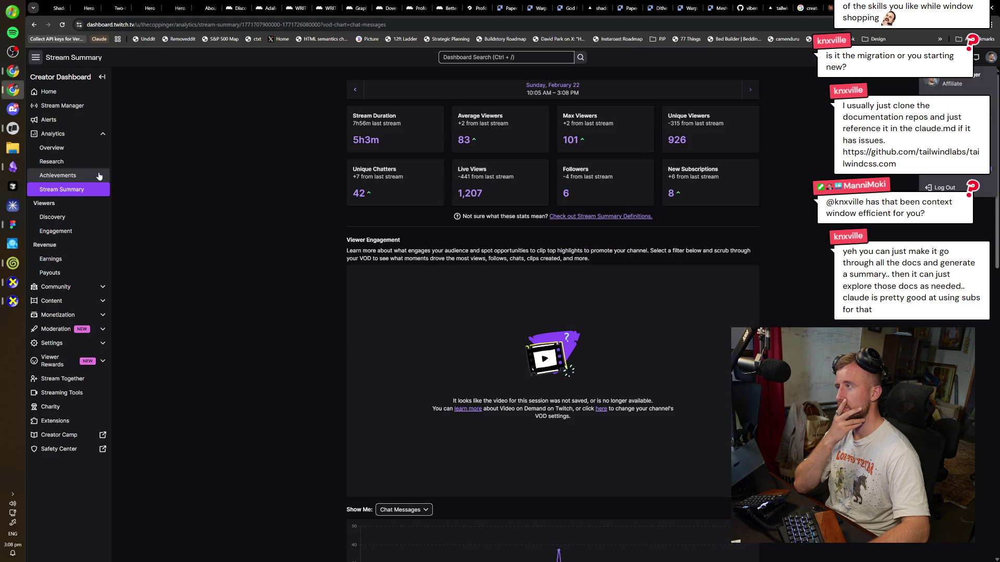
- Go to Content > Video Producer in the Twitch Creator Dashboard
left_click(65, 106)
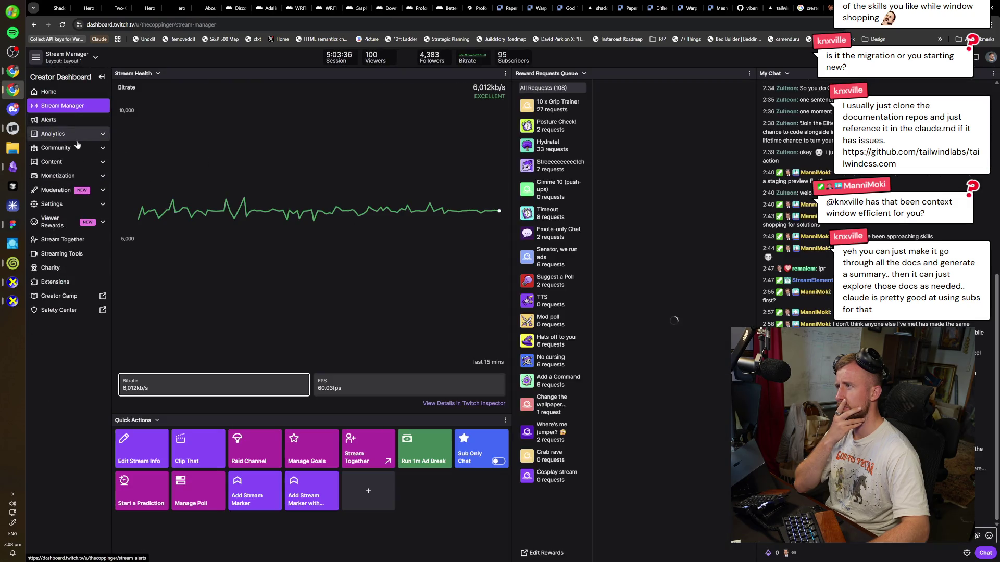
left_click(77, 162)
left_click(77, 180)
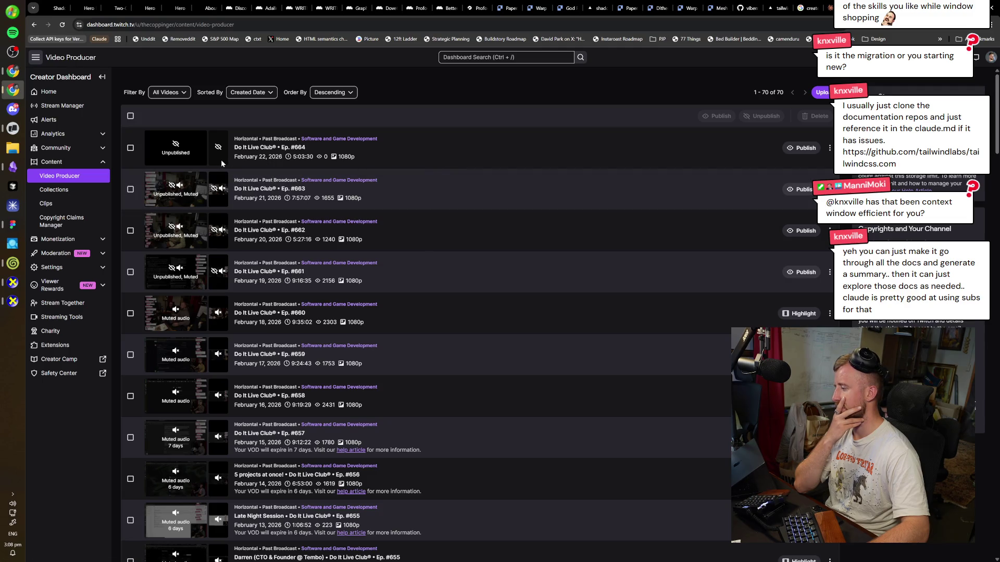
- Publish the Do It Live Club® Ep. #664 past broadcast, then open File Explorer
left_click(130, 147)
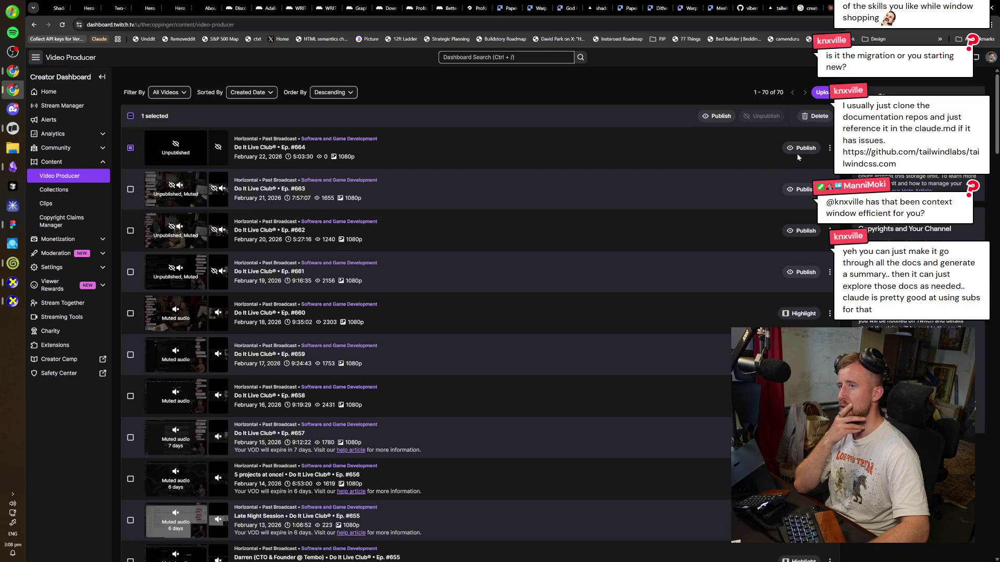
left_click(802, 148)
left_click(575, 320)
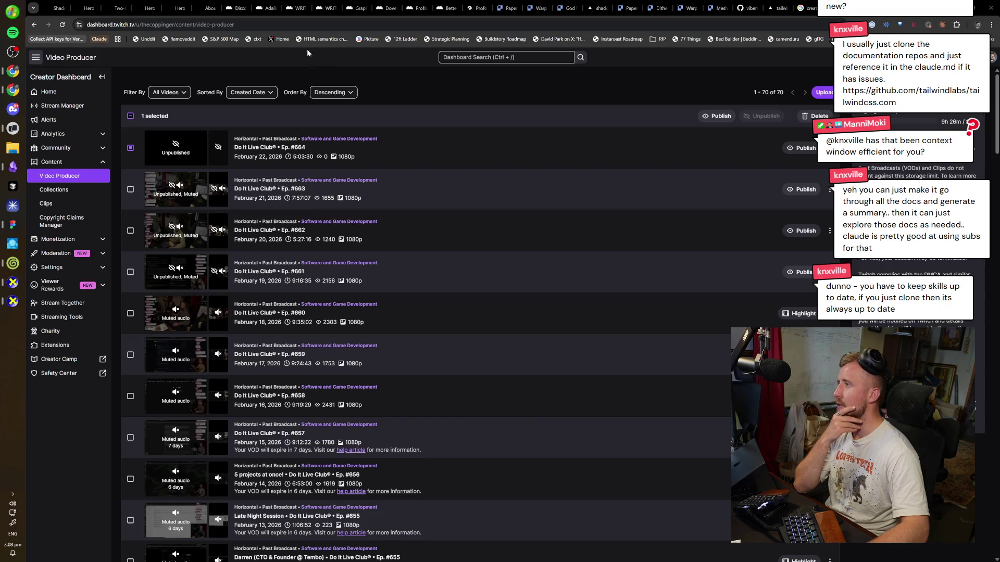
left_click(14, 148)
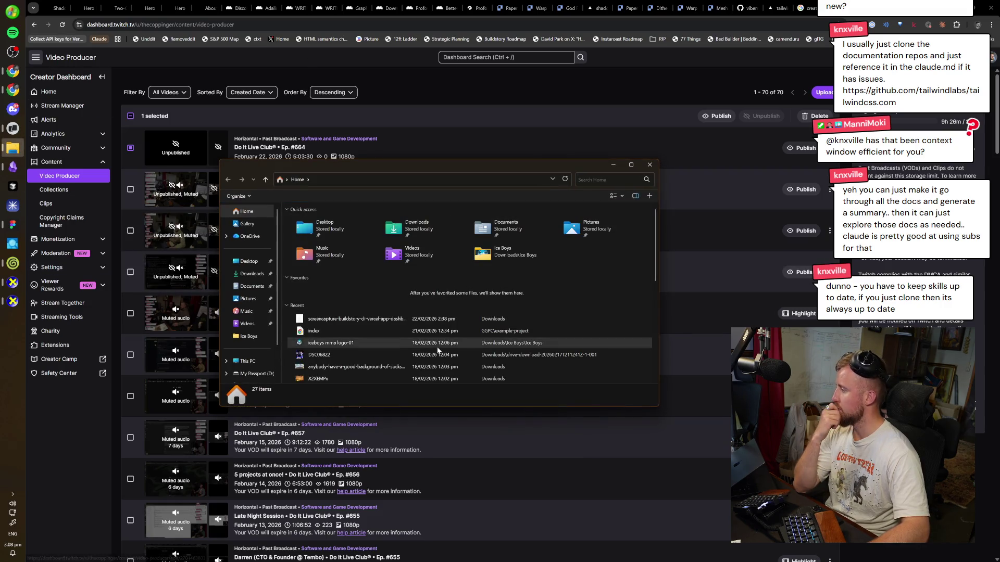
left_click(252, 270)
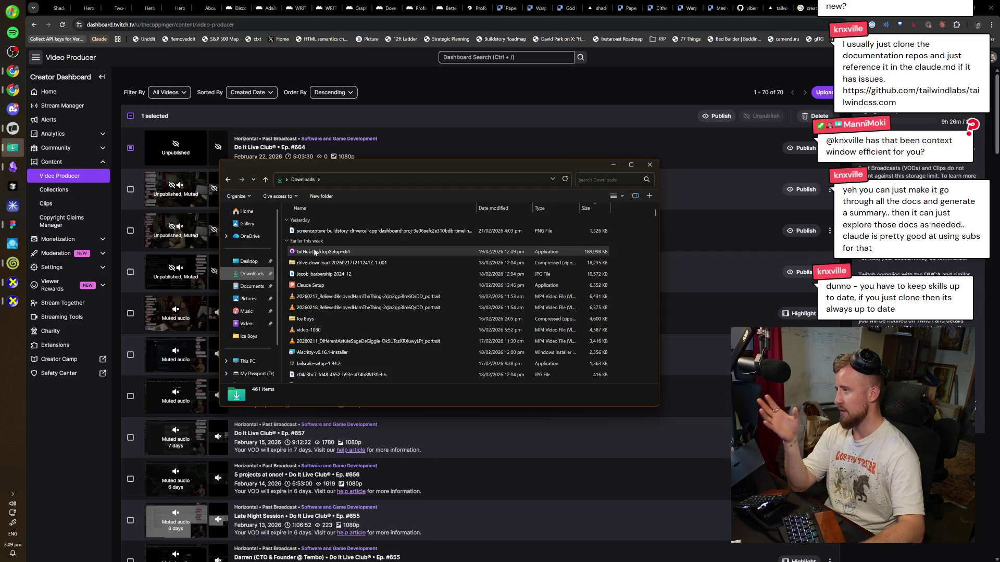
left_click(255, 286)
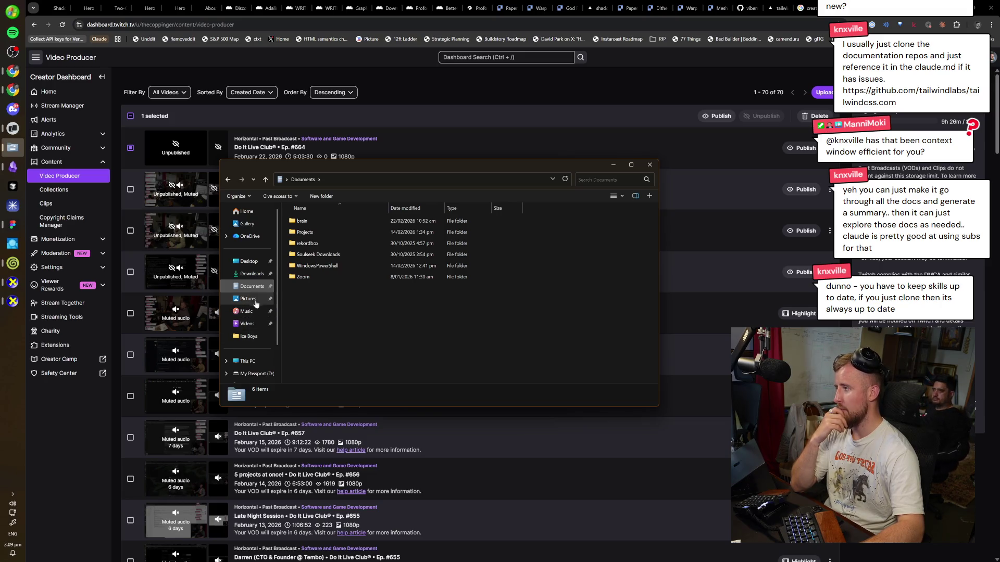
left_click(247, 323)
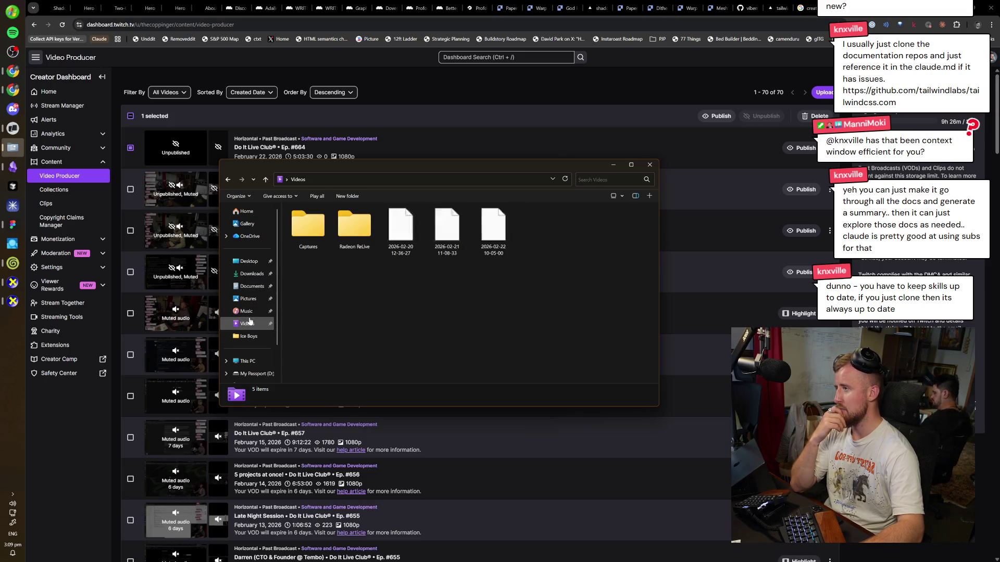
left_click(491, 220)
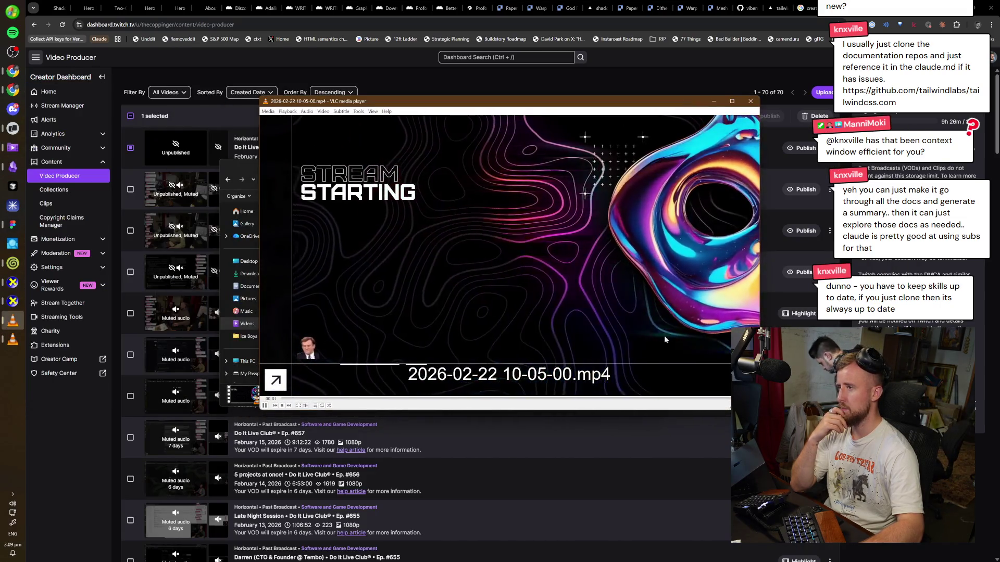
- Scrub the recording back to about 4:58:55, pause on the earlier prompt scene, then close VLC
left_click(726, 399)
left_click_drag(726, 399, 711, 398)
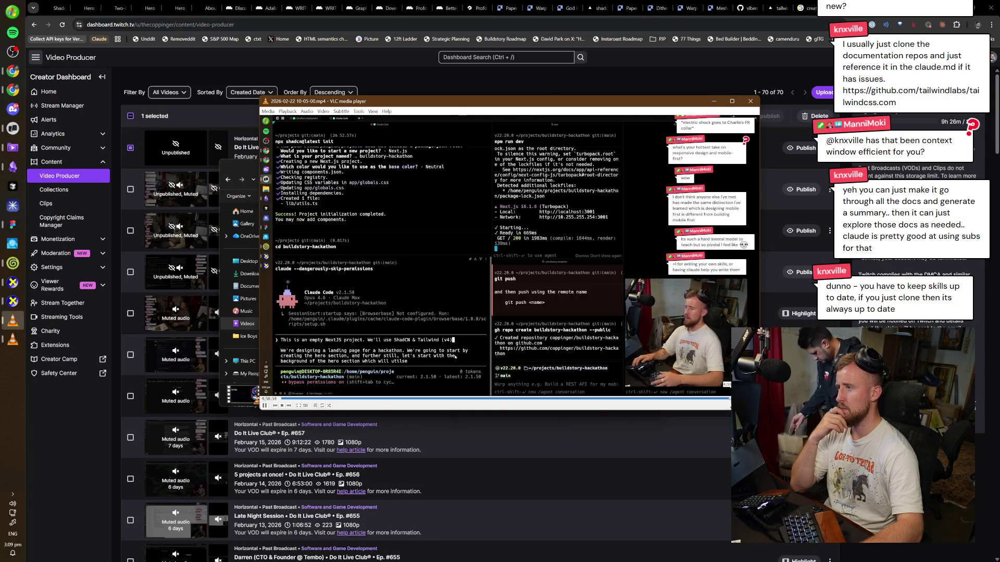
key("ctrl+Right")
key("ctrl+Right")
key("ctrl+Right")
key("alt+Left")
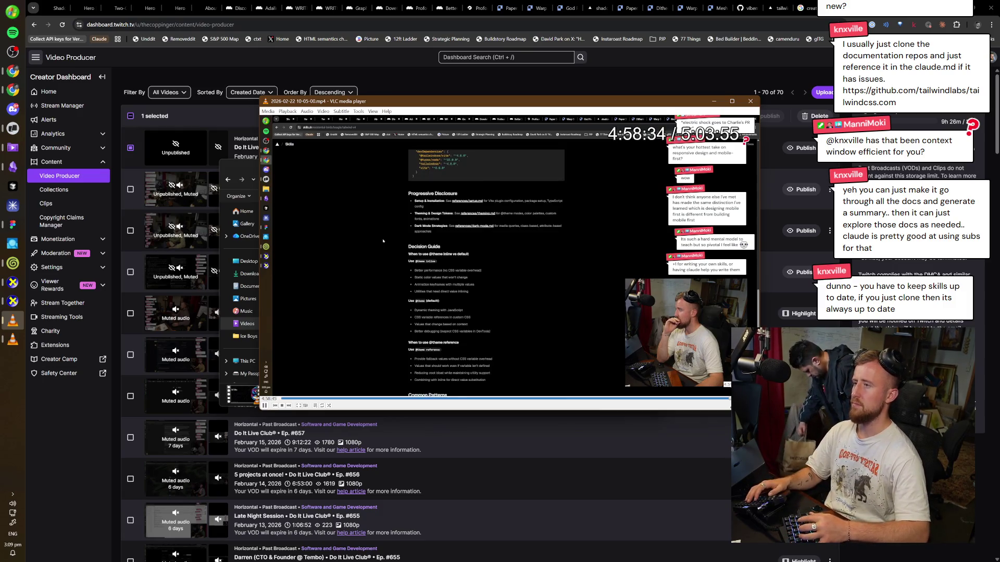
key("alt+Right")
key("alt+Right")
key("alt+Right")
key("alt+Left")
key("space")
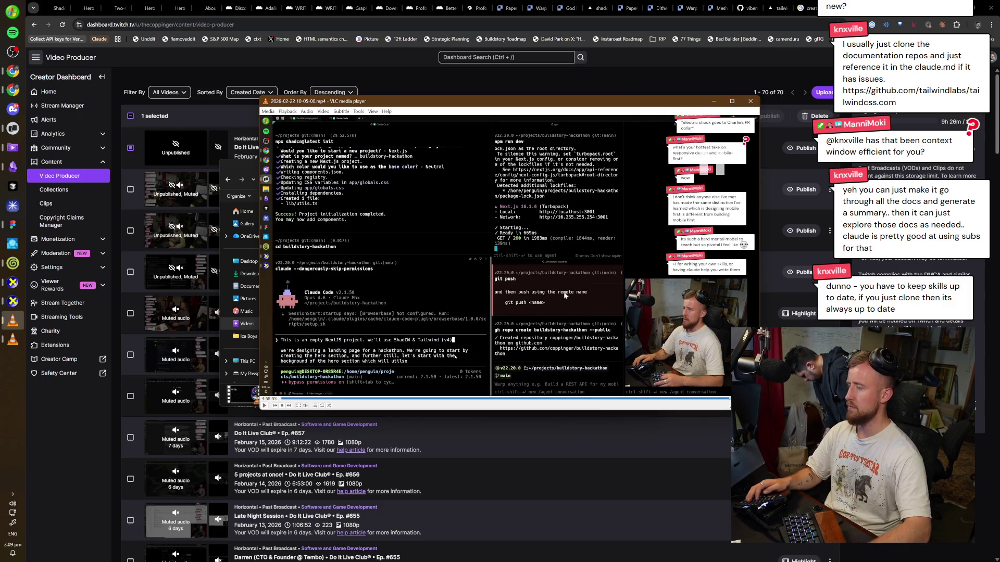
left_click_drag(454, 356, 395, 381)
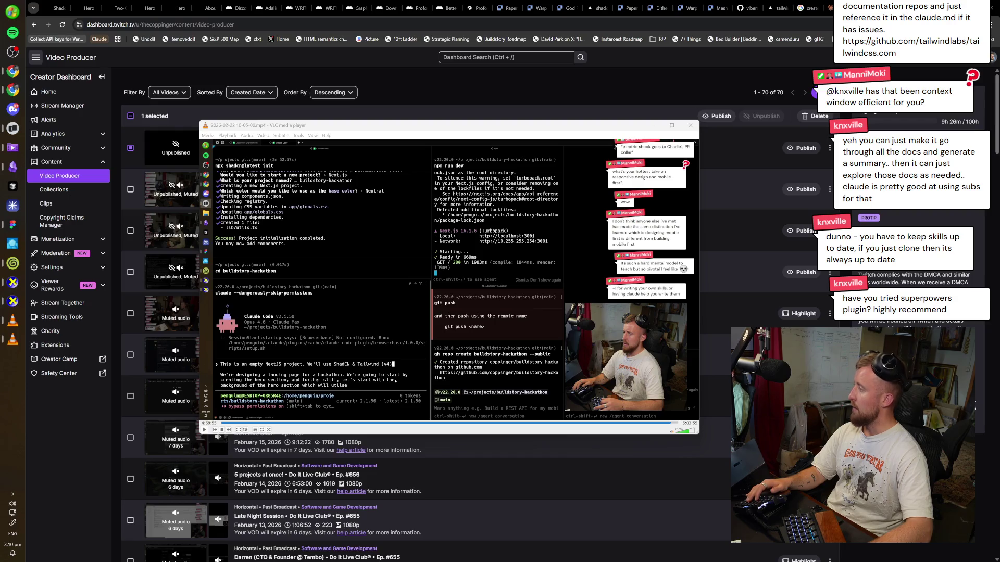
left_click(690, 125)
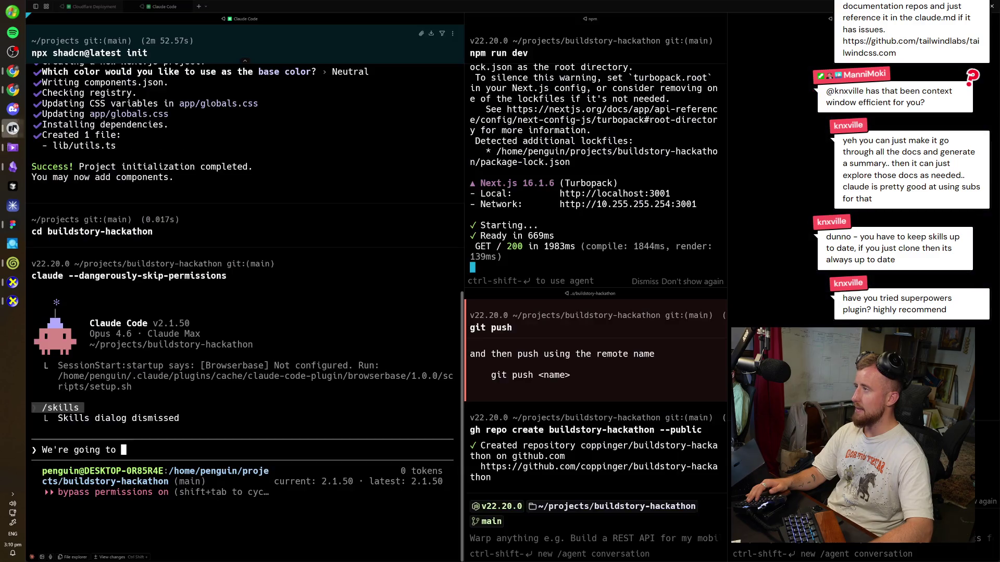
- Replace the half-written Claude Code prompt with the pasted hackathon landing-page prompt
left_click(13, 128)
key("ctrl+BackSpace")
key("ctrl+BackSpace")
key("ctrl+BackSpace")
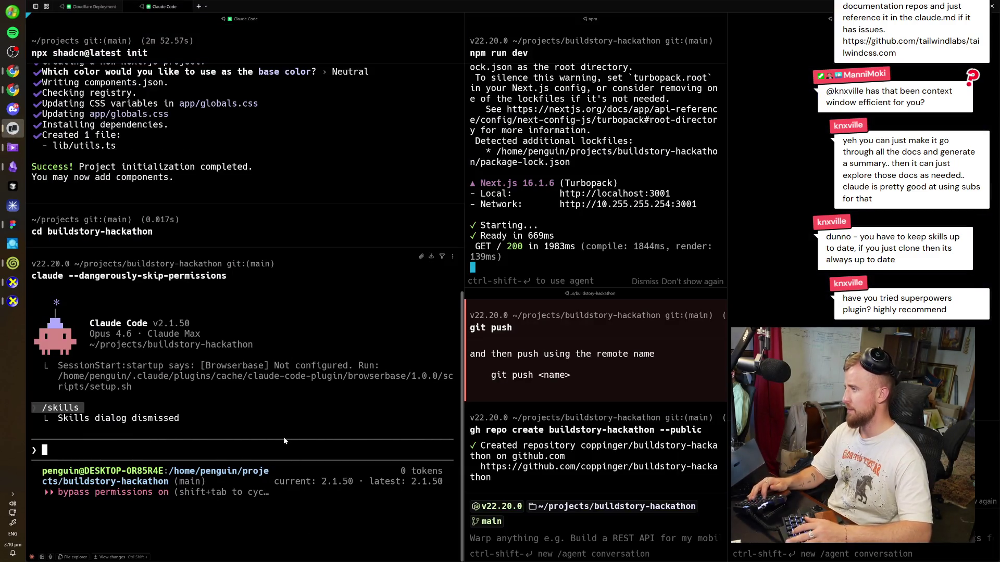
type("This is an empty NextJS project. We'll use ShadCN & Tailwind (v4)  We're designing a landing page for a hackathon. We're going to start by creating the hero section, and further still, let's start with the background of the hero section which will utilise")
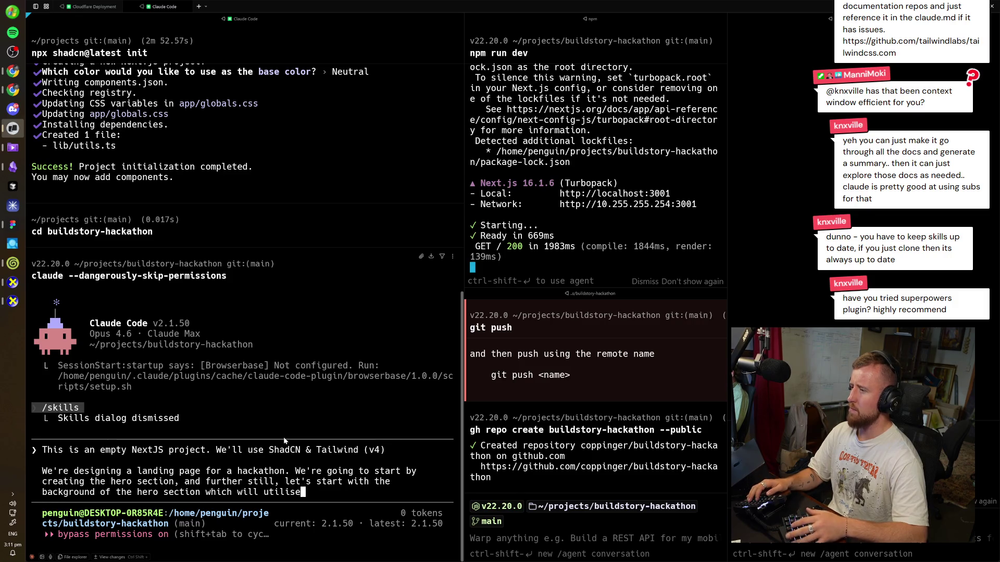
key("BackSpace")
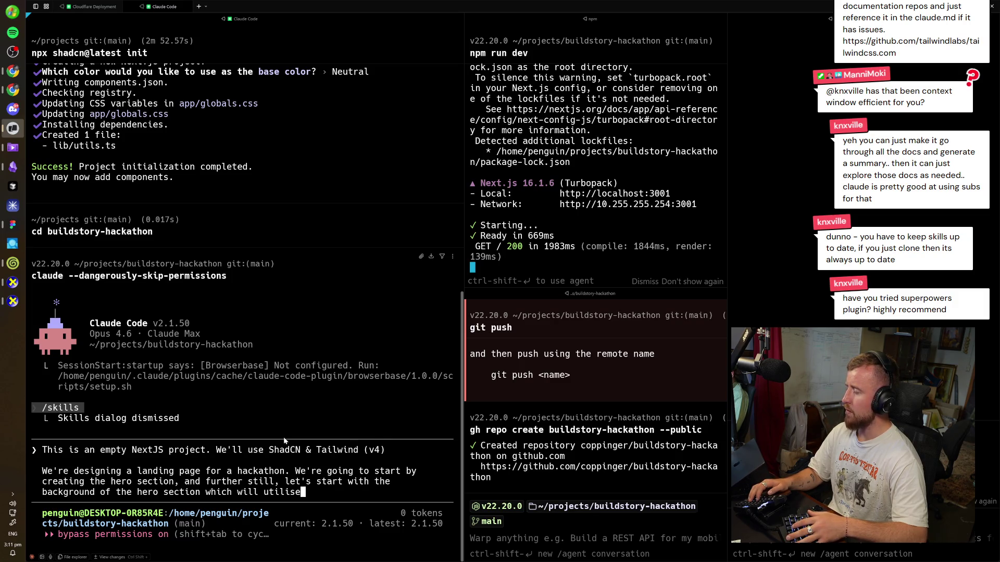
- Finish the prompt sentence: use the shaders-react package that I've already installed
type("the")
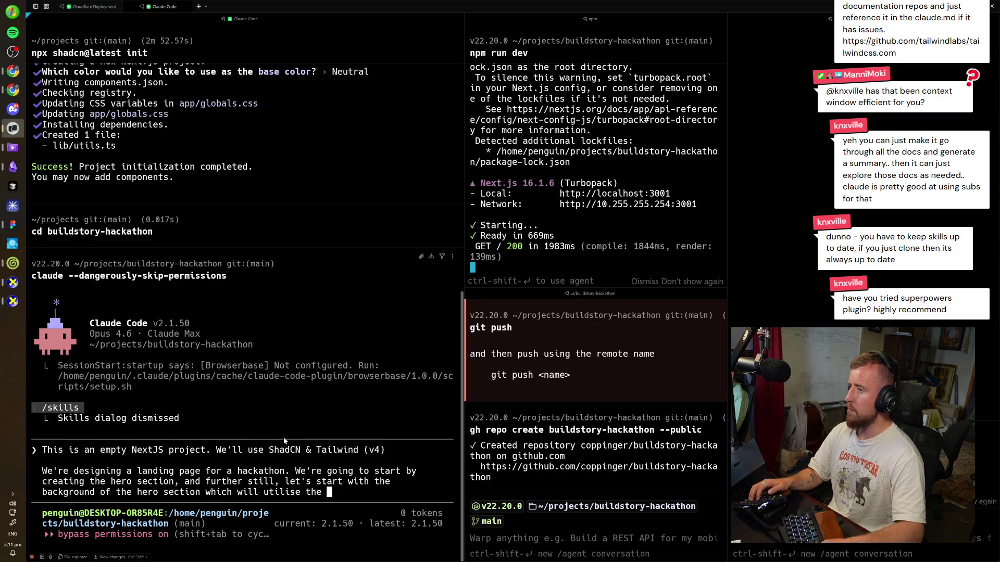
scroll(712, 499, "down", 3)
scroll(696, 480, "down", 5)
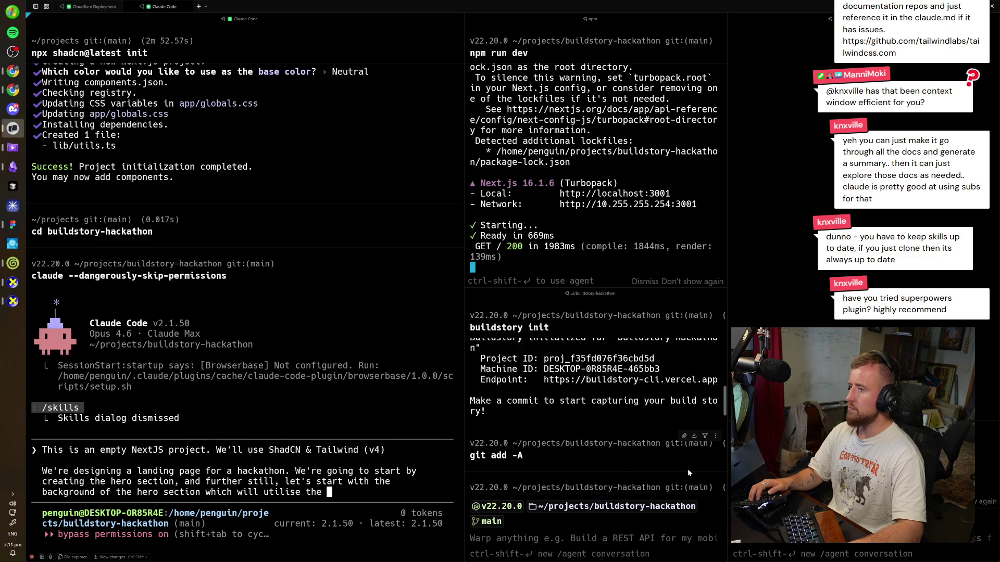
scroll(687, 468, "up", 3)
scroll(617, 443, "up", 3)
type("sahders-")
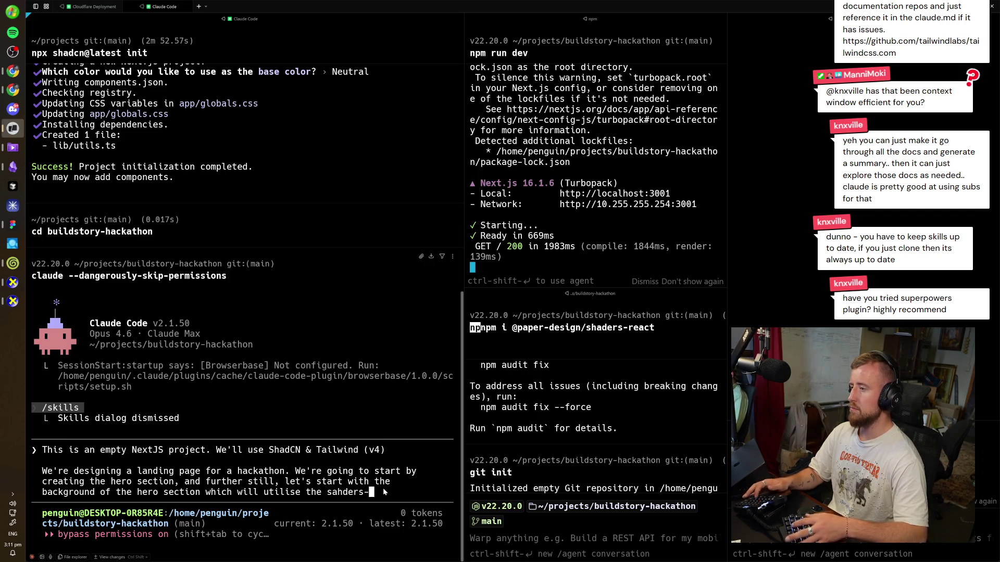
type("shaders-react ")
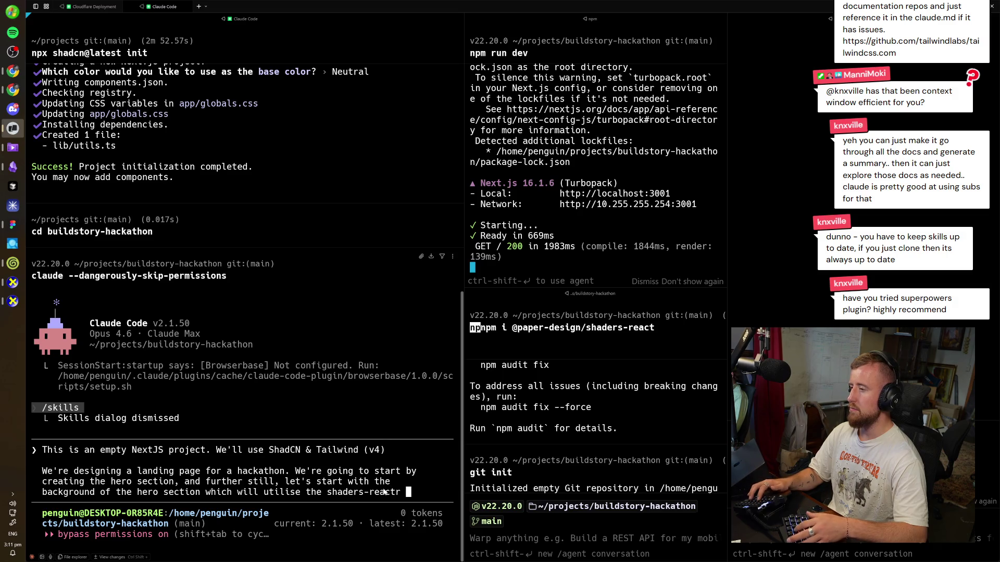
type("package that I've")
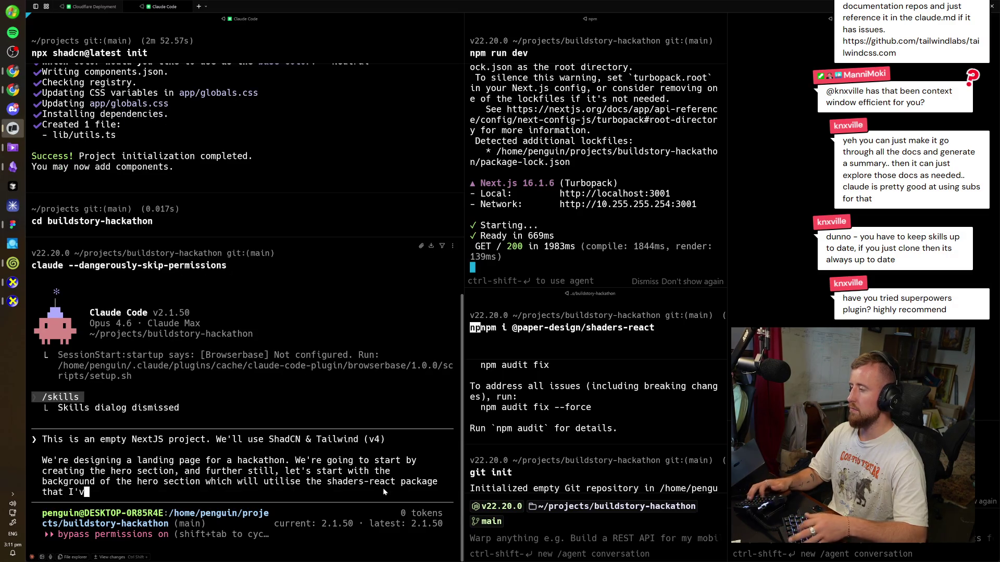
type(" already installed")
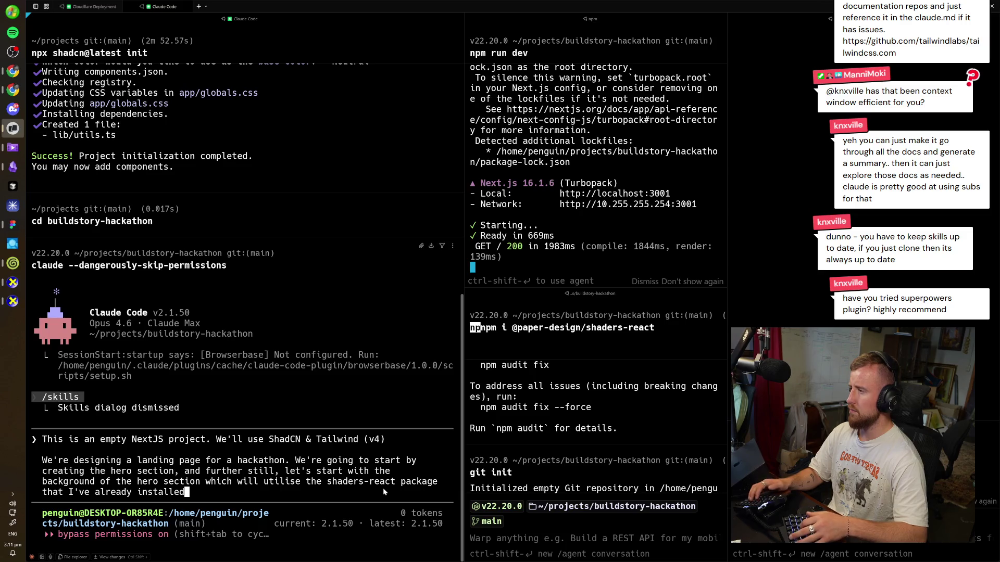
type(".")
- Add a note that the project should be dark mode from the outset with DM Sans as base font
key("shift+Return")
key("shift+Return")
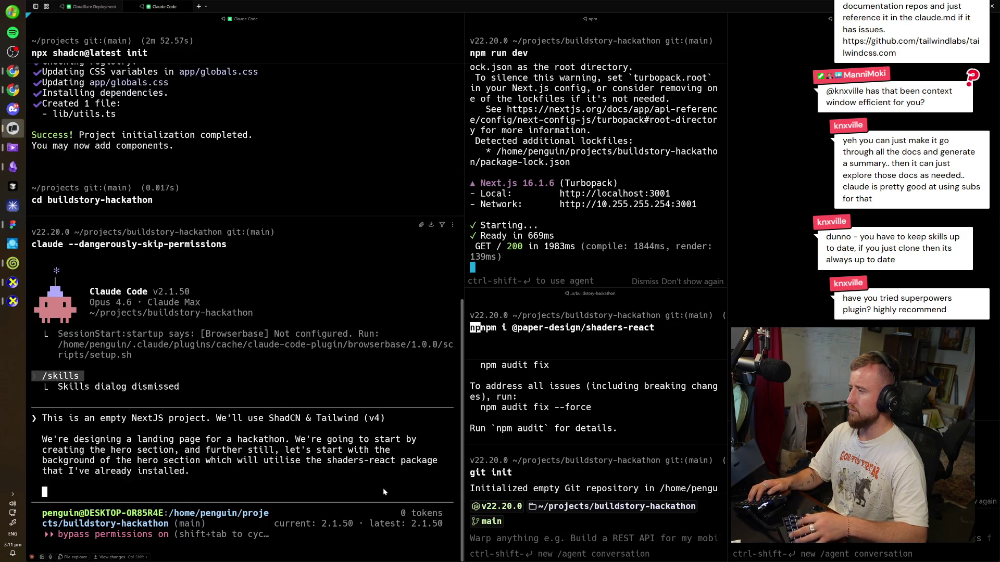
type("Note: this project shoul")
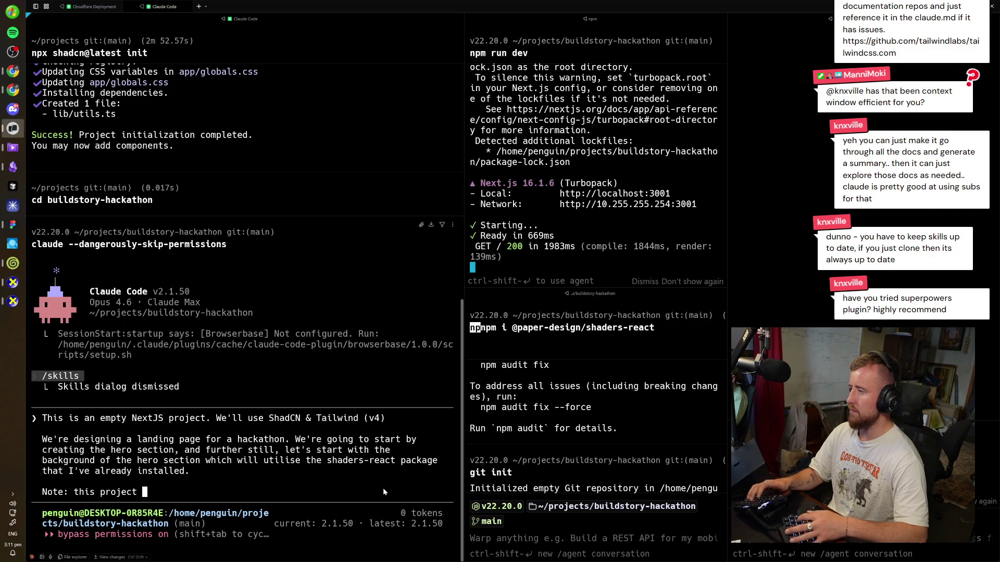
type("d be dark mode fro")
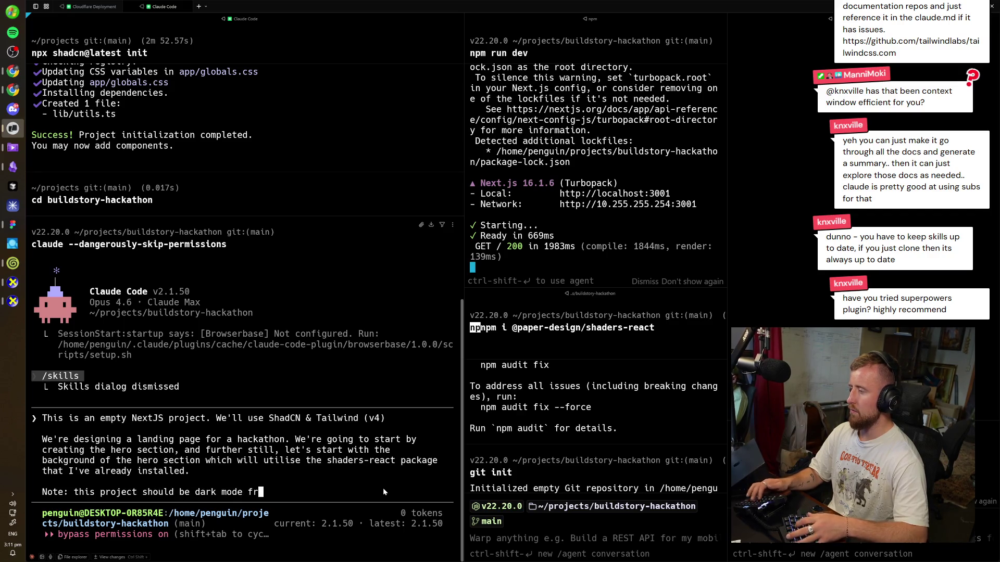
type("m the outset, and ")
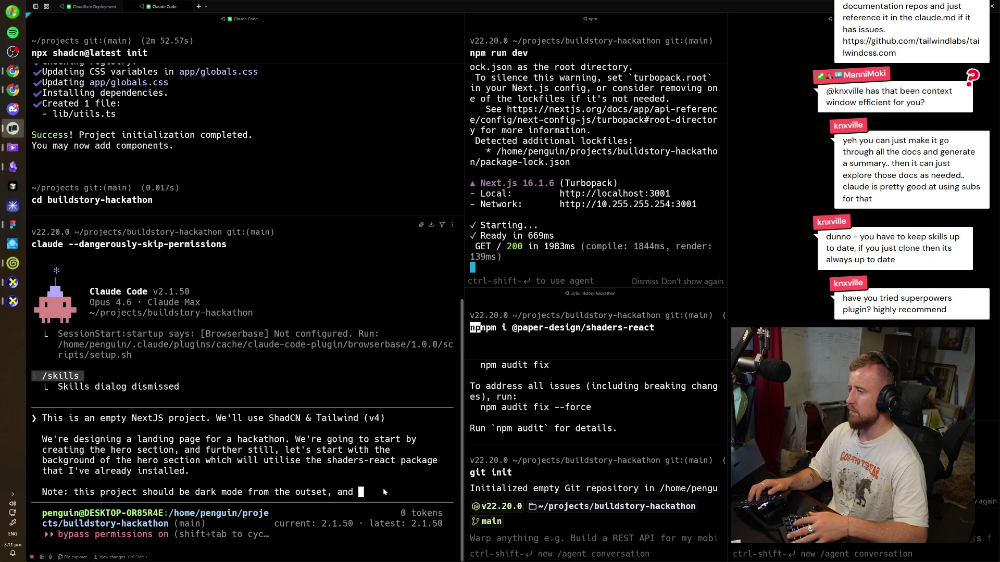
type("the base font sh")
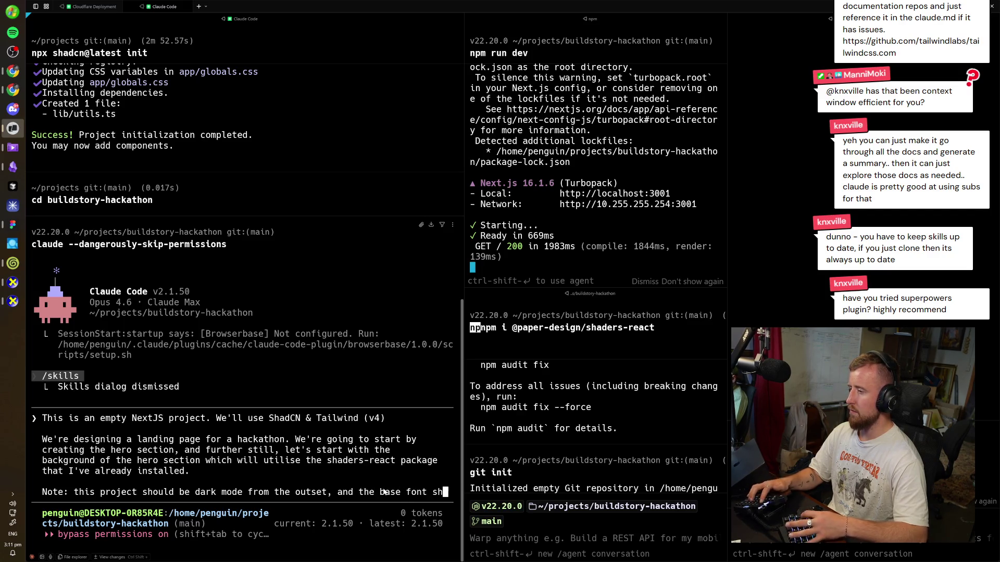
type("ould be DM Sans.")
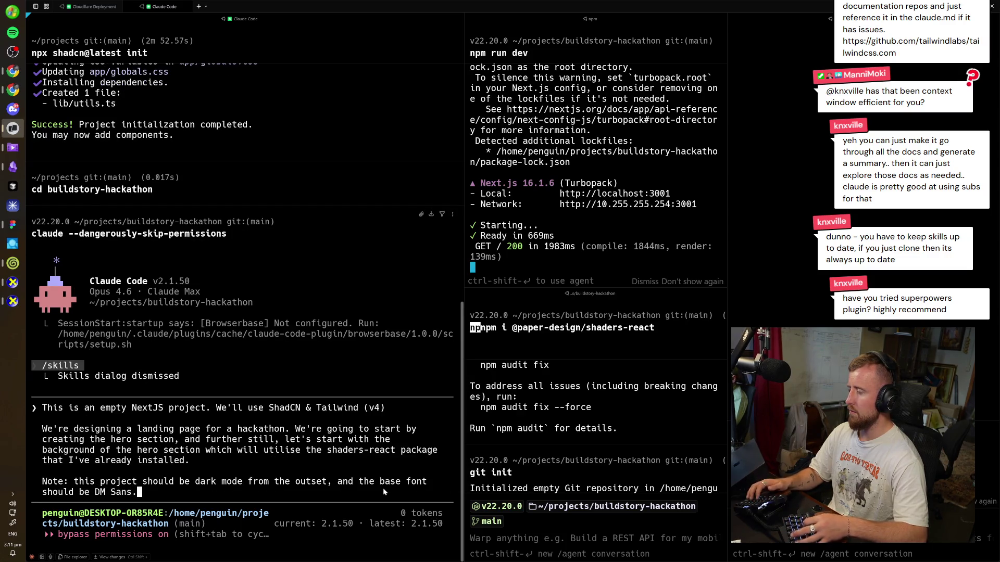
key("shift+Return")
key("shift+Return")
key("super+8")
key("alt+Tab")
key("Tab")
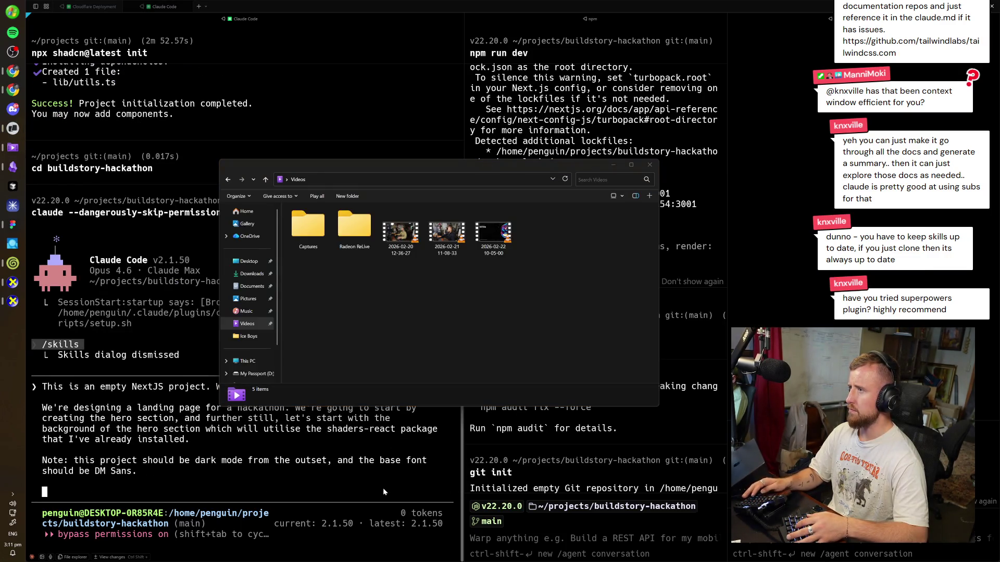
- Load localhost:3000 in a new browser tab and set the body typeface to DM Sans
key("alt+Tab")
key("Tab")
key("Tab")
key("Tab")
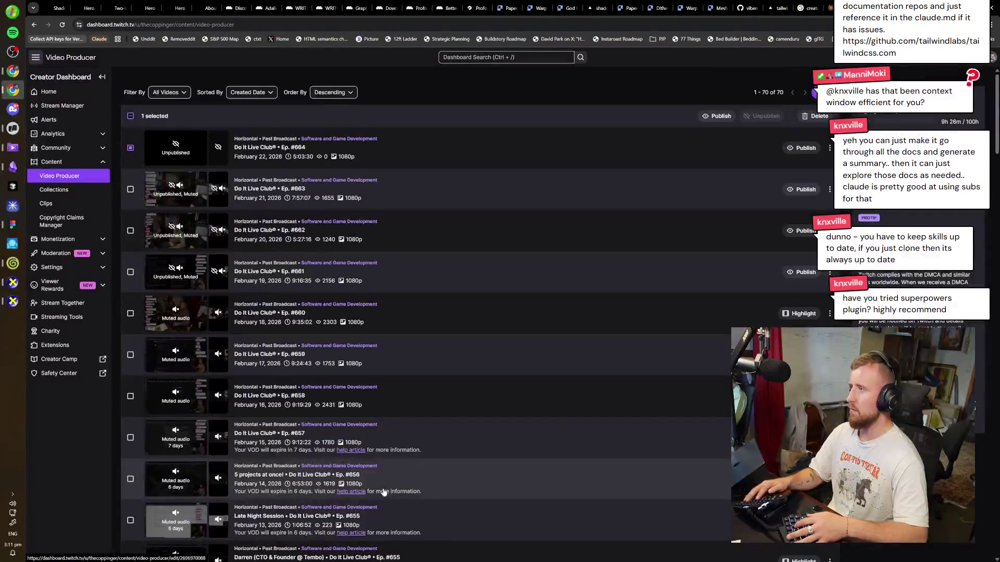
key("ctrl+t")
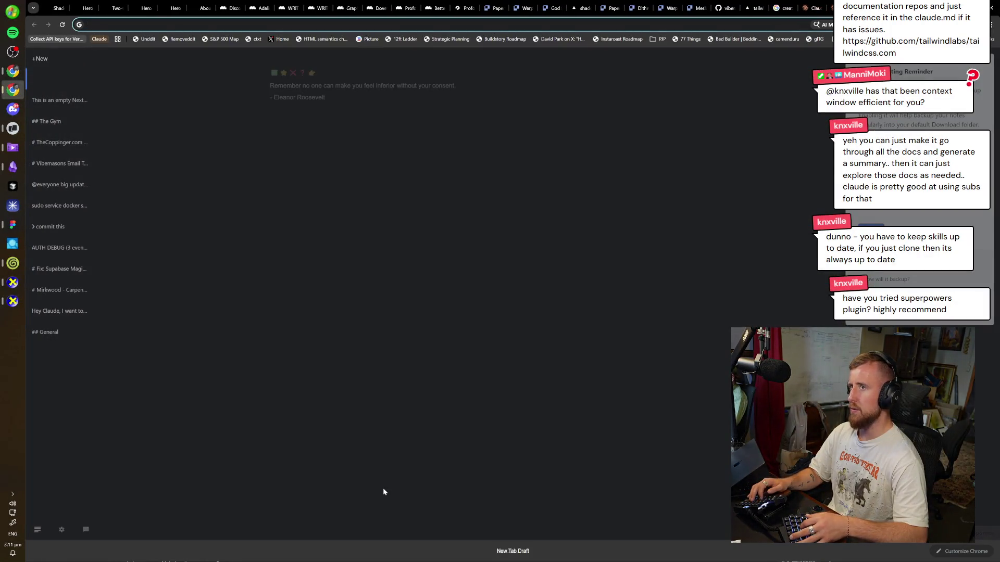
type("localhost:3000")
key("Return")
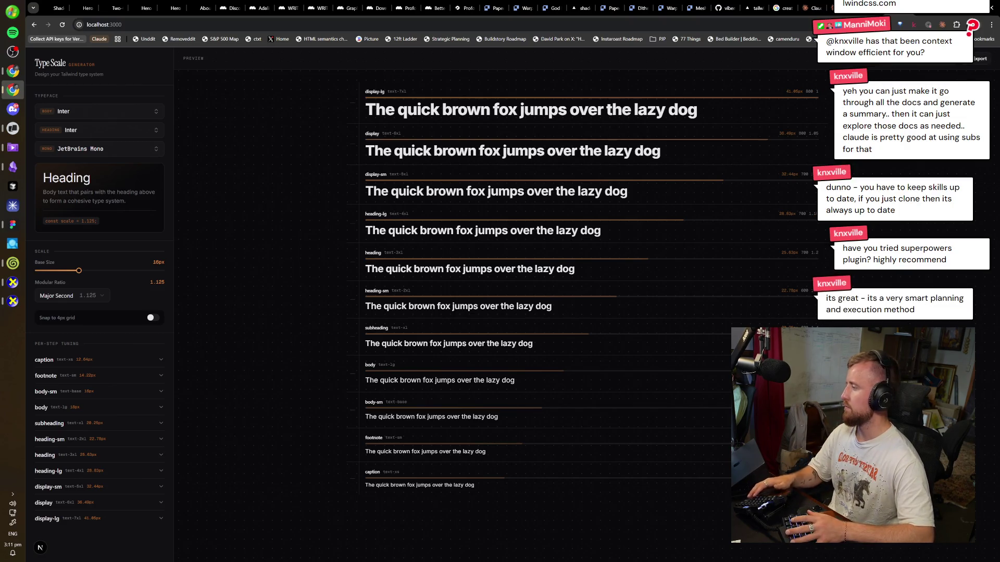
key("F12")
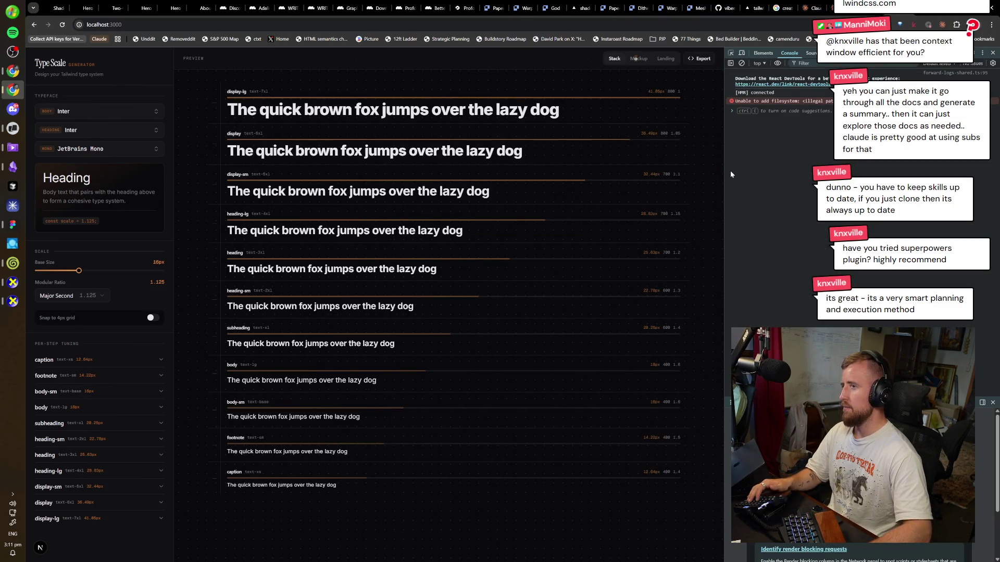
left_click(102, 115)
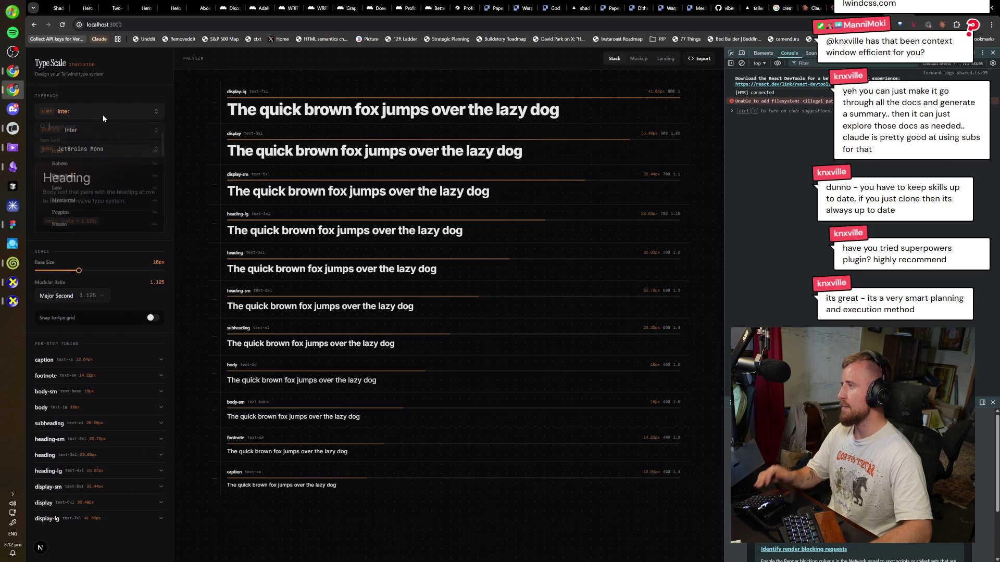
scroll(107, 180, "down", 2)
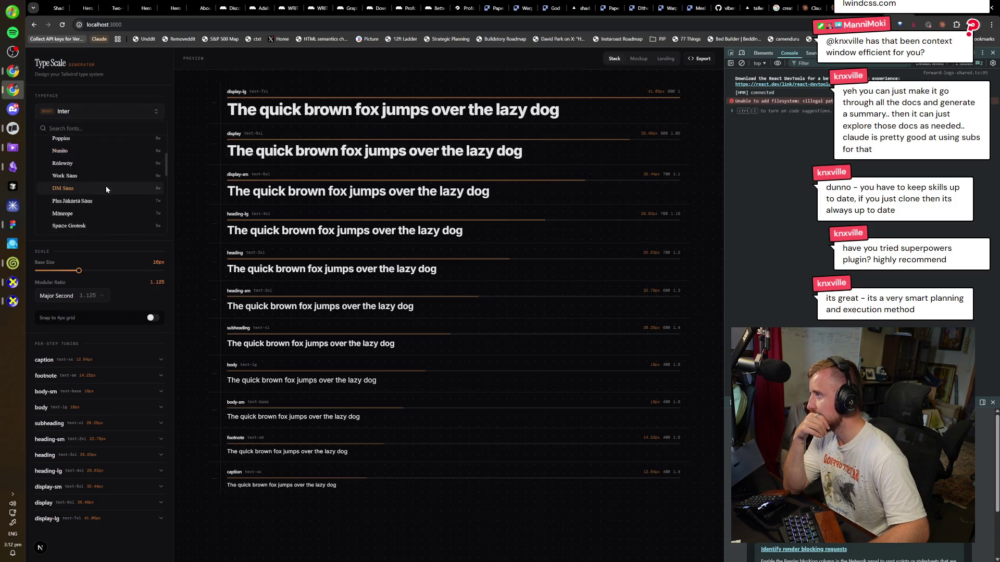
left_click(101, 200)
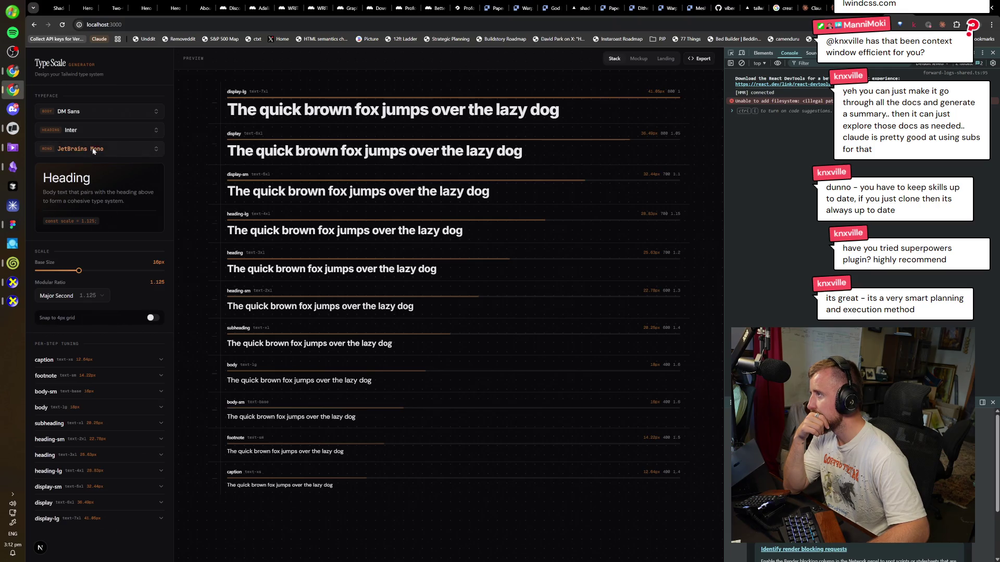
- Try PT Serif and then Work Sans as the heading font
left_click(92, 126)
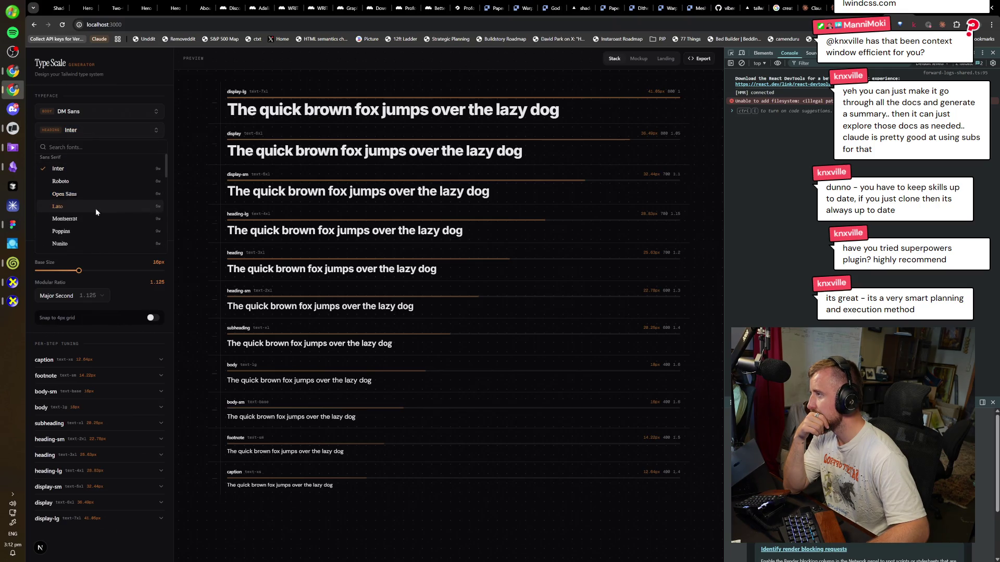
scroll(98, 210, "down", 2)
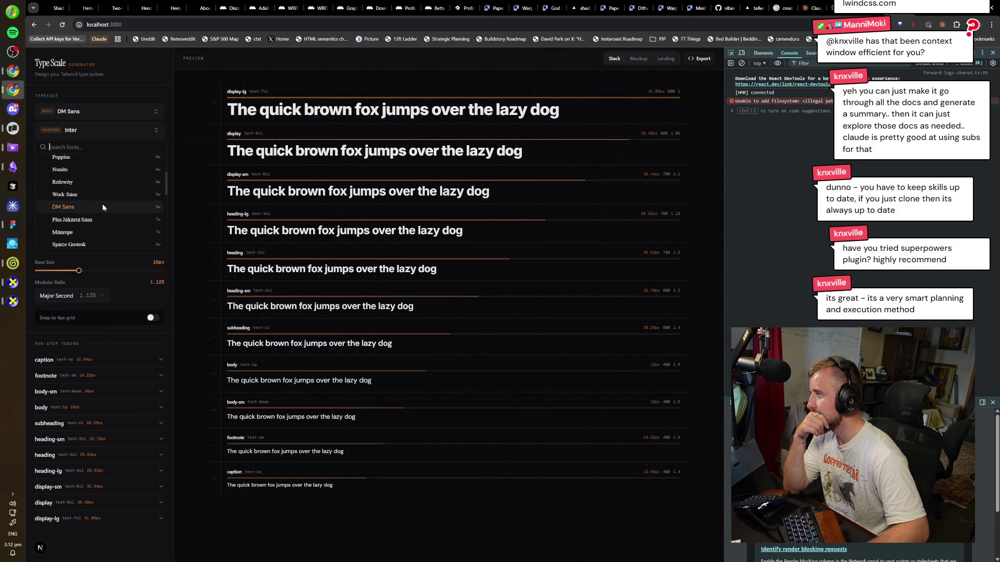
scroll(99, 198, "up", 2)
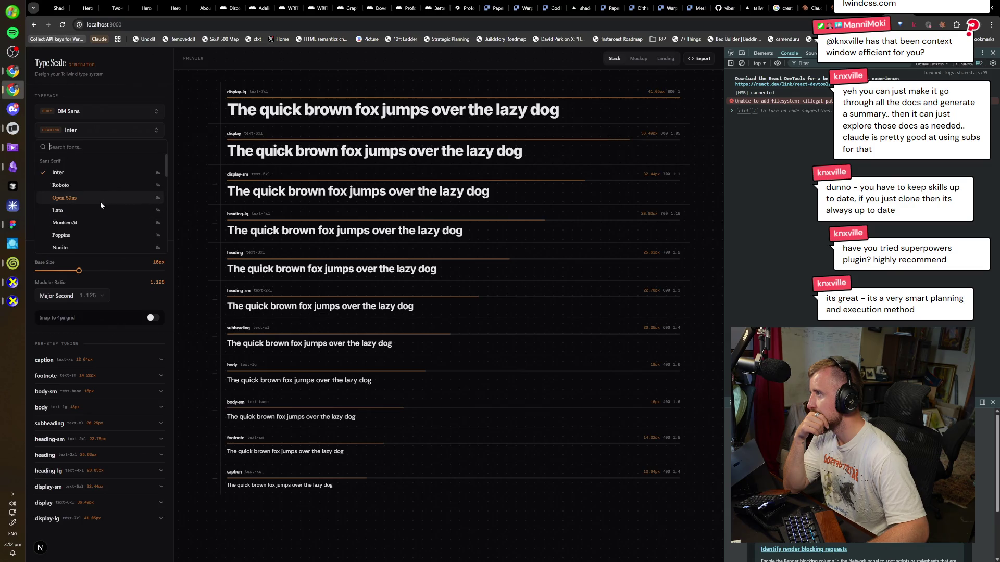
scroll(100, 201, "down", 5)
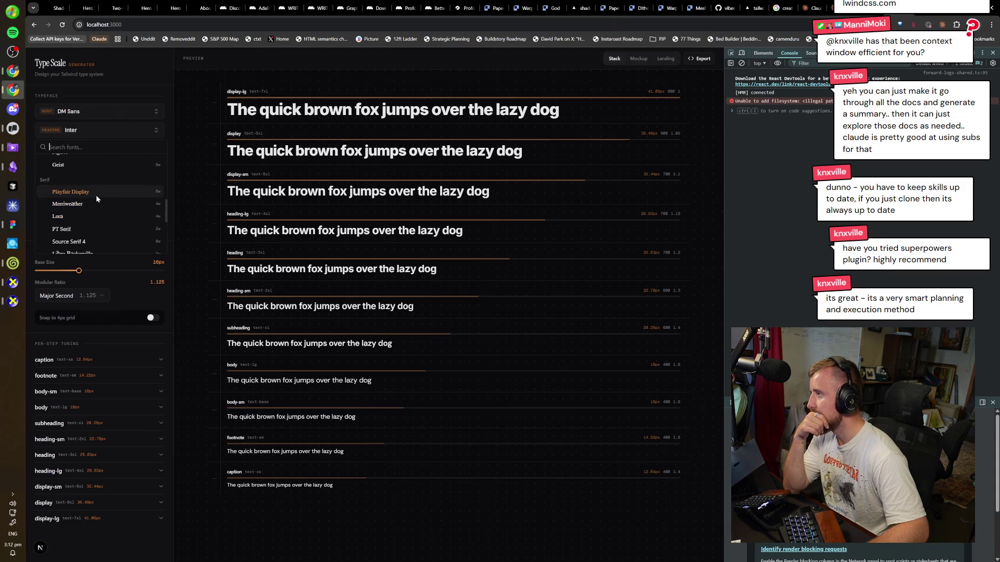
scroll(99, 213, "down", 2)
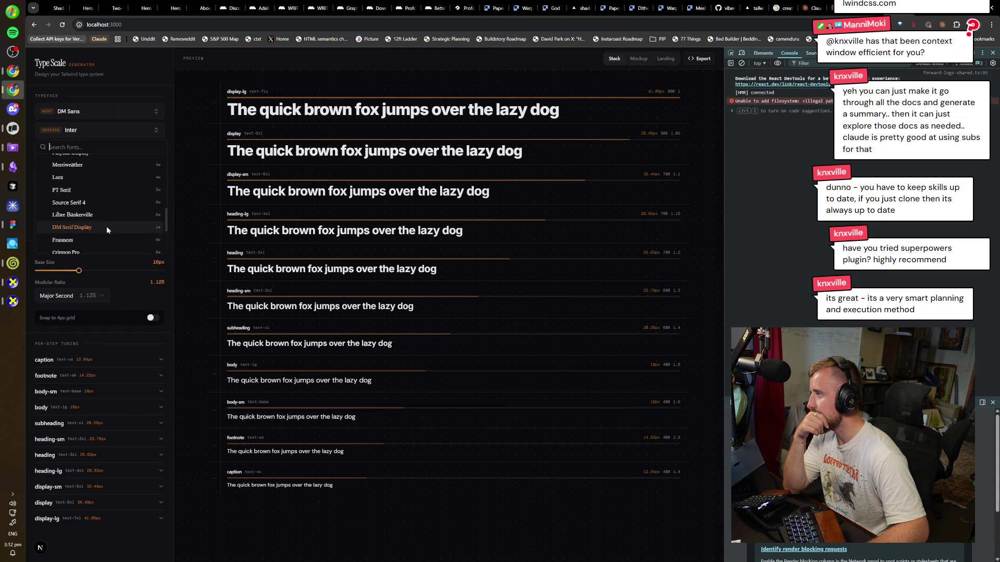
scroll(106, 226, "down", 2)
scroll(106, 226, "down", 2)
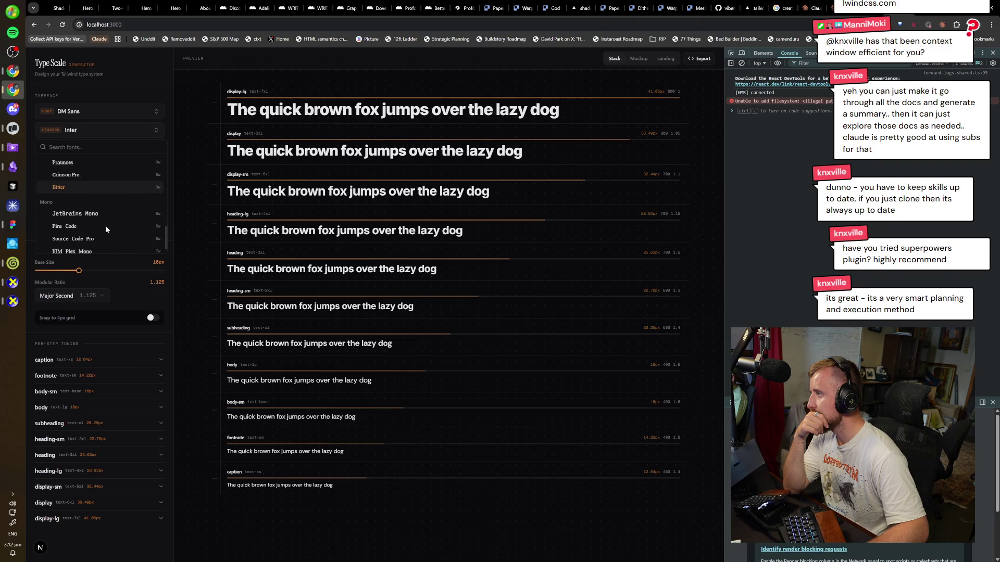
scroll(99, 210, "up", 2)
scroll(90, 206, "up", 1)
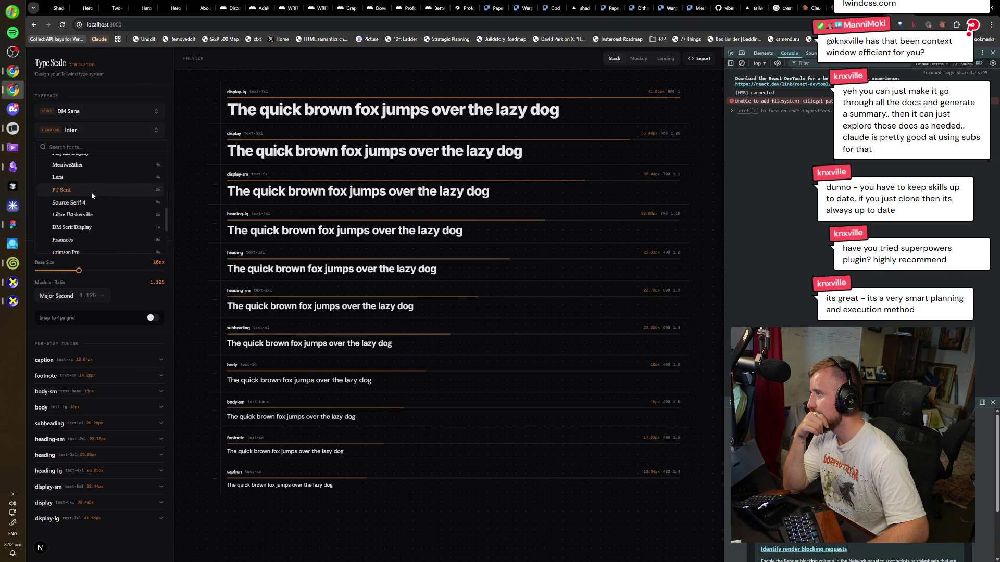
left_click(92, 191)
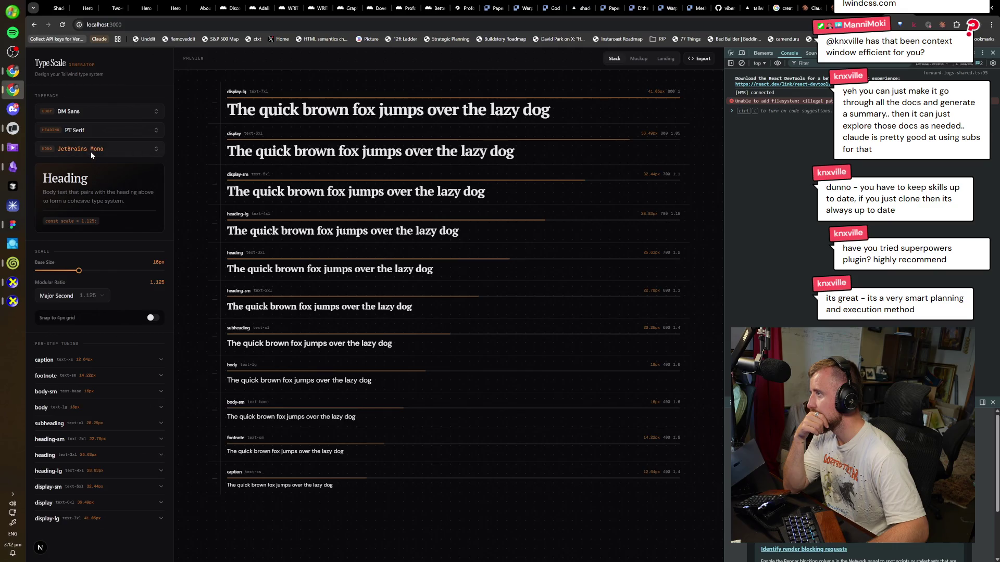
left_click(91, 151)
left_click(89, 130)
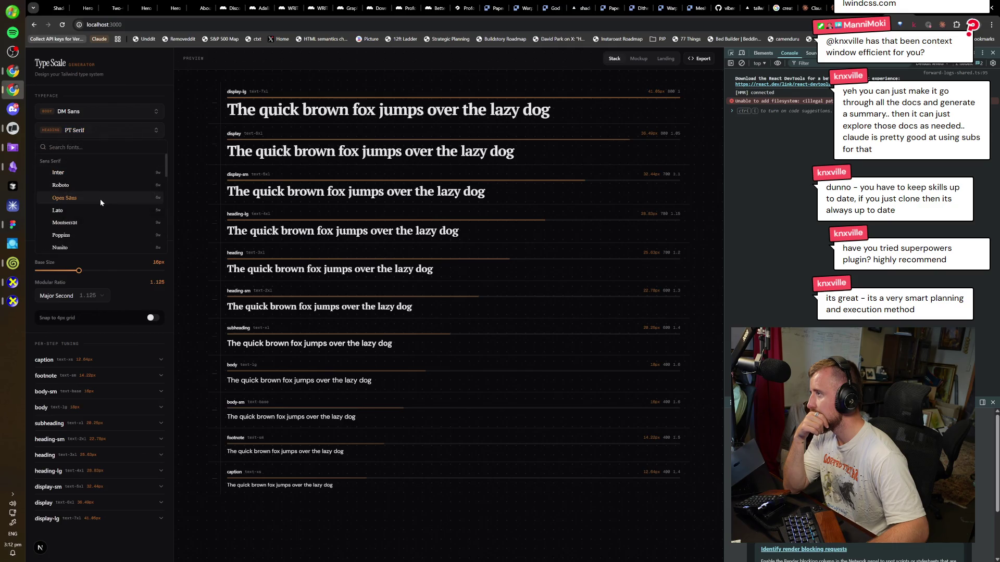
scroll(100, 199, "down", 2)
scroll(100, 201, "down", 2)
scroll(100, 202, "down", 1)
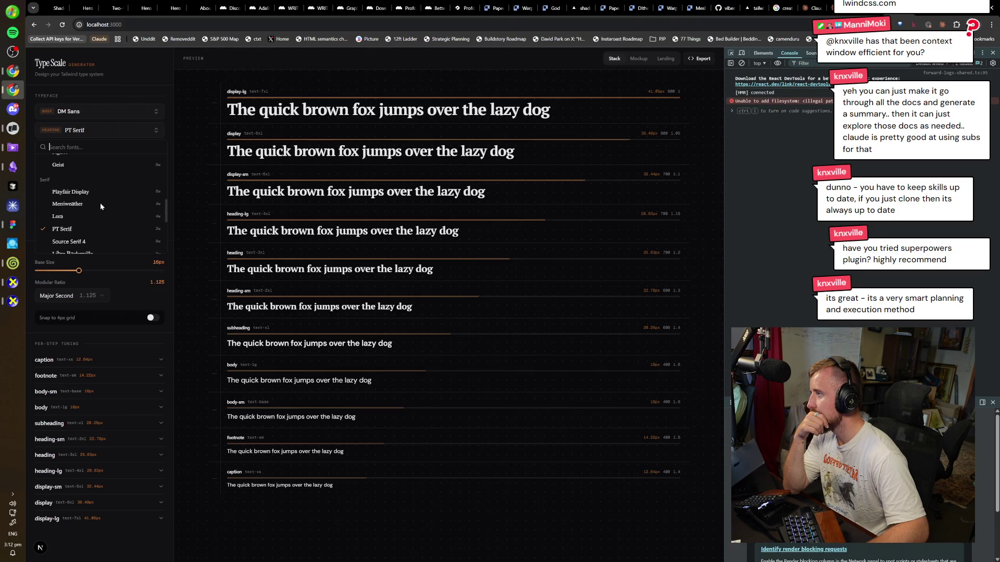
scroll(101, 204, "up", 3)
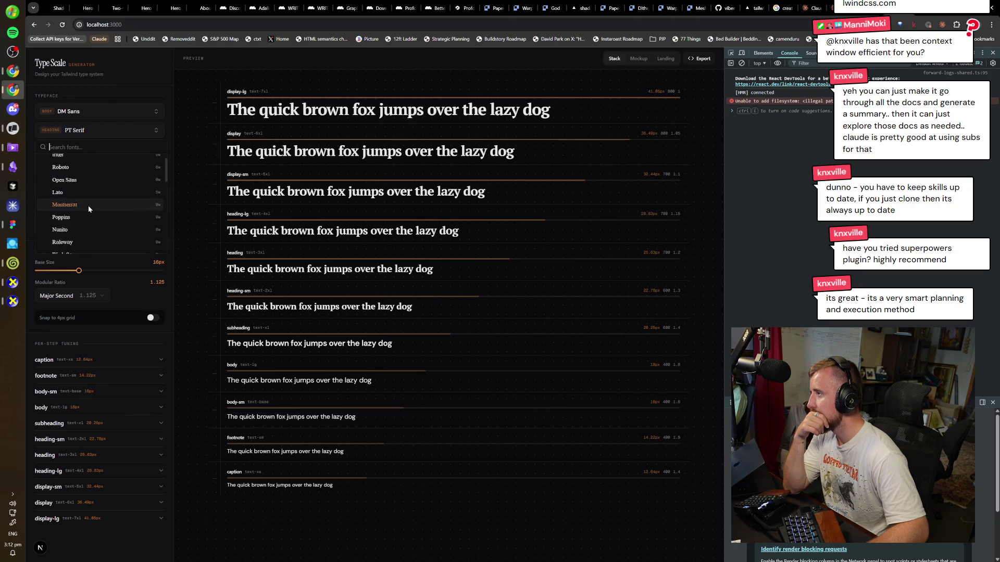
scroll(88, 205, "down", 1)
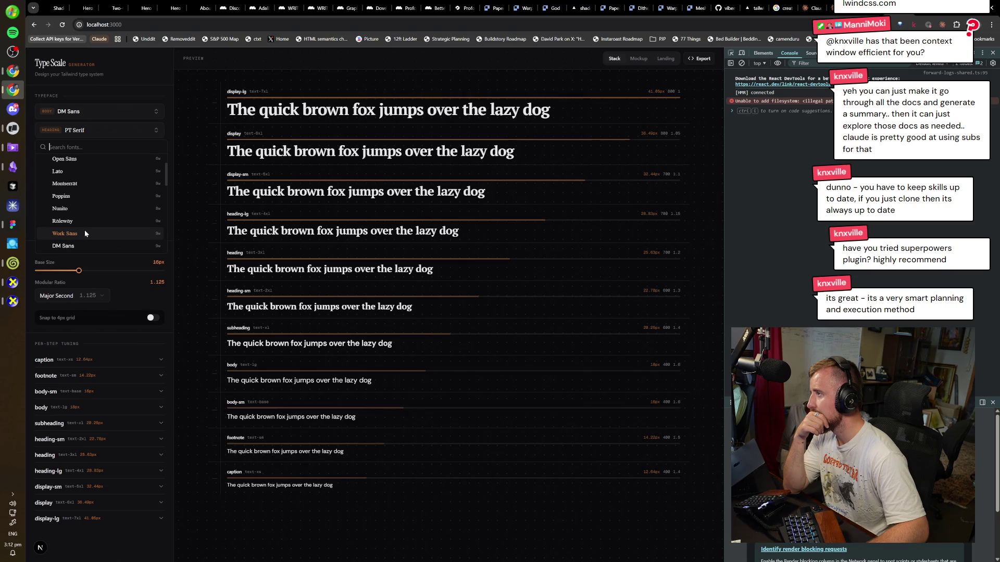
left_click(85, 233)
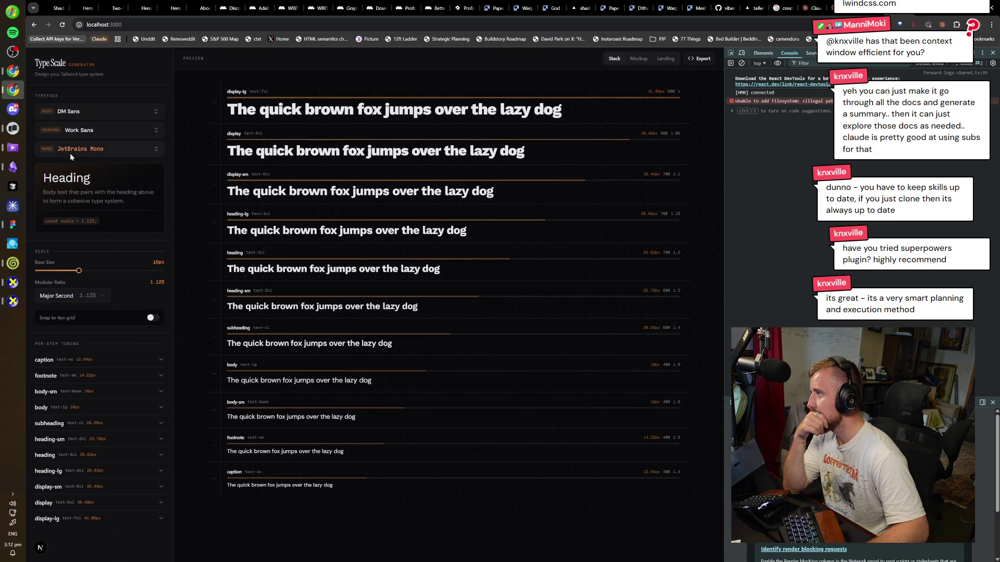
- Settle on Libre Baskerville for headings and preview it on the Mockup layout
left_click(70, 130)
scroll(88, 213, "down", 3)
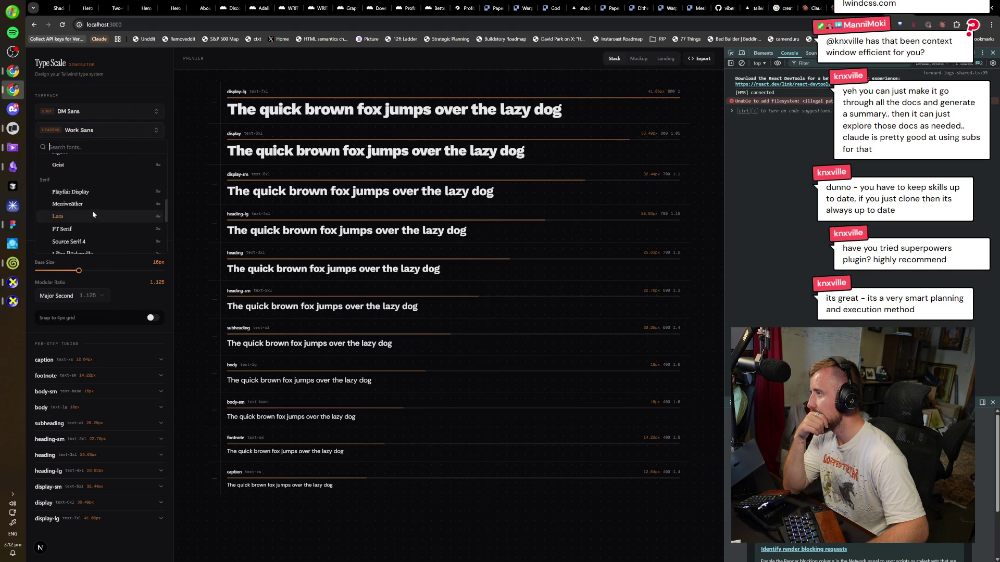
scroll(92, 240, "down", 2)
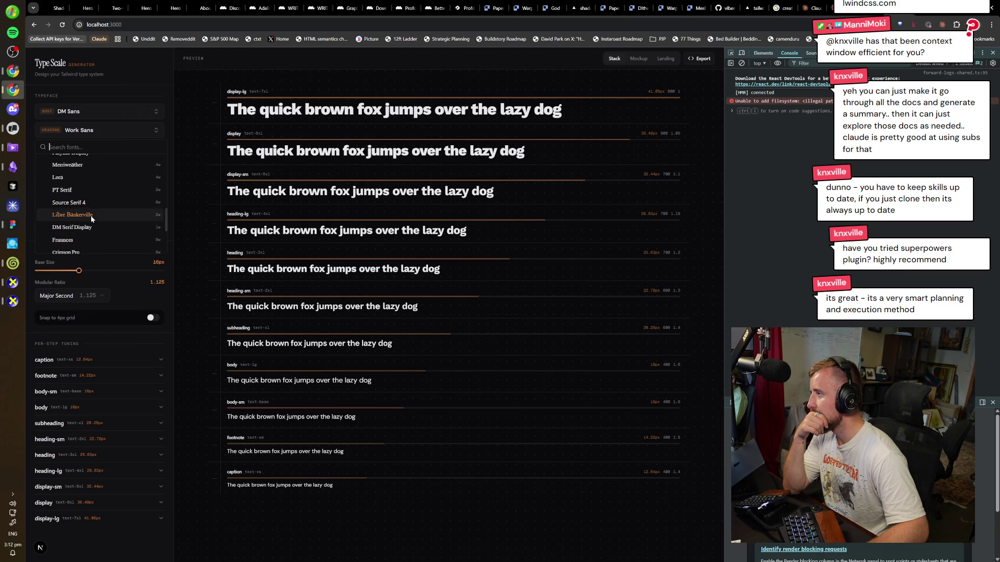
left_click(91, 217)
left_click(641, 58)
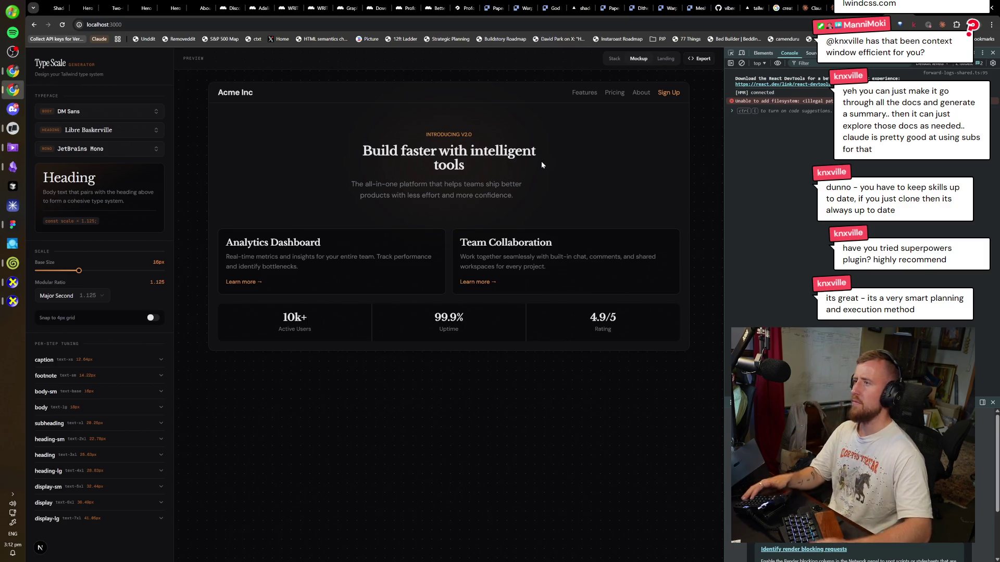
key("ctrl+shift+n")
- Load the Claude website in a new private browser window
type("cl")
key("Return")
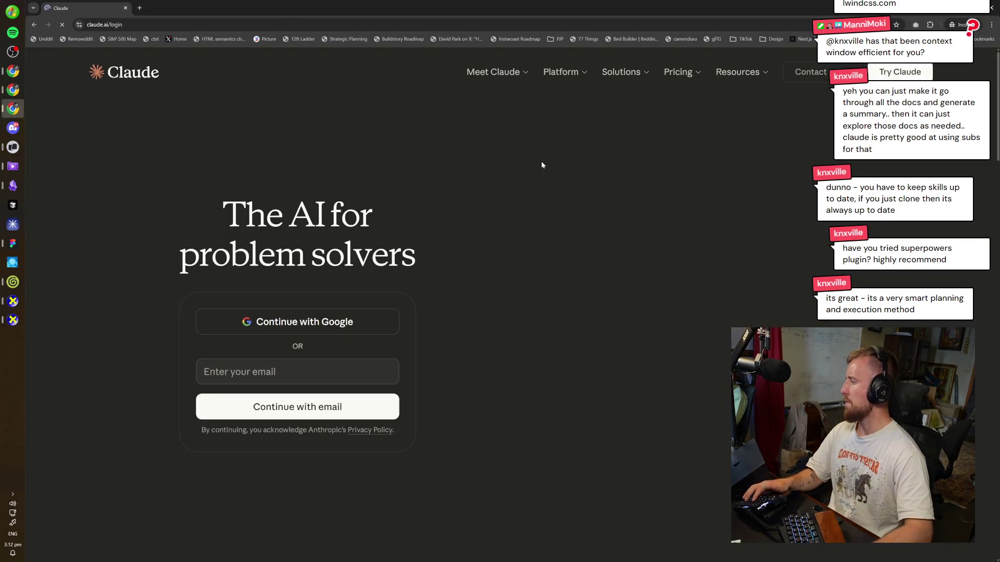
key("alt+Tab")
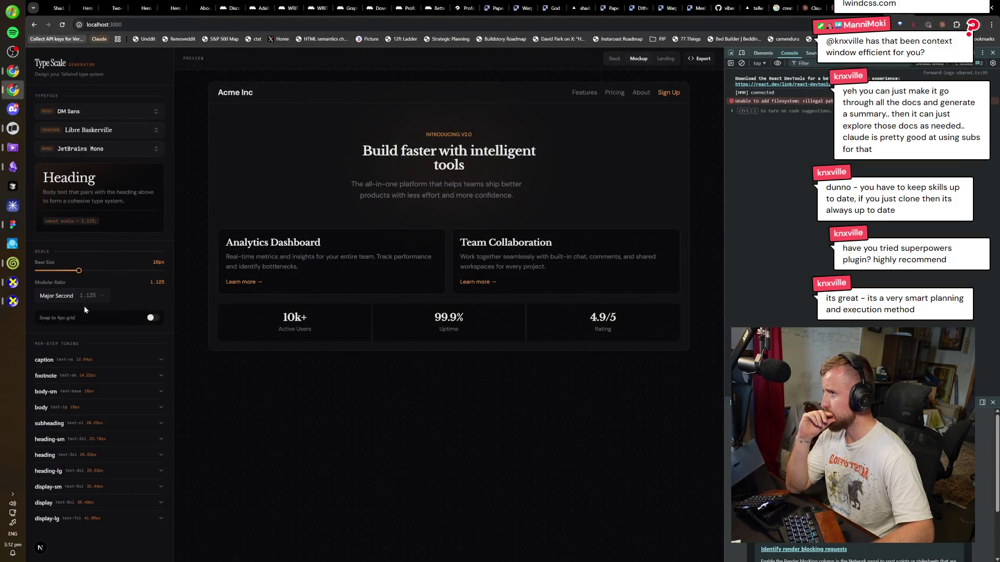
key("ctrl+shift+n")
type("claude.ai")
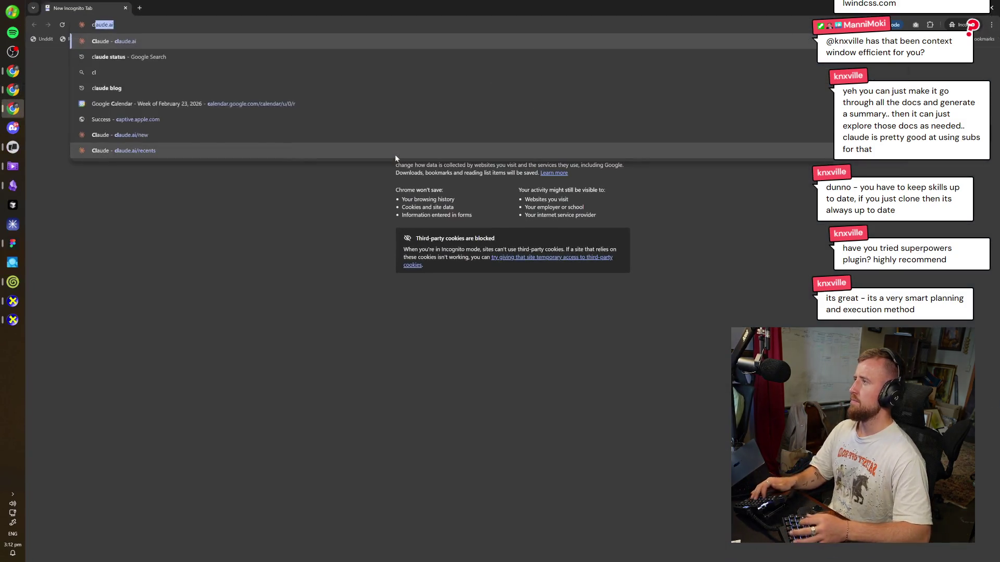
key("Return")
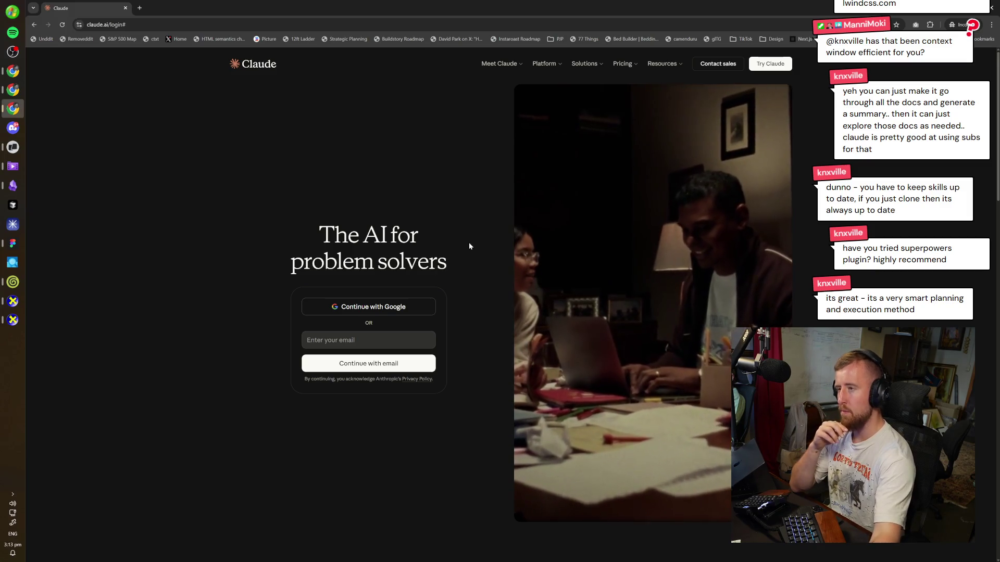
- Scroll the Claude homepage, peek at the first FAQ, and go to the product overview page
scroll(480, 244, "down", 6)
scroll(480, 244, "down", 2)
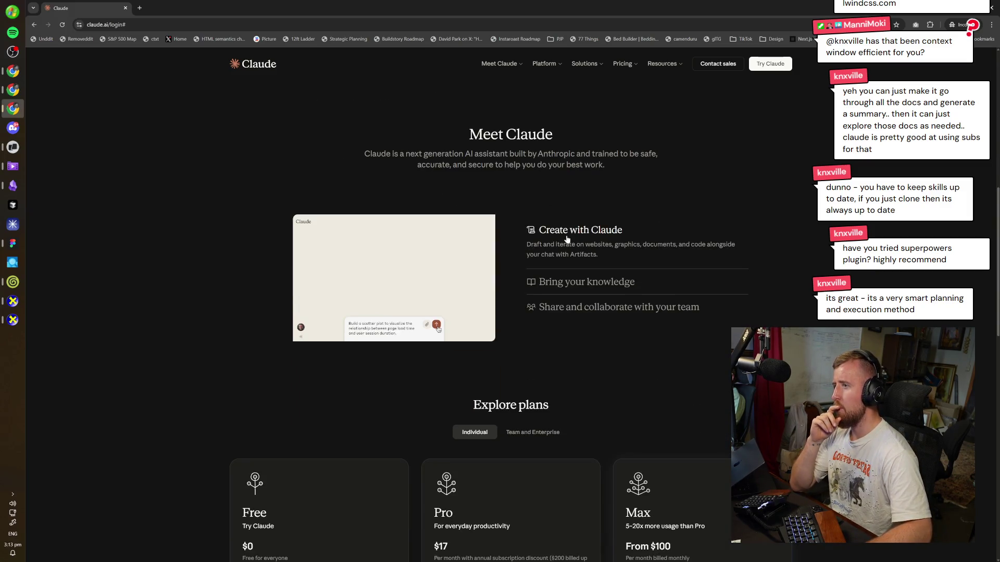
scroll(579, 313, "down", 4)
scroll(583, 307, "down", 3)
scroll(583, 307, "down", 4)
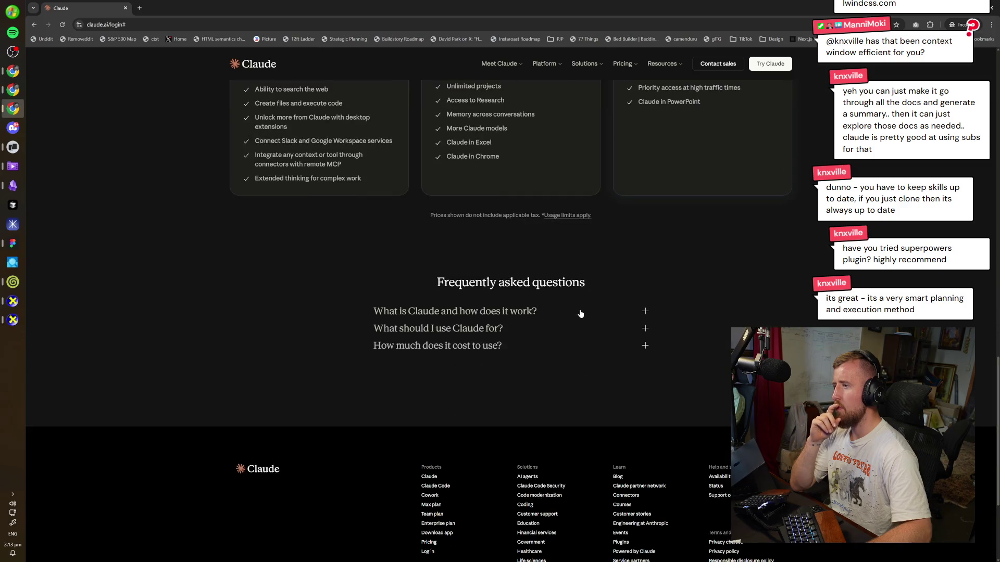
left_click(605, 312)
left_click(604, 312)
scroll(614, 235, "up", 20)
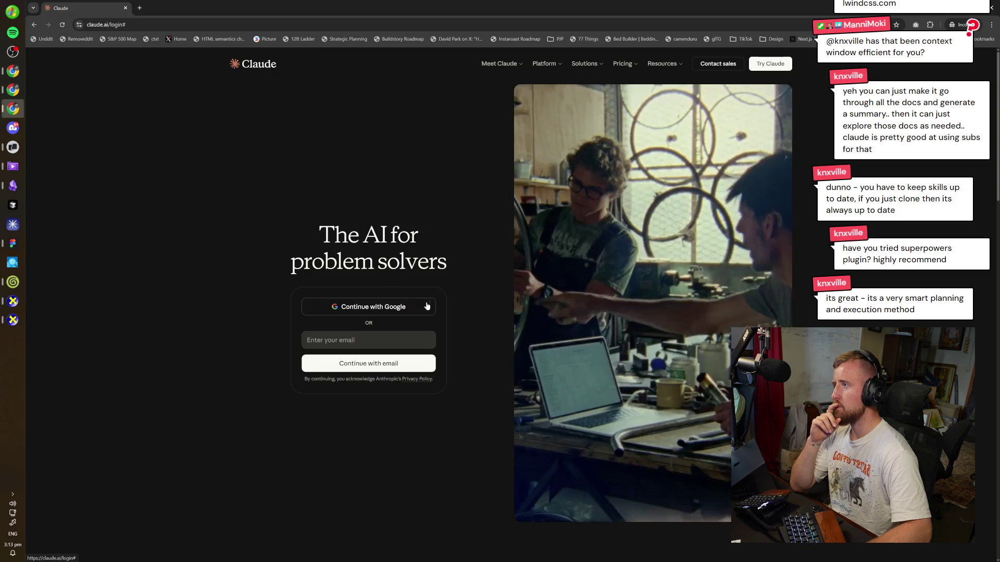
mouse_move(498, 63)
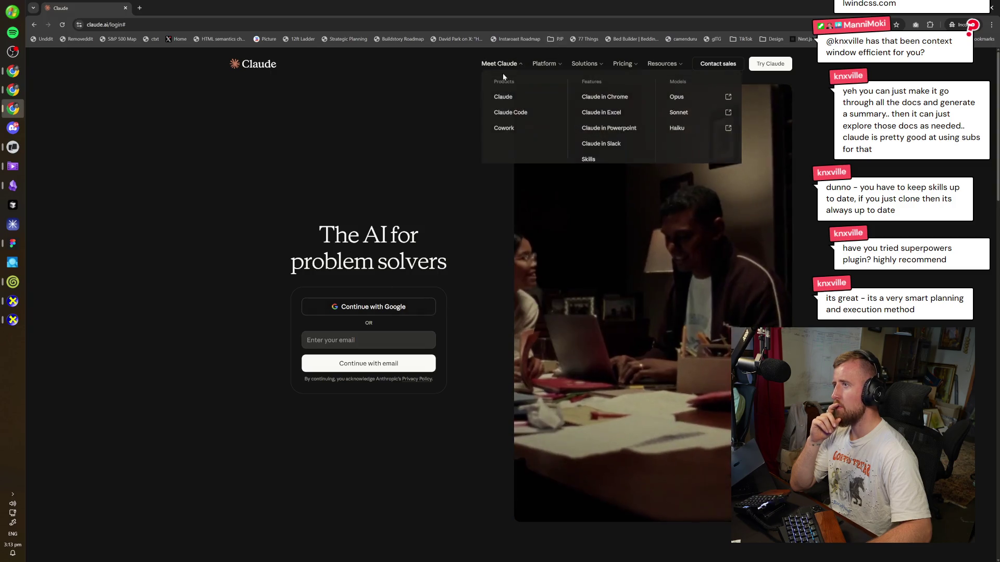
left_click(498, 96)
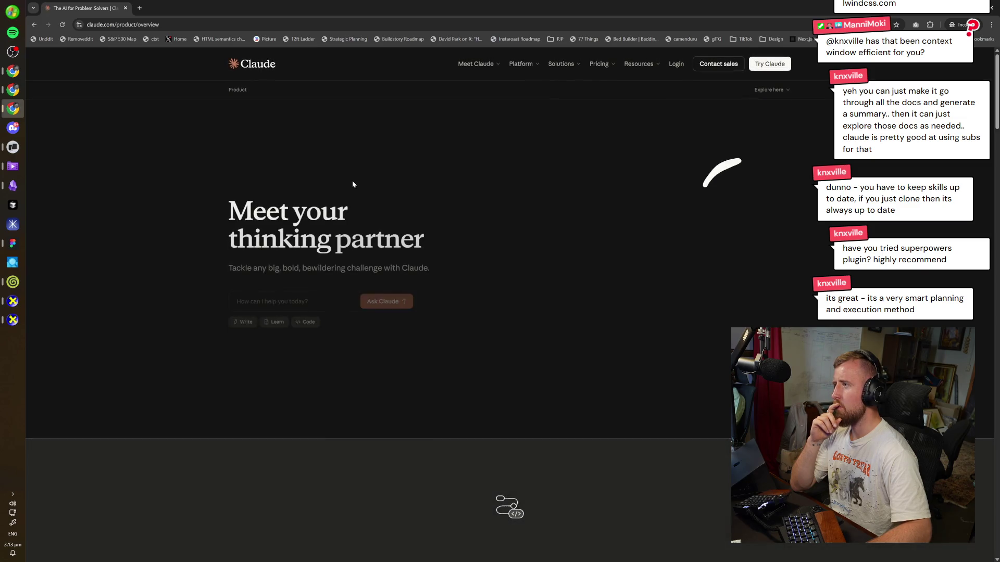
- Read the product overview down to the Claude models list, then return to the top
scroll(513, 398, "down", 6)
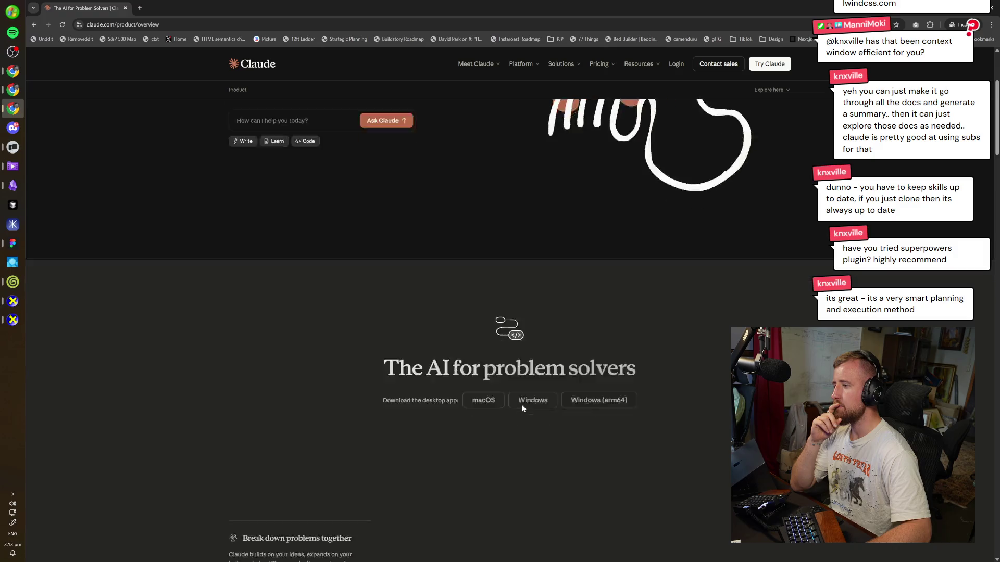
scroll(514, 390, "down", 3)
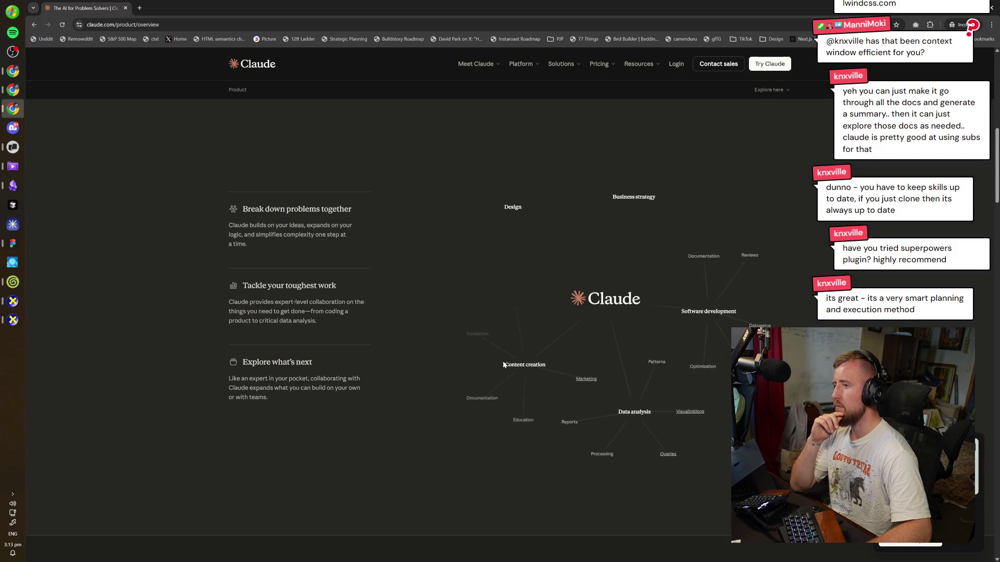
scroll(502, 361, "down", 5)
scroll(501, 360, "down", 4)
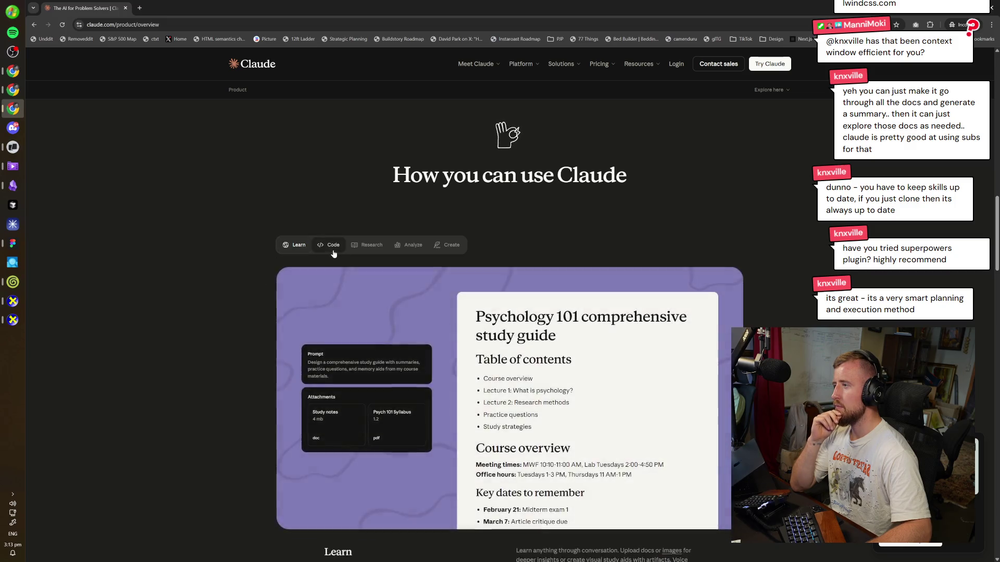
scroll(232, 306, "down", 3)
scroll(232, 306, "down", 4)
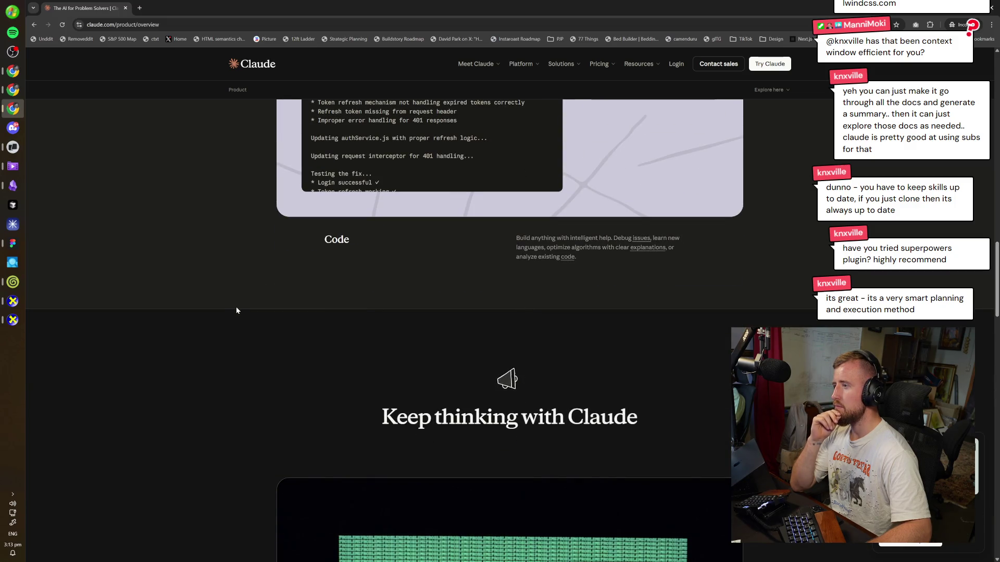
scroll(235, 311, "down", 3)
scroll(235, 314, "down", 4)
scroll(236, 314, "down", 4)
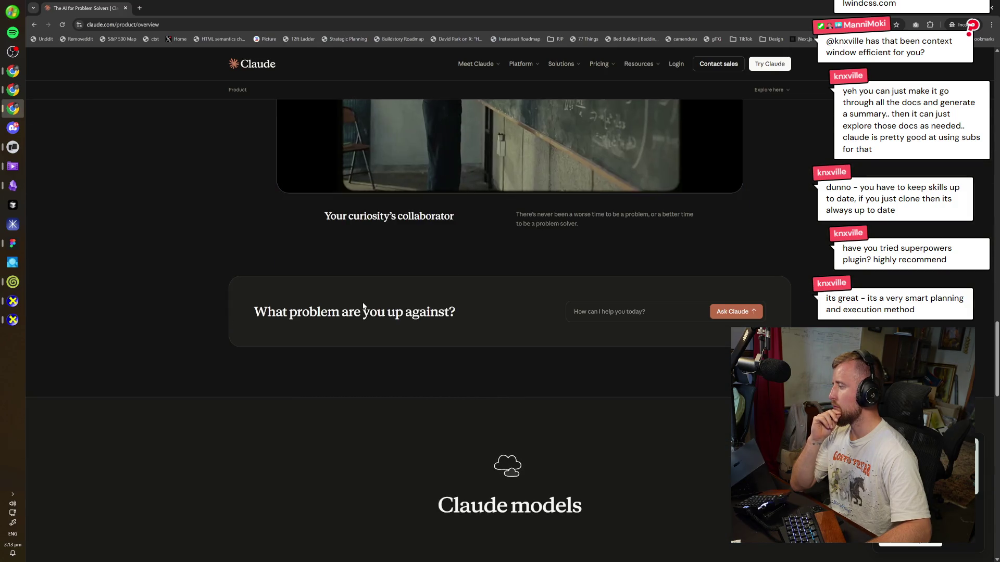
scroll(363, 307, "down", 7)
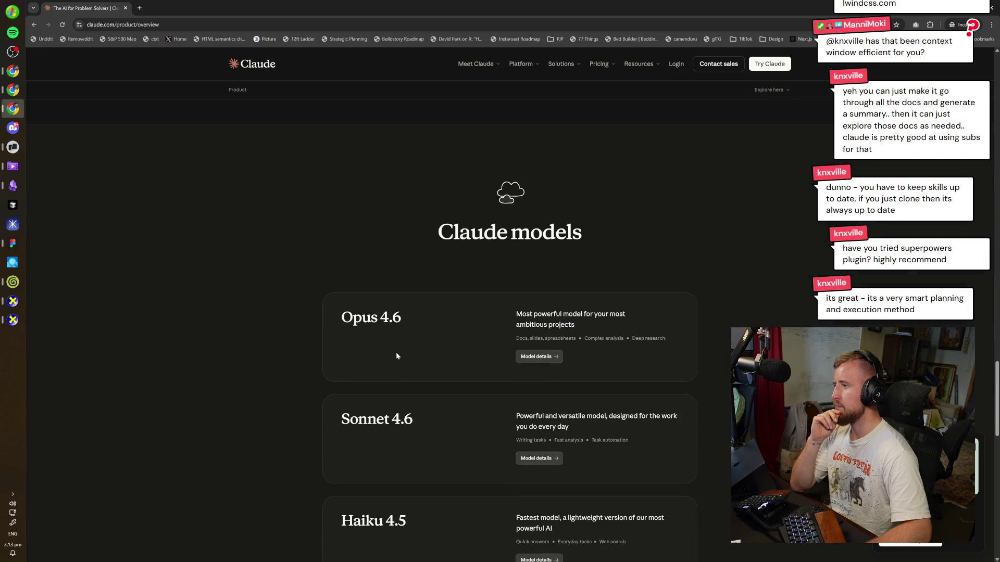
scroll(339, 312, "down", 3)
key("Home")
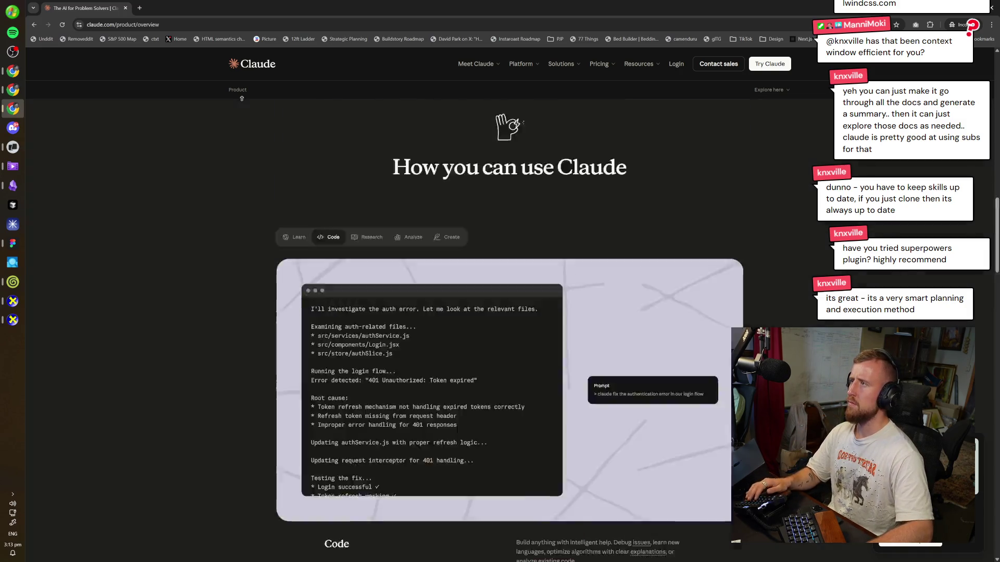
key("alt+Tab")
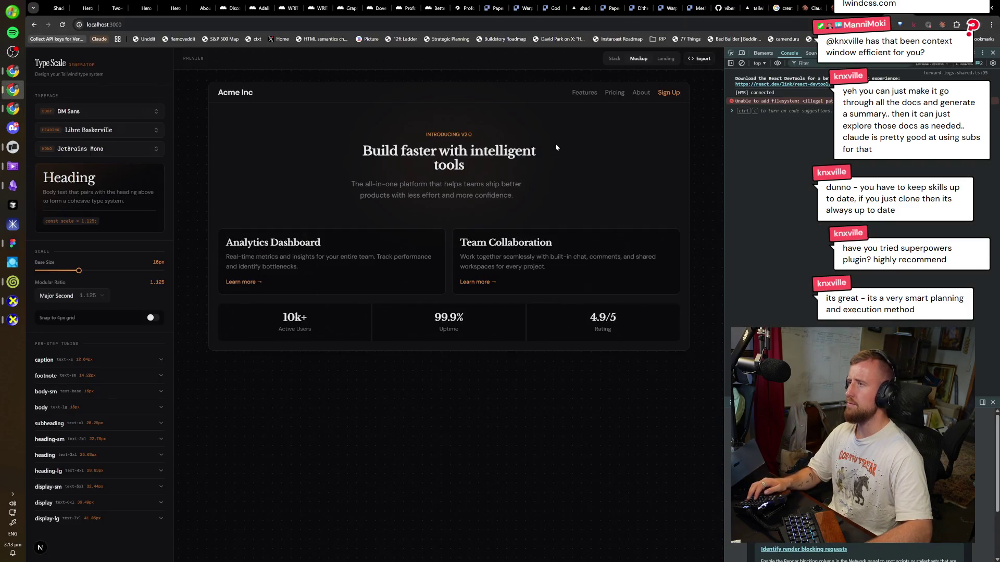
- Set the modular ratio to Major Third (1.25) and enable Snap to 4px grid
left_click(86, 294)
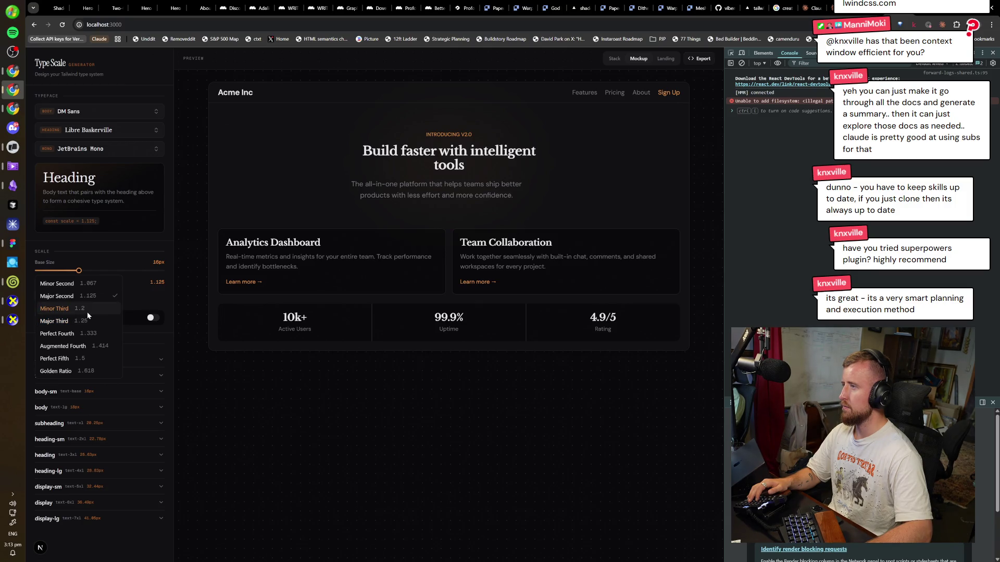
left_click(86, 312)
left_click(84, 298)
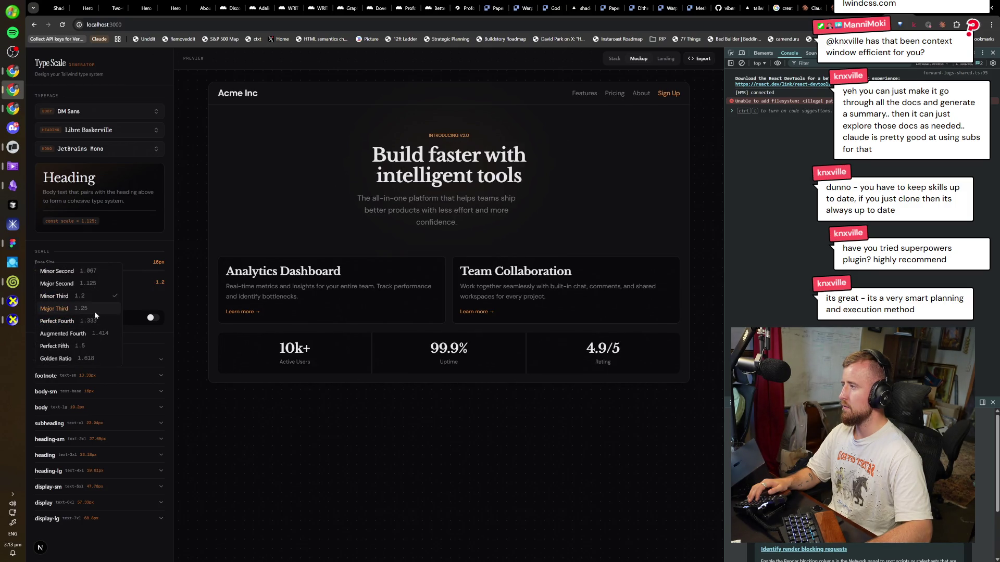
left_click(95, 311)
left_click(152, 319)
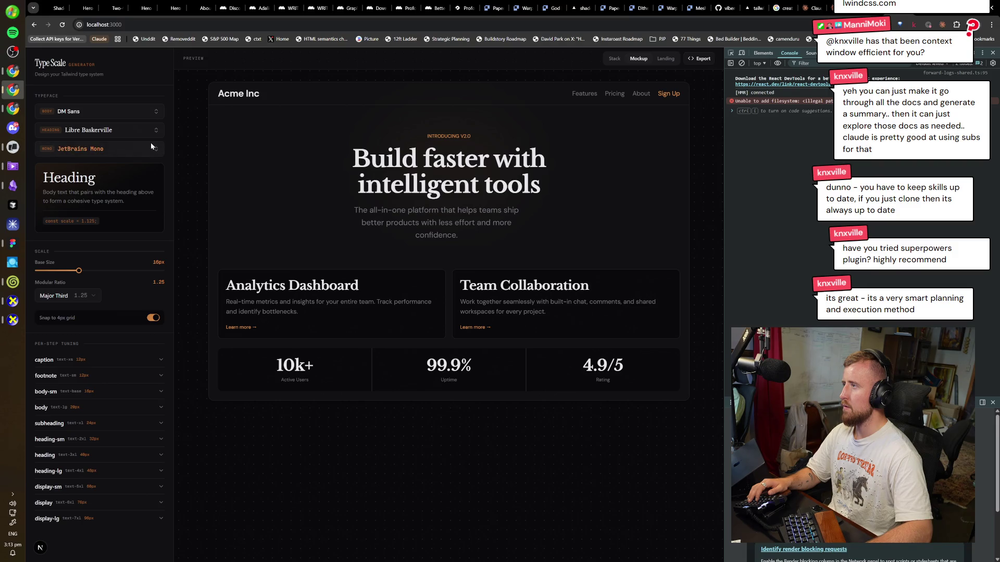
- Preview the scale on the Landing layout and scroll through it
left_click(664, 59)
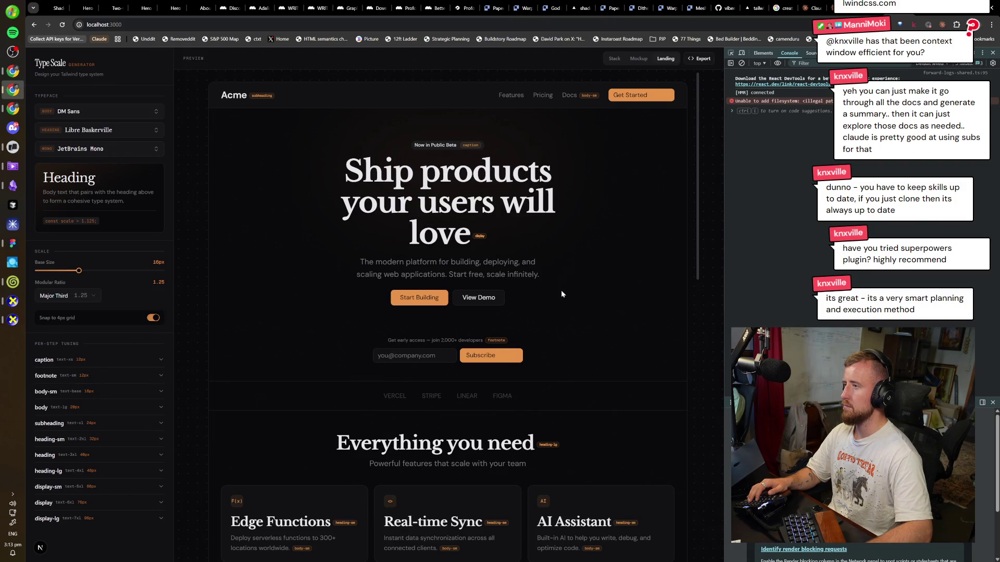
scroll(565, 294, "down", 7)
scroll(568, 295, "down", 6)
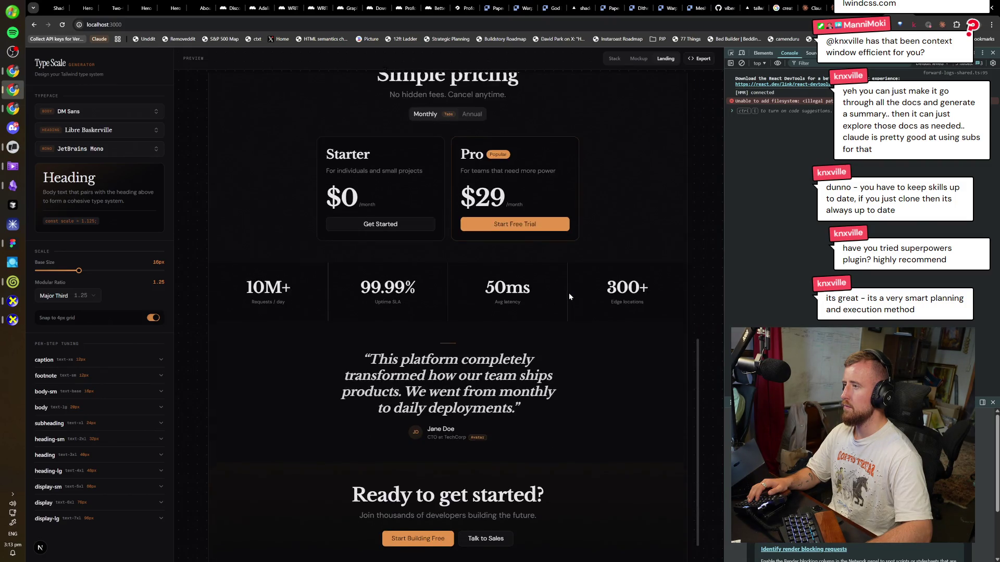
scroll(570, 400, "up", 15)
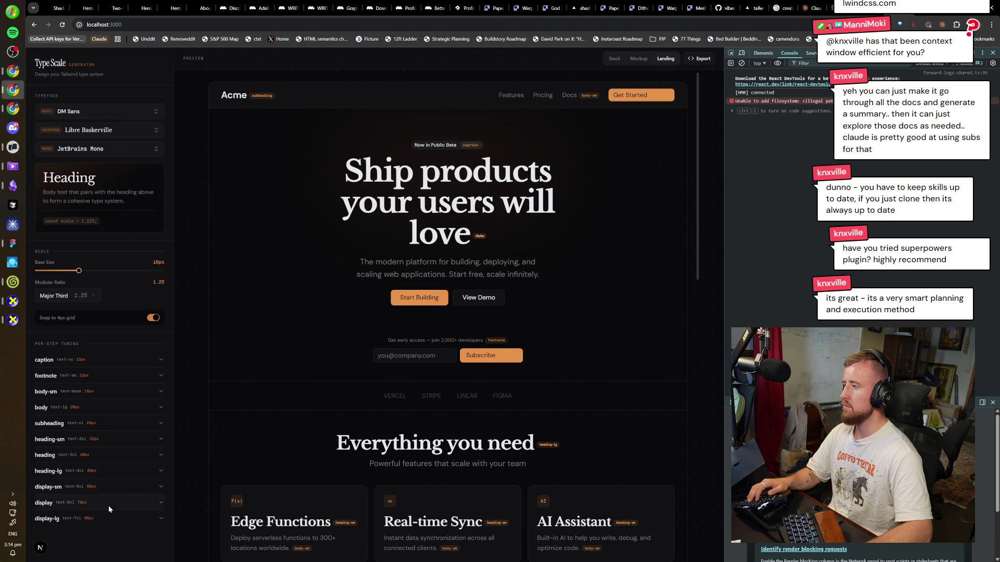
- Inspect the display-lg step options and change the modular ratio to Minor Third (1.2)
left_click(104, 520)
scroll(135, 469, "down", 1)
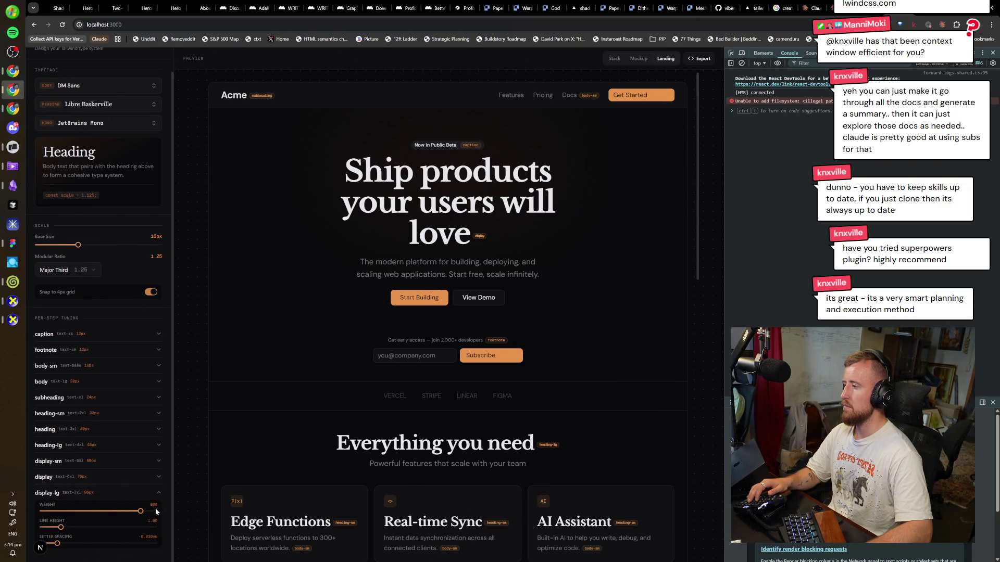
left_click(89, 492)
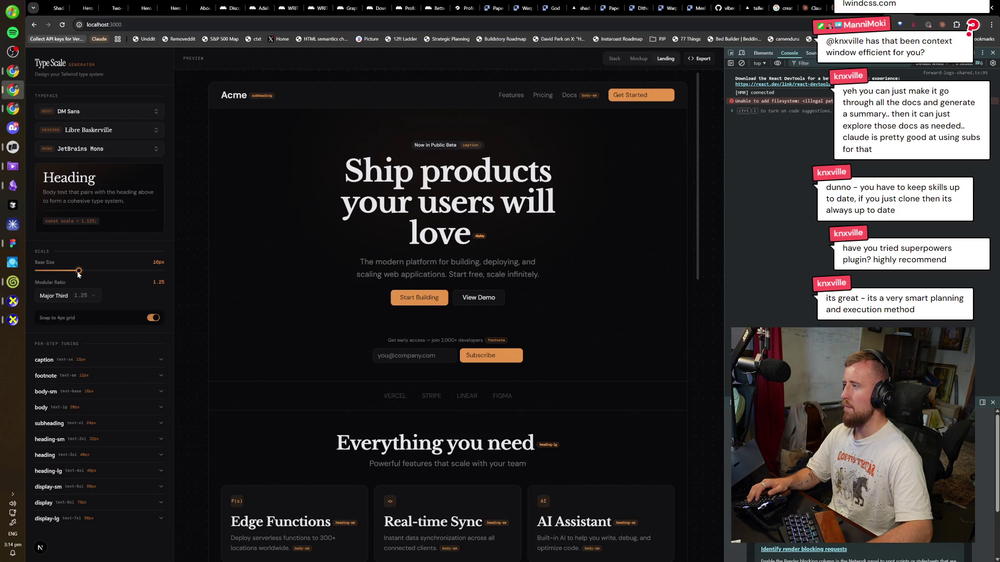
left_click(79, 295)
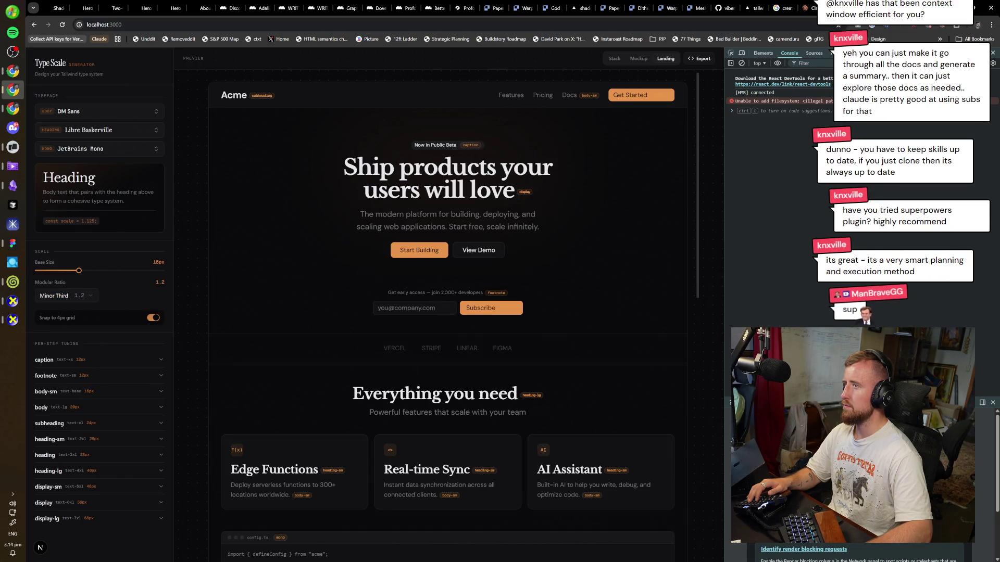
- Compare the new scale in the Mockup, Stack and Landing previews
left_click(645, 56)
left_click(620, 58)
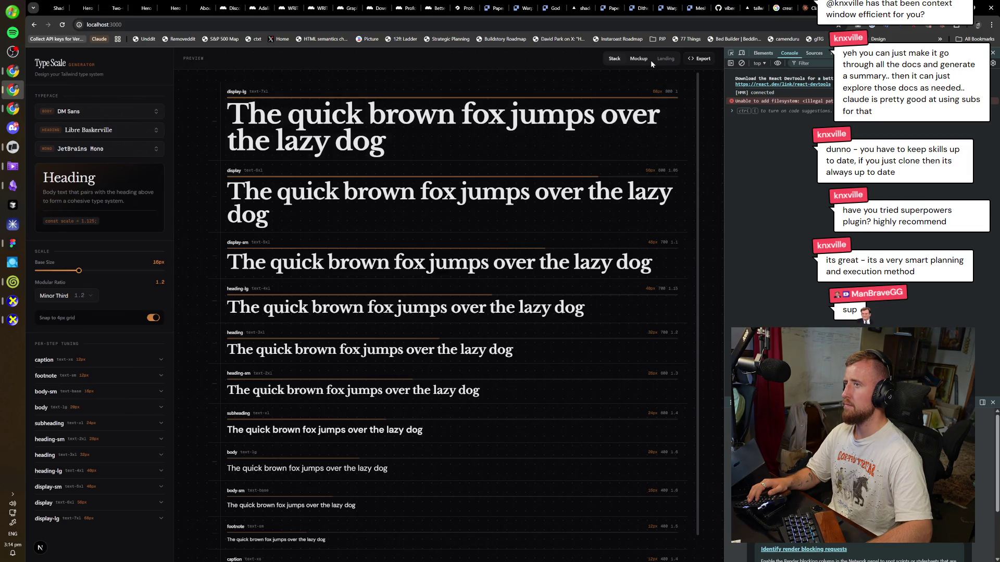
left_click(663, 59)
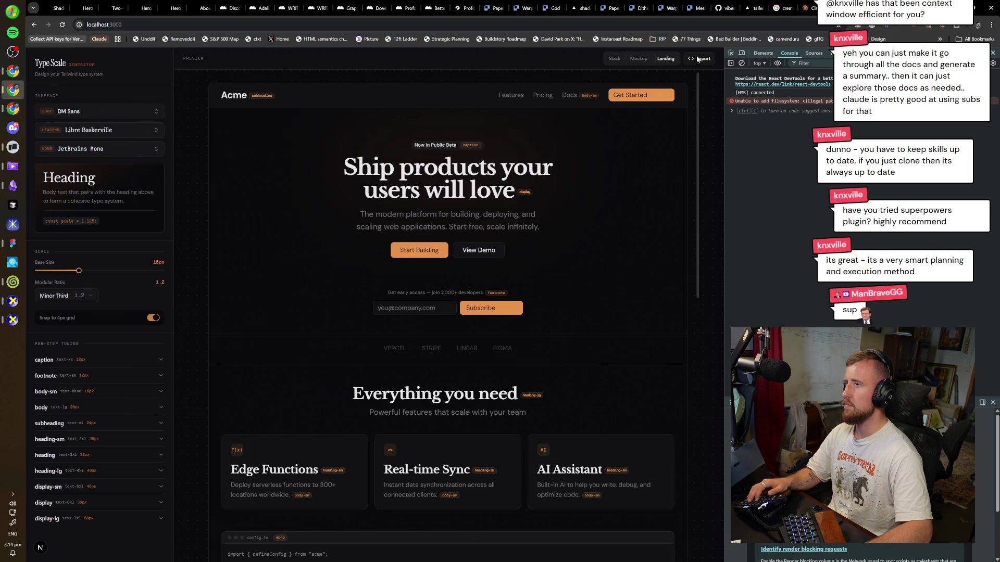
- Copy the exported Theme CSS and focus Warp's lower-right terminal pane
left_click(698, 59)
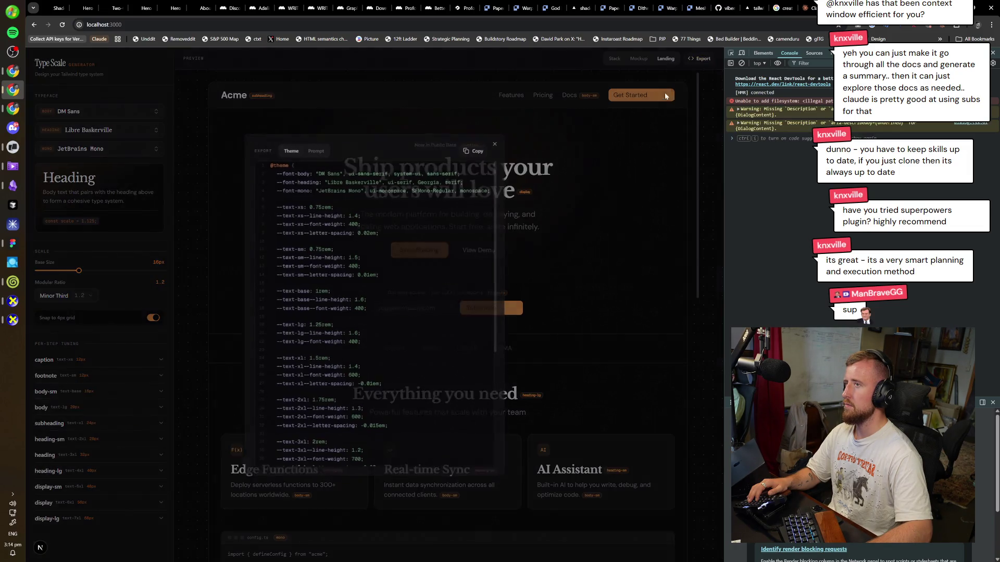
left_click(477, 151)
left_click(12, 147)
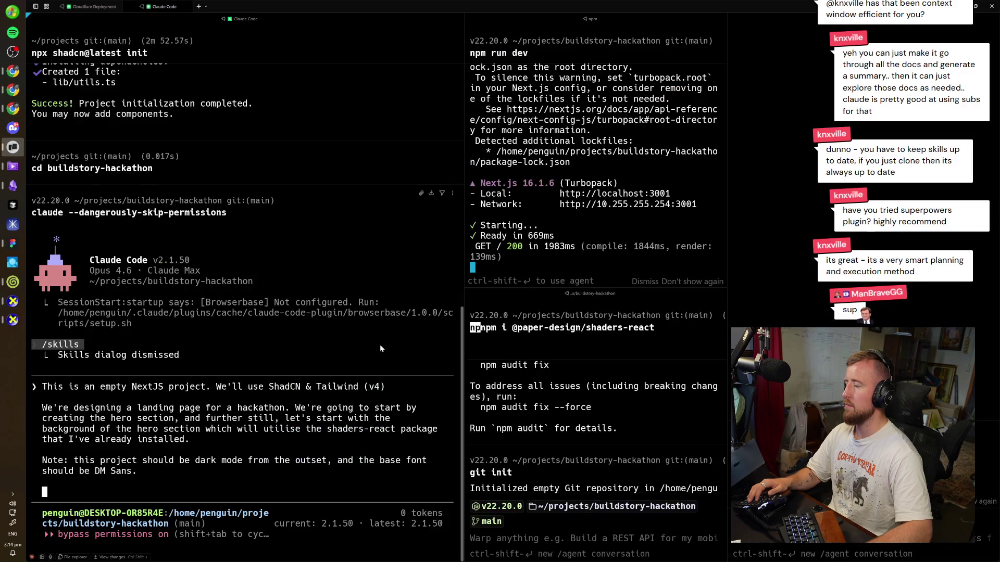
left_click(521, 506)
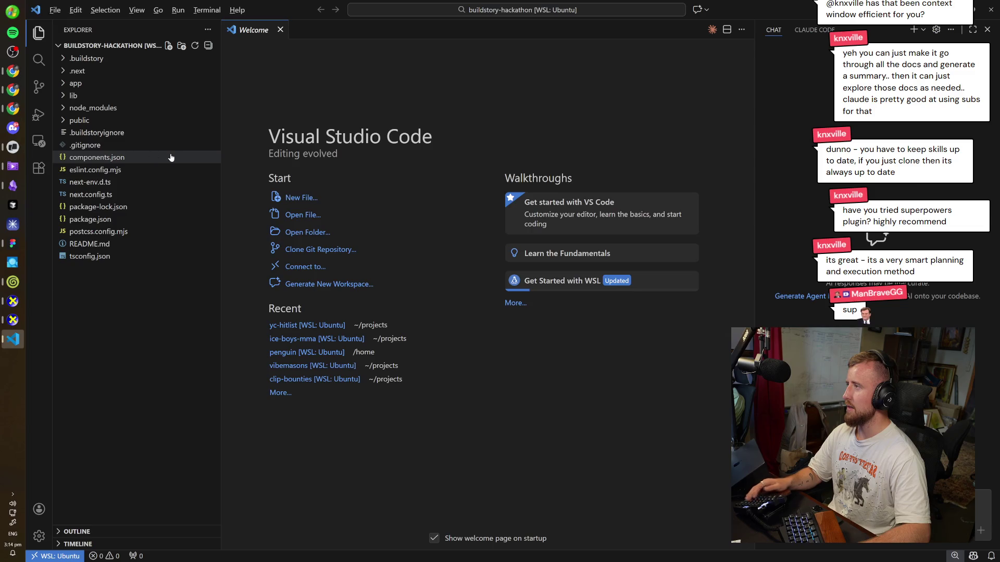
- Switch to the VS Code project and open globals.css via quick open
key("alt+Tab")
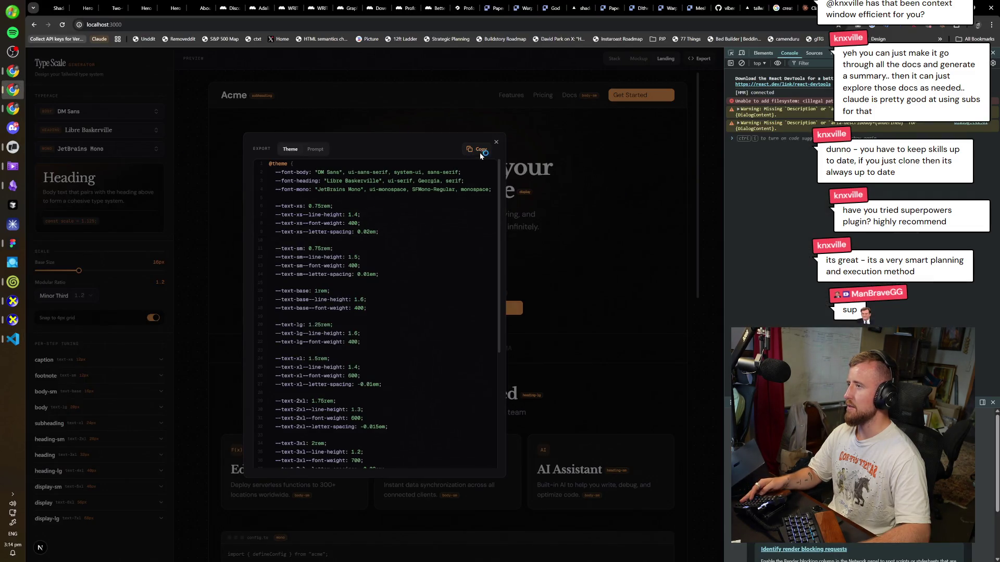
key("alt+Tab")
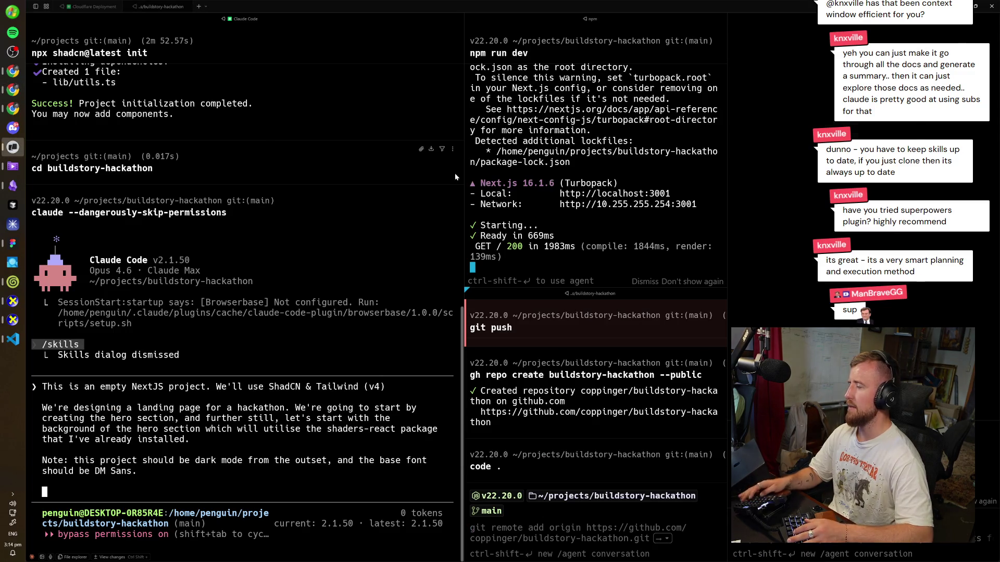
key("alt+Tab")
key("ctrl+p")
type("global")
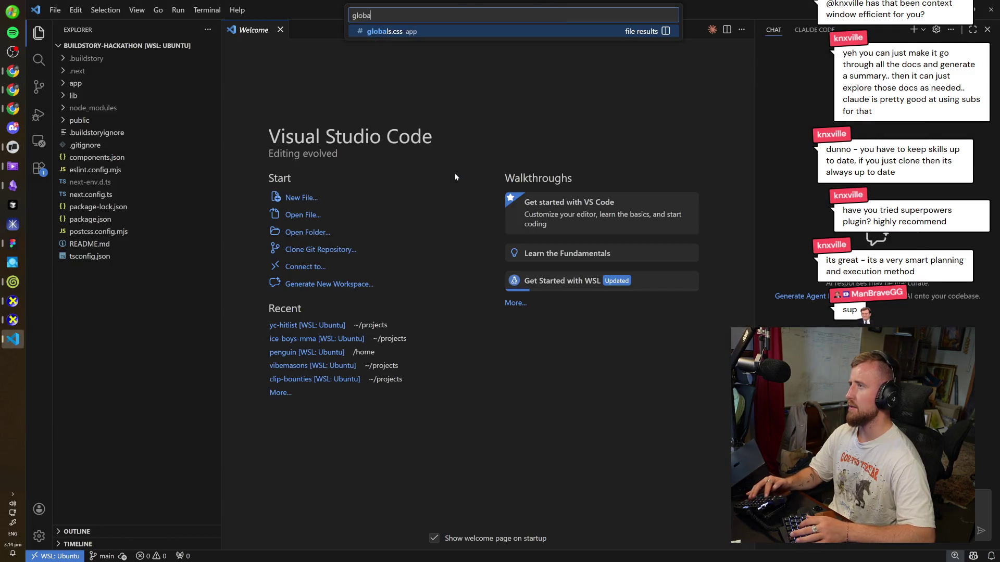
key("Return")
key("ctrl+End")
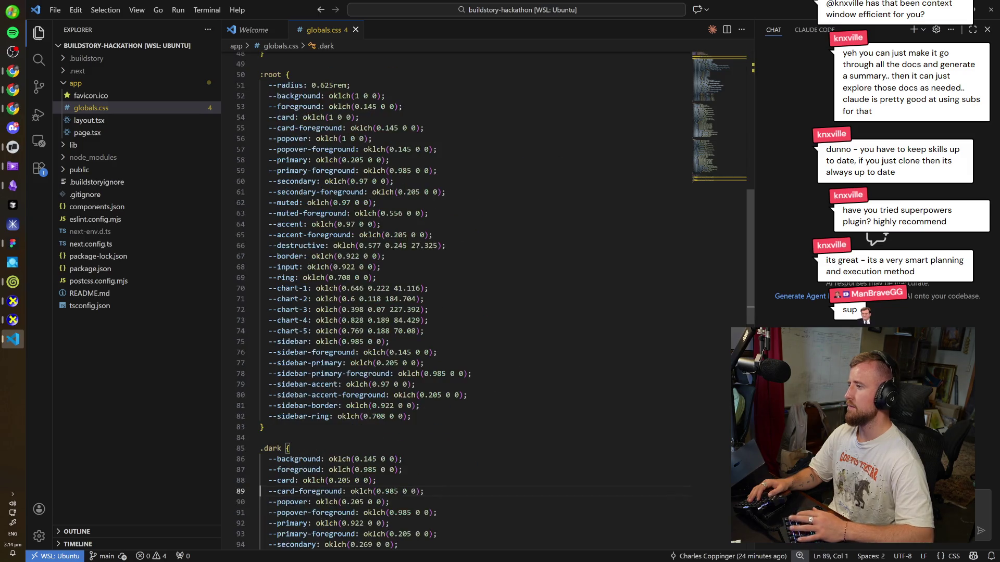
scroll(416, 261, "up", 7)
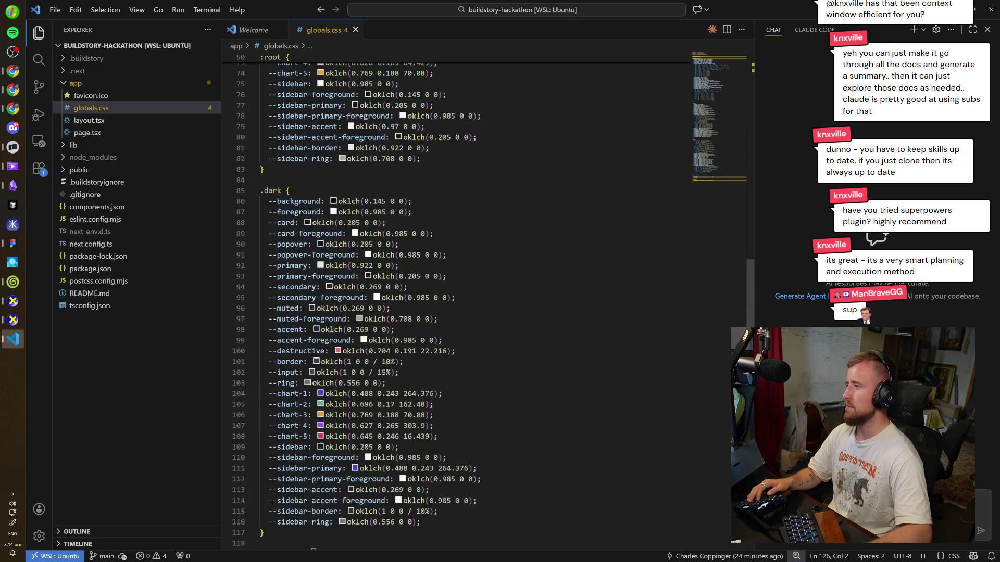
scroll(417, 260, "up", 6)
scroll(416, 260, "up", 4)
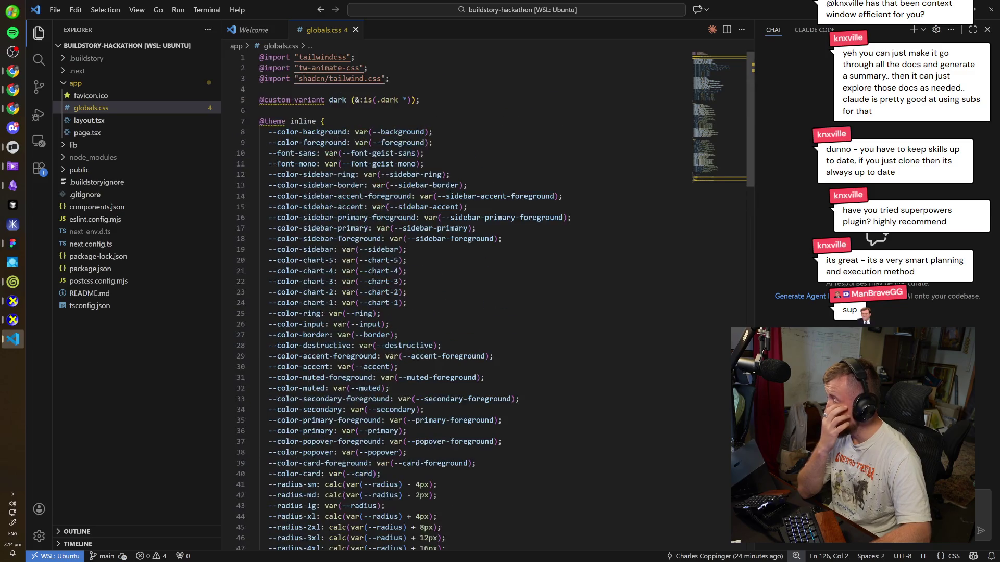
scroll(416, 261, "down", 9)
scroll(417, 261, "down", 6)
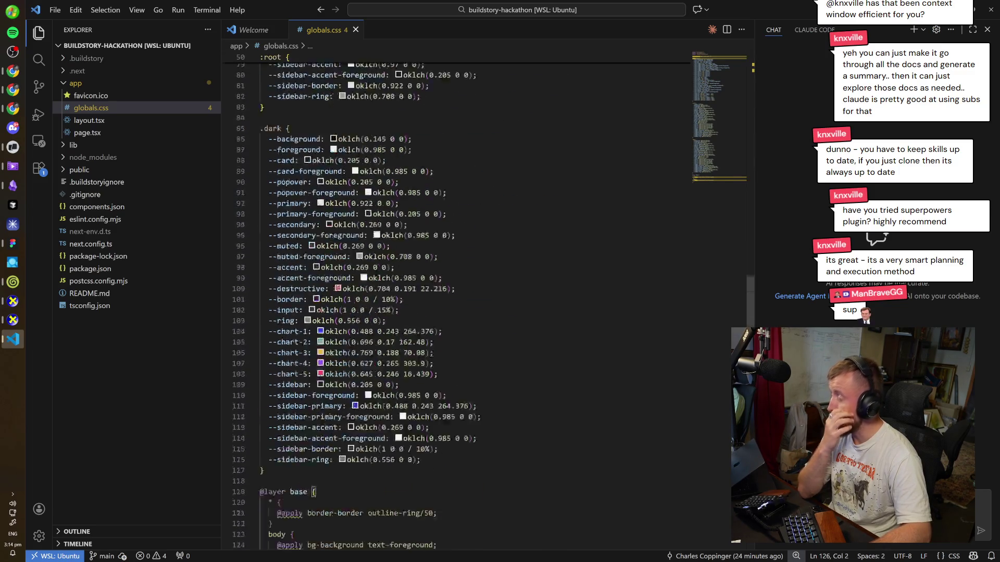
scroll(417, 260, "down", 11)
key("Return")
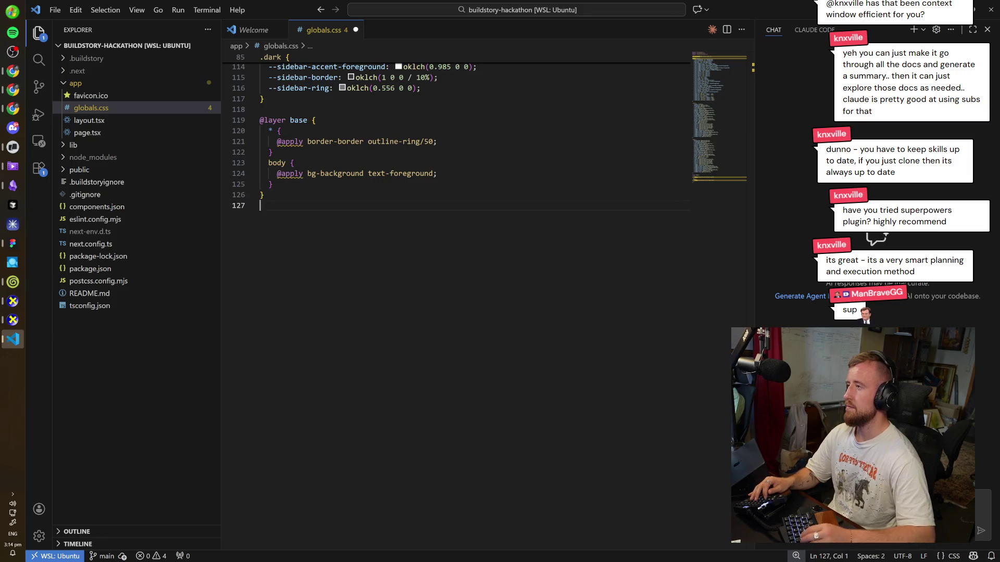
- Paste the copied theme CSS into globals.css and scroll through the colour and theme blocks
key("ctrl+v")
scroll(416, 260, "up", 6)
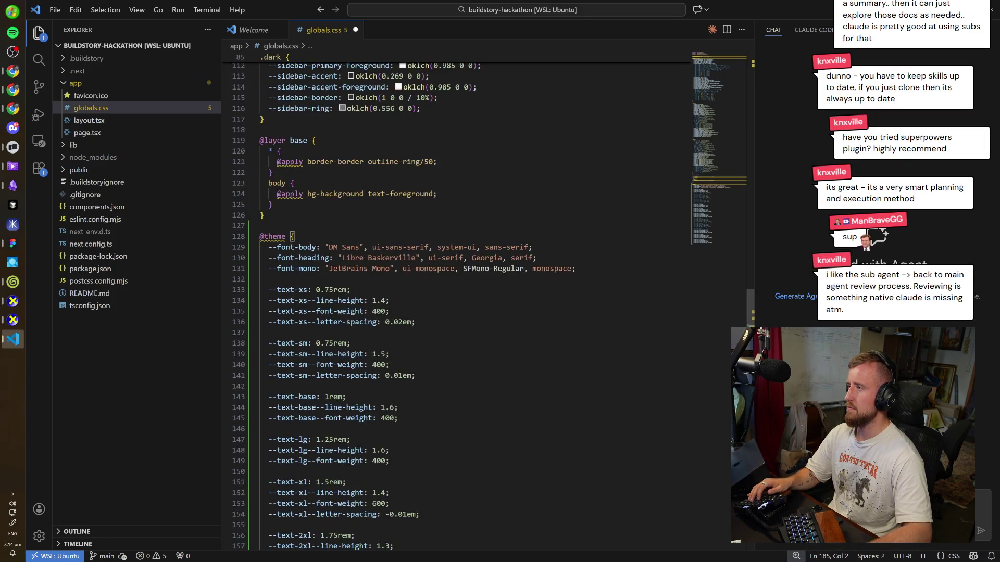
scroll(416, 260, "up", 8)
scroll(416, 260, "up", 11)
scroll(417, 260, "up", 1)
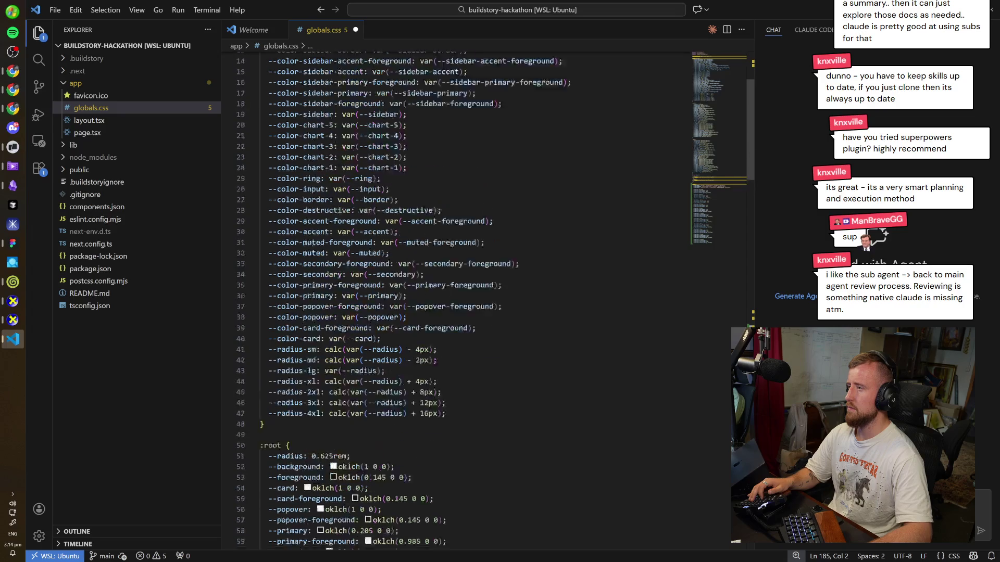
scroll(416, 260, "up", 3)
scroll(417, 260, "down", 10)
scroll(416, 260, "up", 10)
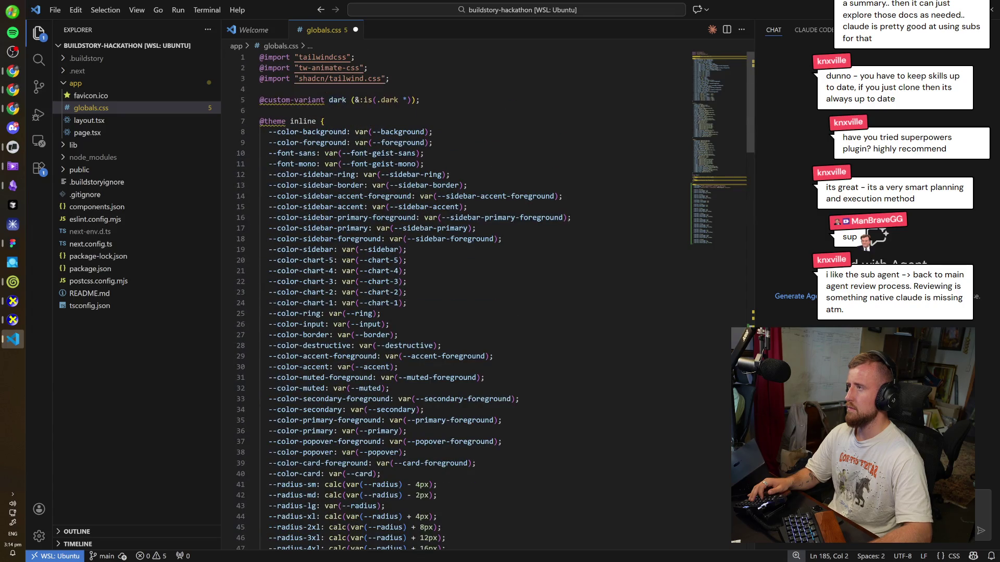
scroll(417, 260, "down", 4)
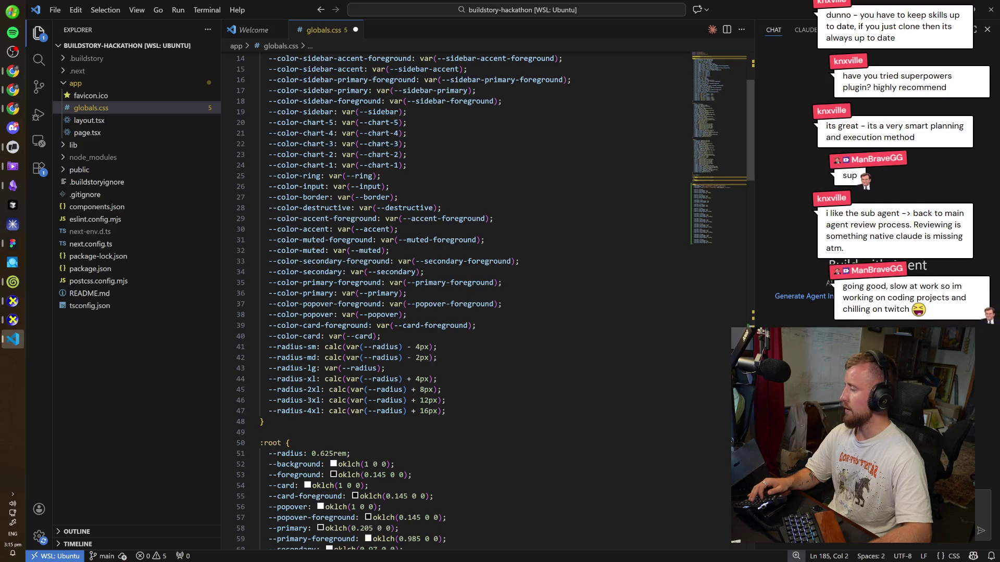
scroll(458, 301, "down", 3)
scroll(458, 301, "down", 8)
scroll(458, 300, "down", 12)
scroll(458, 301, "down", 15)
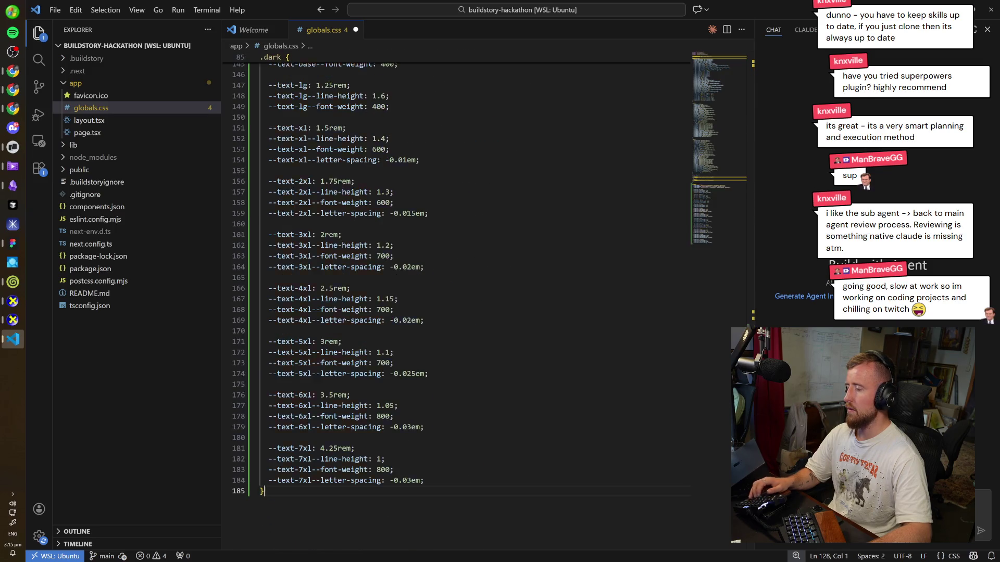
scroll(458, 300, "up", 8)
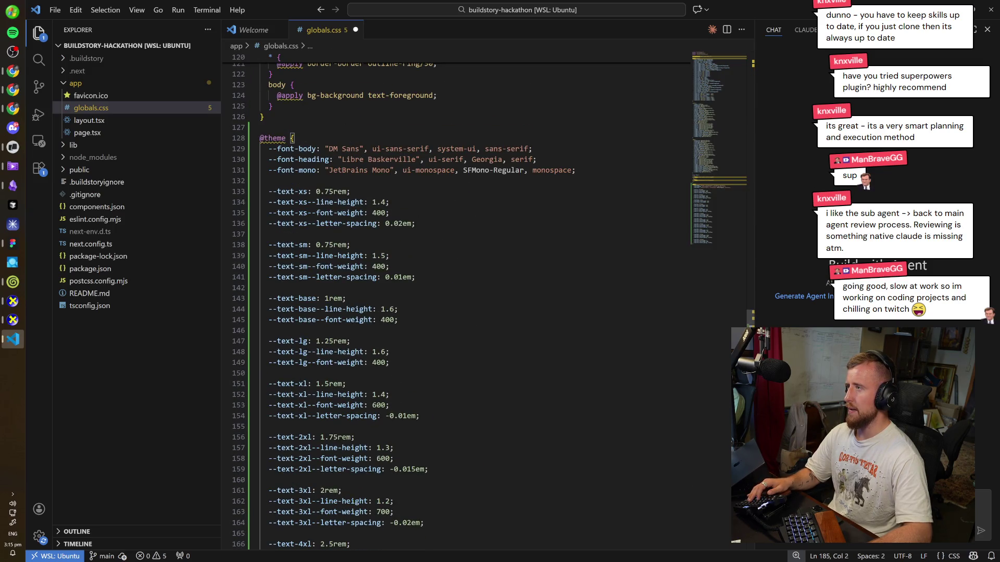
left_click(290, 148)
scroll(458, 301, "up", 5)
scroll(458, 301, "up", 15)
scroll(458, 301, "up", 15)
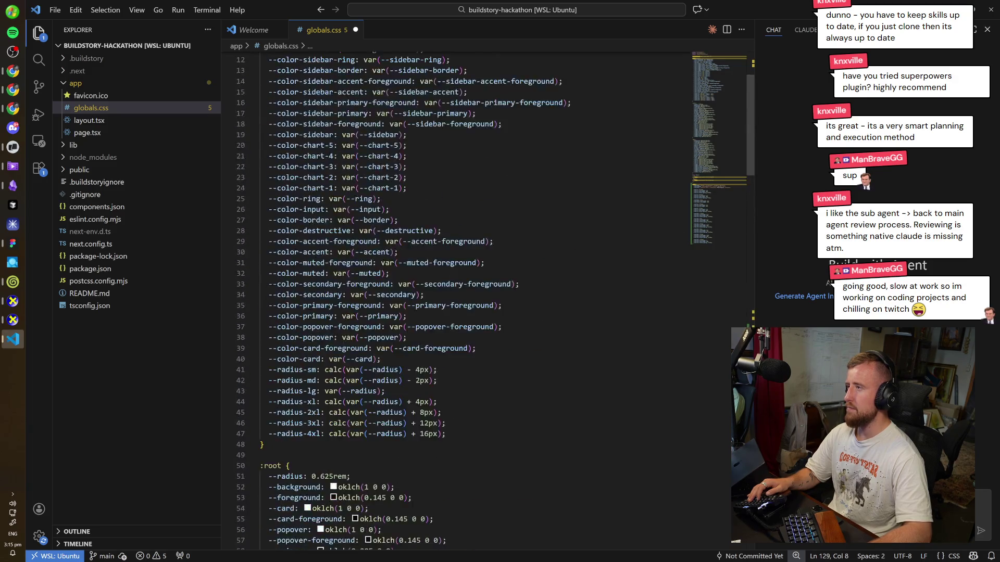
scroll(458, 301, "up", 4)
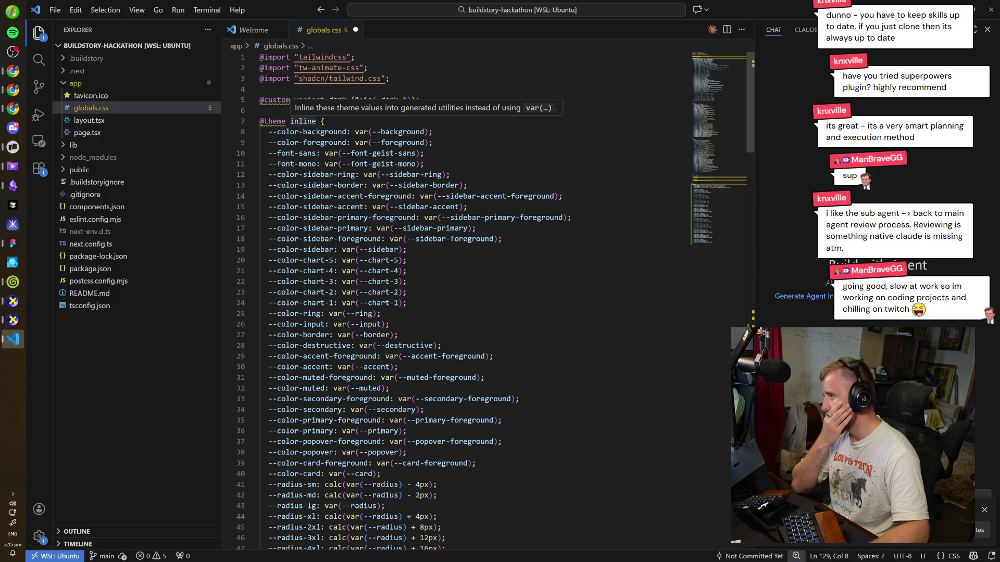
scroll(458, 297, "down", 3)
scroll(458, 297, "down", 15)
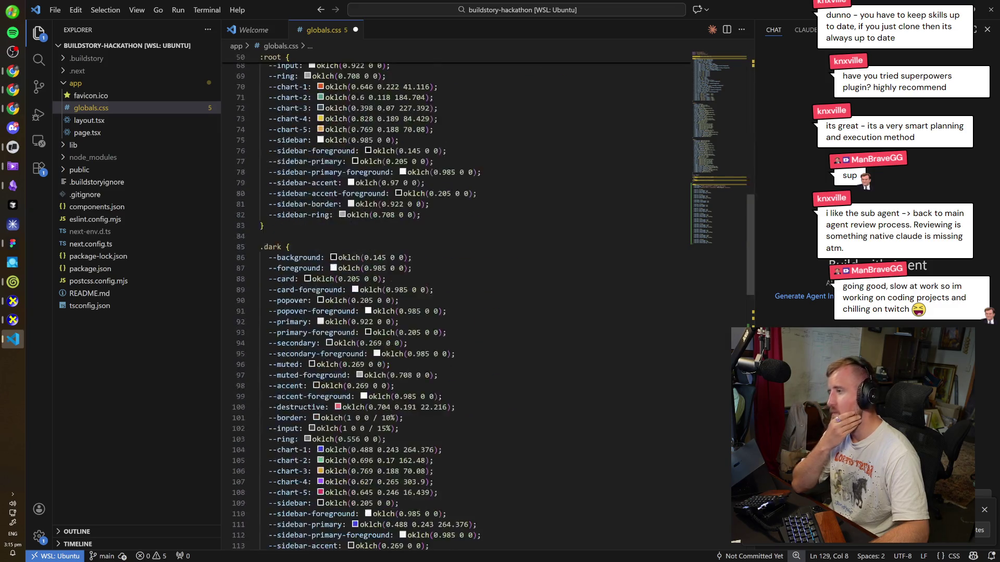
scroll(458, 297, "down", 20)
left_click(13, 108)
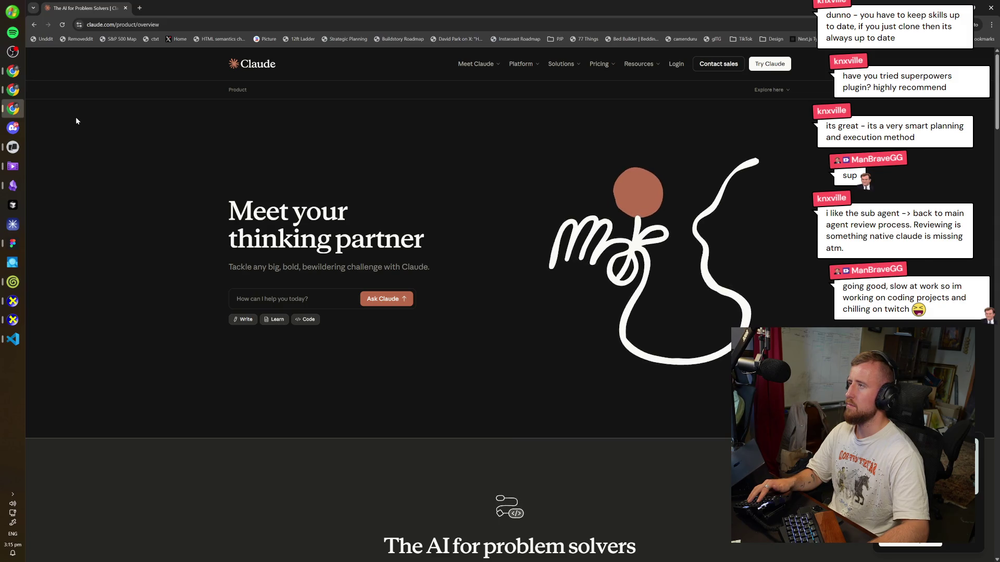
- Close the Claude product page and load claude.ai in a new browser tab
key("ctrl+w")
left_click(13, 89)
key("ctrl+t")
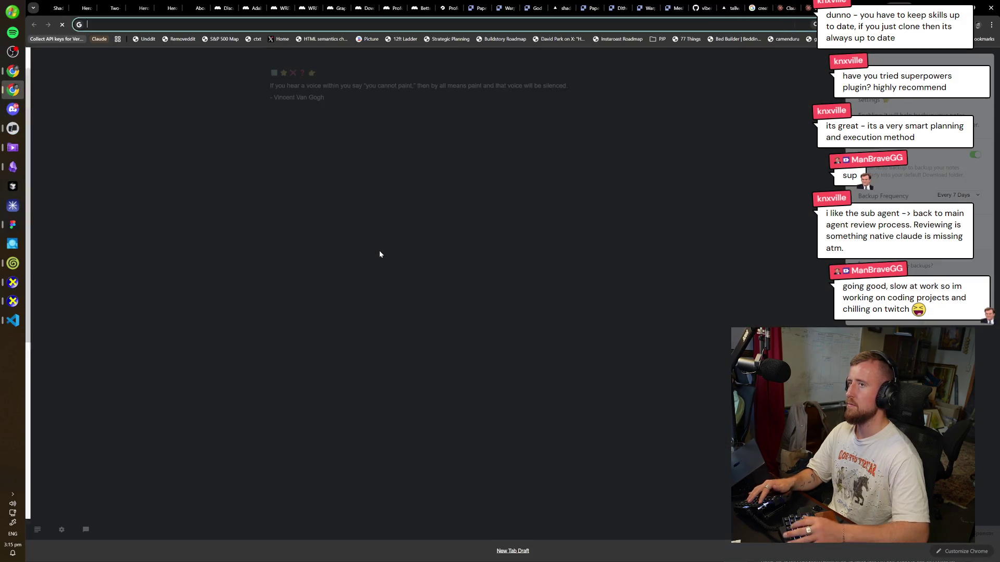
type("claude.ai")
key("Return")
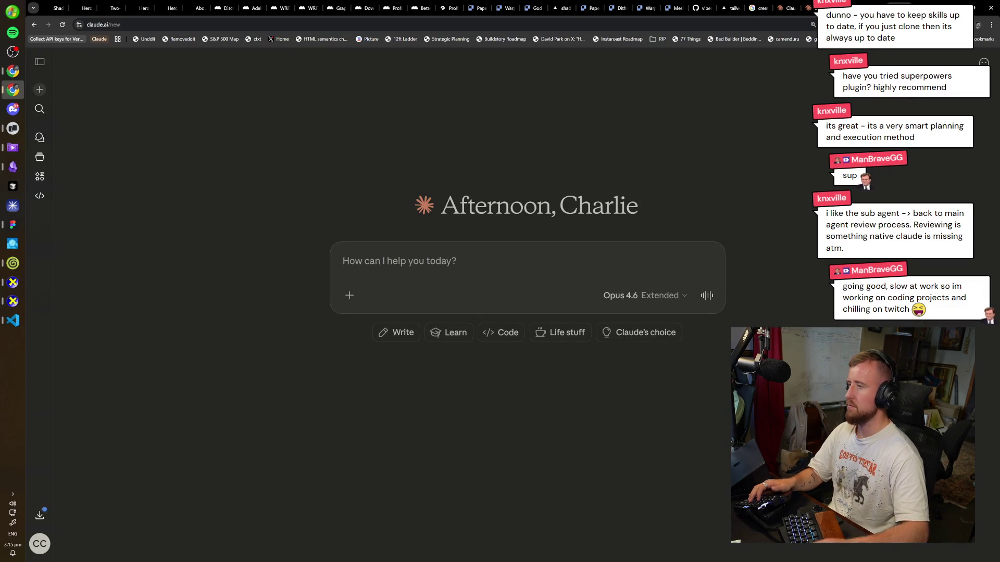
key("XF86AudioRaiseVolume")
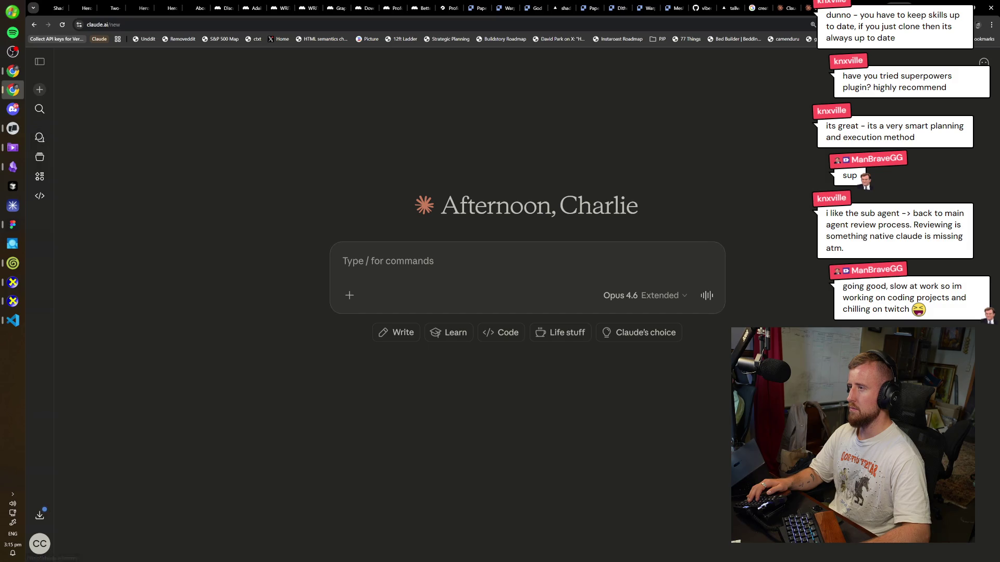
- Reread the 'Tailwind v4.2 custom semantic fonts' chat, then return to globals.css
left_click(39, 138)
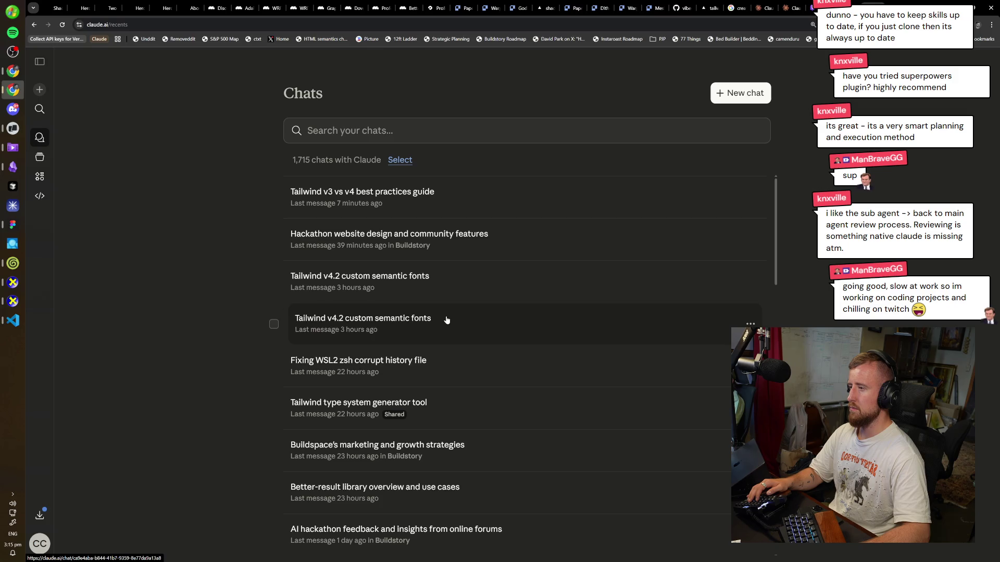
left_click(444, 458)
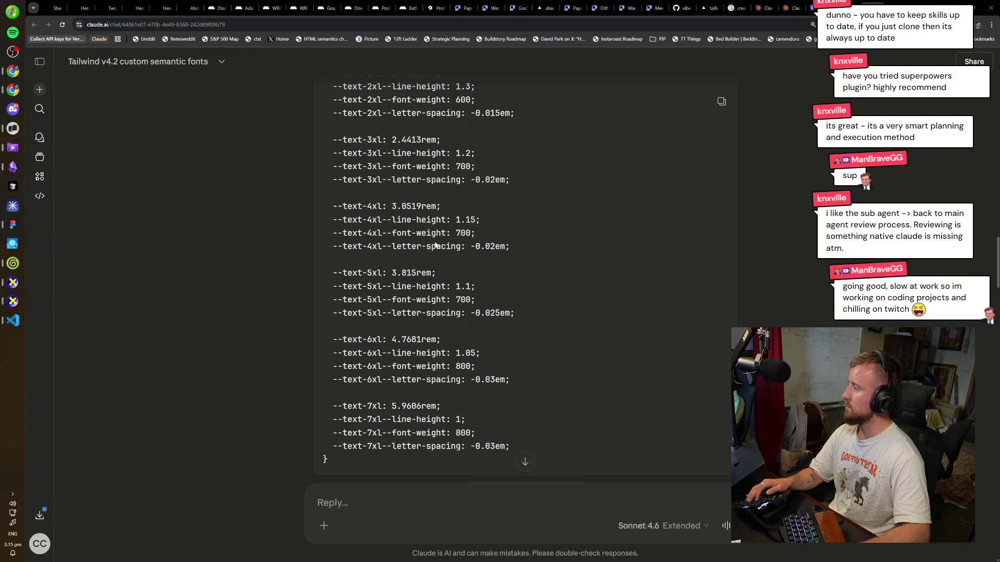
scroll(698, 167, "up", 10)
scroll(698, 167, "up", 10)
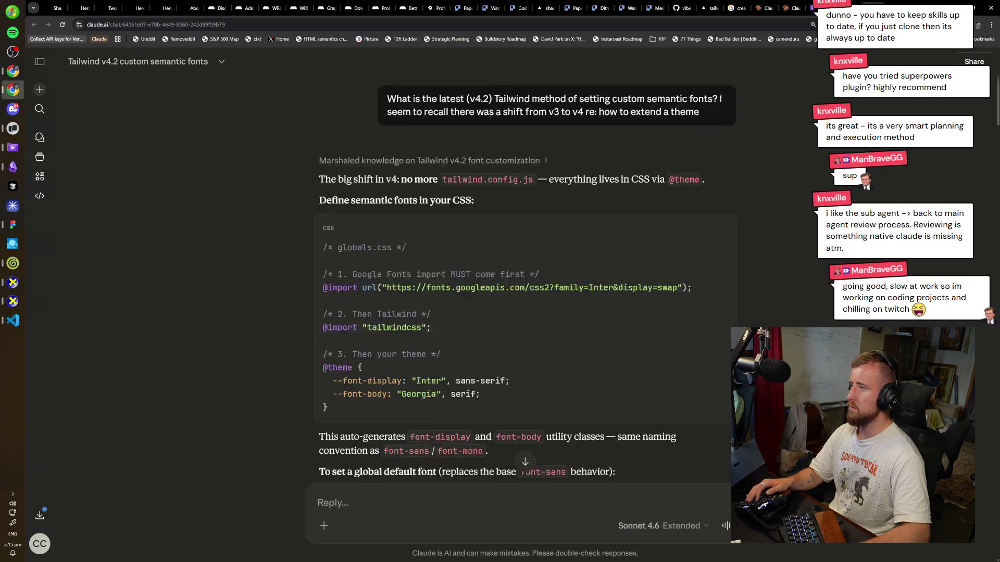
key("alt+Left")
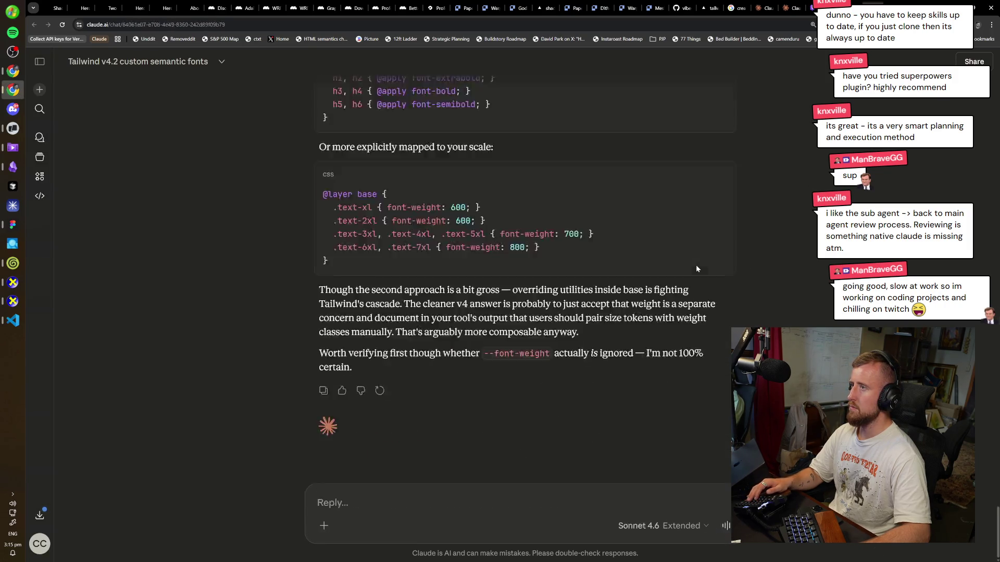
left_click(13, 129)
left_click(14, 131)
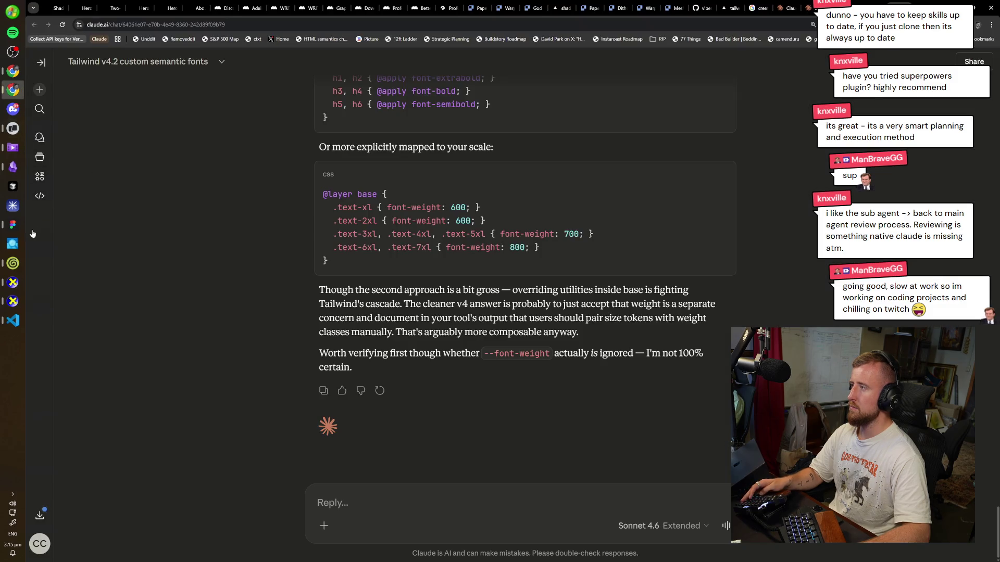
left_click(13, 320)
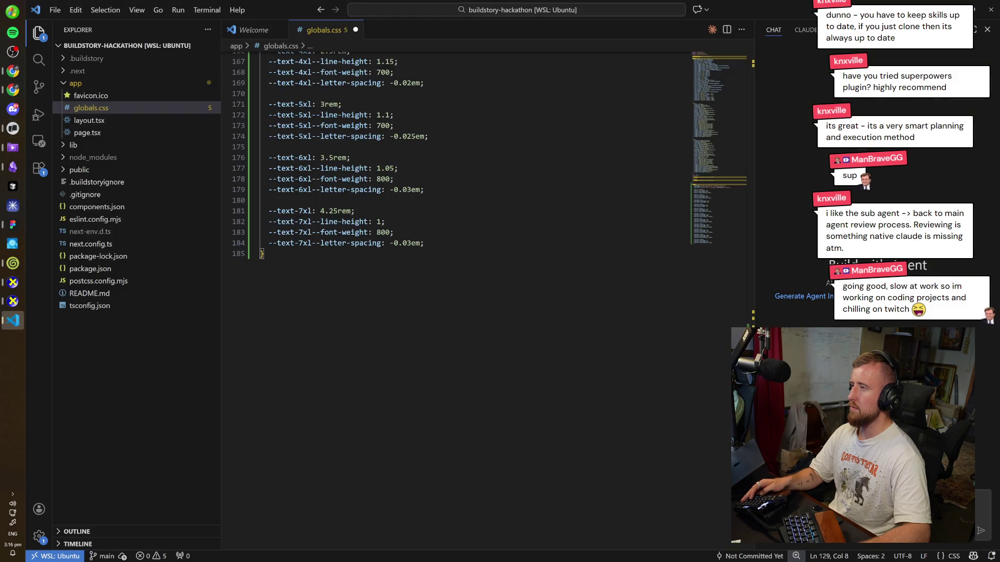
key("Up")
key("Up")
key("Up")
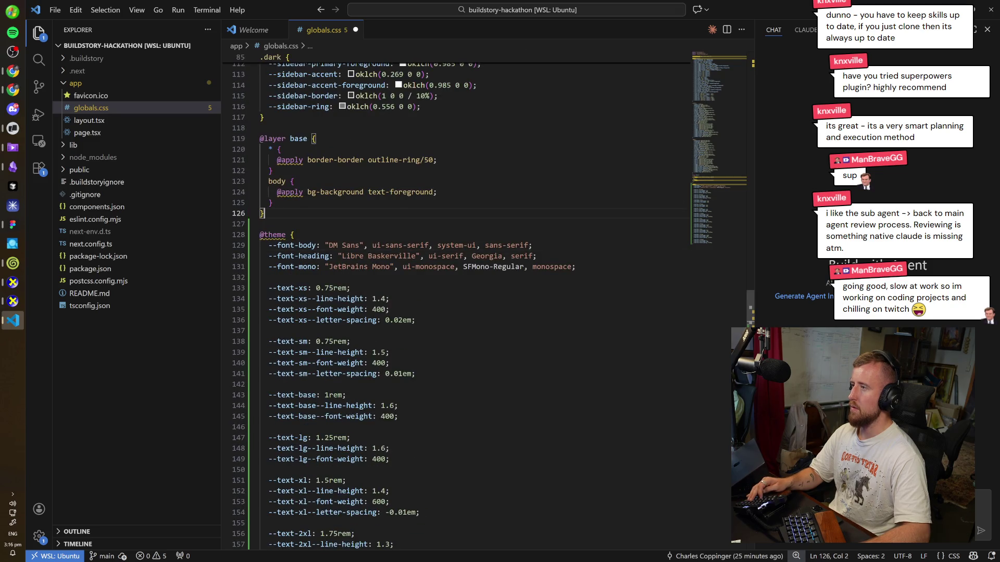
scroll(458, 302, "up", 8)
scroll(458, 302, "up", 11)
scroll(458, 302, "up", 12)
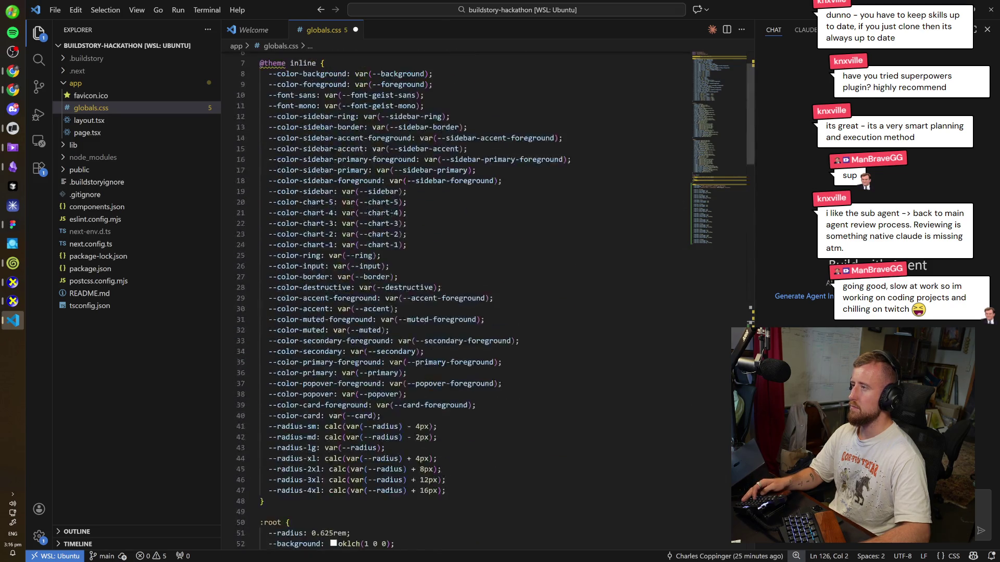
scroll(458, 302, "up", 2)
left_click(324, 121)
key("shift+Home")
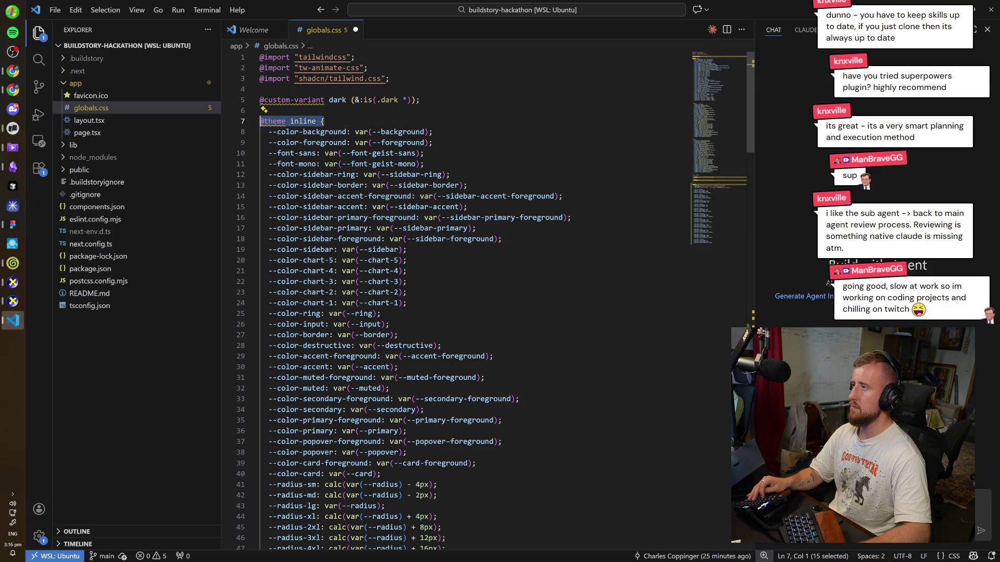
key("alt+Tab")
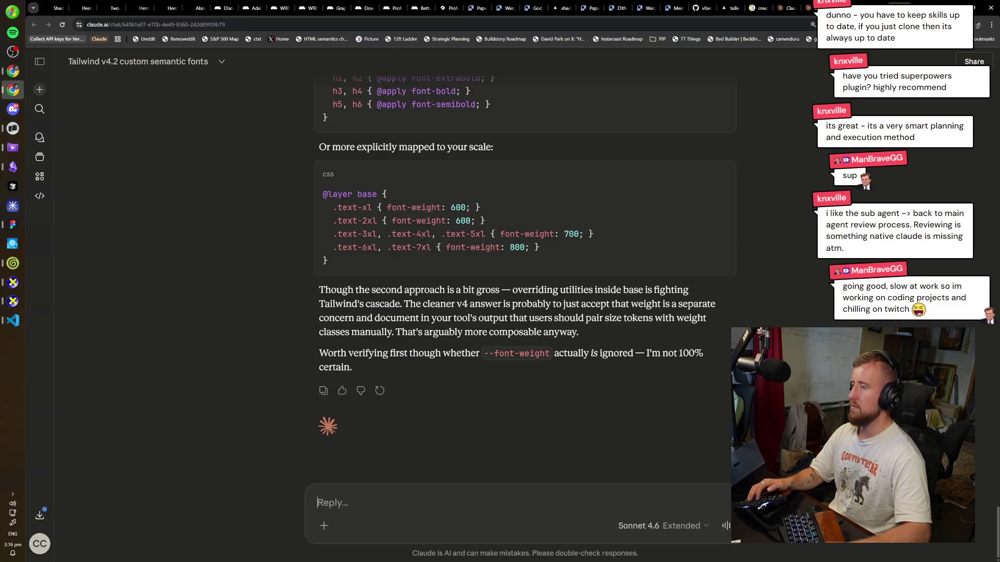
type("Would I want to add")
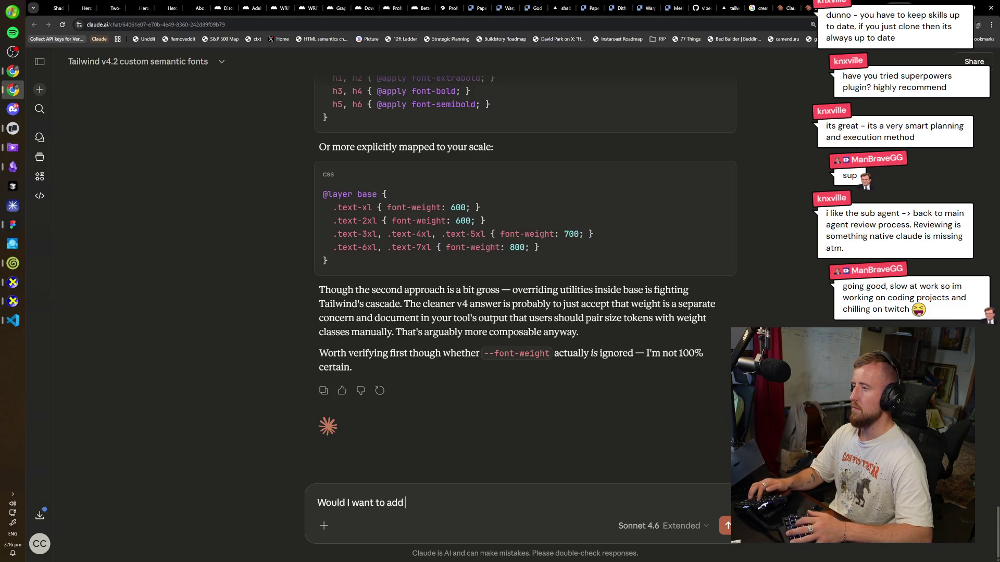
scroll(738, 258, "up", 7)
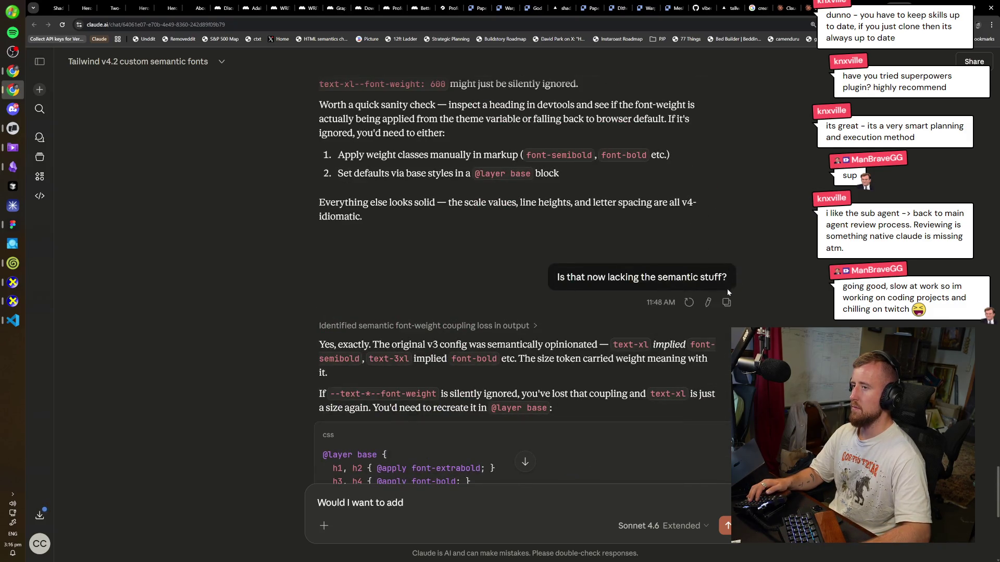
left_click(708, 302)
key("ctrl+a")
type("Would I")
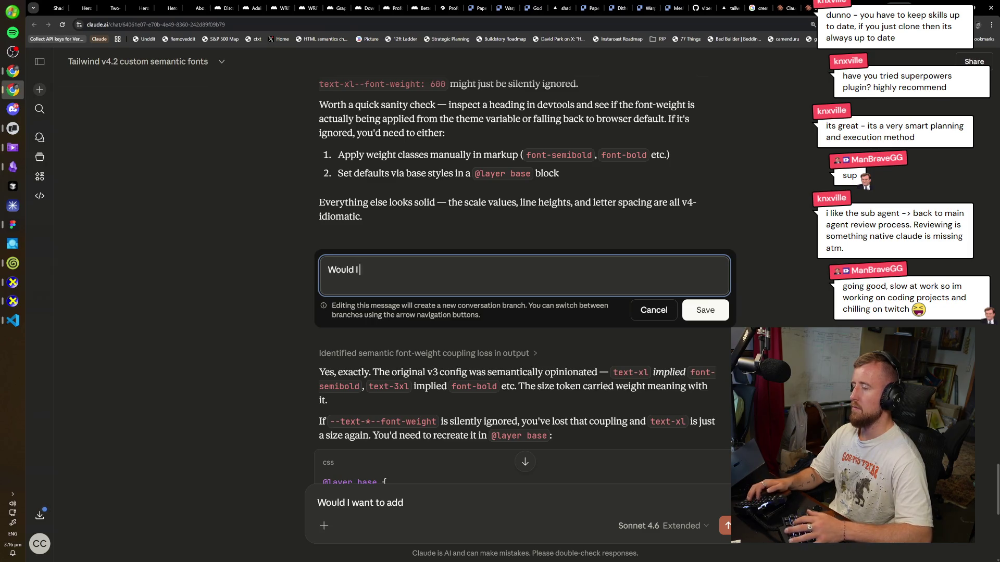
type(" want to add thes")
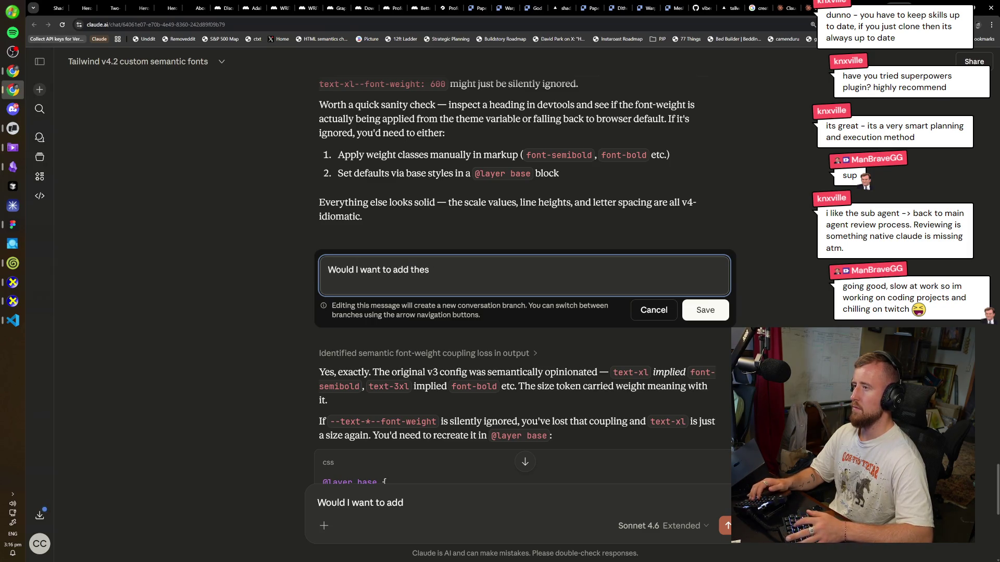
type("e with '@theme inline {'?")
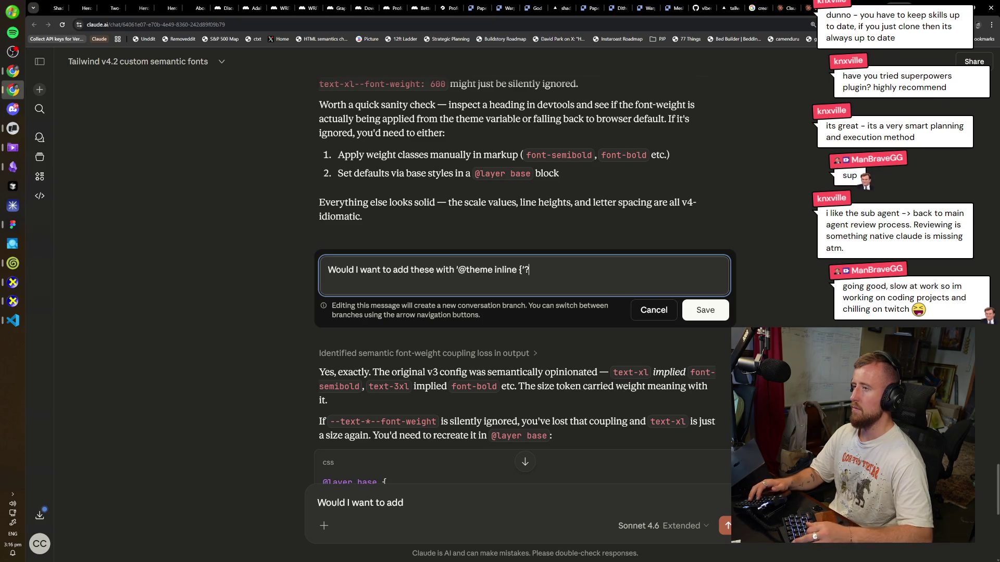
scroll(520, 261, "up", 5)
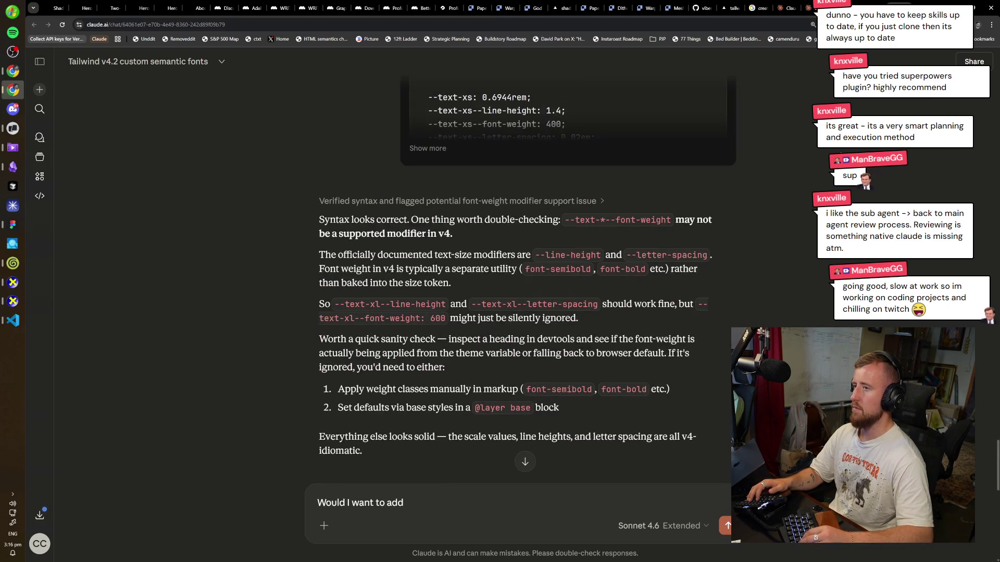
key("Return")
key("ctrl+Tab")
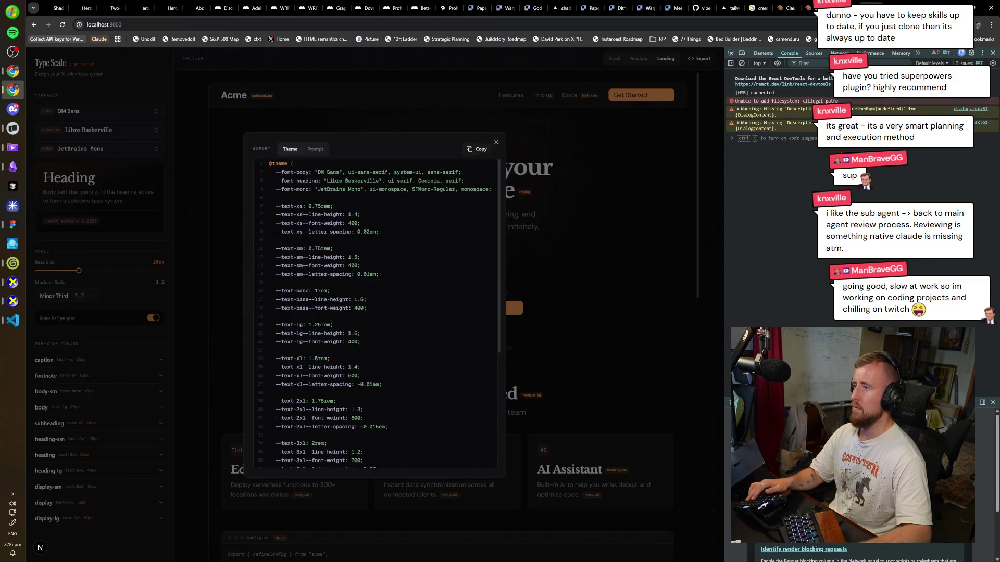
left_click(545, 239)
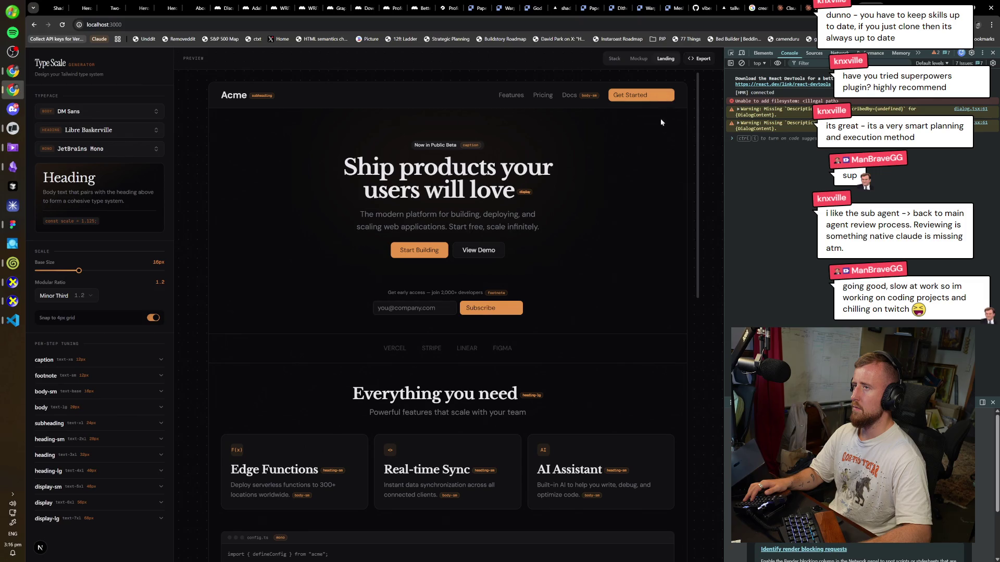
key("ctrl+shift+Tab")
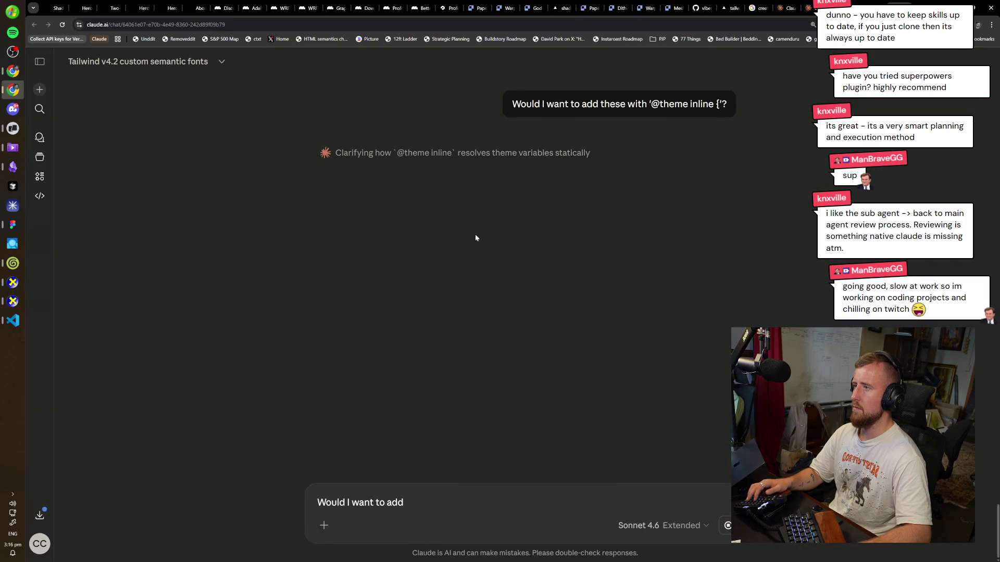
left_click(490, 152)
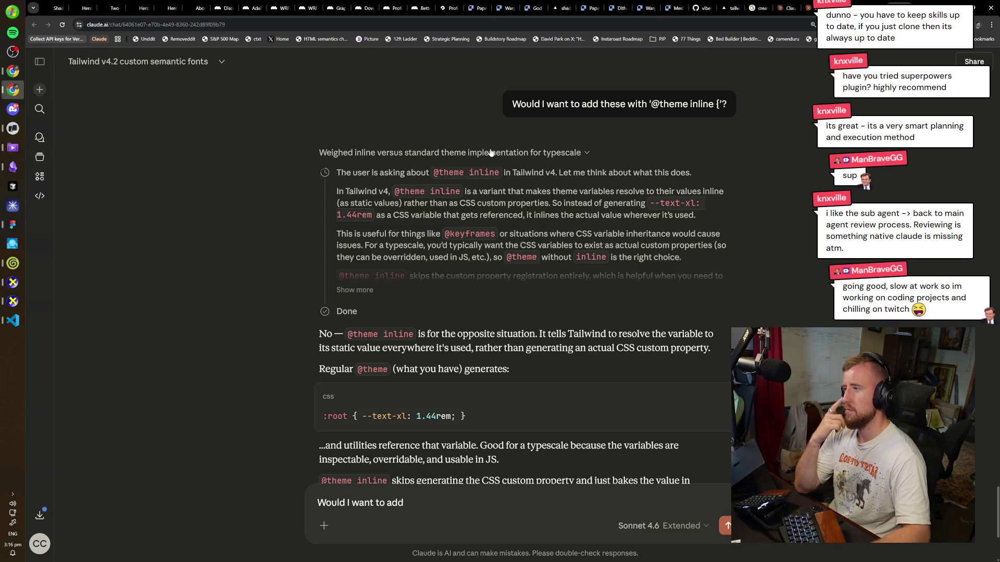
scroll(721, 256, "down", 1)
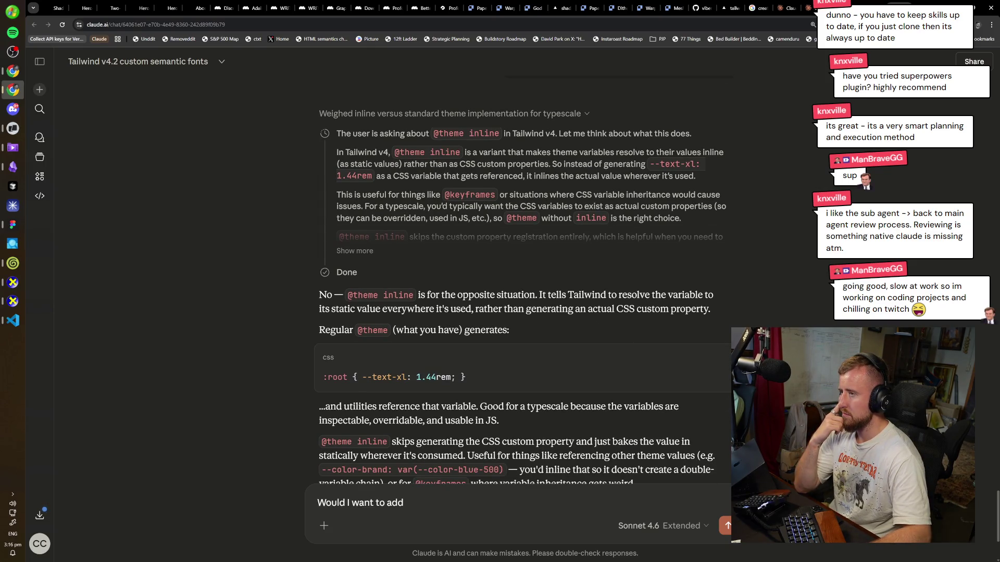
scroll(523, 280, "down", 2)
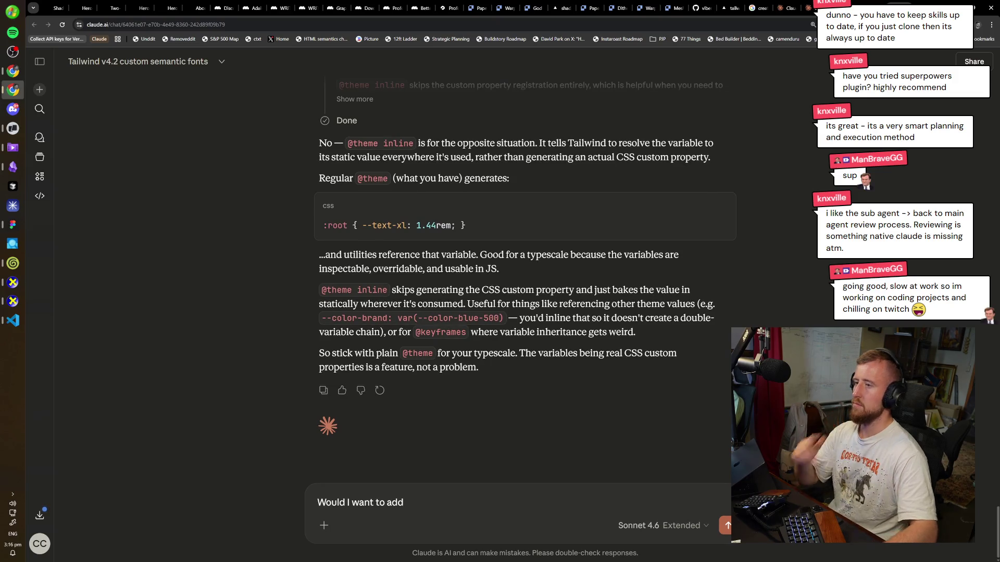
key("alt+Tab")
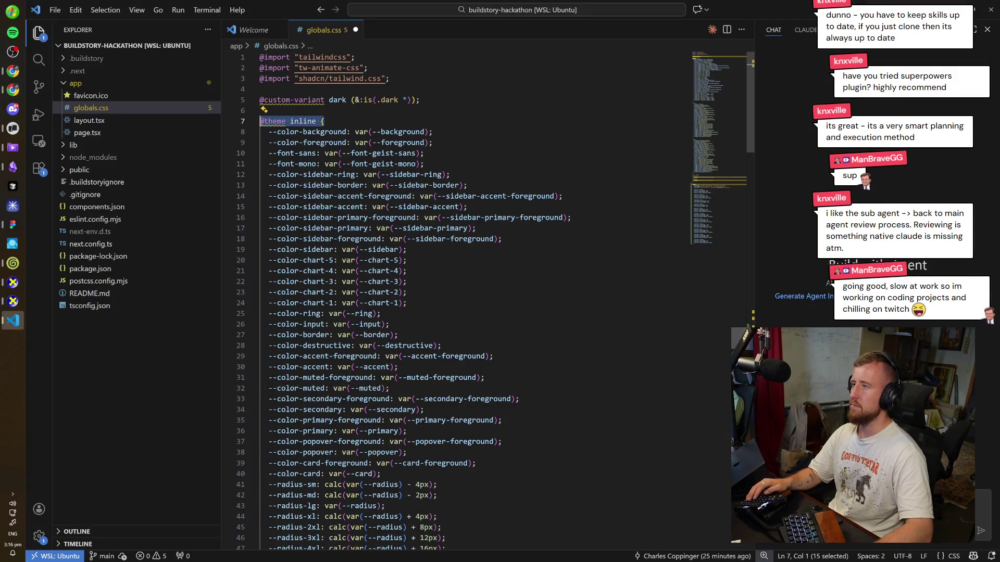
- Delete the empty last line at the end of globals.css
key("ctrl+End")
key("BackSpace")
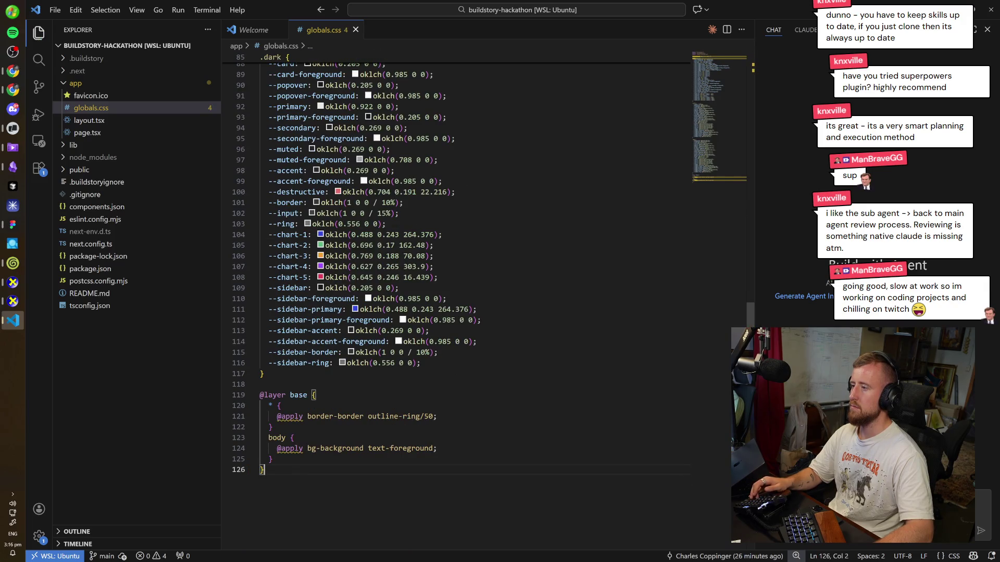
key("alt+Tab")
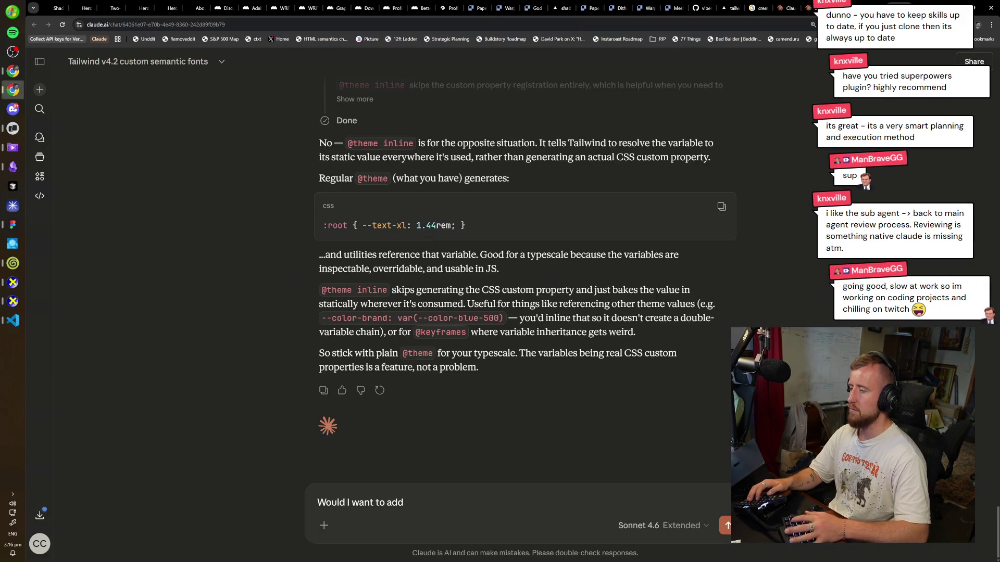
- Ask Claude where to slot the typescale in the ShadCN-generated globals.css, pasting the file contents
key("ctrl+a")
type("Understood. H")
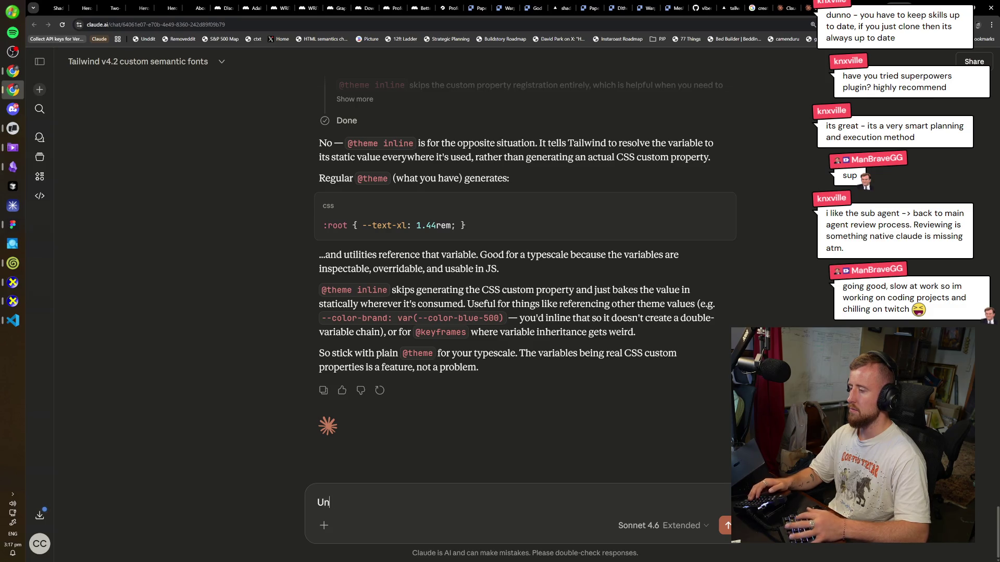
type("ere's my")
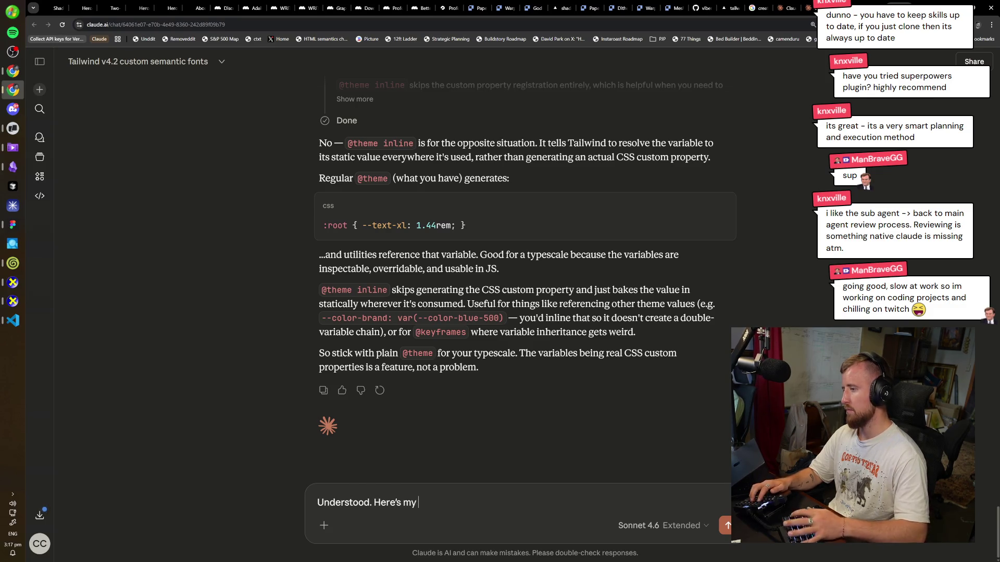
type(" cu")
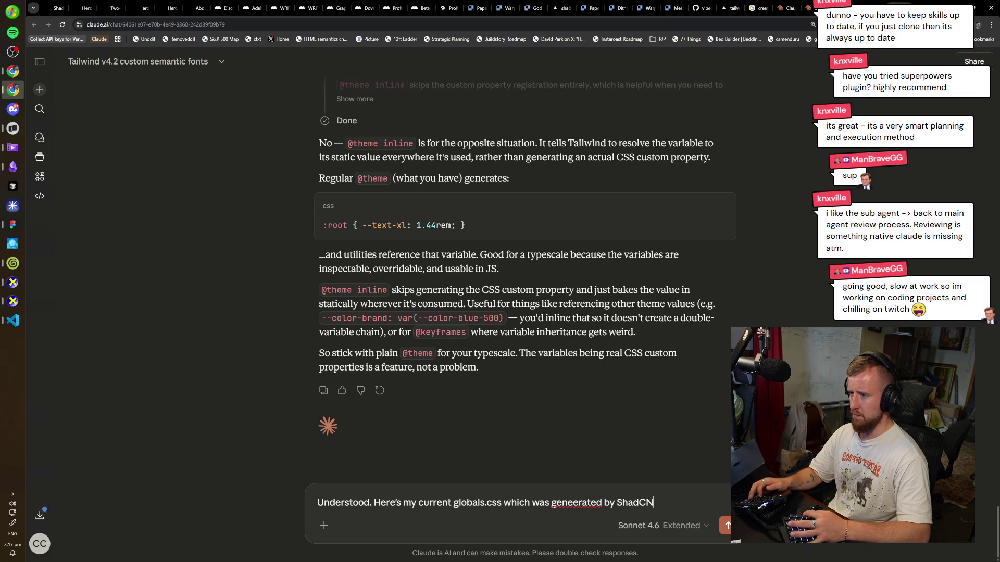
type("I'm guessing")
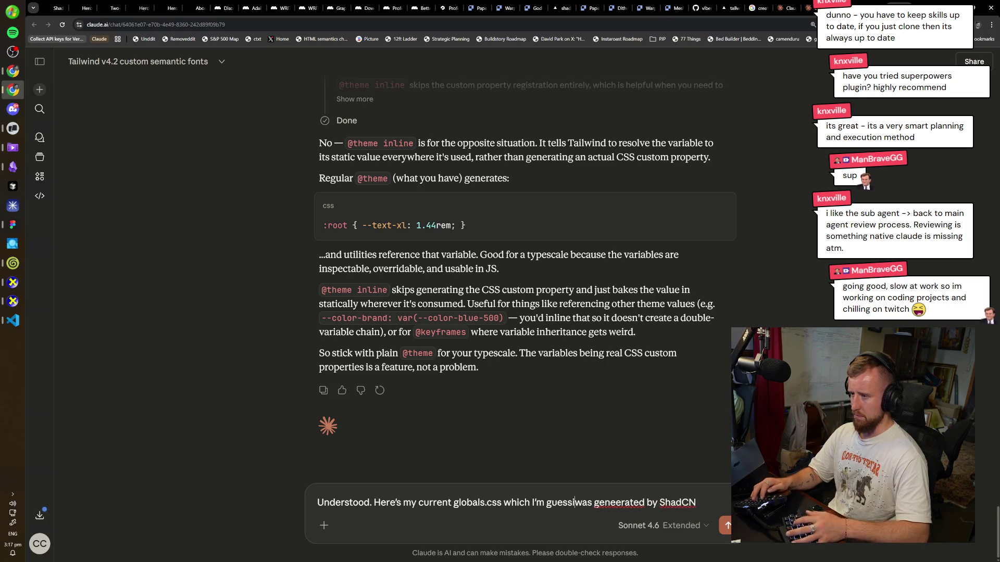
double_click(632, 503)
type("generated by ShadCN. ")
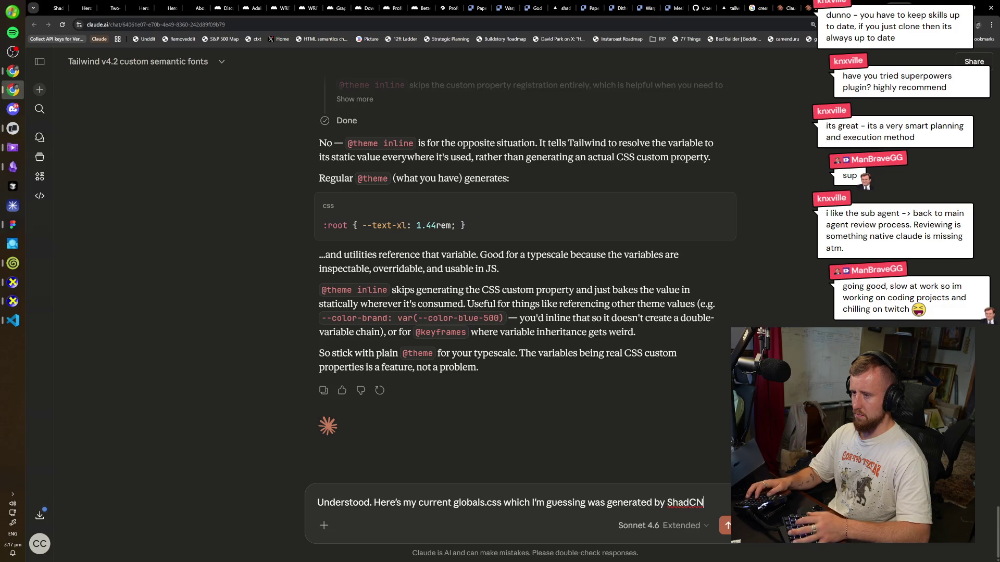
type("Where would I slot our typescale in?")
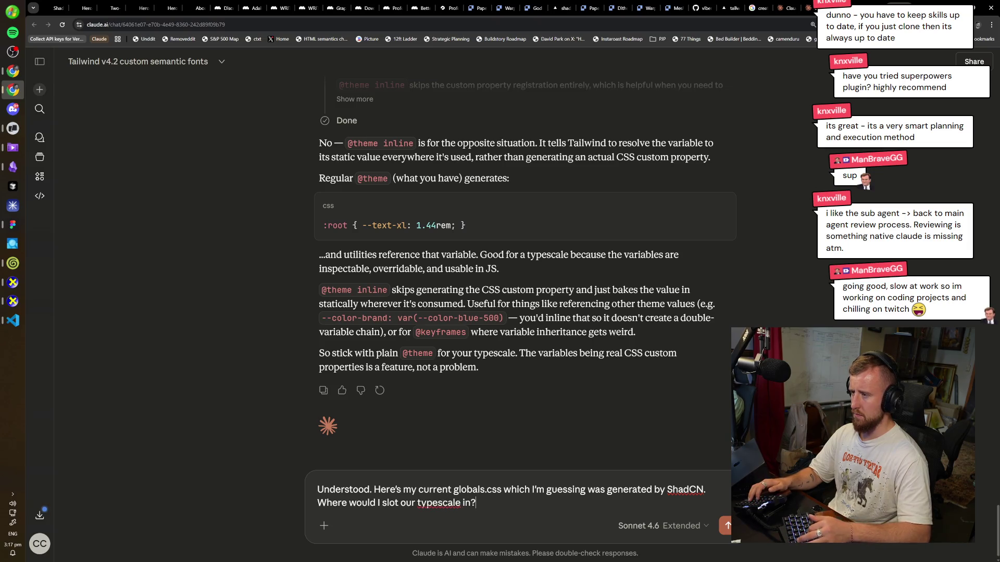
key("ctrl+v")
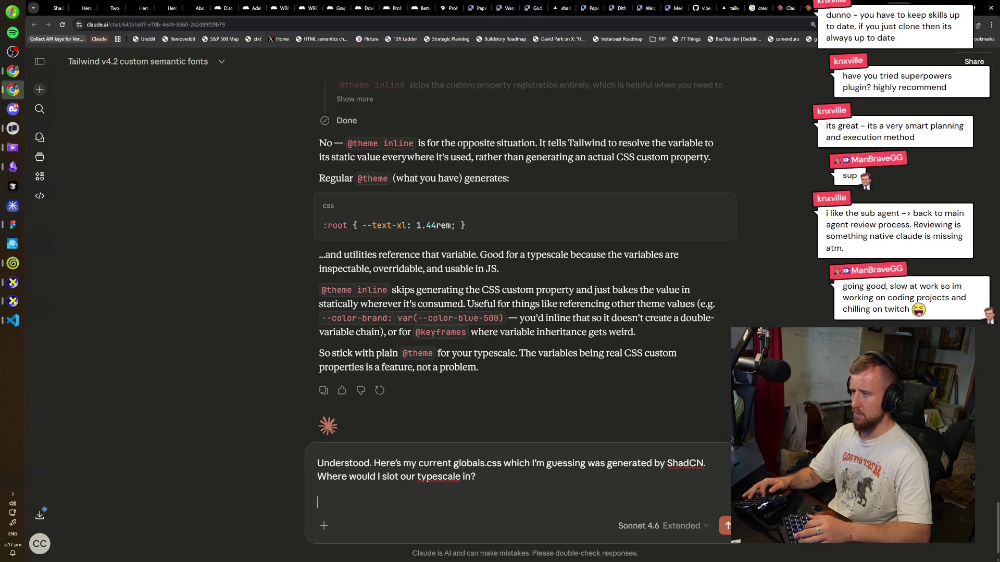
key("Return")
key("ctrl+Tab")
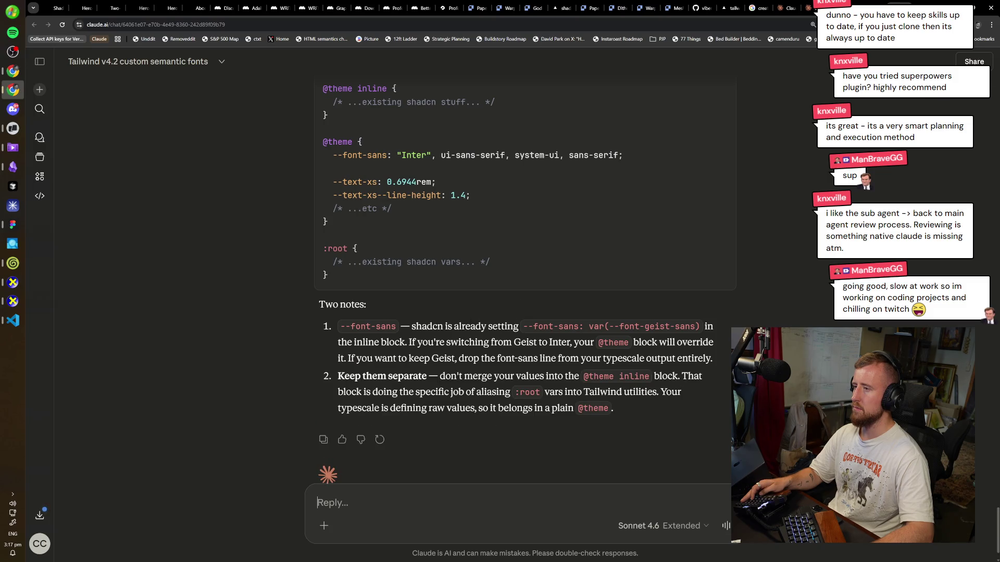
scroll(527, 333, "down", 1)
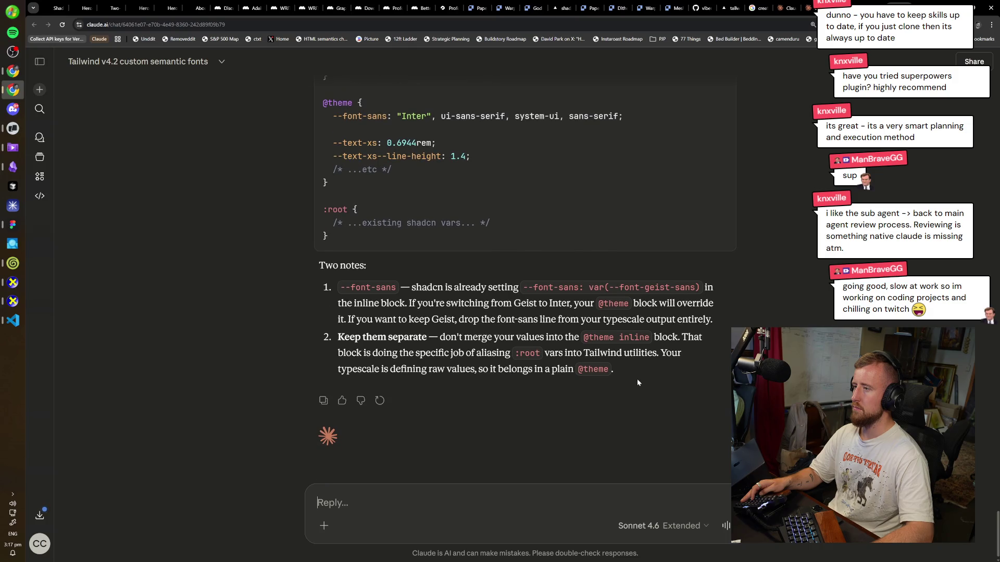
key("alt+Tab")
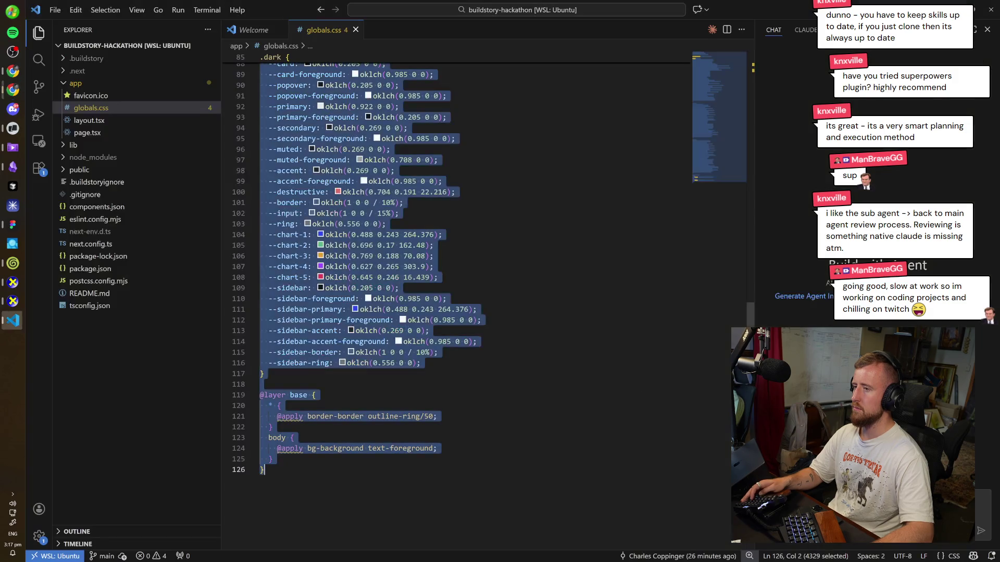
- Copy the theme CSS from the Type Scale generator's export
key("alt+Tab")
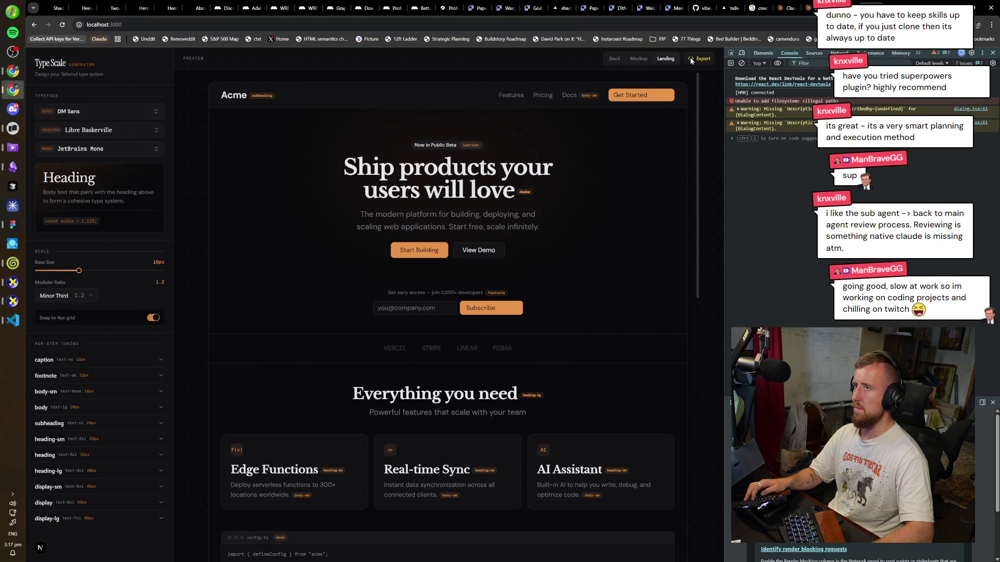
left_click(691, 60)
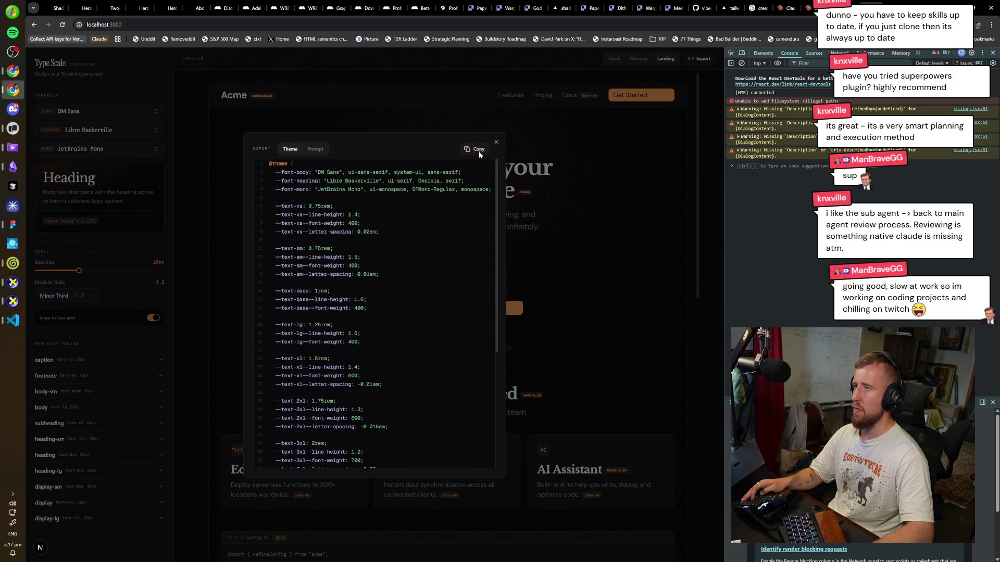
key("alt+Tab")
left_click(270, 460)
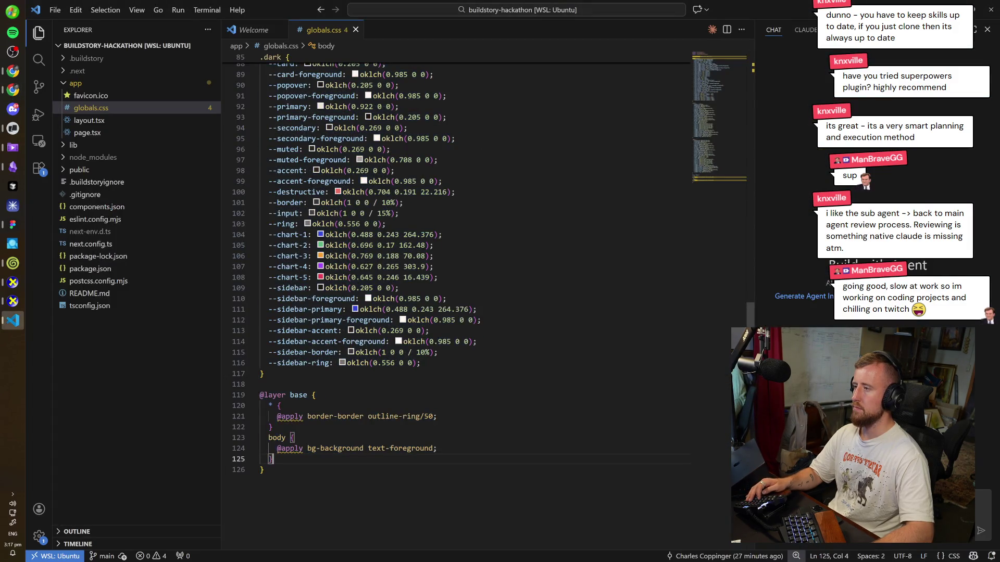
scroll(458, 260, "up", 15)
scroll(459, 260, "down", 8)
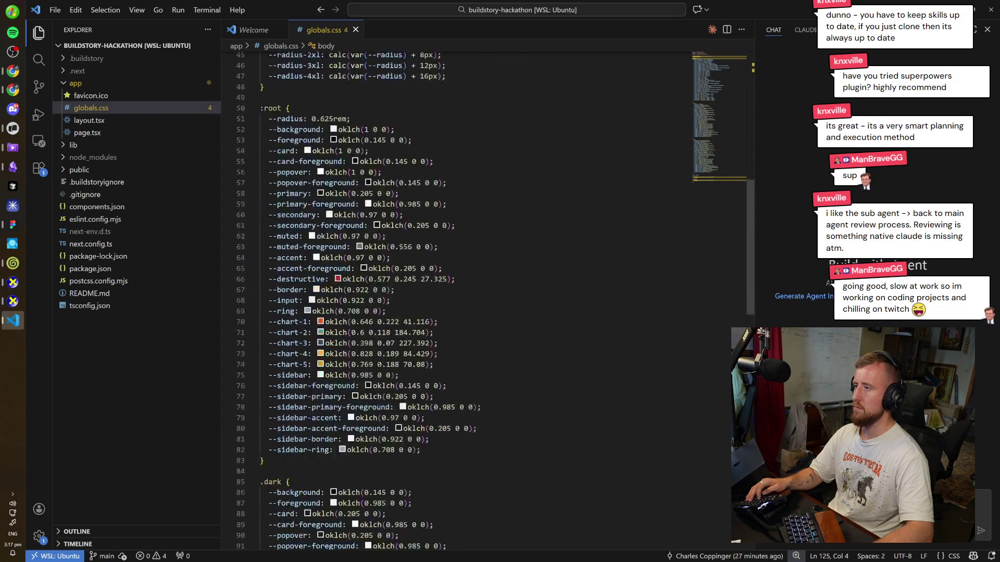
scroll(458, 260, "down", 10)
scroll(458, 261, "down", 10)
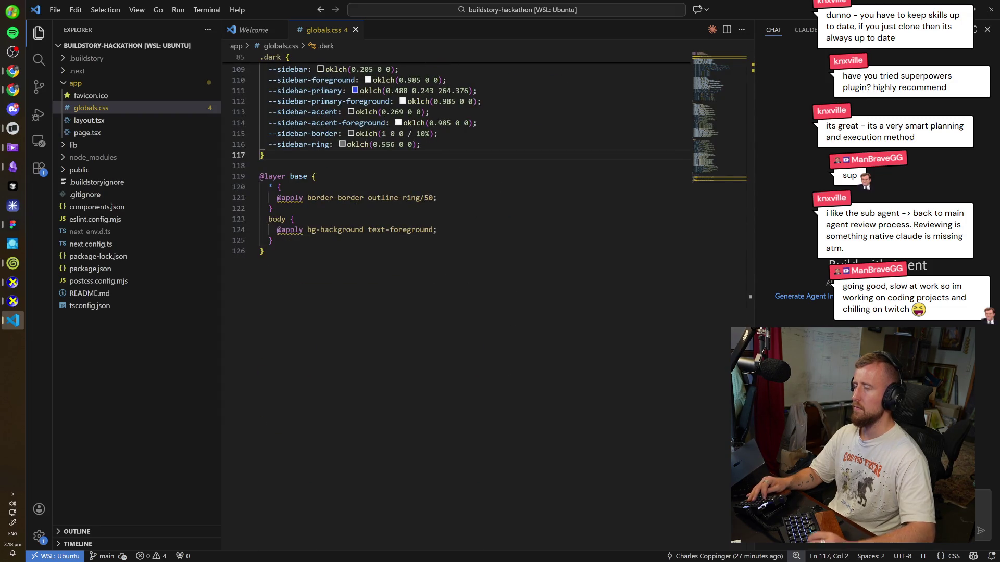
key("Return")
type("@theme {   --font-body: \"DM Sans\", ui-sans-serif, system-ui, sans-serif;   --font-heading: \"Libre Baskerville\", ui-serif, Georgia, serif;   --font-mono: \"JetBrains Mono\", ui-monospace, SFMono-Regular, monospace;    --text-xs: 0.75rem;   --text-xs--line-height: 1.4;   --text-xs--font-weight: 400;   --text-xs--letter-spacing: 0.02em;    --text-sm: 0.75rem;   --text-sm--line-height: 1.5;   --text-sm--font-weight: 400;   --text-sm--letter-spacing: 0.01em;    --text-base: 1rem;   --text-base--line-height: 1.6;   --text-base--font-weight: 400;    --text-lg: 1.25rem;   --text-lg--line-height: 1.6;   --text-lg--font-weight: 400;    --text-xl: 1.5rem;   --text-xl--line-height: 1.4;   --text-xl--font-weight: 600;   --text-xl--letter-spacing: -0.01em;    --text-2xl: 1.75rem;   --text-2xl--line-height: 1.3;   --text-2xl--font-weight: 600;   --text-2xl--letter-spacing: -0.015em;    --text-3xl: 2rem;   --text-3xl--line-height: 1.2;   --text-3xl--font-weight: 700;   --text-3xl--letter-spacing: -0.02em;    --text-4xl: 2.5rem;   --text-4xl--line-height: 1.15;   --text-4xl--font-weight: 700;   --text-4xl--letter-spacing: -0.02em;    --text-5xl: 3rem;   --text-5xl--line-height: 1.1;   --text-5xl--font-weight: 700;   --text-5xl--letter-spacing: -0.025em;    --text-6xl: 3.5rem;   --text-6xl--line-height: 1.05;   --text-6xl--font-weight: 800;   --text-6xl--letter-spacing: -0.03em;    --text-7xl: 4.25rem;   --text-7xl--line-height: 1;   --text-7xl--font-weight: 800;   --text-7xl--letter-spacing: -0.03em; }")
scroll(458, 260, "up", 10)
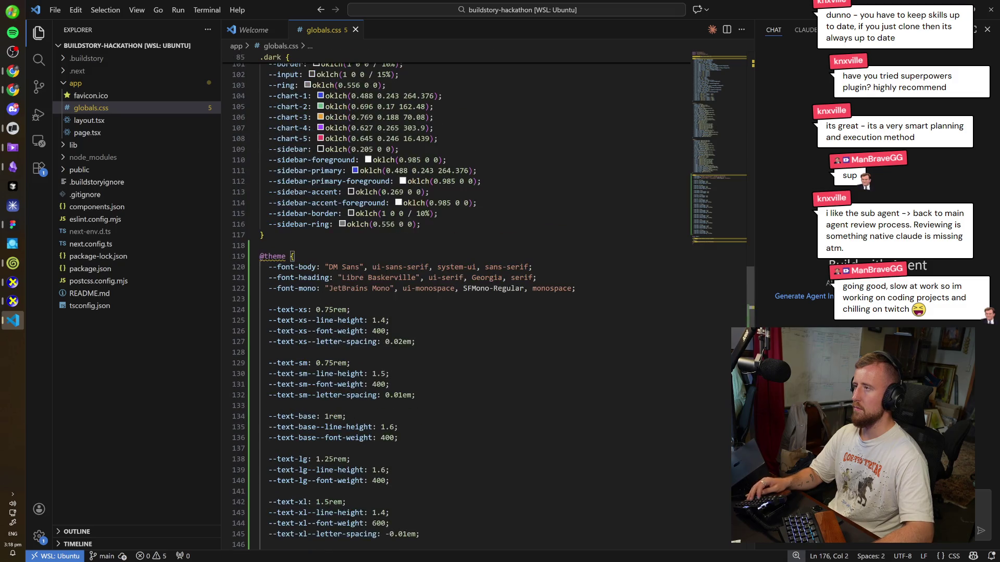
key("alt+Tab")
key("alt+Tab")
left_click(519, 528)
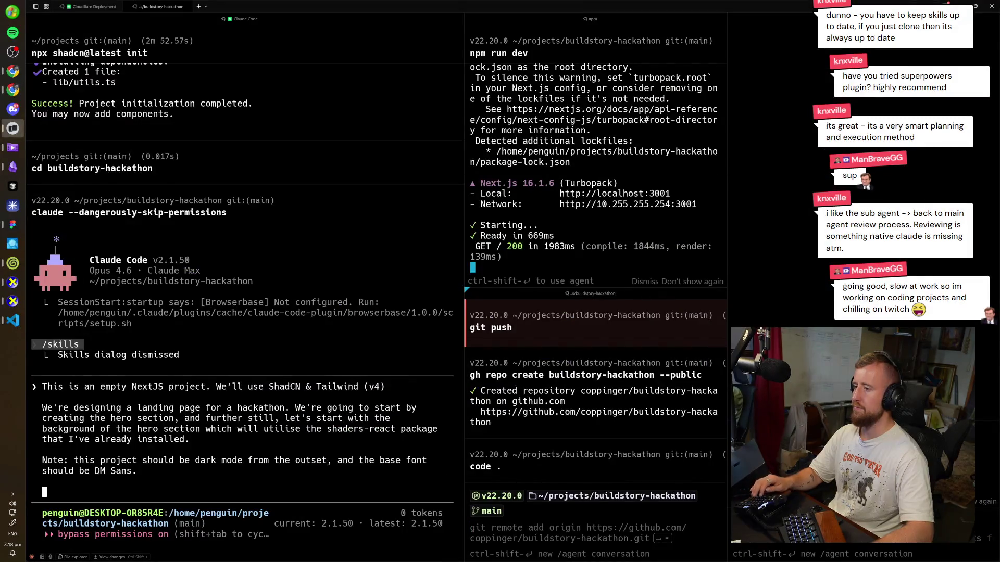
- Stage everything with git add -A, commit as 'Initial commit', and run buildstory status
type("git add ")
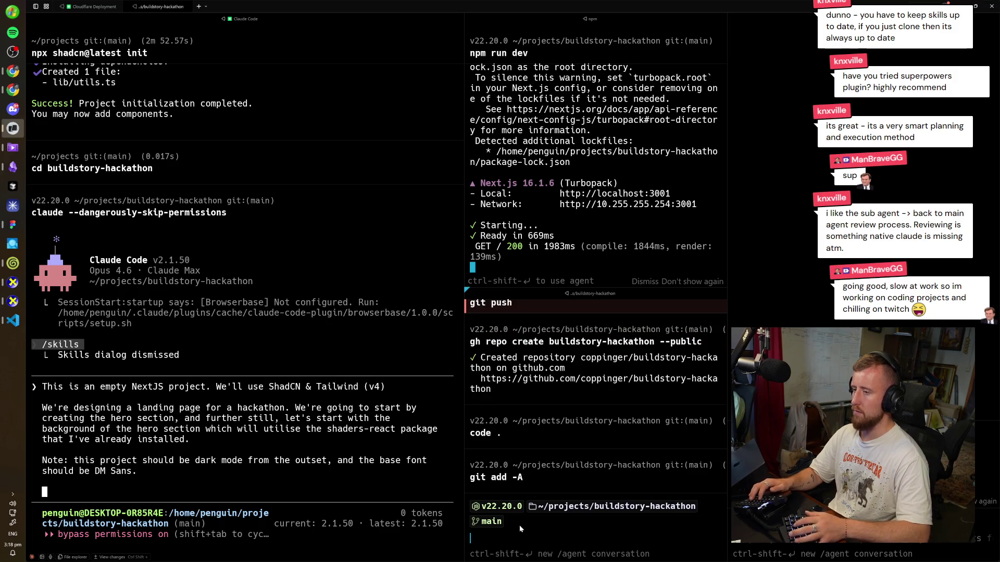
type("-A")
key("Return")
type("git")
key("Right")
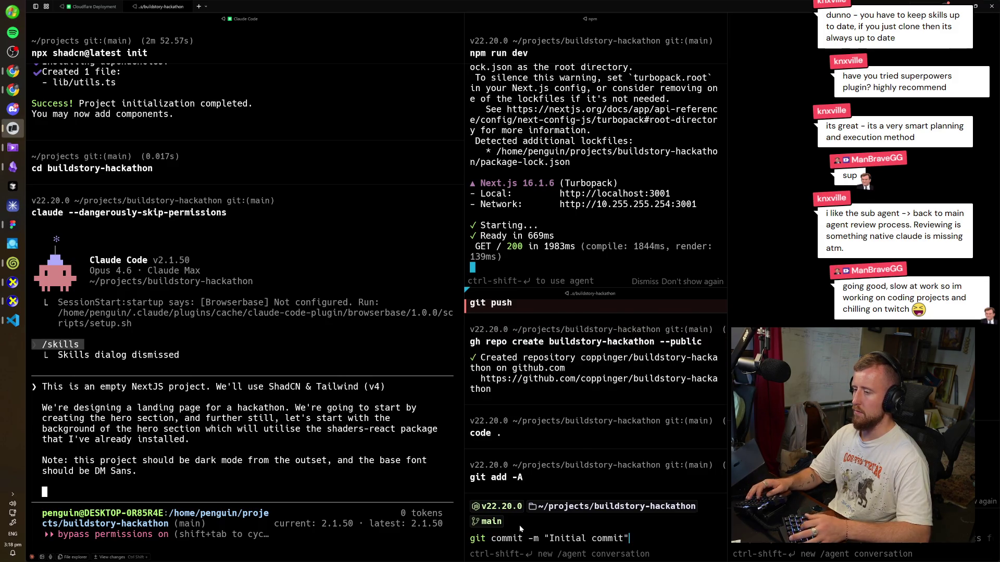
key("Return")
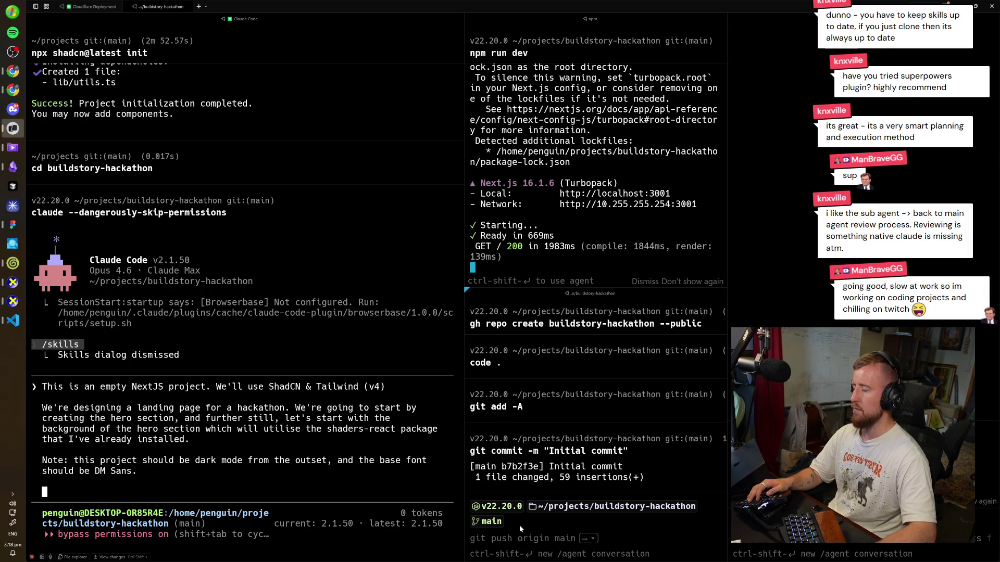
type("buildstory status")
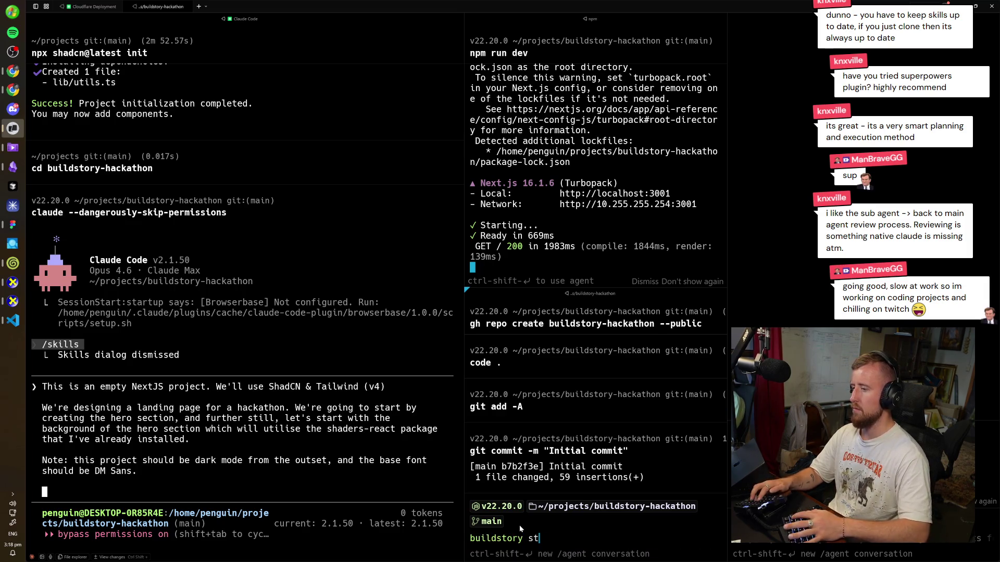
key("Return")
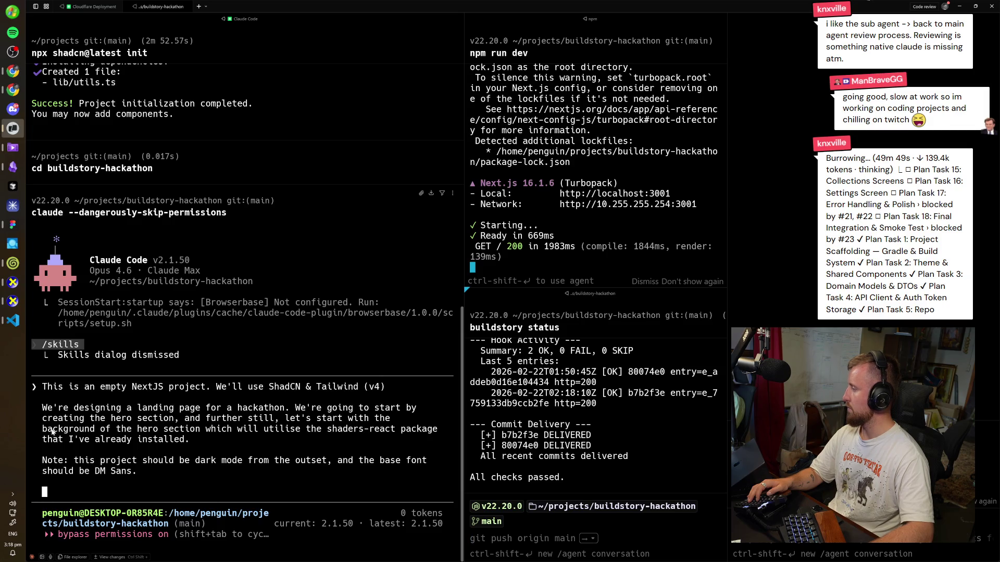
left_click(213, 493)
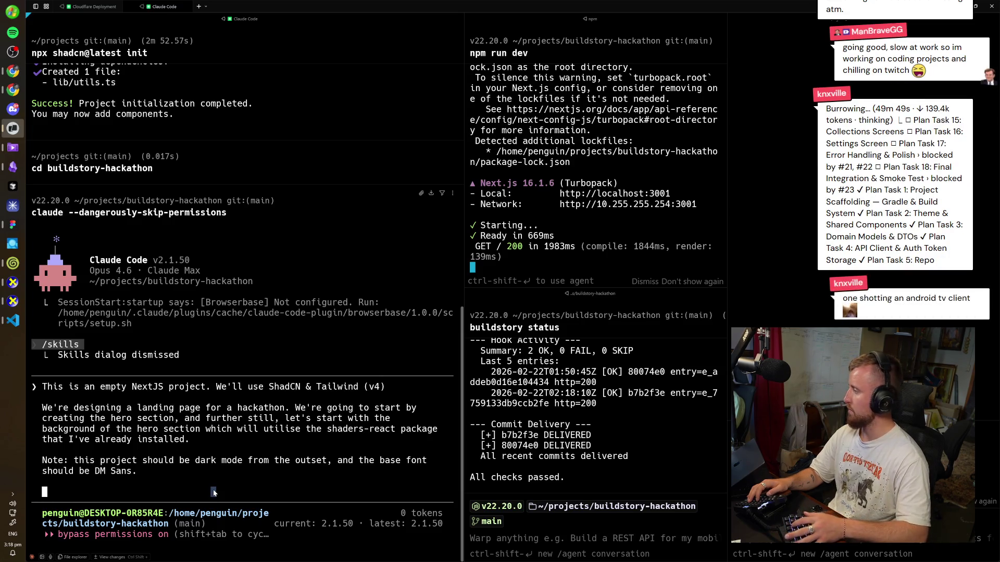
- Recall the earlier Tailwind skill request into the Claude Code prompt
key("Up")
key("Up")
key("Up")
key("Up")
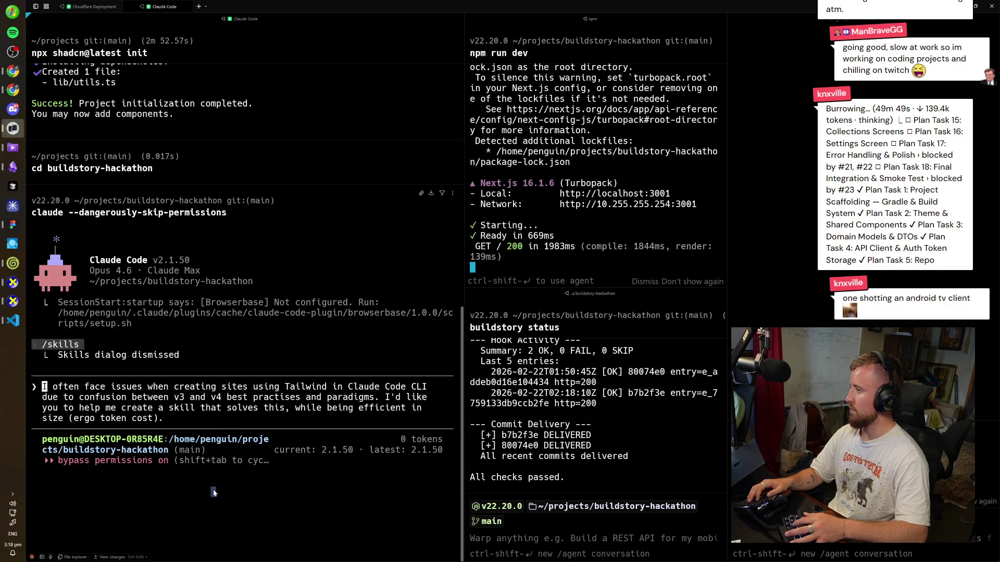
key("Up")
key("Down")
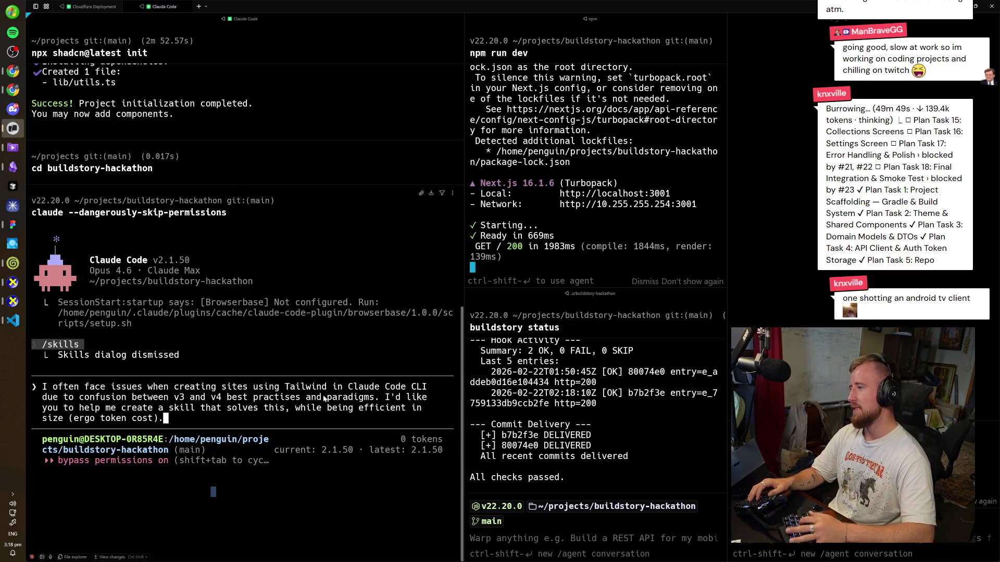
key("End")
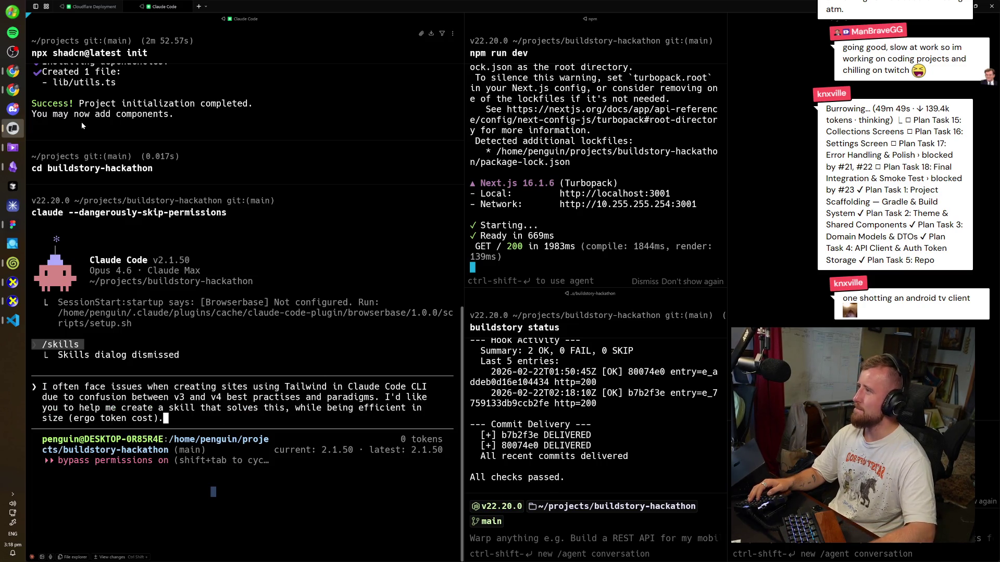
- Open the channel's twitch.tv page in a new browser tab
key("alt+Tab")
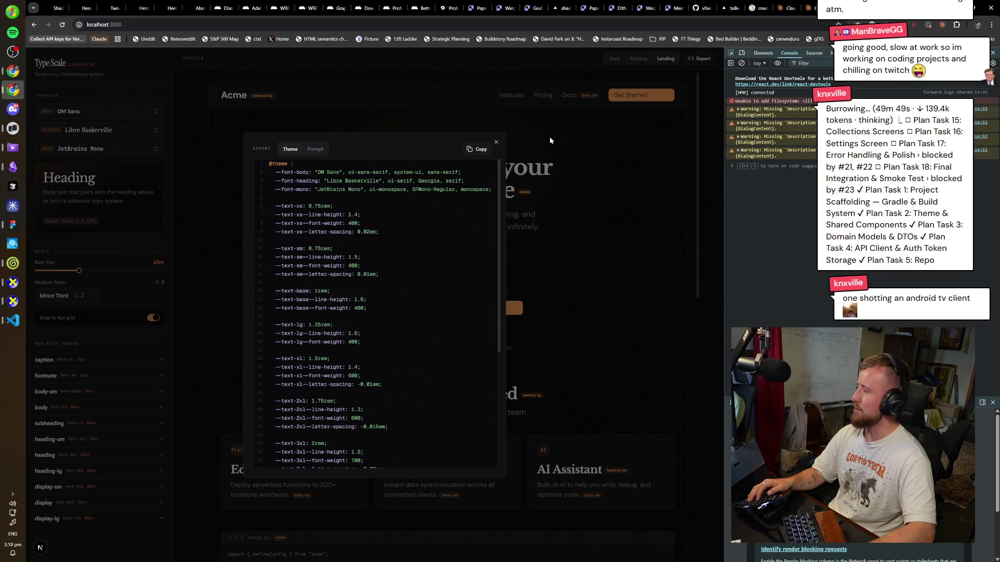
key("ctrl+t")
type("twitch.tv/thecoppinger")
key("Return")
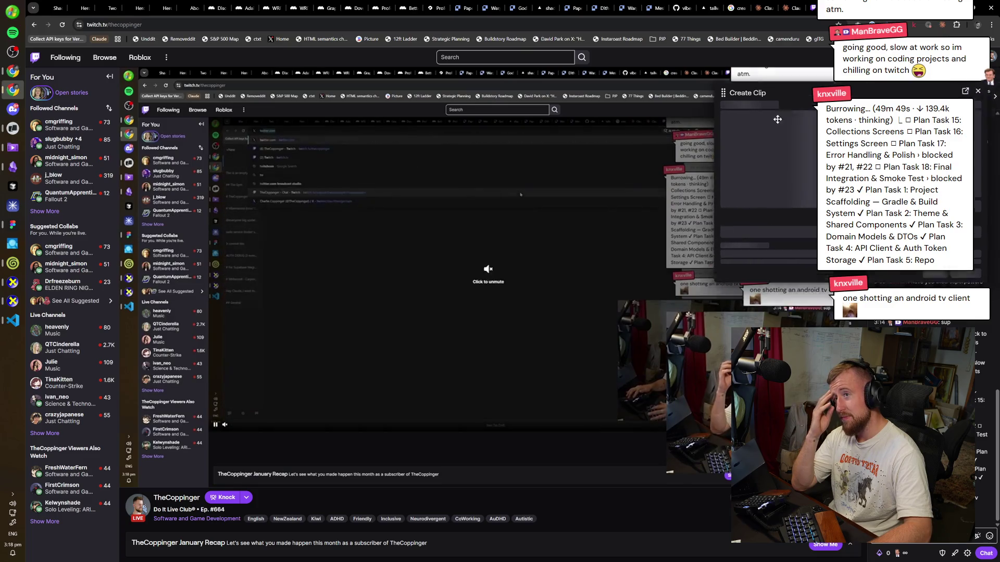
- Save a 60-second clip titled 'rewind' with Feature Clip unchecked
left_click_drag(776, 120, 413, 253)
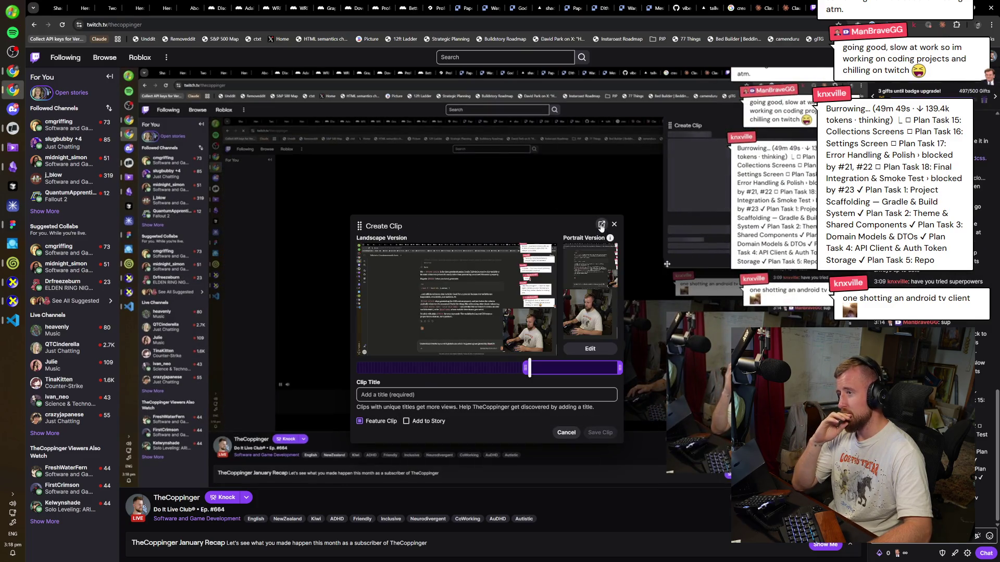
left_click_drag(527, 368, 367, 375)
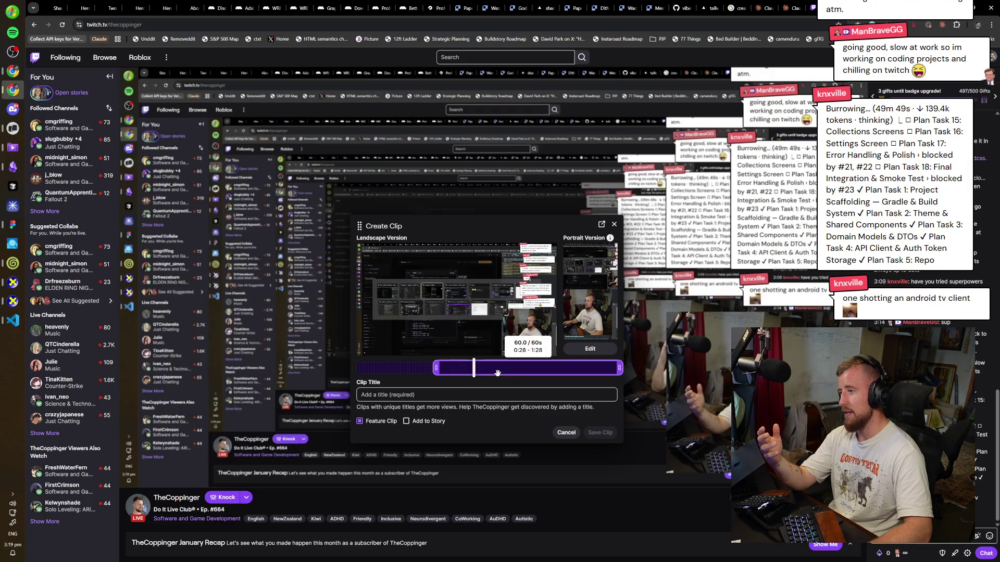
left_click(497, 373)
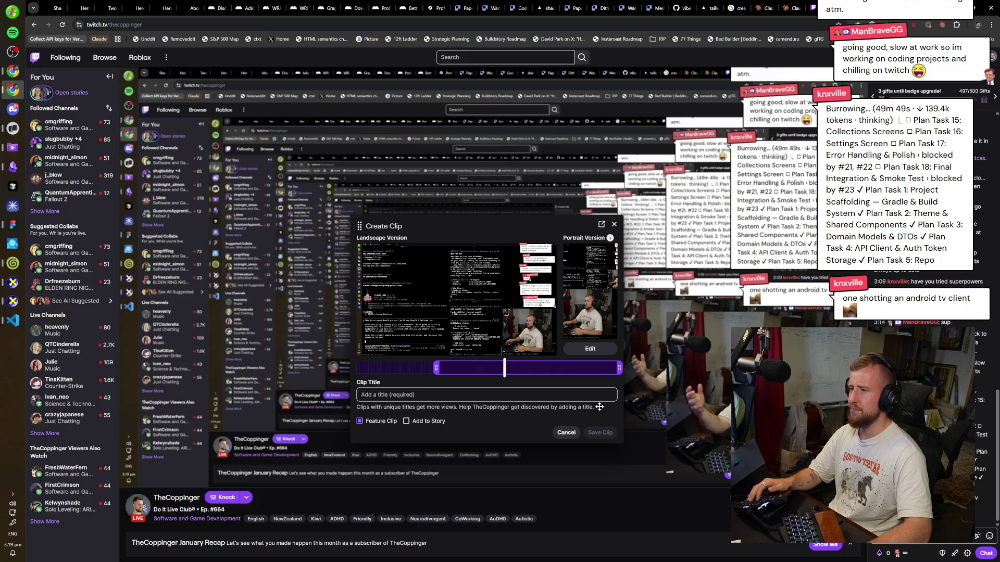
left_click(520, 397)
type("rewind")
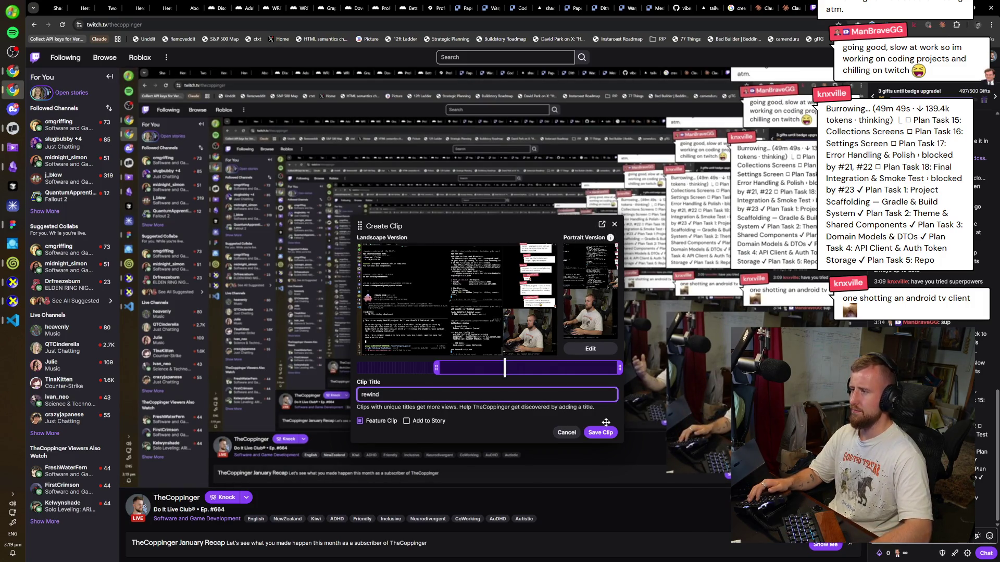
left_click(359, 420)
left_click(601, 431)
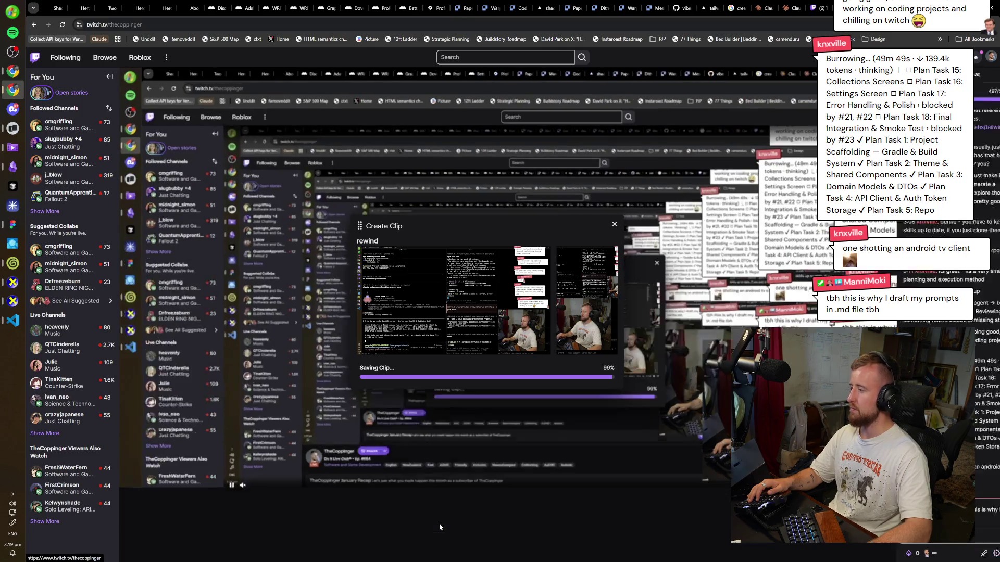
- Browse the channel's videos filtered to clips from the last 24 hours
left_click(439, 527)
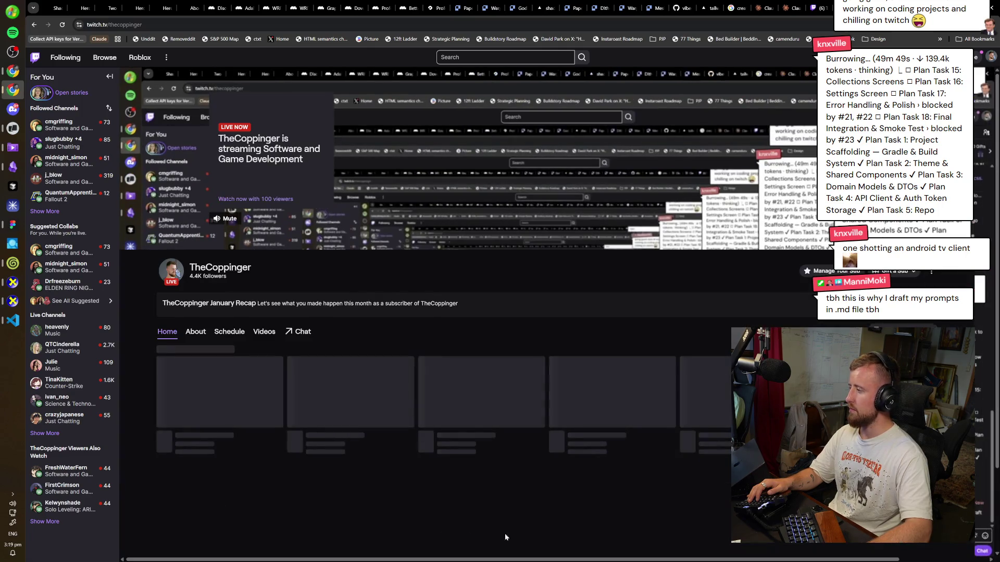
left_click(270, 332)
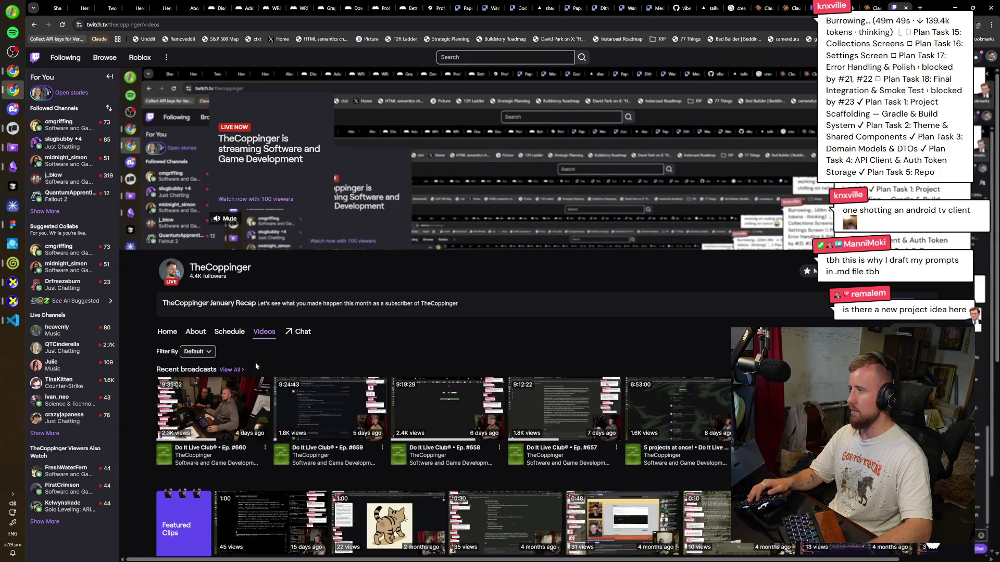
left_click(198, 351)
left_click(204, 411)
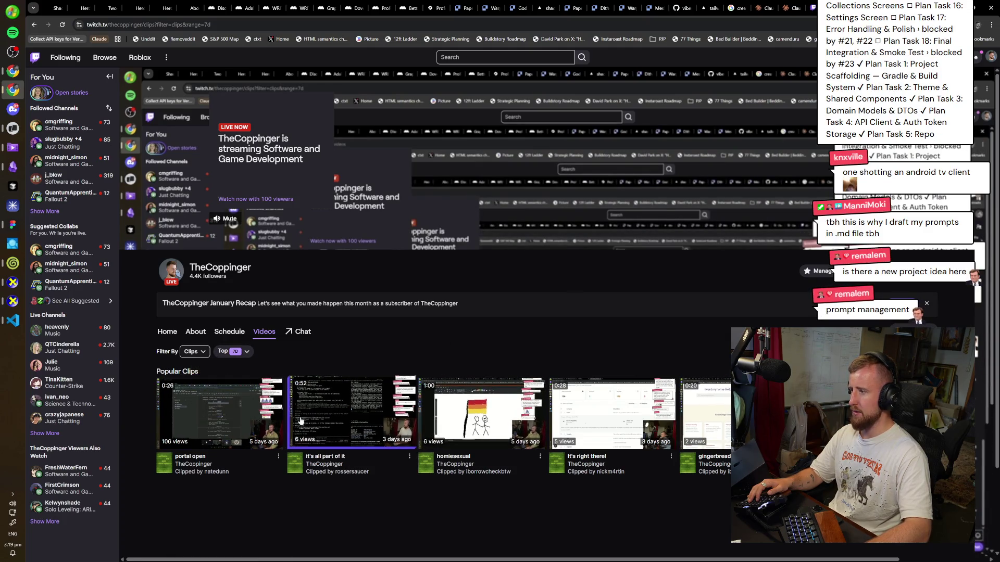
left_click(232, 351)
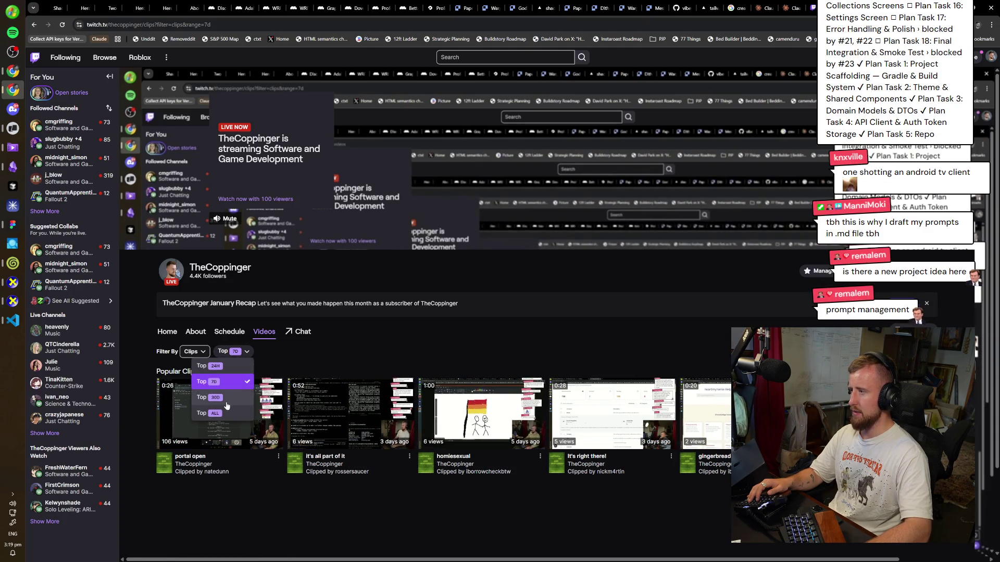
left_click(226, 370)
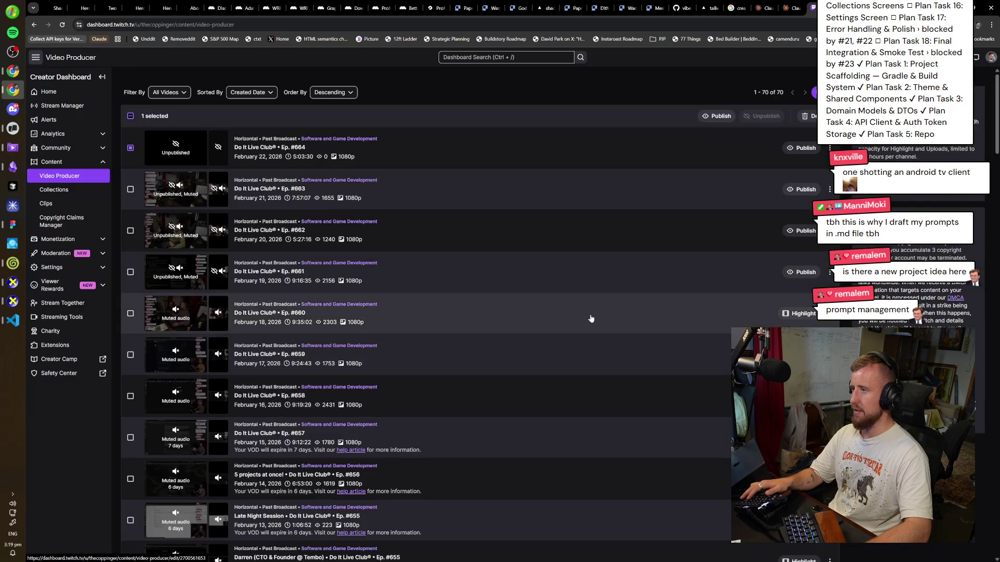
- Copy the rewind clip's share link from the clips manager and open it
left_click(49, 204)
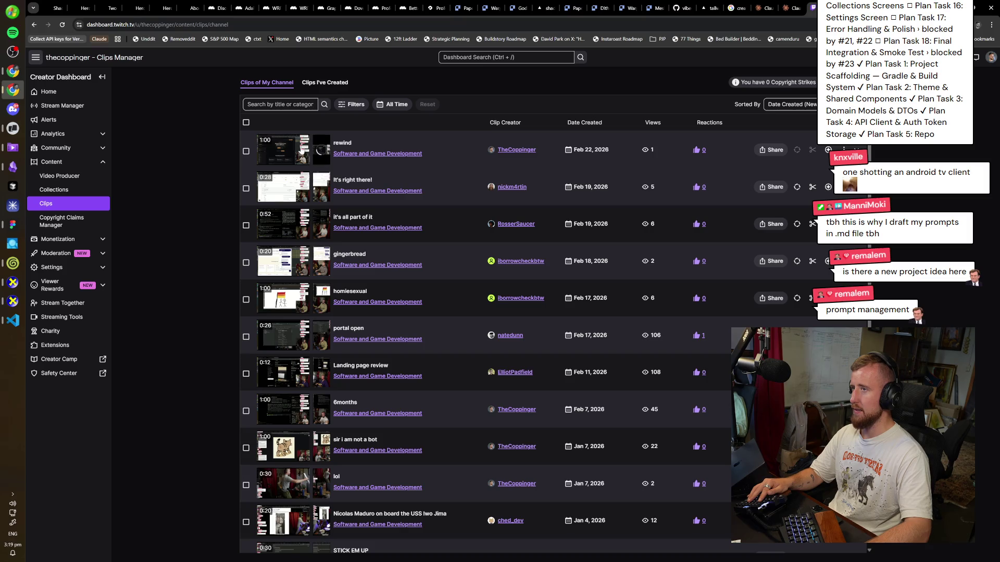
left_click(771, 150)
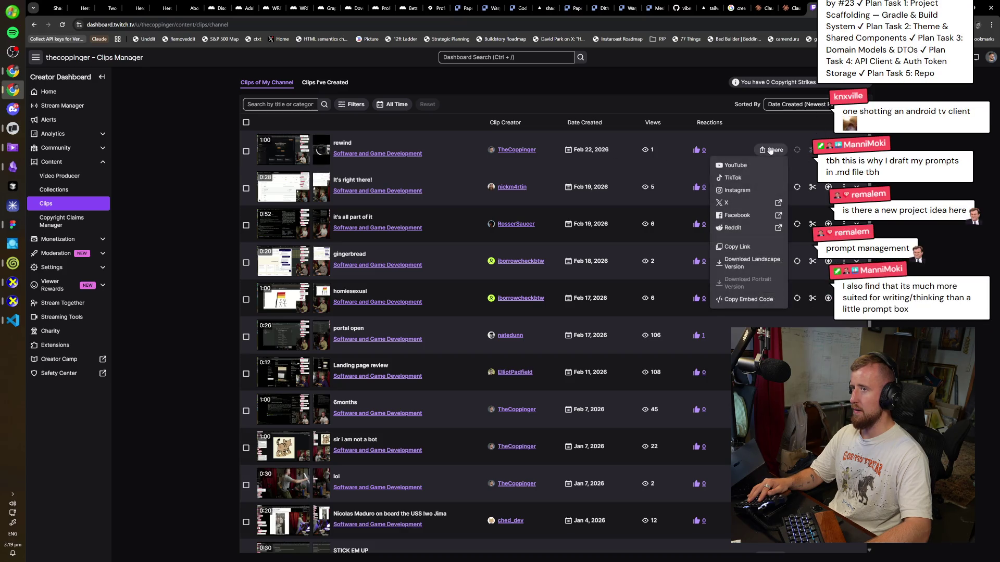
left_click(745, 248)
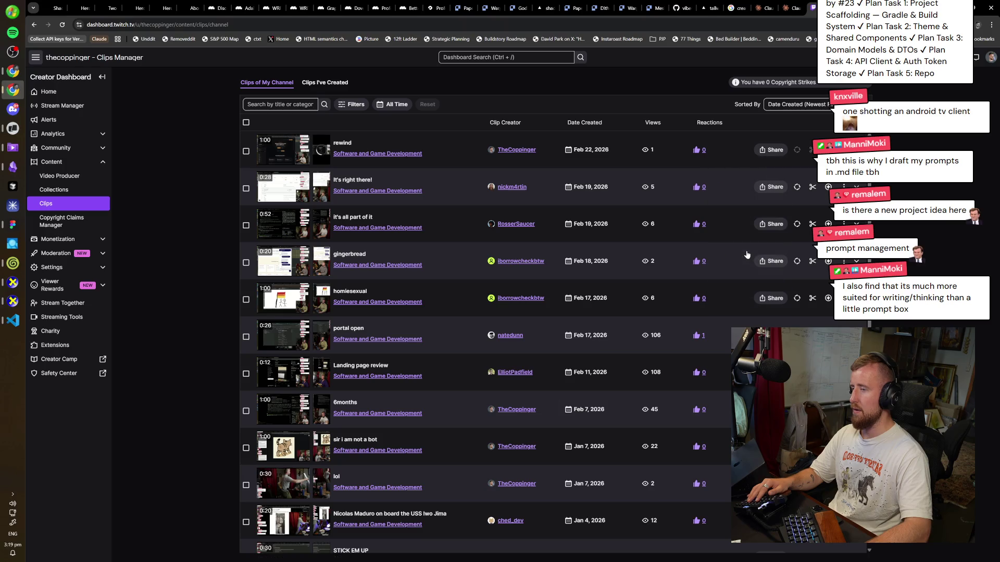
key("ctrl+l")
key("ctrl+v")
key("Return")
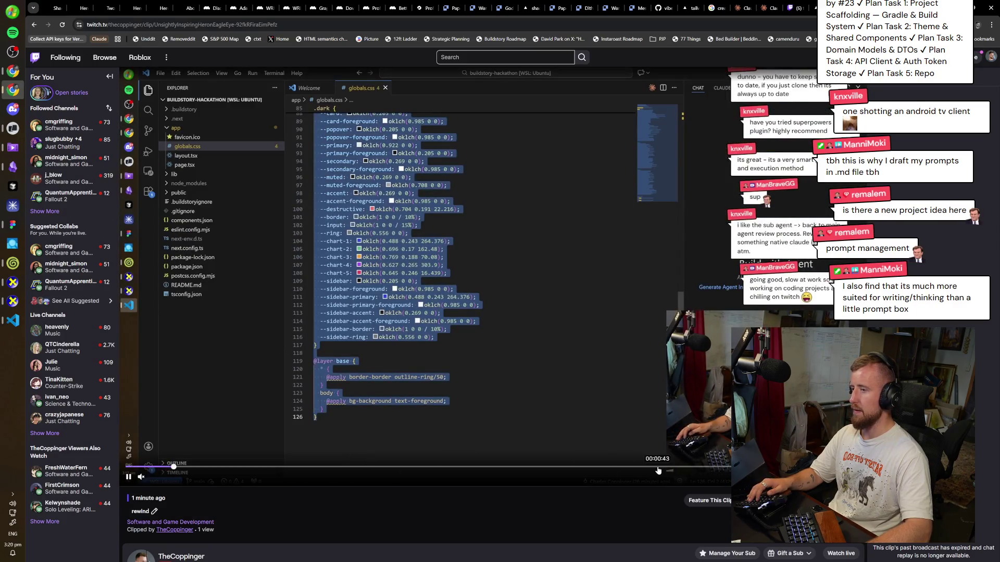
- Pause the rewind clip at 0:30 on the terminal scene, then return to the Type Scale app
left_click(502, 468)
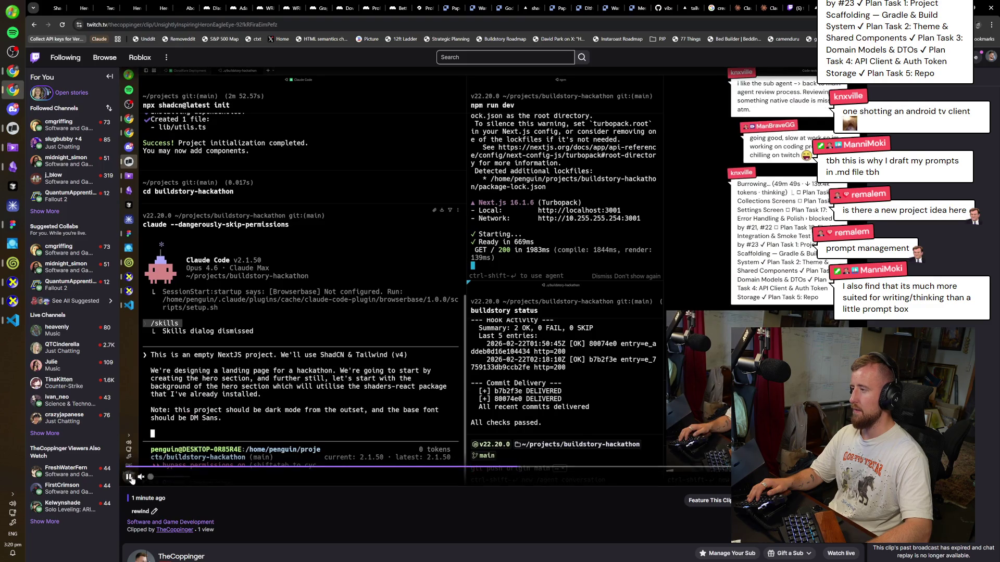
left_click(296, 403)
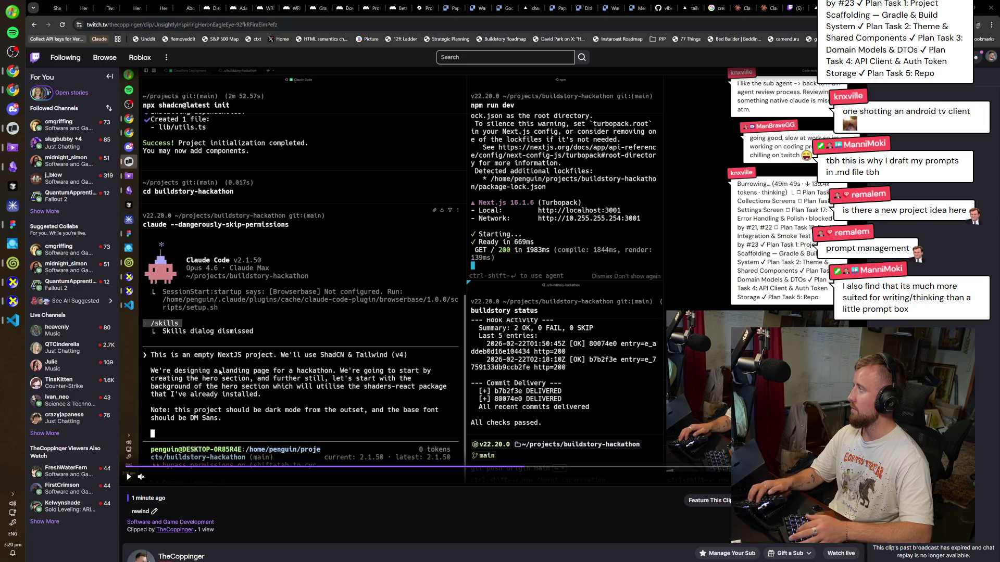
left_click(814, 3)
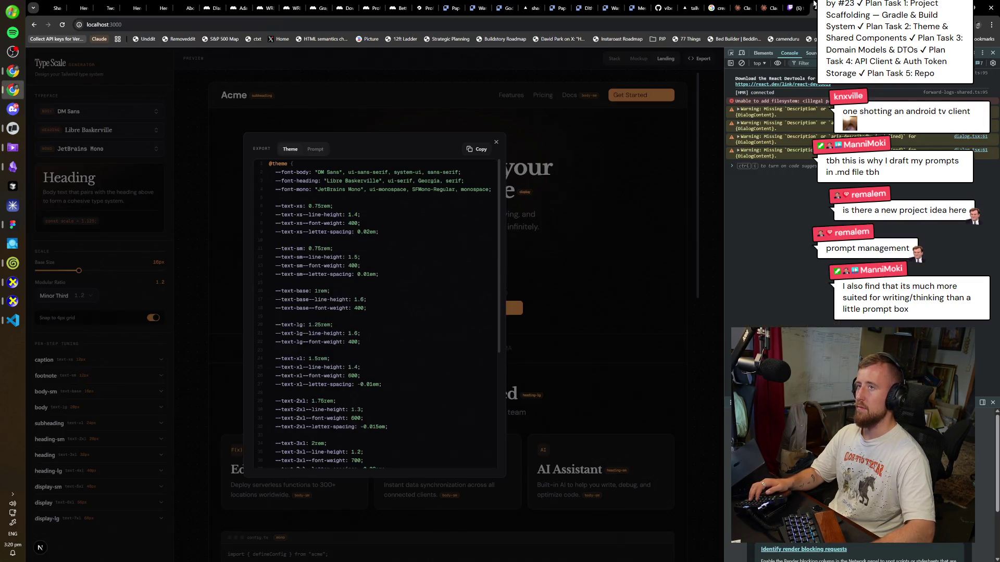
- Show the Prompt export with 'Config already added to project' enabled and read through it
left_click(315, 149)
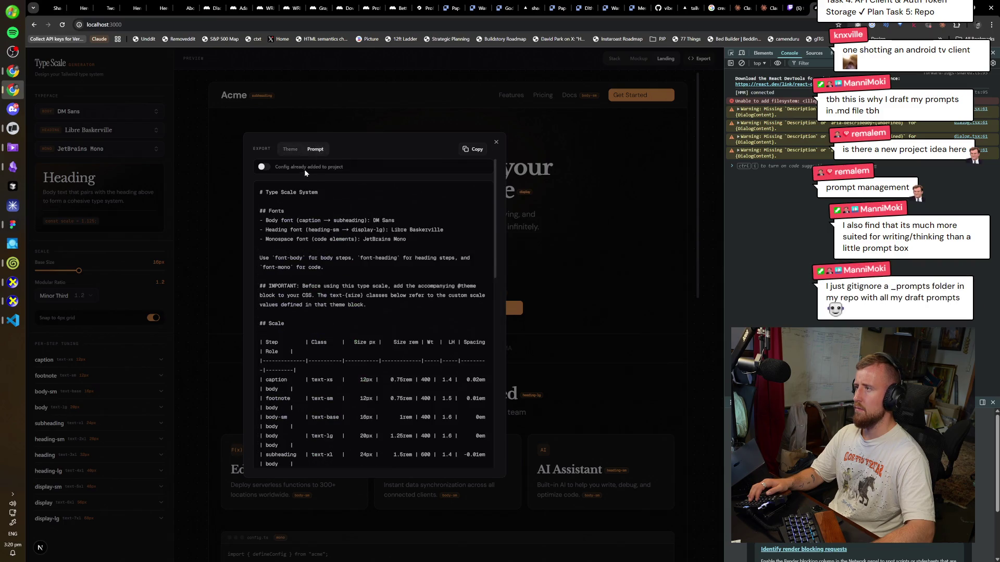
left_click(300, 172)
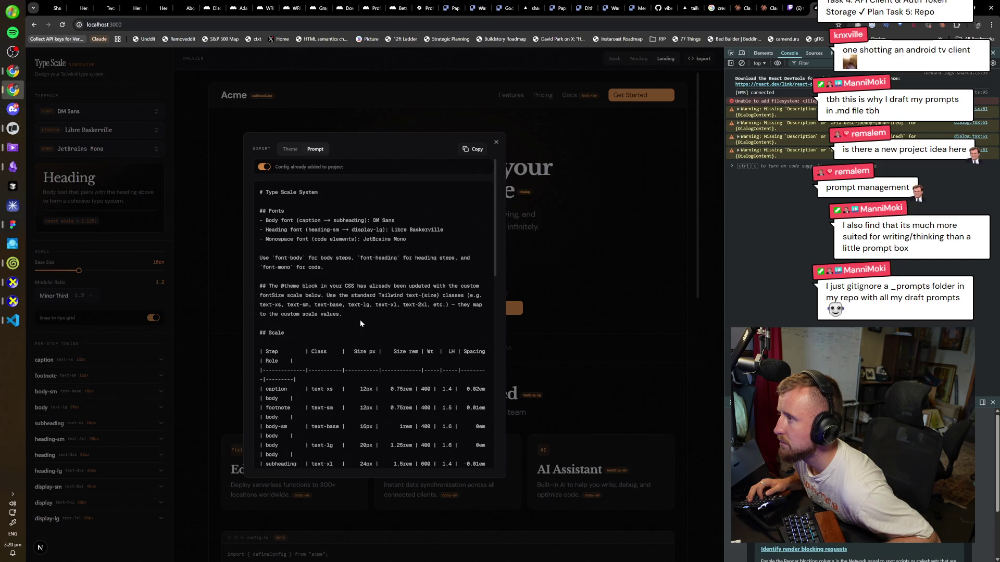
scroll(360, 320, "down", 4)
scroll(361, 319, "down", 2)
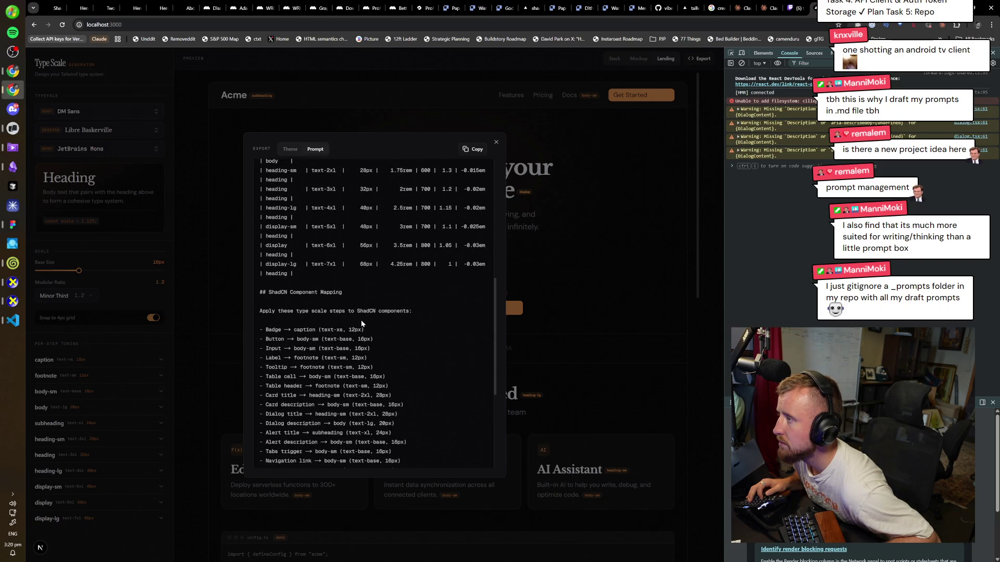
scroll(400, 325, "down", 1)
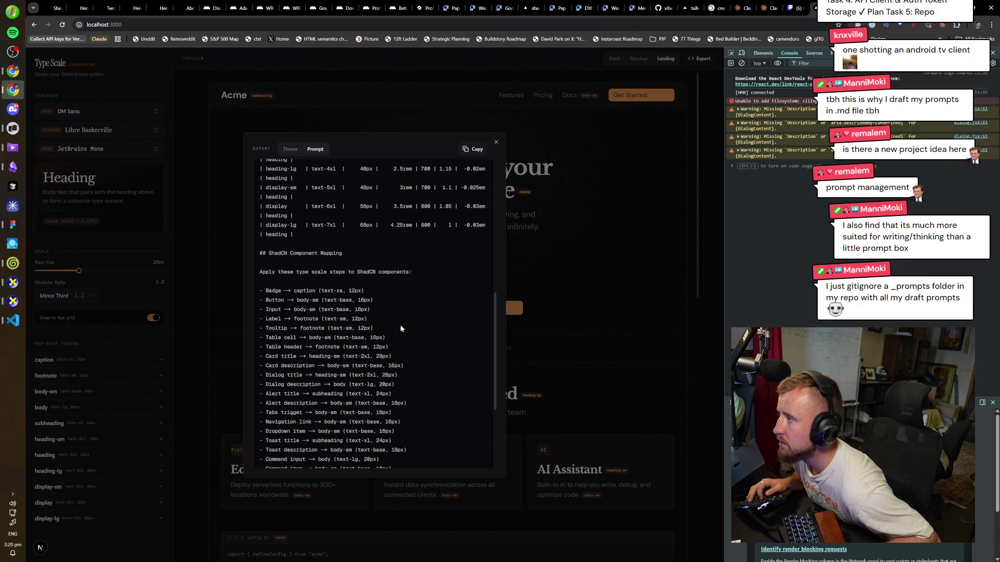
scroll(400, 324, "down", 2)
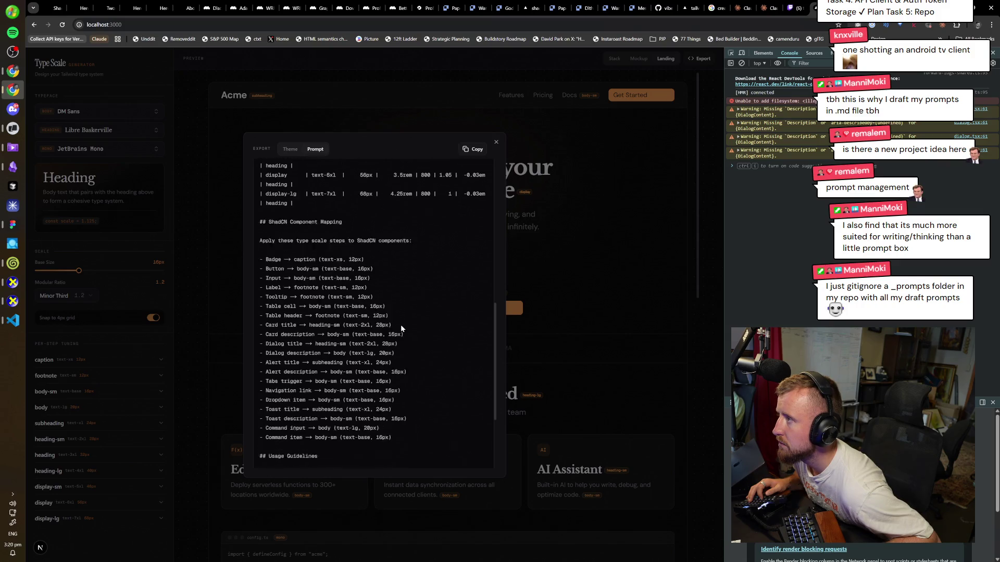
scroll(401, 324, "down", 2)
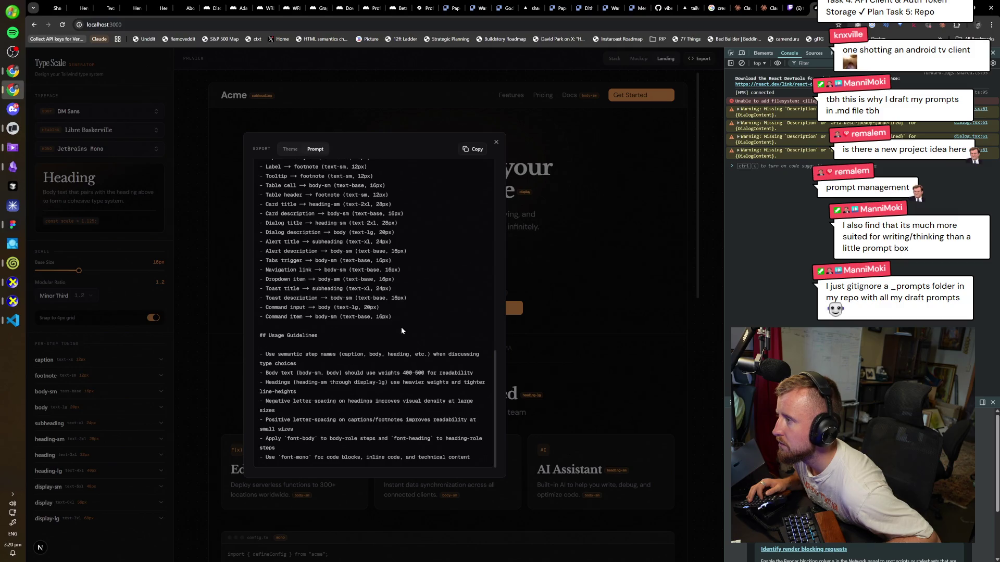
scroll(401, 328, "up", 7)
scroll(380, 325, "up", 1)
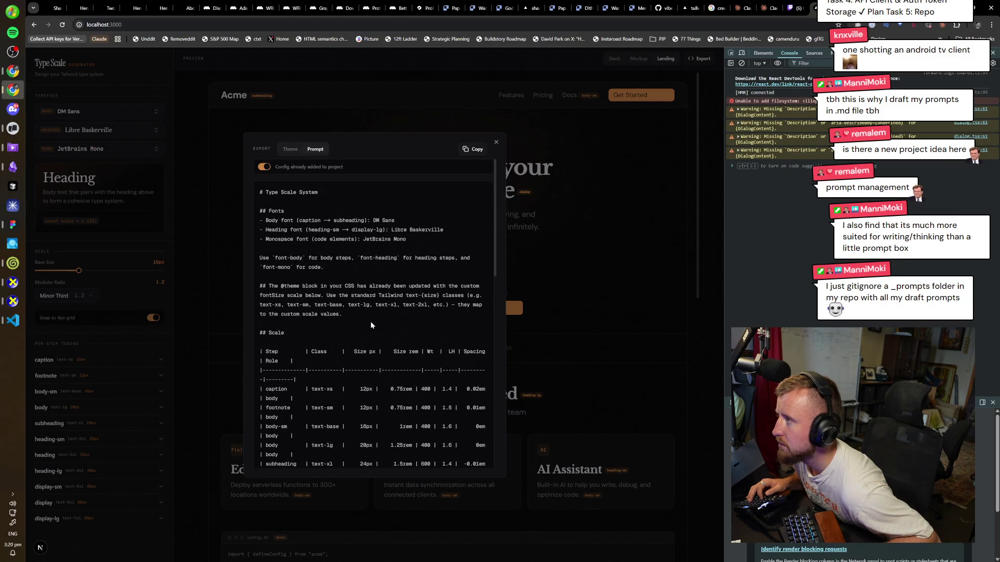
mouse_move(367, 317)
left_mouse_down()
mouse_move(287, 290)
mouse_move(251, 258)
left_mouse_up()
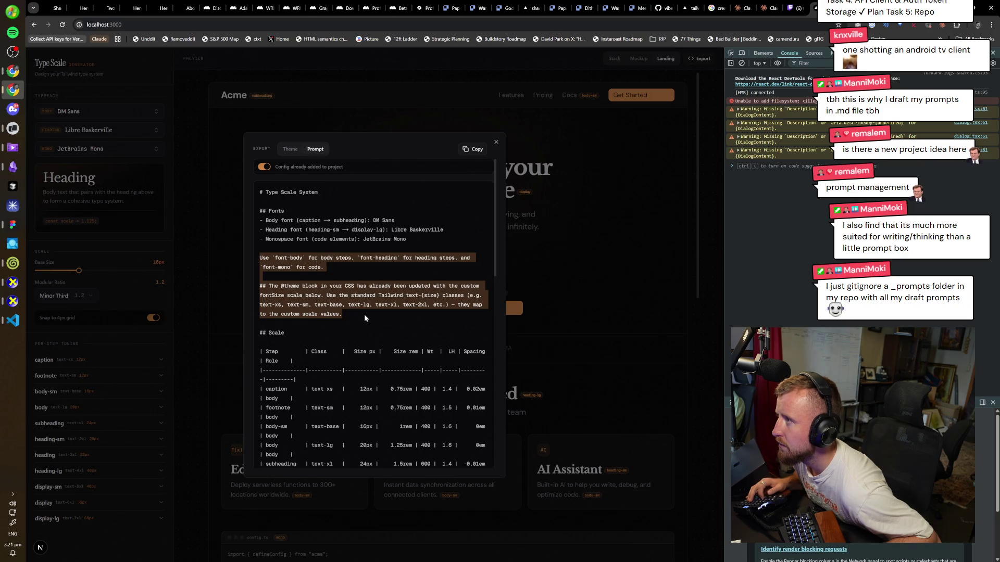
left_click_drag(364, 312, 251, 212)
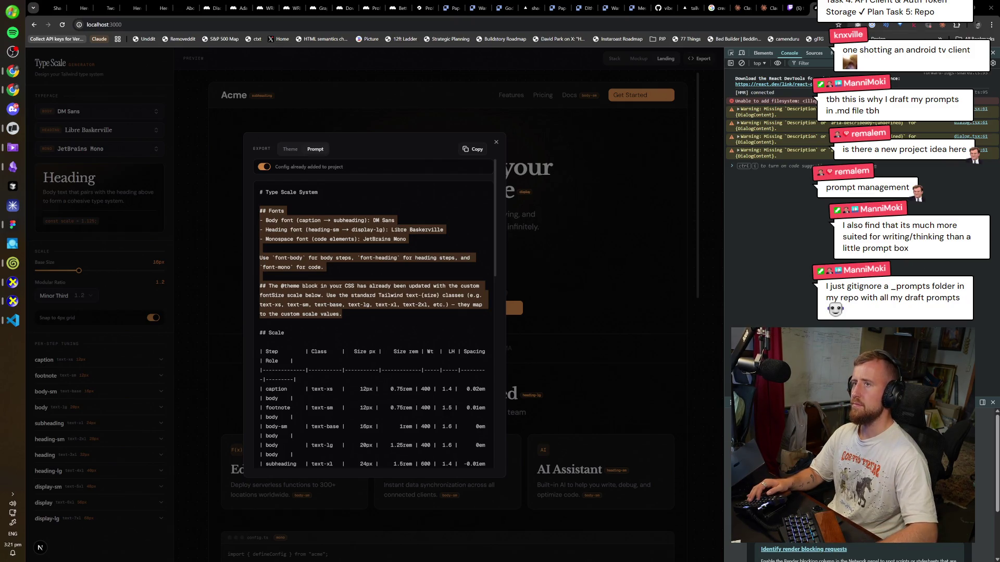
key("alt+Tab")
key("alt+Tab")
key("alt+Tab")
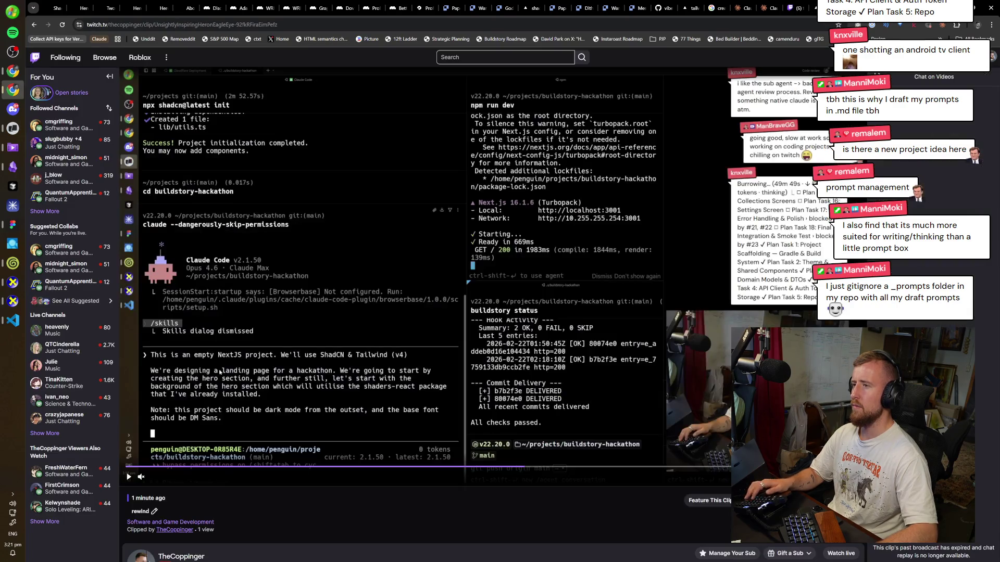
key("alt+Tab")
key("alt+Tab")
key("alt+Tab")
key("alt+Tab")
- On the Paper Shaders Dithering page, darken the colorFront brown to #55240c
key("ctrl+r")
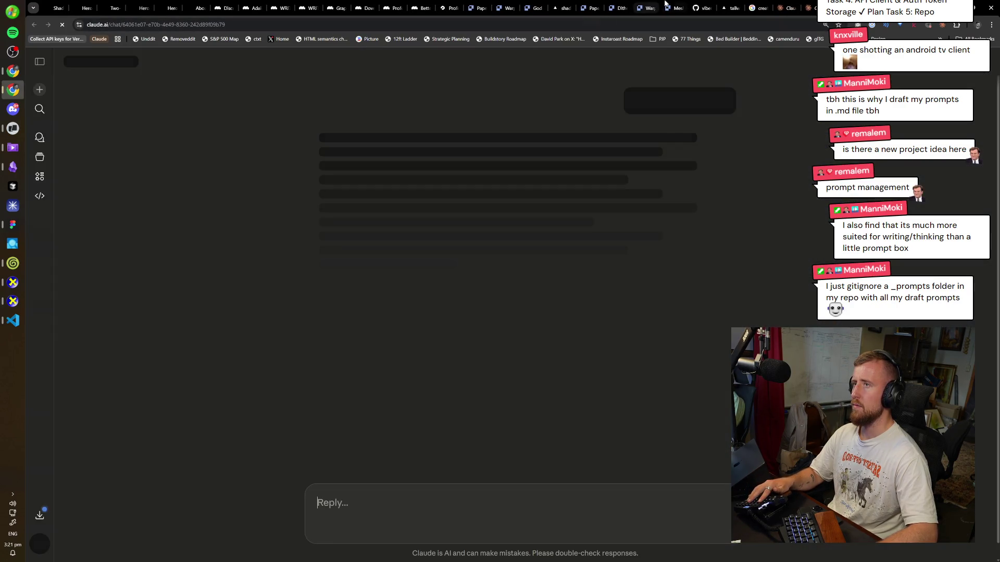
left_click(669, 8)
left_click(618, 8)
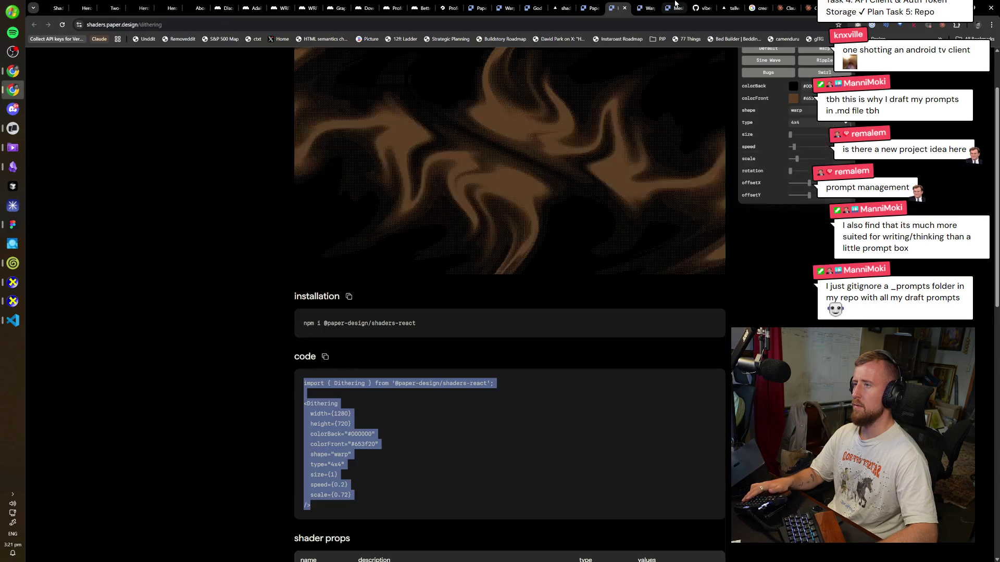
scroll(774, 117, "up", 1)
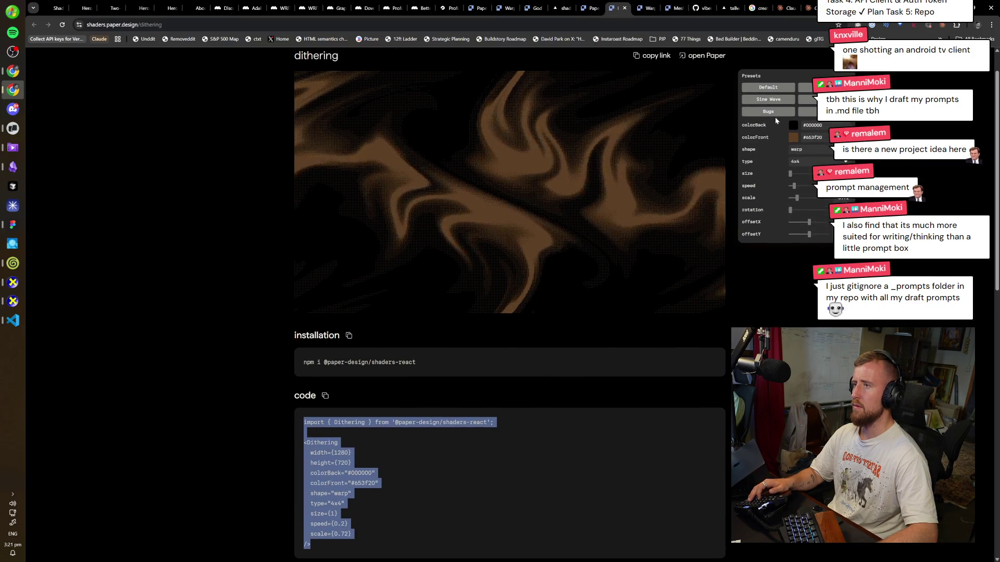
left_click(793, 137)
left_click_drag(831, 159, 842, 161)
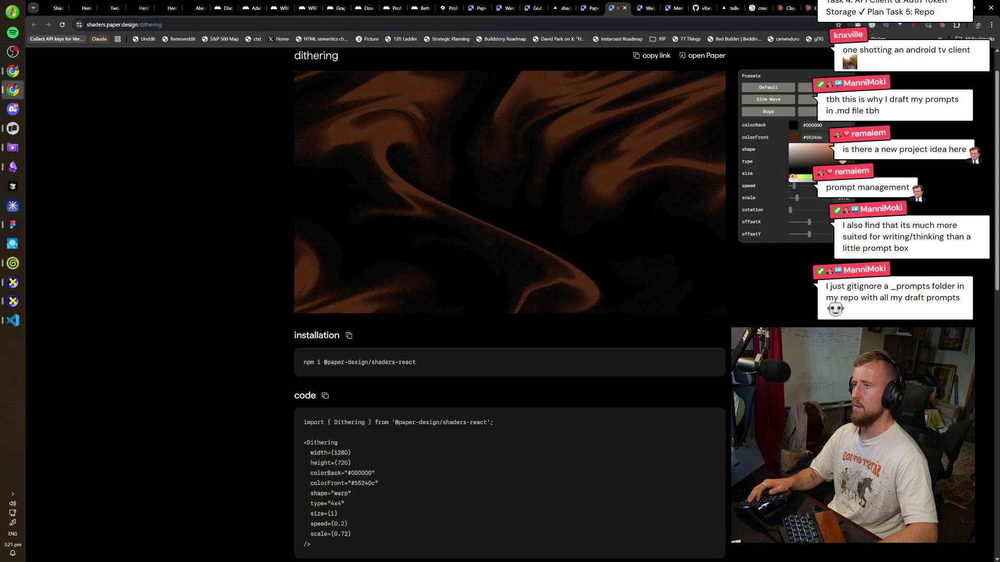
- Copy the Dithering shader's React component code
scroll(371, 419, "down", 2)
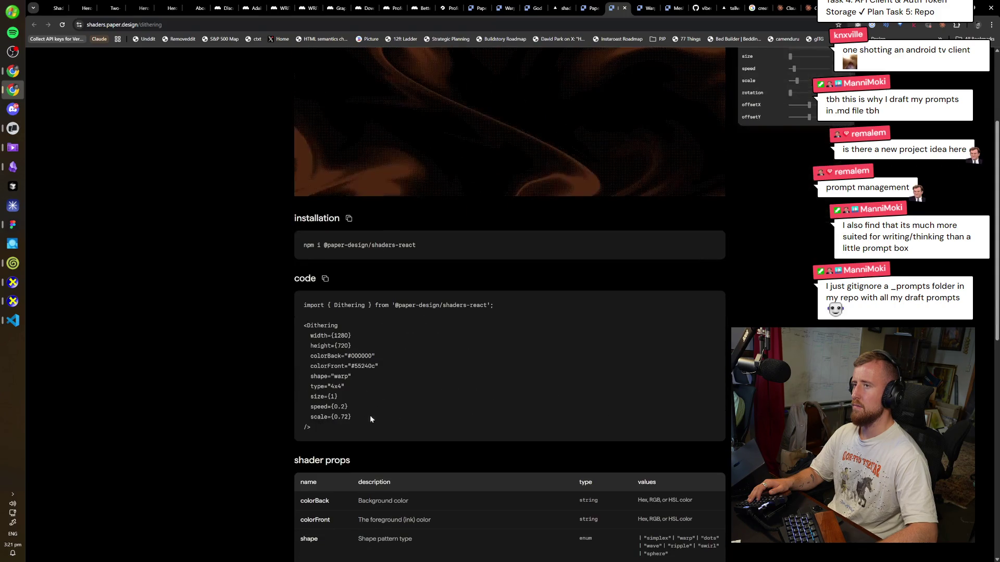
left_click(324, 279)
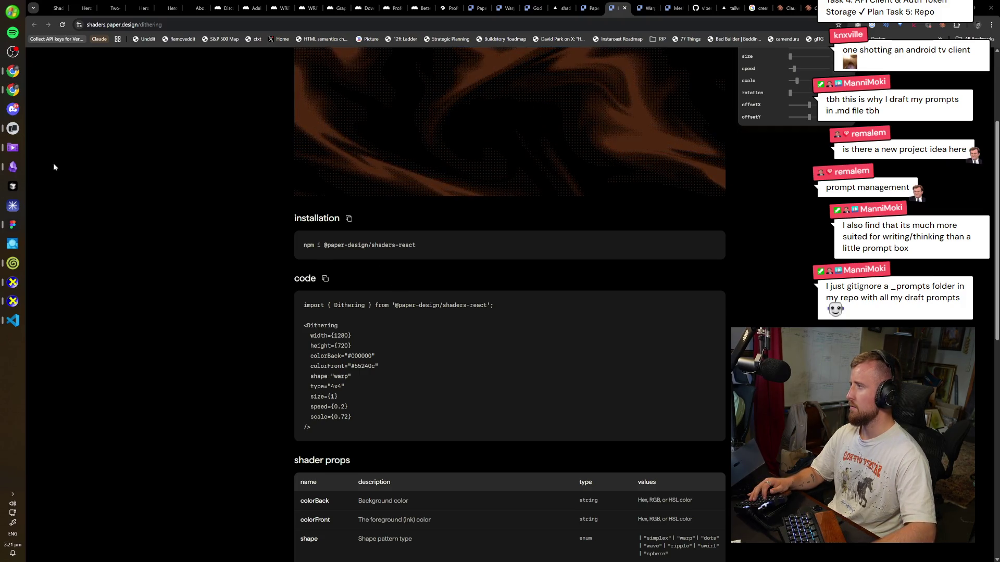
left_click(13, 128)
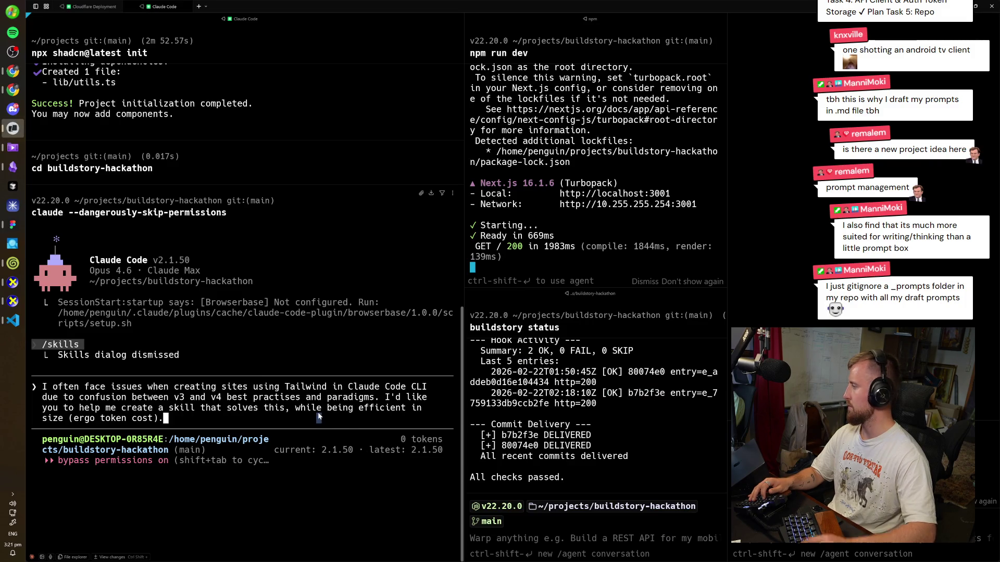
- Replace the draft skill prompt with the 29-line landing-page prompt containing the Dithering code, and submit it
key("ctrl+BackSpace")
key("ctrl+BackSpace")
key("ctrl+BackSpace")
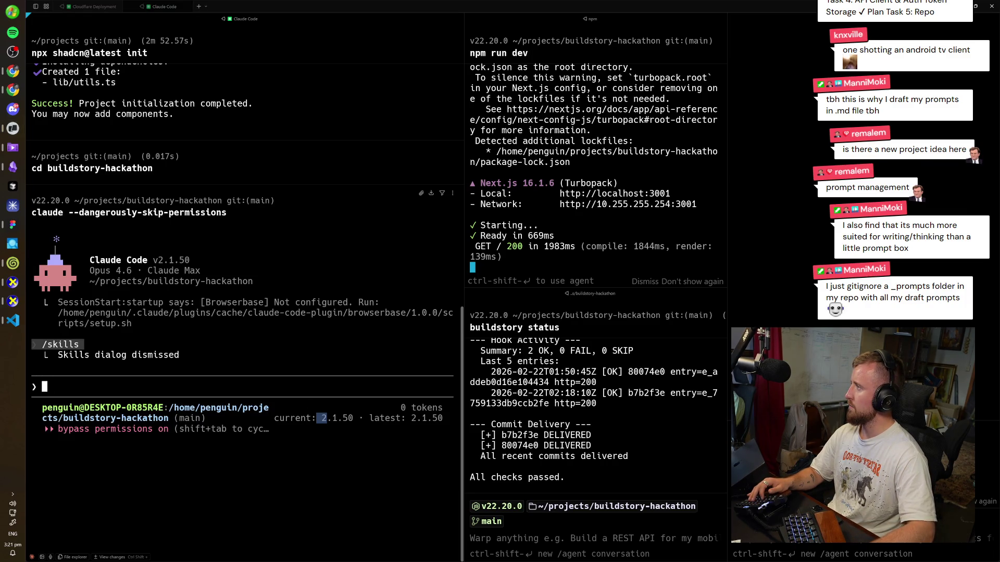
left_click(170, 386)
key("ctrl+v")
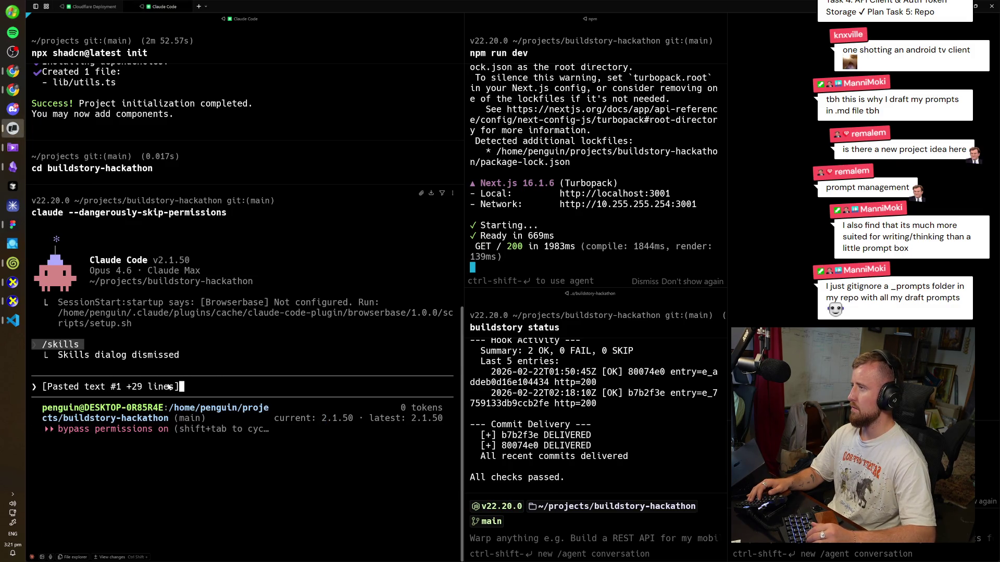
key("Return")
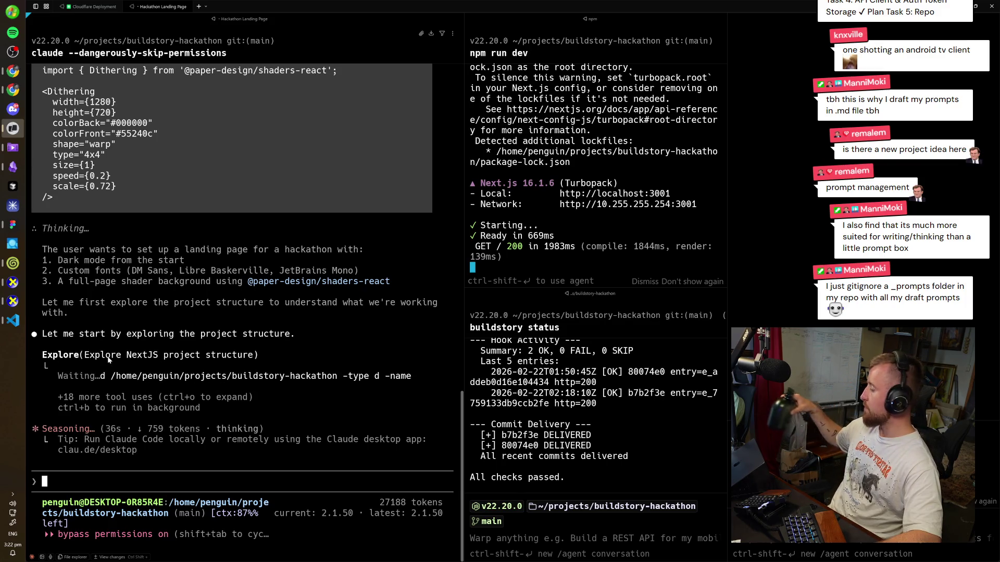
key("alt+Tab")
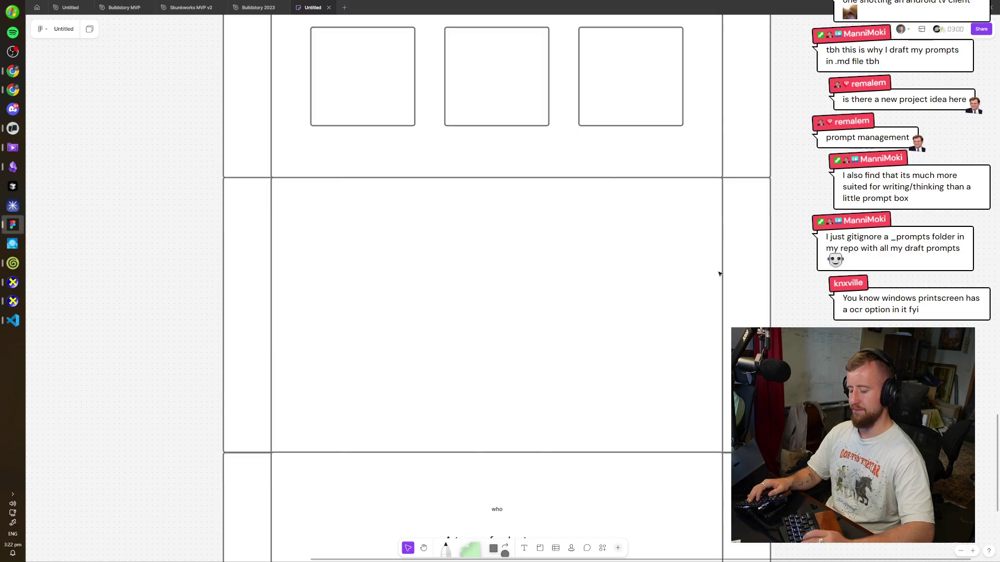
- Scroll up to the 'what' section and take a region screen capture of it
key("super+shift+s")
key("Escape")
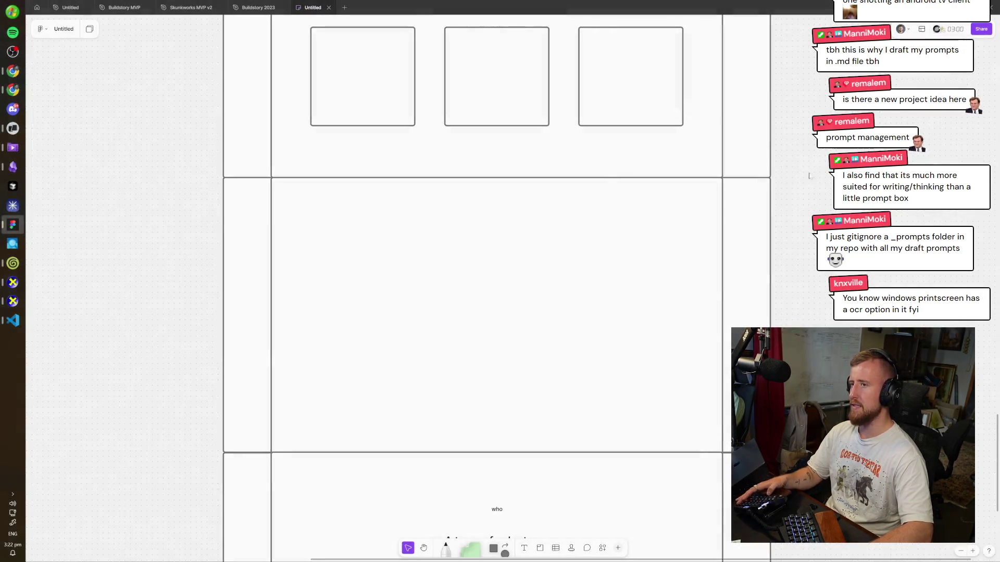
scroll(711, 461, "up", 3)
scroll(711, 461, "up", 7)
scroll(711, 461, "up", 3)
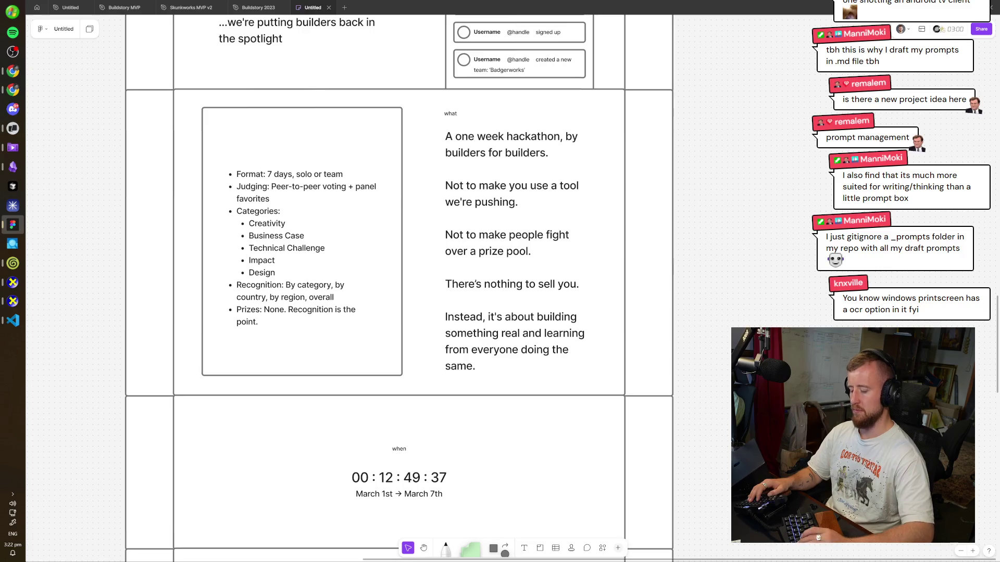
key("super+shift+s")
left_click_drag(701, 89, 338, 416)
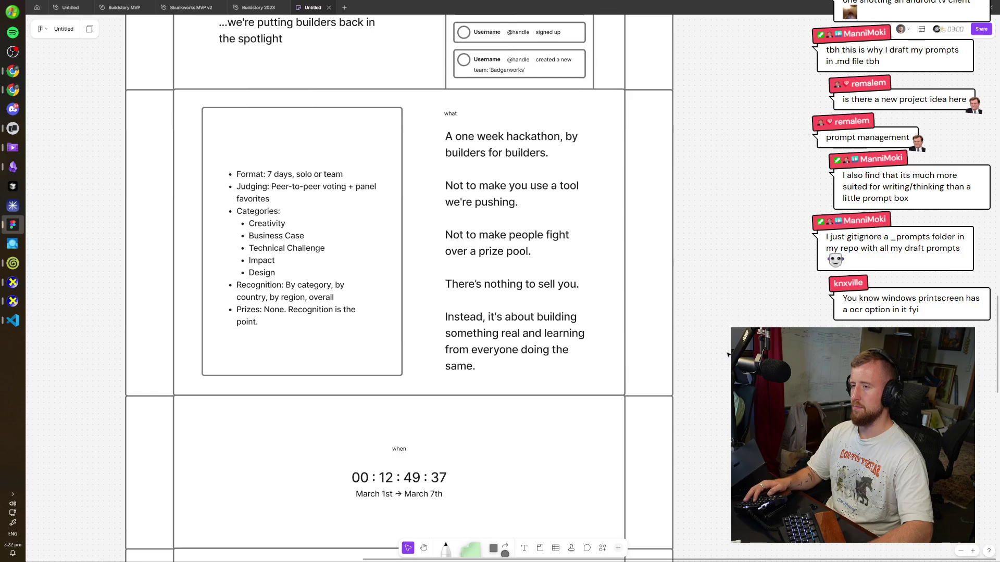
- Use Text Extractor on the 'what' description paragraphs and copy all the extracted text
key("super+shift+s")
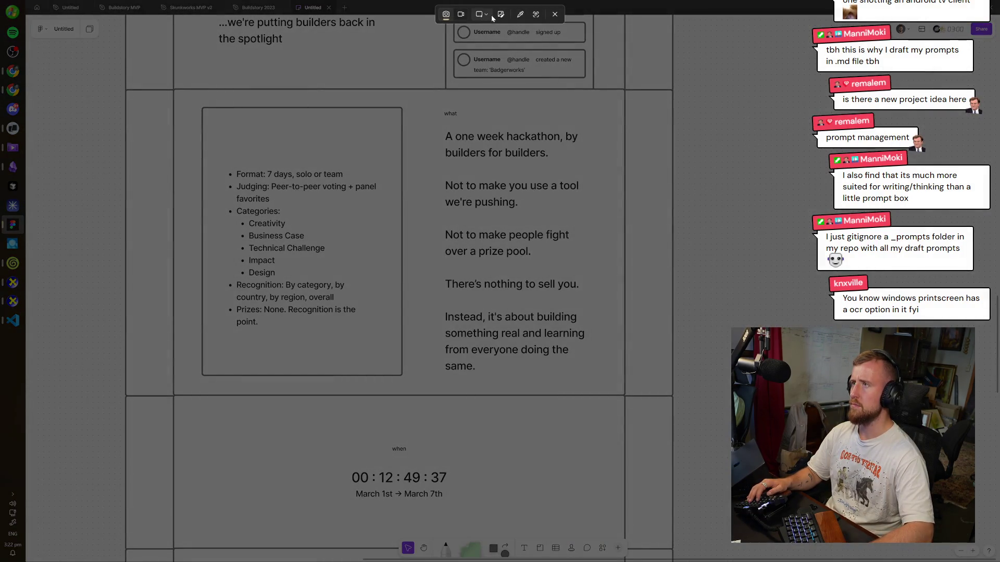
left_click(486, 15)
left_click(535, 15)
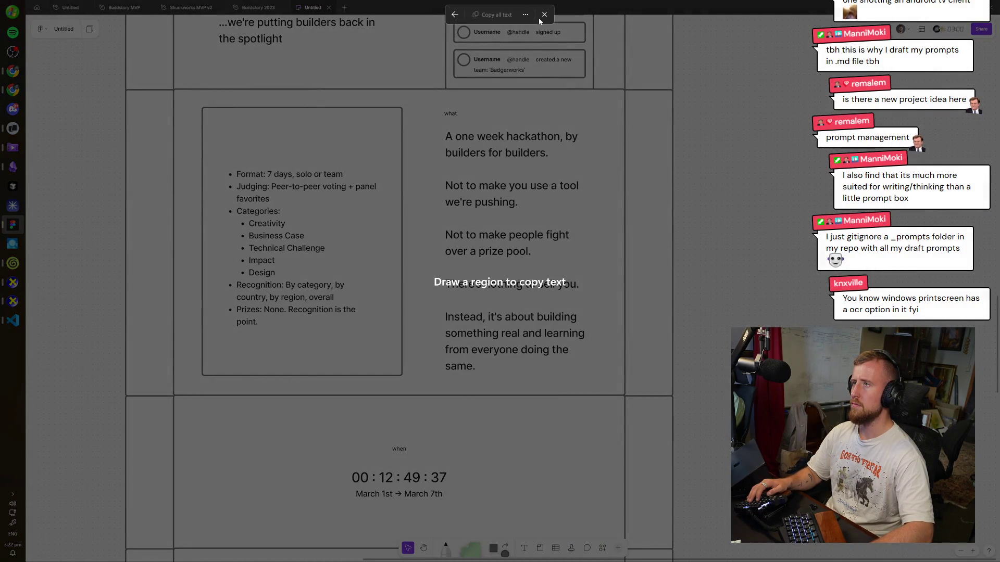
left_click_drag(686, 96, 393, 401)
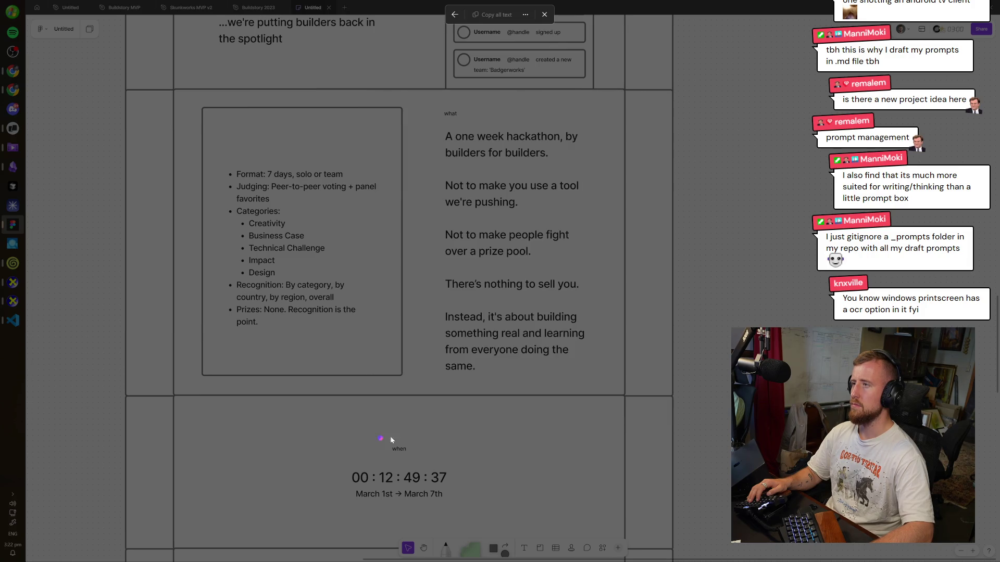
left_click(491, 155)
left_click_drag(618, 97, 384, 397)
mouse_move(428, 99)
left_mouse_down()
mouse_move(643, 399)
mouse_move(598, 382)
mouse_move(676, 121)
mouse_move(642, 106)
left_mouse_up()
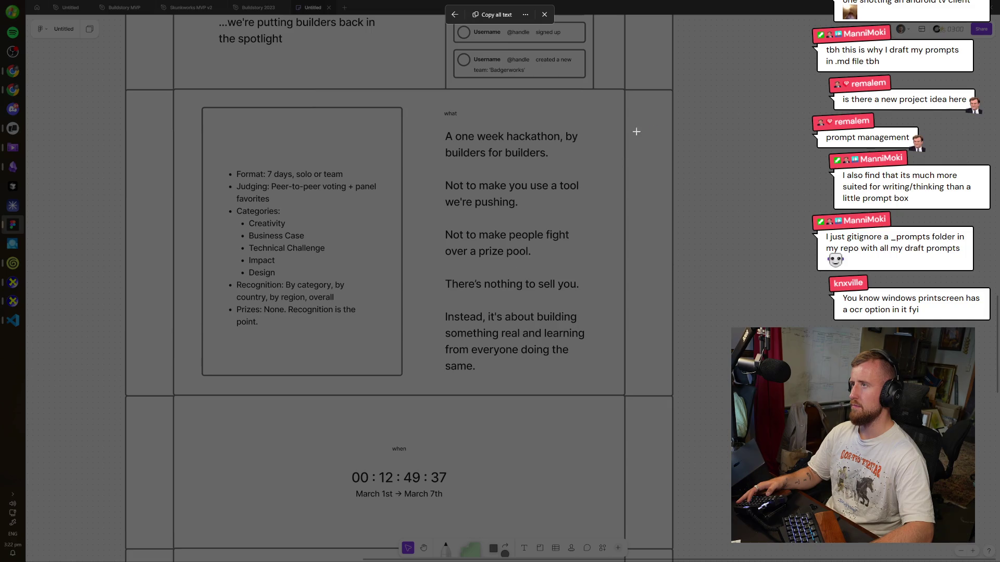
left_click_drag(626, 104, 398, 393)
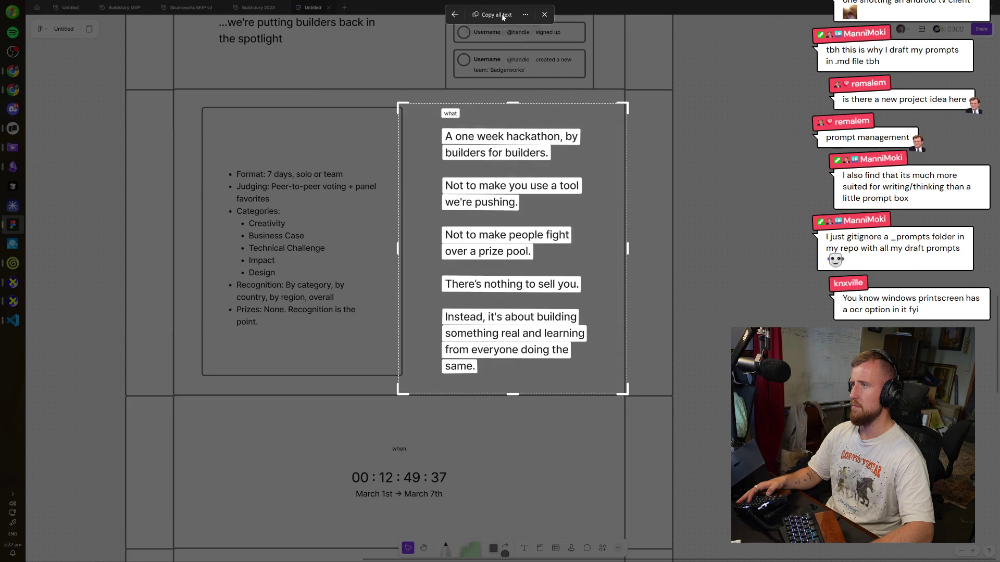
left_click(492, 15)
- Paste the extracted text onto the board to check it, then delete the test text box
scroll(679, 290, "right", 5)
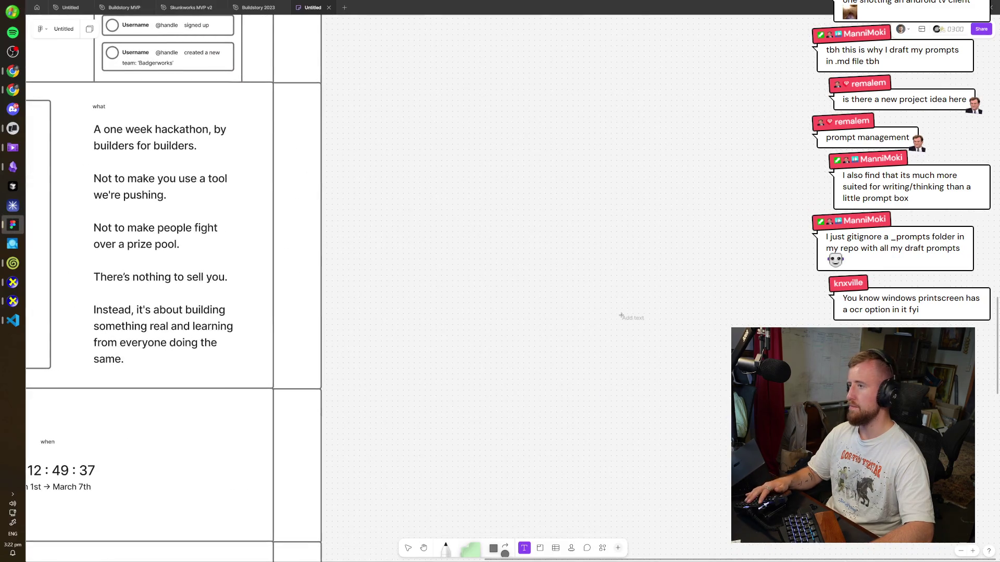
key("ctrl+v")
scroll(459, 385, "right", 3)
key("Delete")
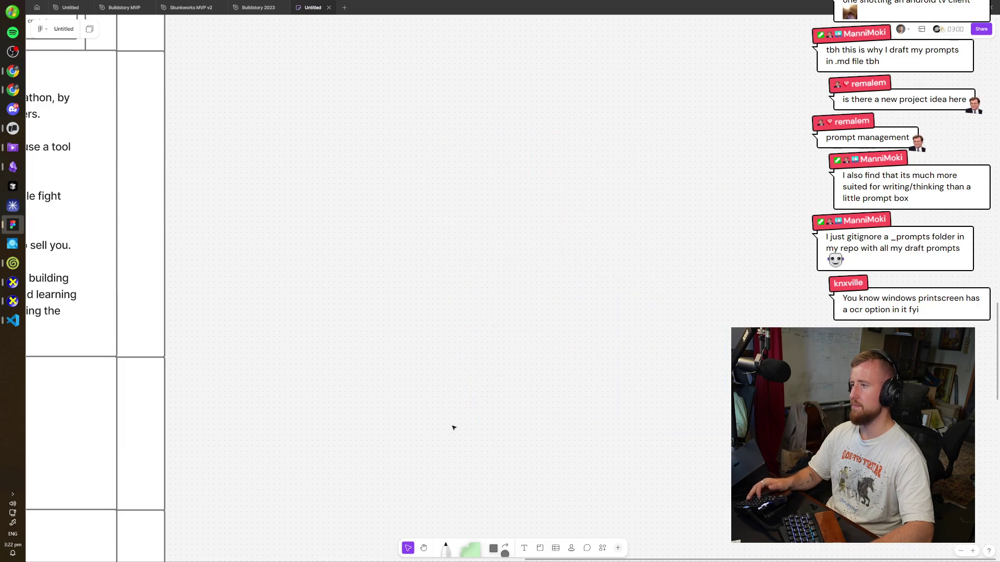
scroll(453, 425, "left", 10)
scroll(758, 230, "right", 3)
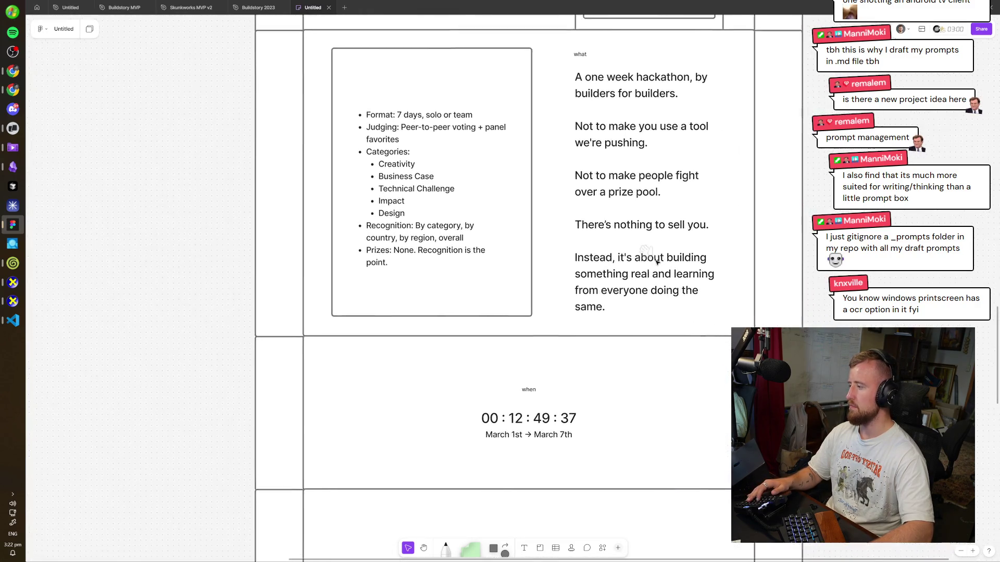
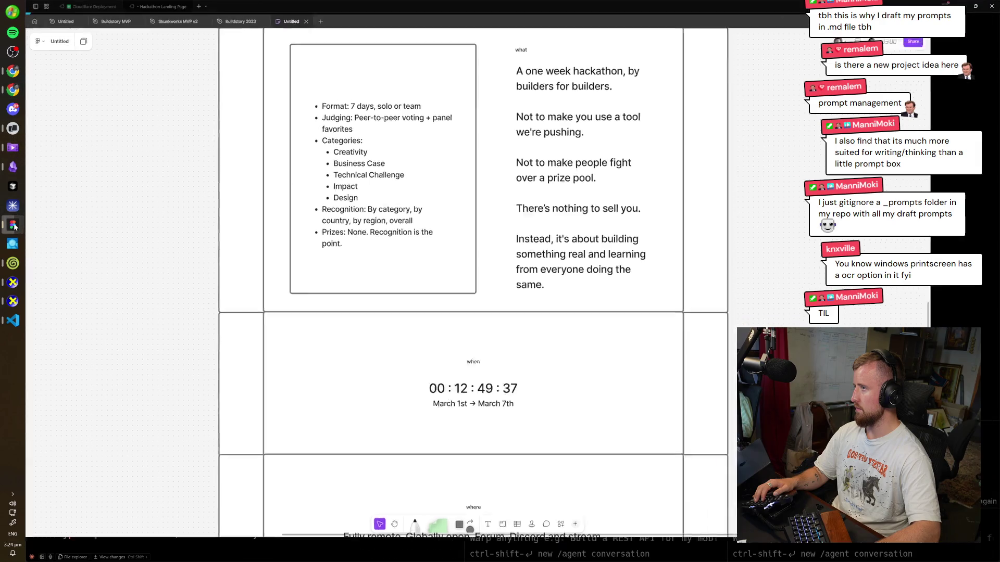
- Scroll the landing page design down to the 'where' section, then switch to the Dithering shader docs in Chrome
scroll(528, 368, "down", 2)
scroll(529, 367, "down", 4)
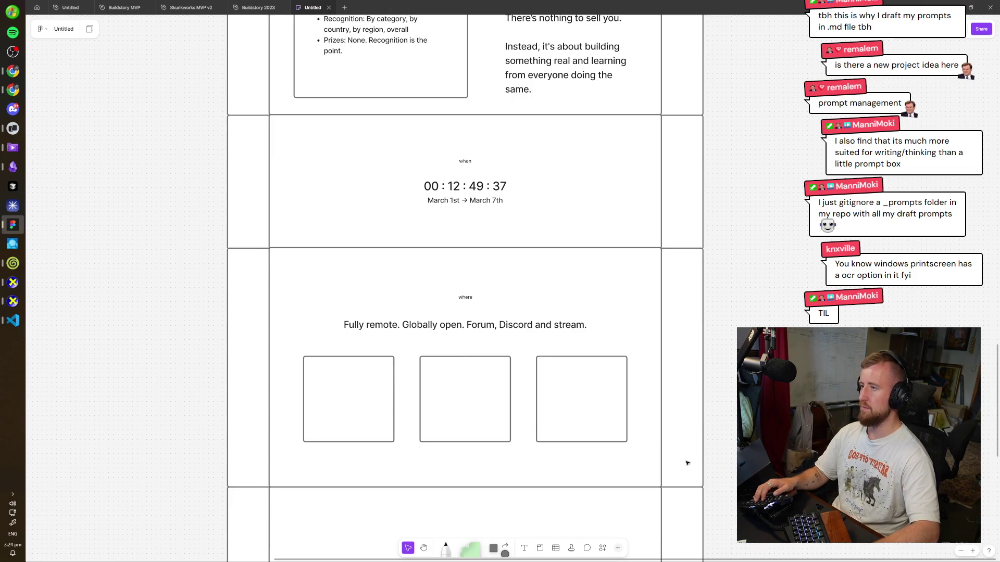
scroll(471, 288, "down", 2)
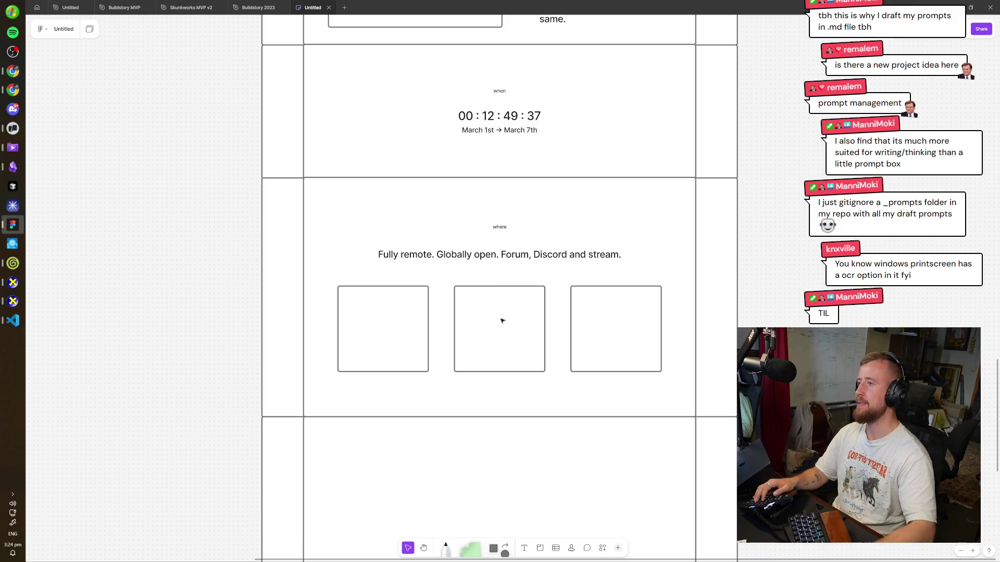
left_click(12, 91)
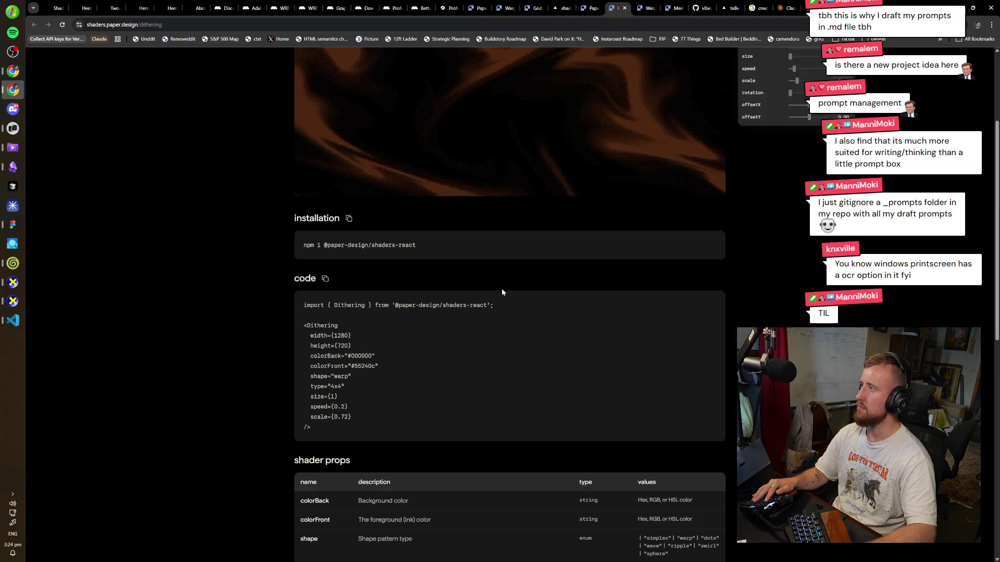
key("ctrl+t")
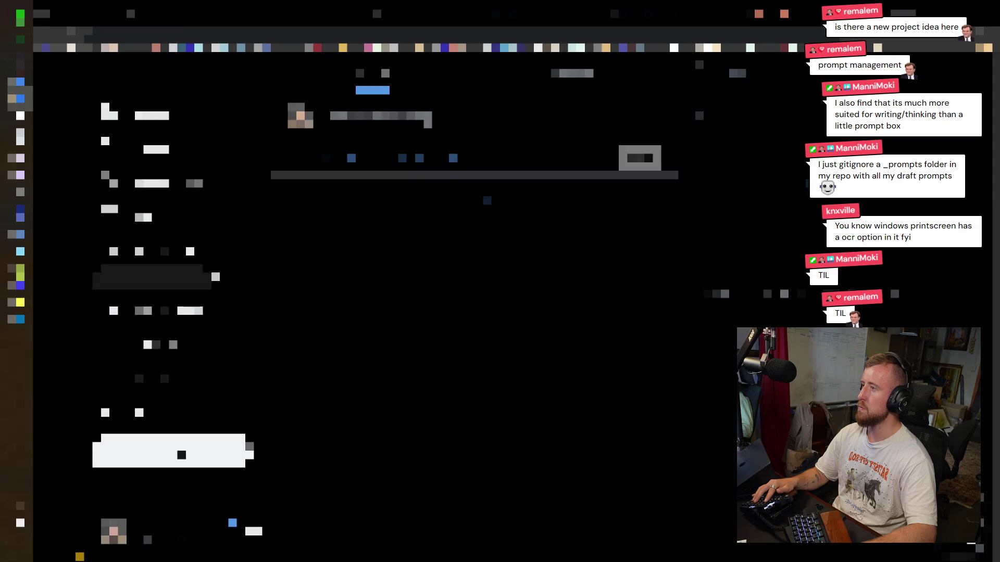
scroll(473, 343, "down", 5)
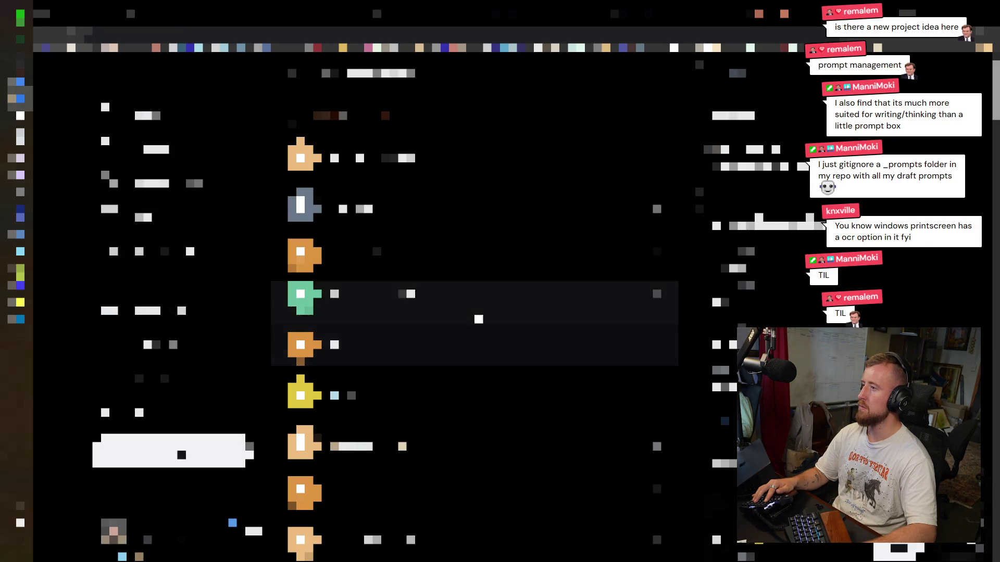
scroll(474, 343, "down", 5)
scroll(474, 343, "down", 5)
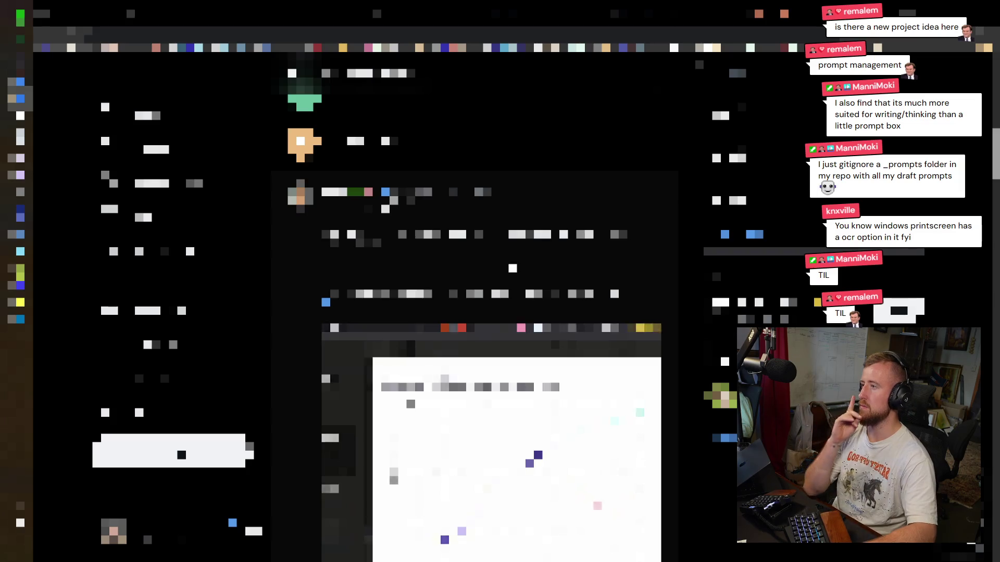
scroll(491, 307, "down", 5)
scroll(491, 307, "down", 4)
scroll(474, 312, "down", 5)
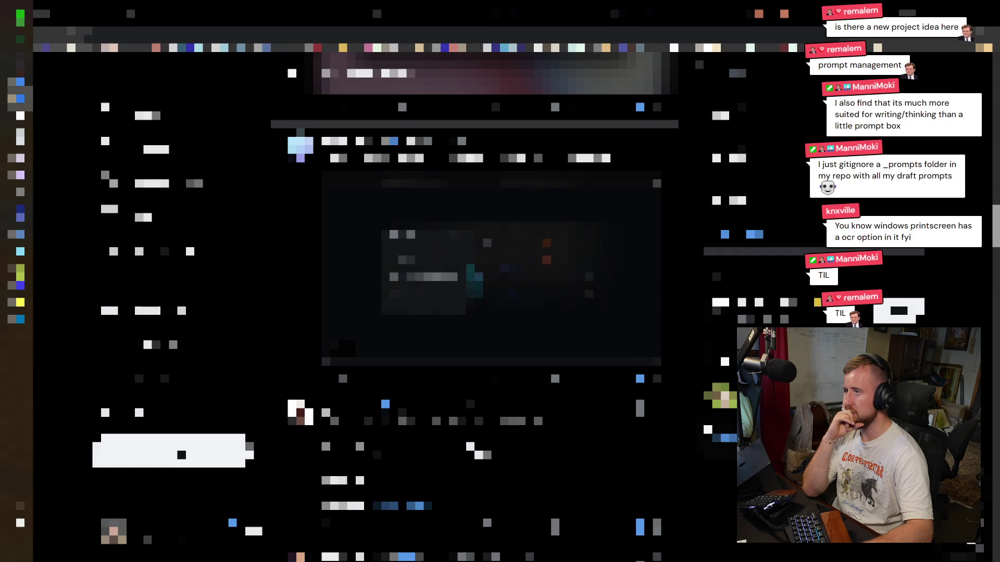
scroll(474, 312, "down", 5)
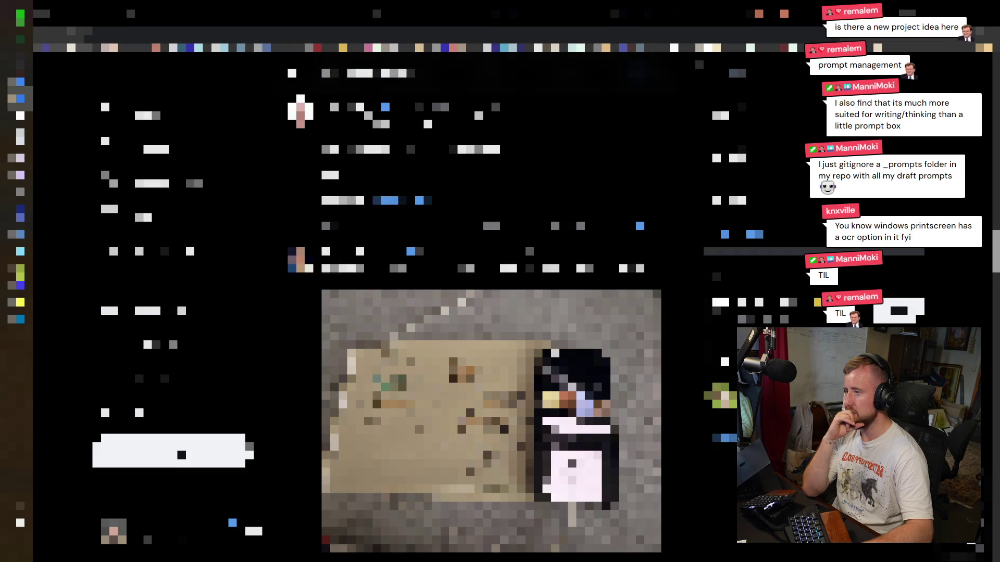
scroll(490, 312, "down", 2)
scroll(489, 312, "down", 5)
scroll(490, 312, "down", 2)
scroll(489, 312, "down", 2)
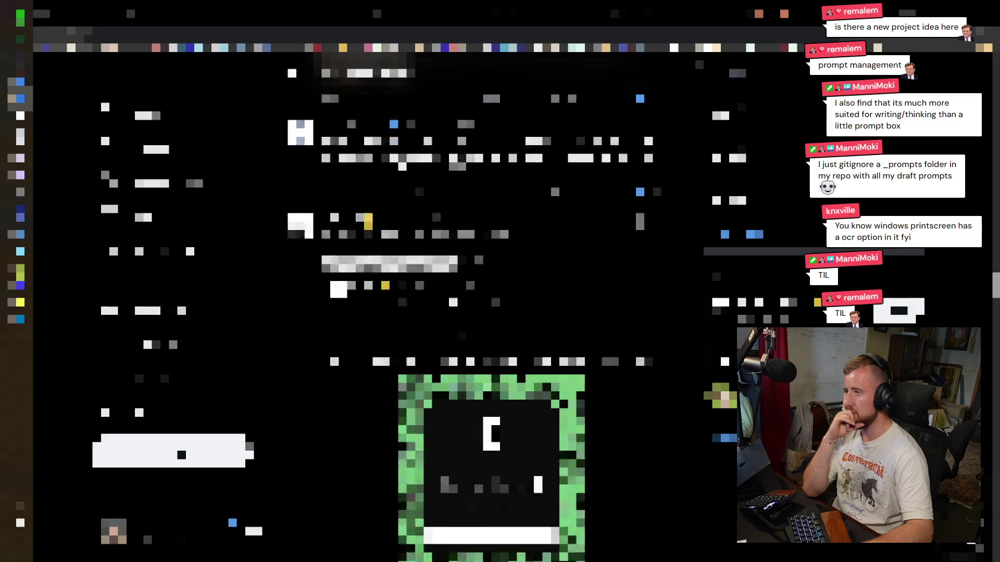
scroll(489, 312, "down", 3)
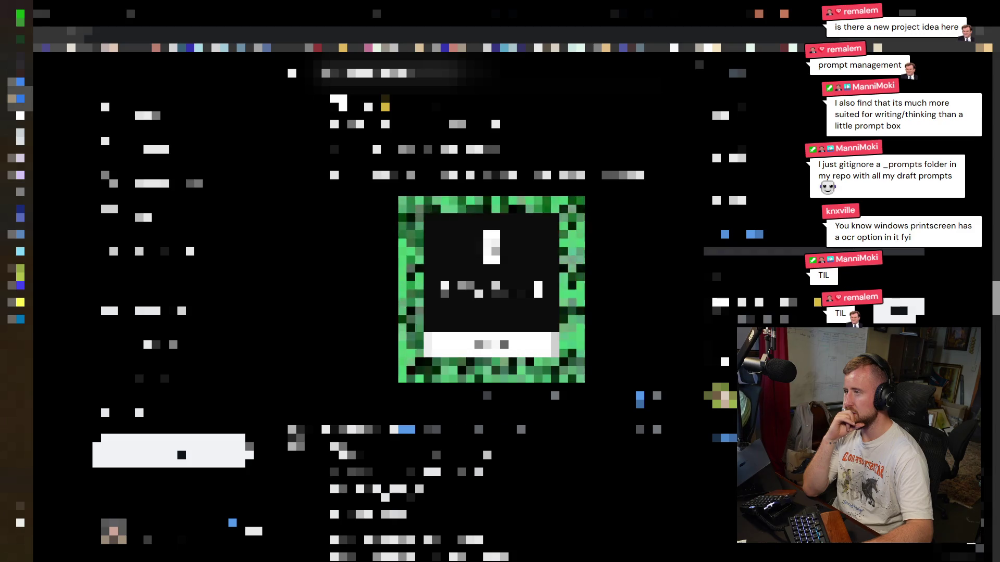
scroll(490, 312, "down", 3)
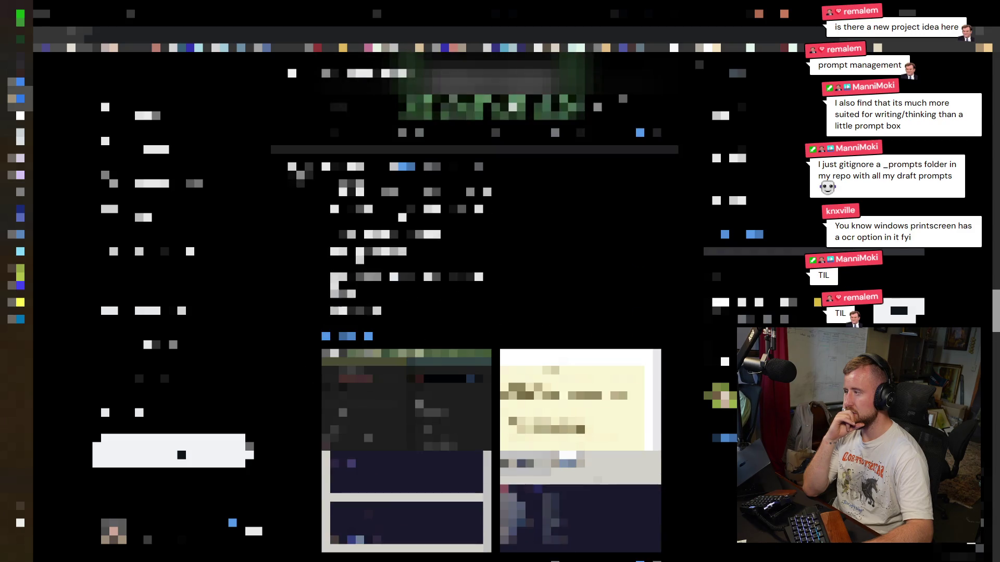
scroll(489, 313, "down", 4)
scroll(489, 313, "down", 4)
scroll(490, 312, "down", 3)
scroll(489, 312, "down", 4)
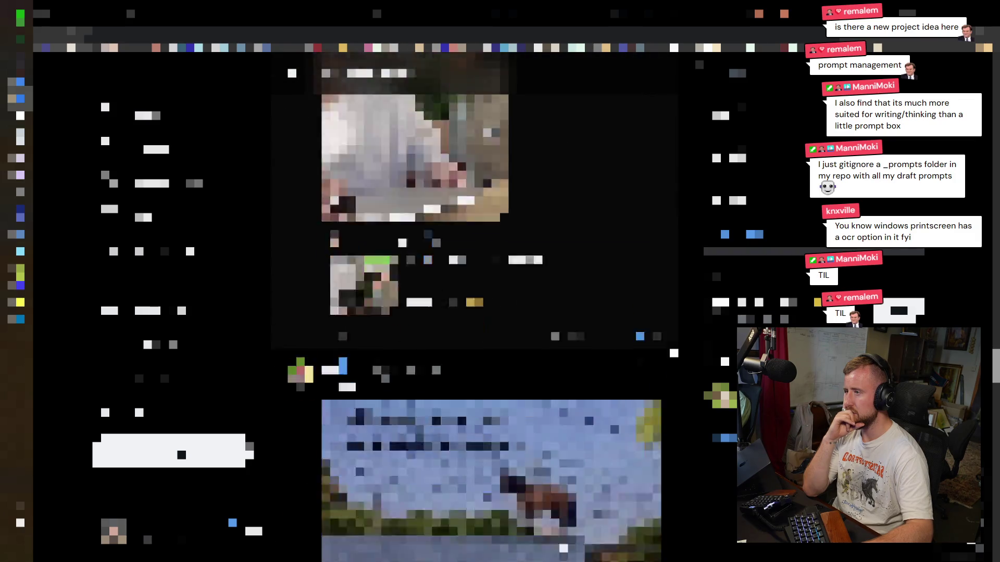
scroll(490, 312, "down", 4)
scroll(489, 313, "down", 4)
scroll(490, 312, "down", 3)
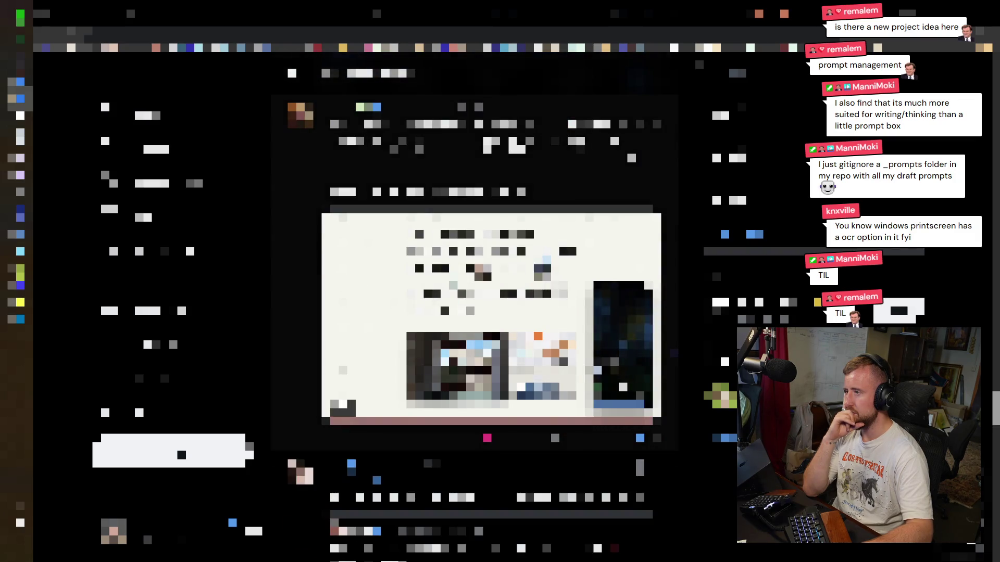
scroll(489, 313, "down", 5)
scroll(489, 313, "up", 4)
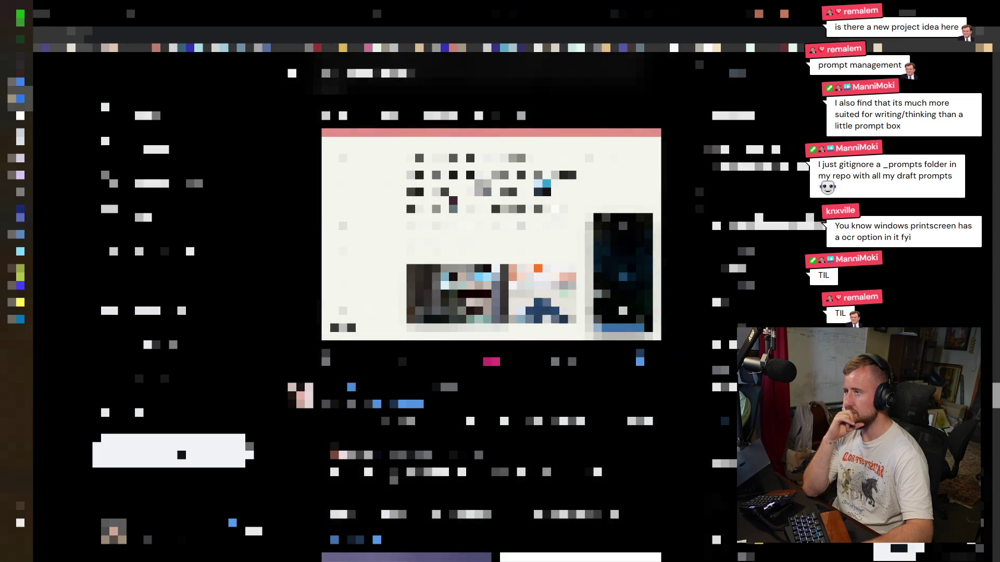
scroll(489, 312, "down", 5)
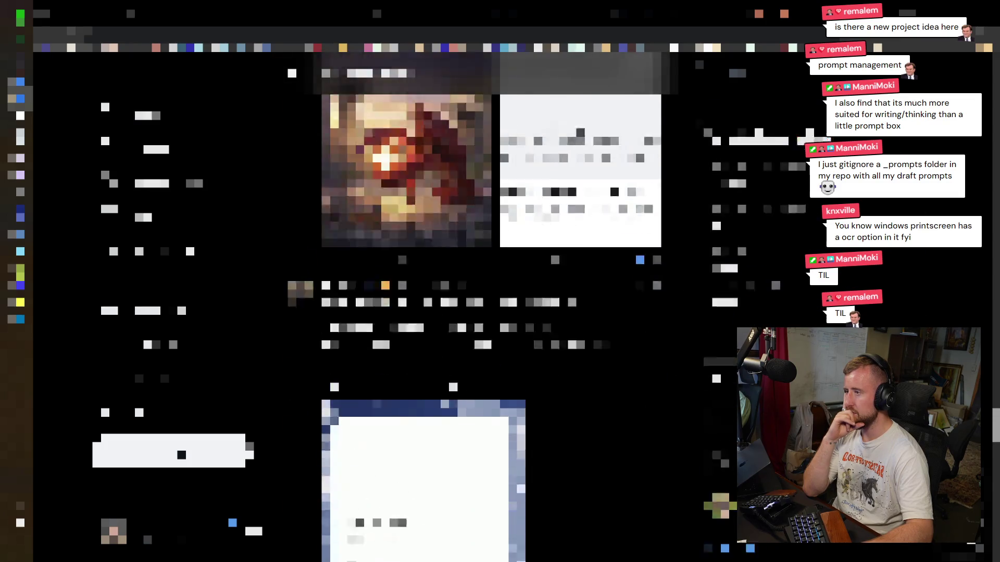
scroll(489, 312, "down", 2)
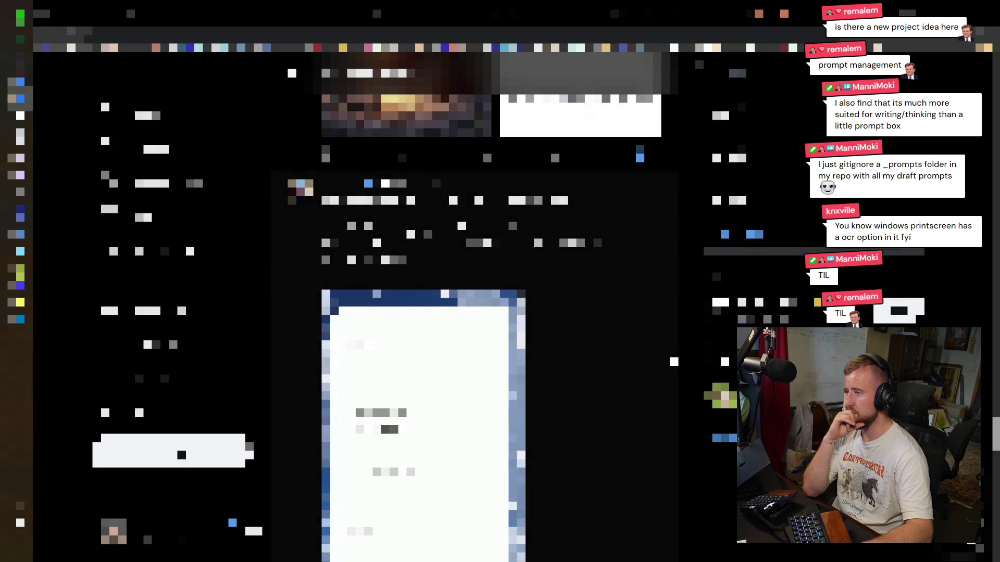
scroll(489, 313, "up", 3)
scroll(490, 313, "down", 6)
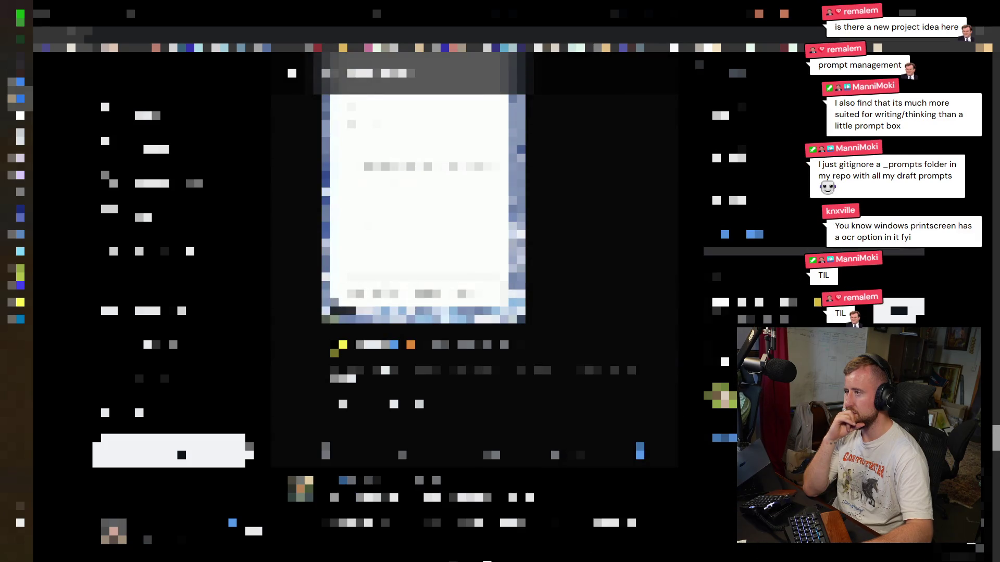
scroll(490, 312, "down", 5)
scroll(490, 312, "up", 4)
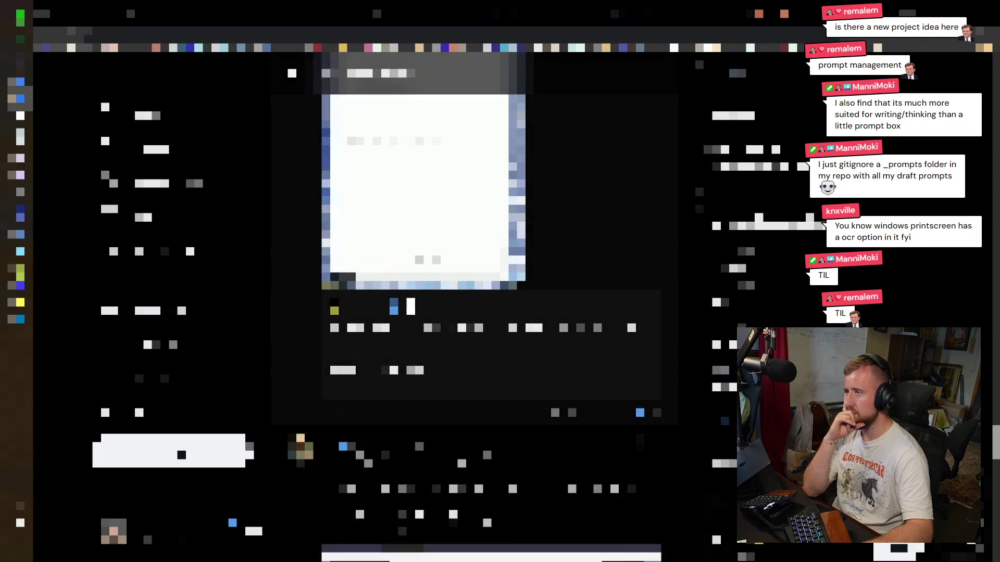
scroll(489, 312, "up", 5)
scroll(489, 312, "down", 5)
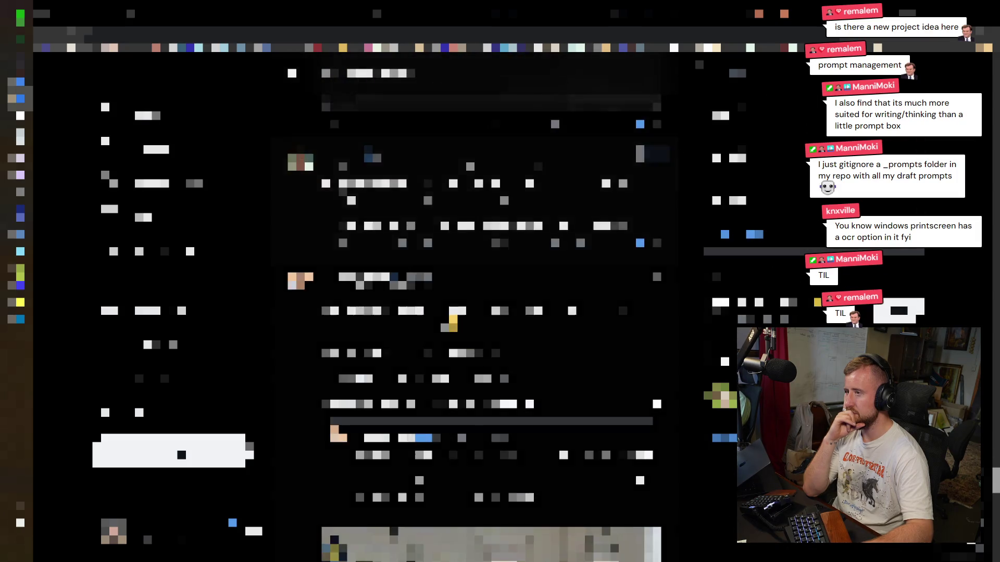
scroll(489, 313, "down", 4)
scroll(489, 313, "down", 4)
scroll(489, 313, "down", 2)
scroll(489, 312, "down", 6)
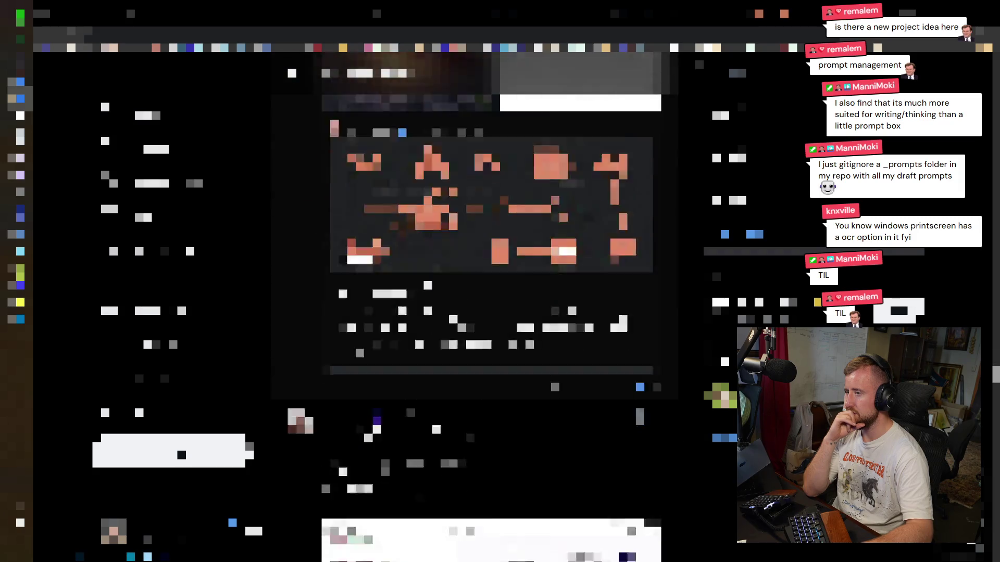
scroll(490, 312, "down", 7)
scroll(490, 312, "down", 2)
scroll(490, 312, "down", 3)
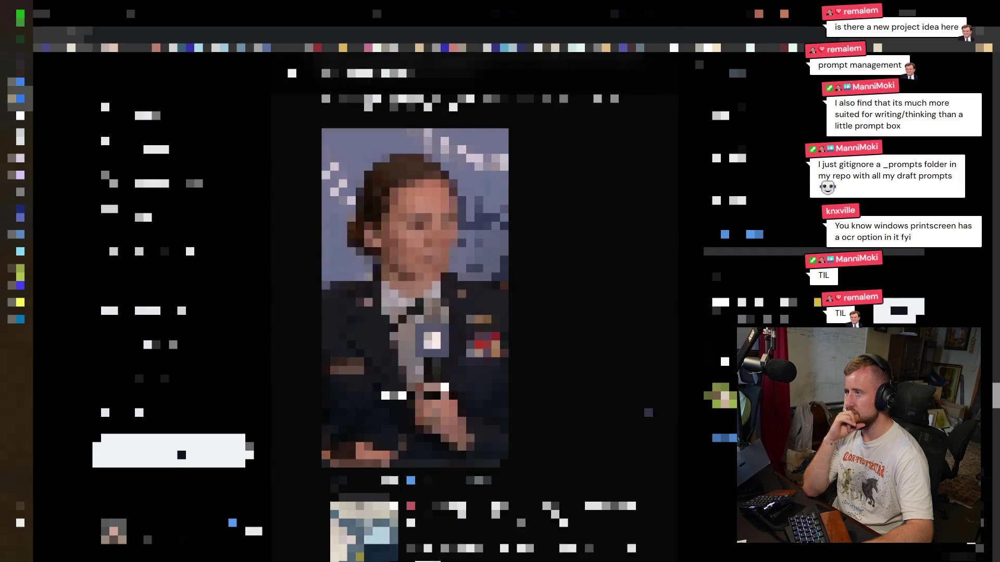
scroll(489, 312, "down", 6)
scroll(489, 312, "down", 5)
scroll(489, 313, "down", 5)
scroll(489, 312, "down", 5)
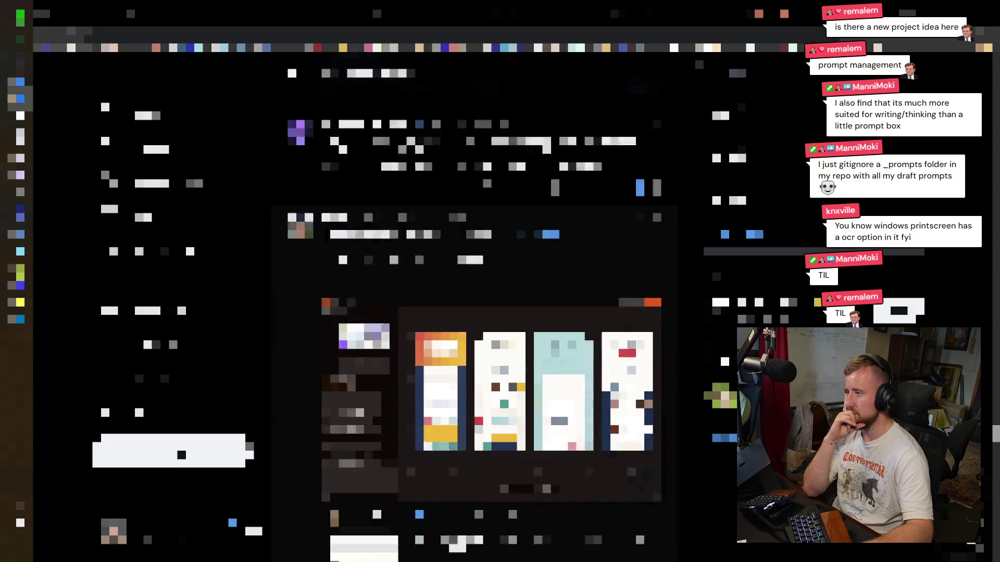
scroll(490, 312, "down", 4)
scroll(489, 313, "down", 7)
scroll(489, 312, "down", 5)
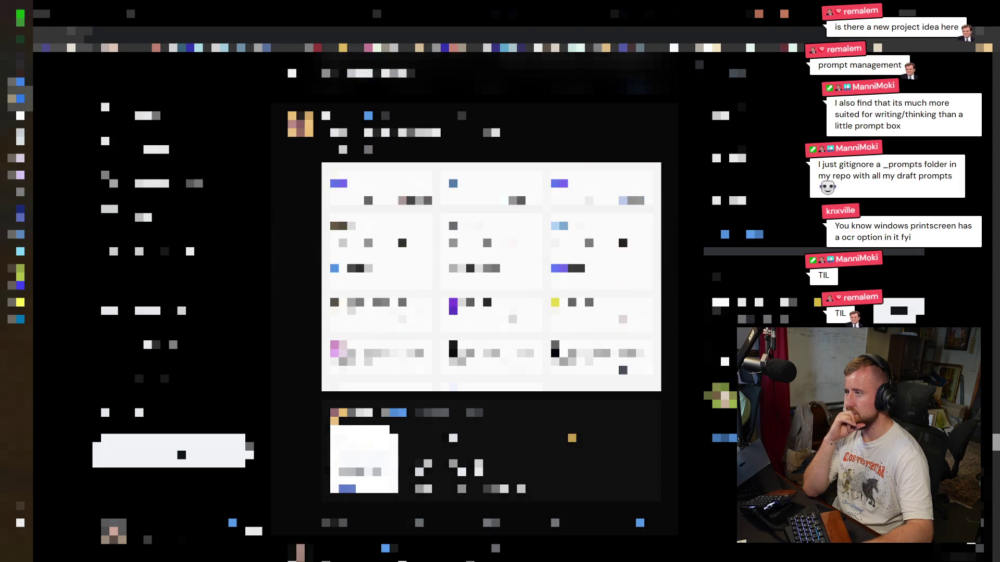
scroll(489, 313, "up", 4)
scroll(489, 312, "down", 5)
scroll(489, 312, "down", 5)
scroll(489, 312, "down", 5)
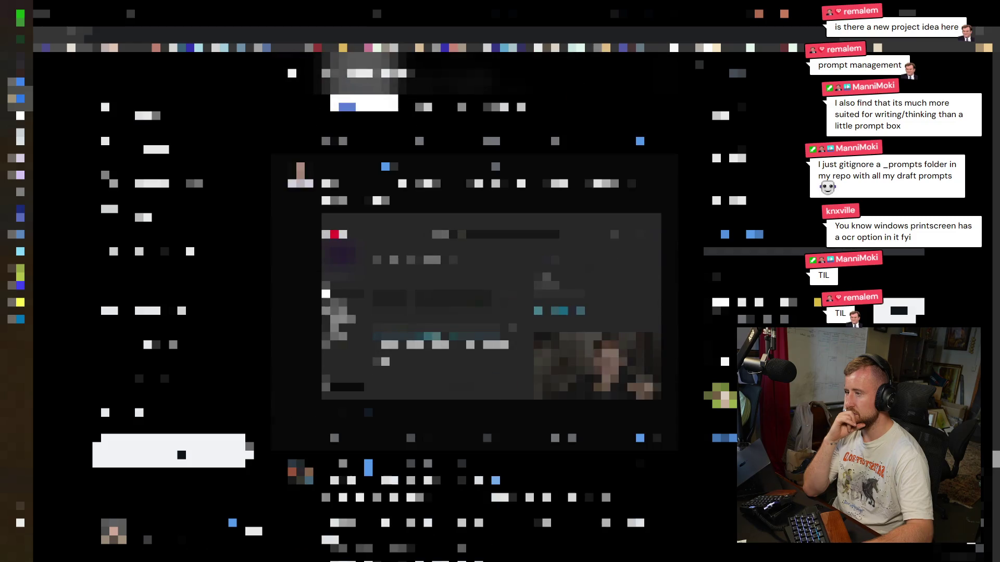
scroll(489, 312, "down", 5)
scroll(489, 312, "down", 5)
scroll(489, 312, "down", 3)
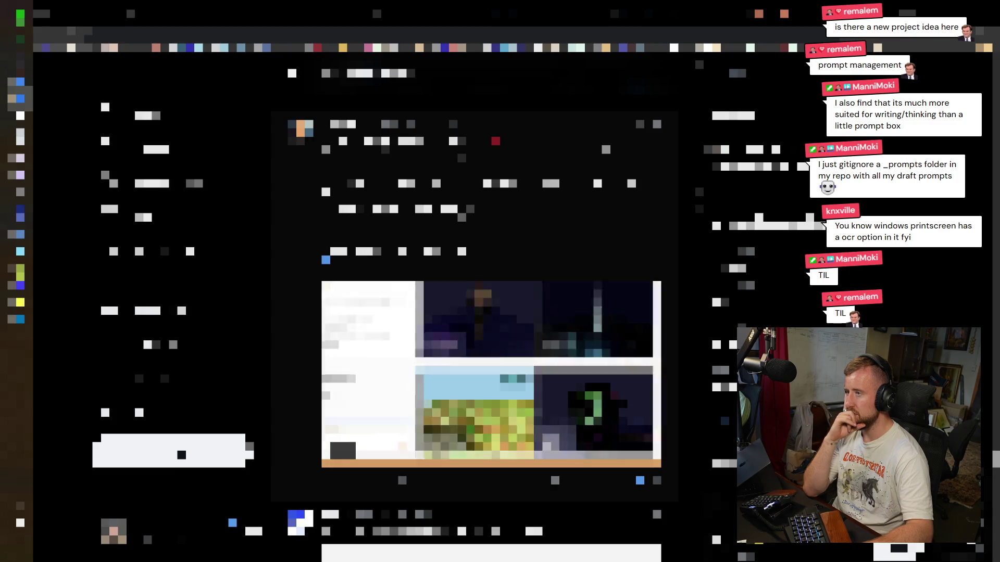
scroll(489, 313, "down", 5)
scroll(489, 313, "down", 5)
scroll(490, 312, "up", 2)
scroll(489, 312, "down", 4)
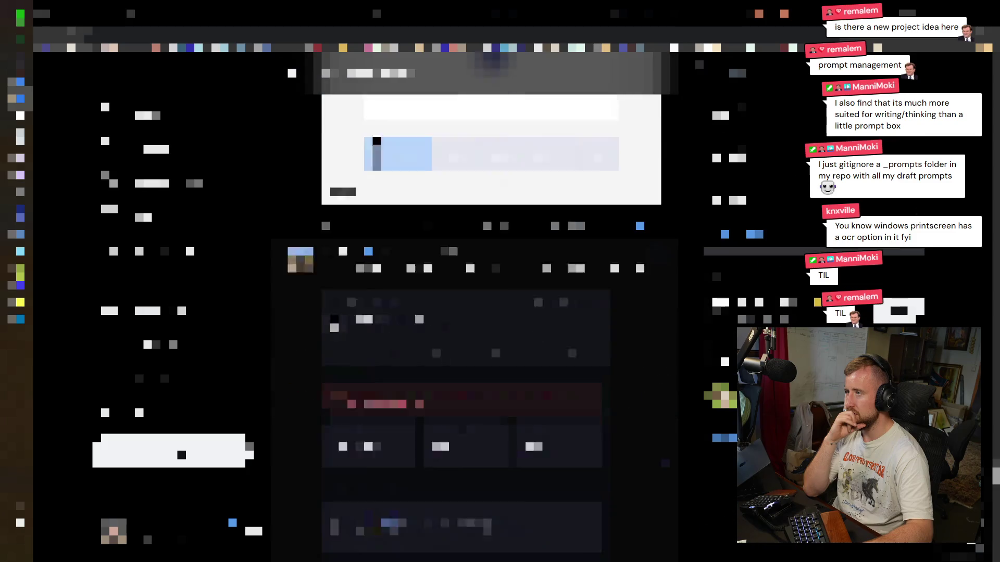
scroll(490, 312, "down", 1)
scroll(490, 313, "down", 2)
scroll(489, 312, "down", 3)
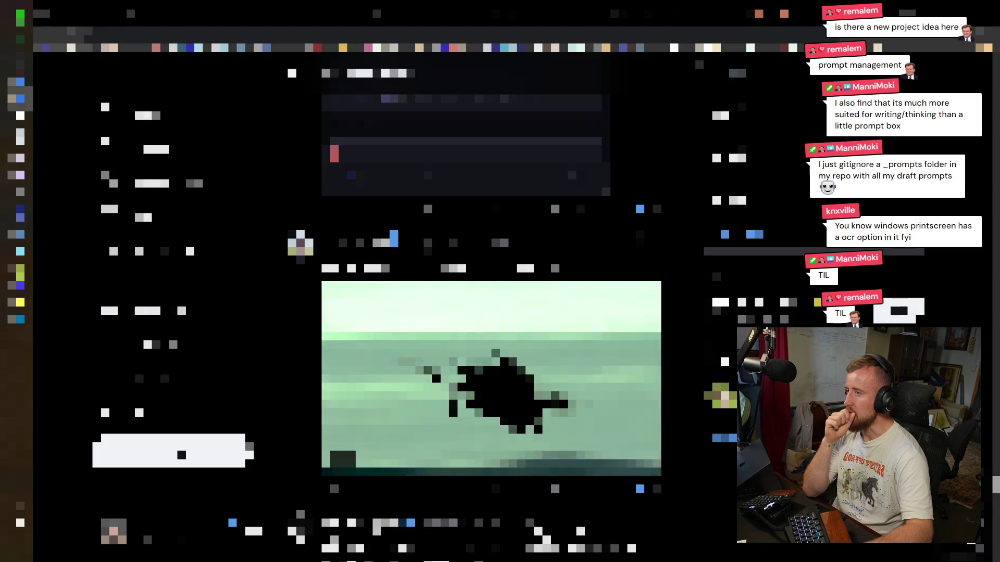
scroll(490, 312, "down", 4)
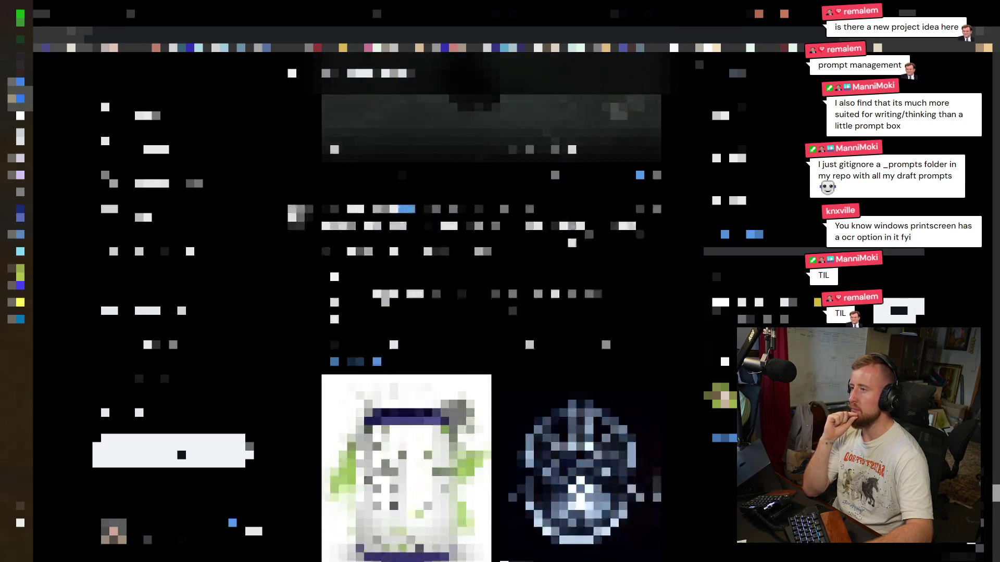
scroll(490, 312, "down", 5)
scroll(490, 313, "down", 5)
scroll(490, 313, "down", 3)
scroll(490, 313, "down", 4)
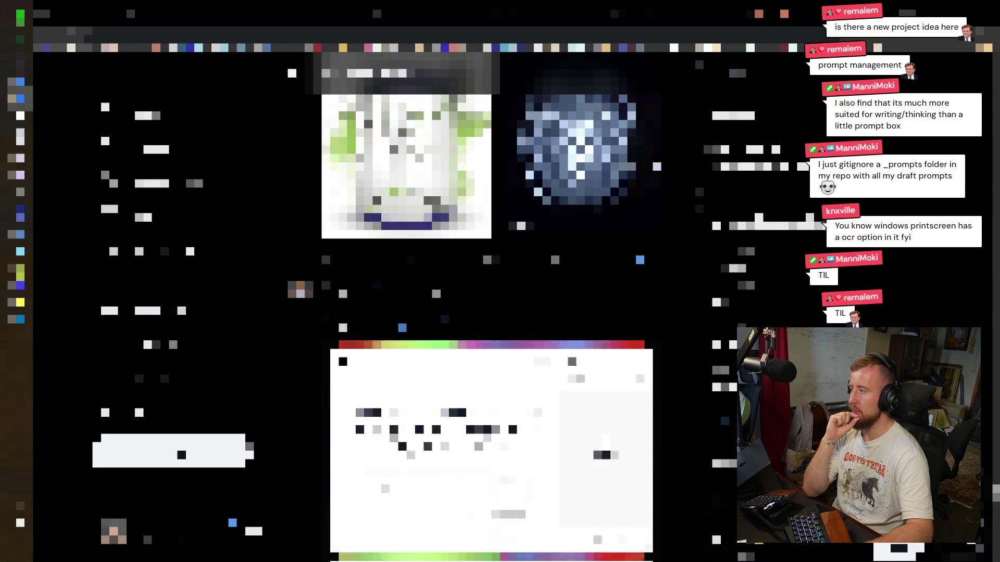
scroll(489, 313, "down", 4)
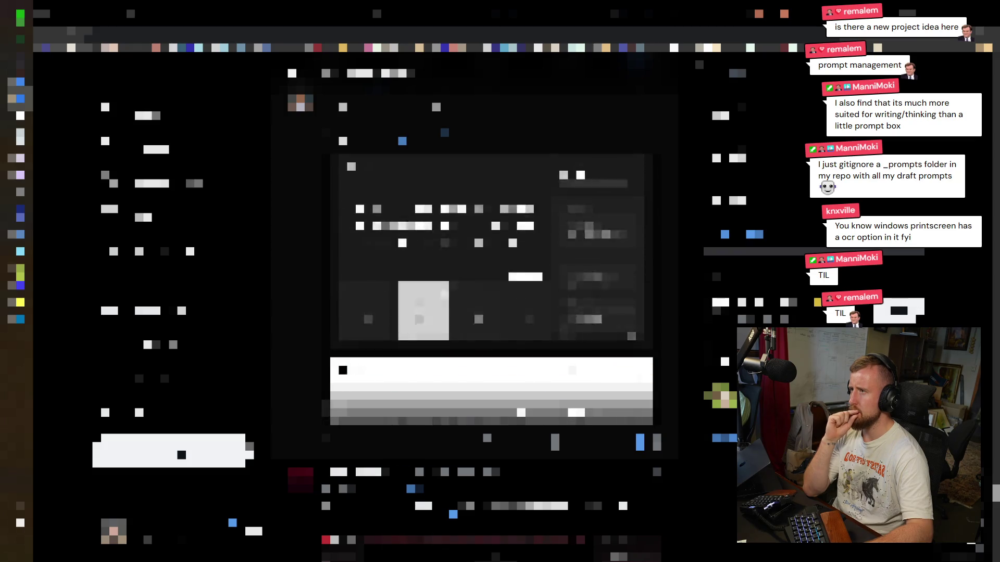
scroll(492, 312, "down", 2)
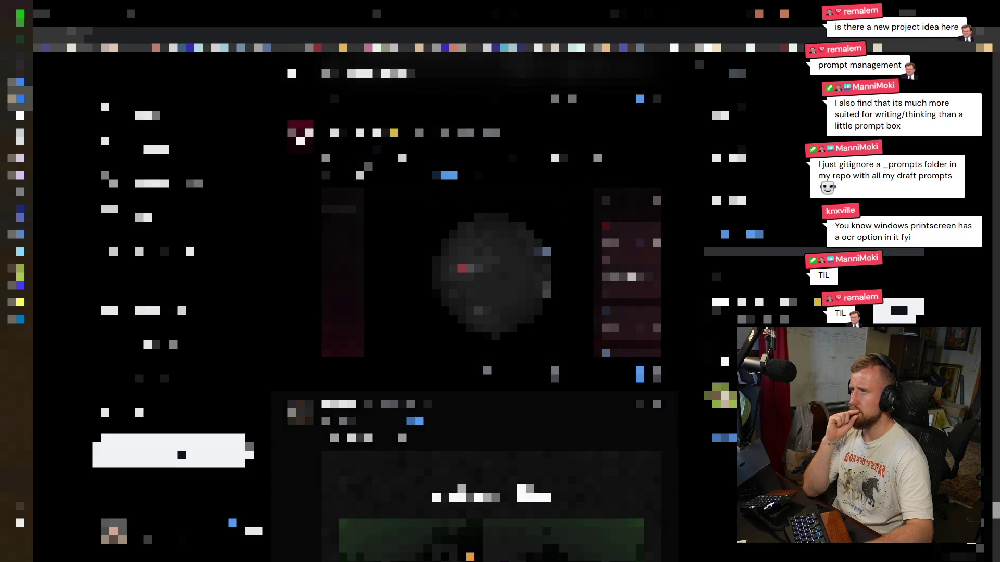
scroll(492, 313, "down", 4)
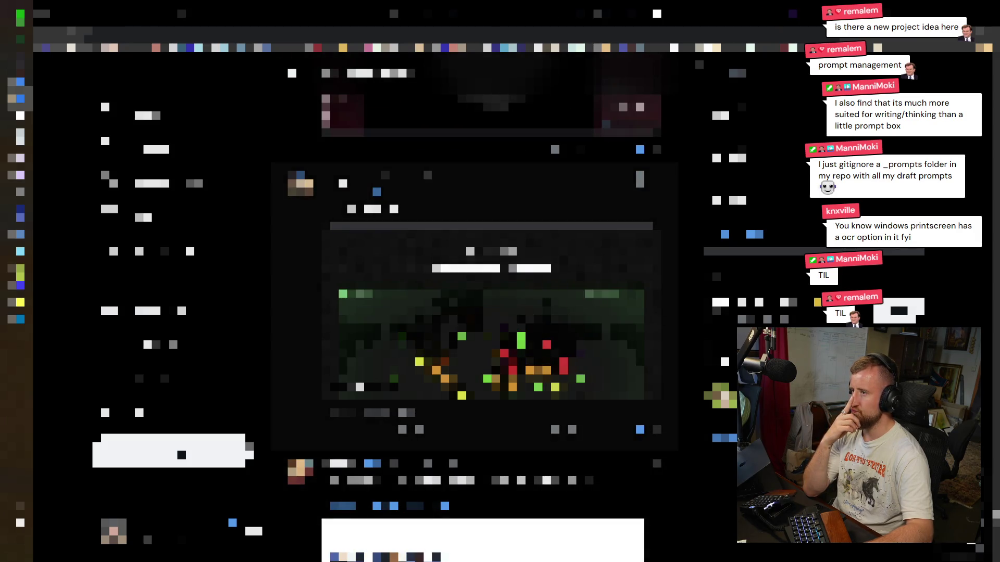
scroll(492, 313, "down", 3)
scroll(492, 312, "down", 3)
scroll(492, 313, "down", 6)
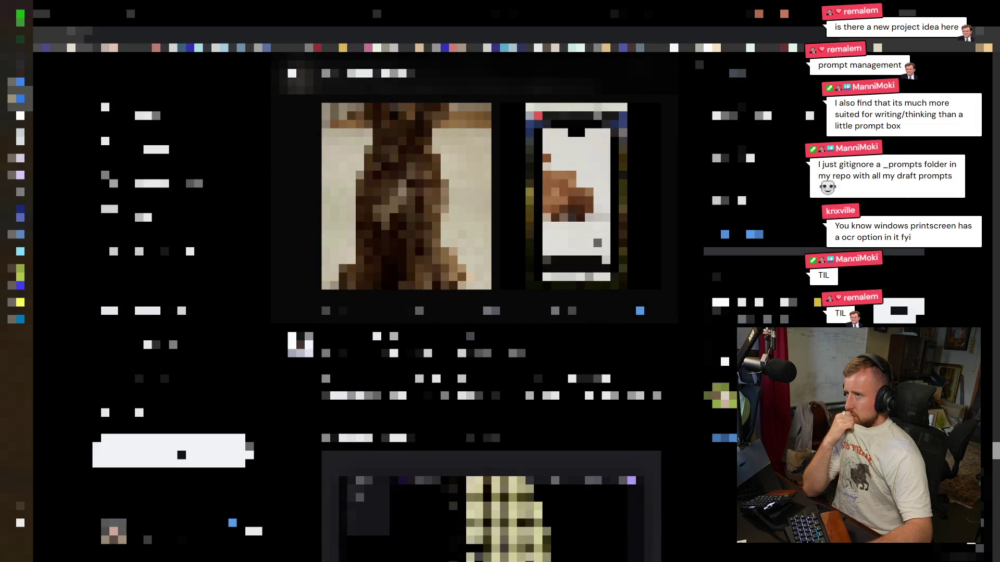
- Scroll further through the X timeline, then go to the Claude chat about Tailwind v4.2 custom fonts
scroll(491, 313, "down", 5)
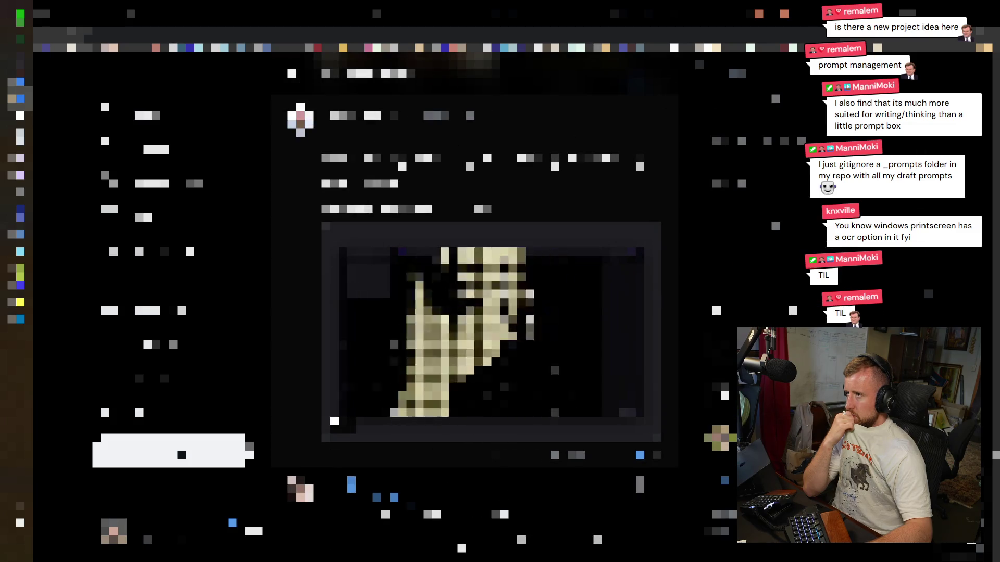
scroll(491, 312, "down", 5)
scroll(491, 313, "down", 3)
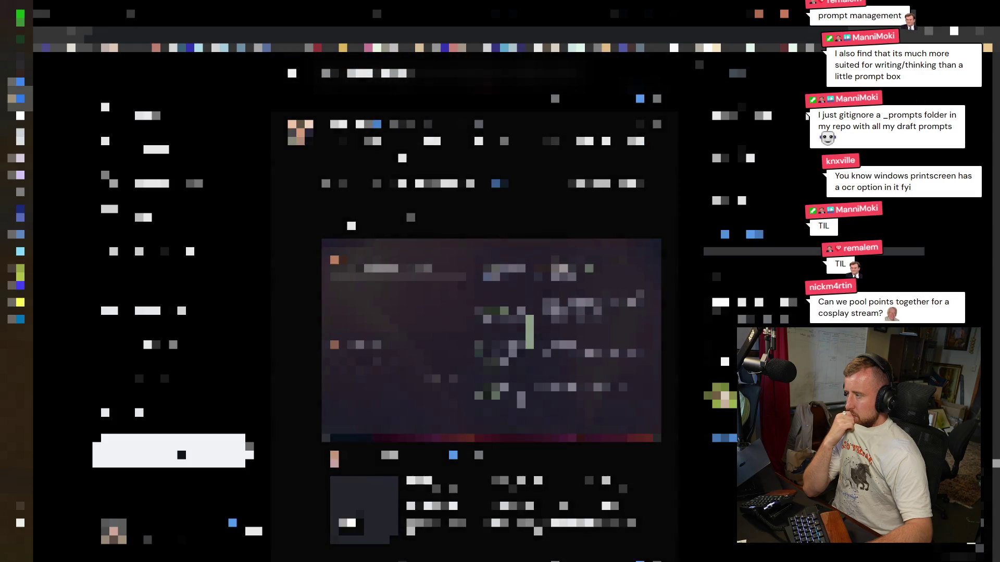
scroll(491, 312, "down", 2)
scroll(491, 312, "down", 1)
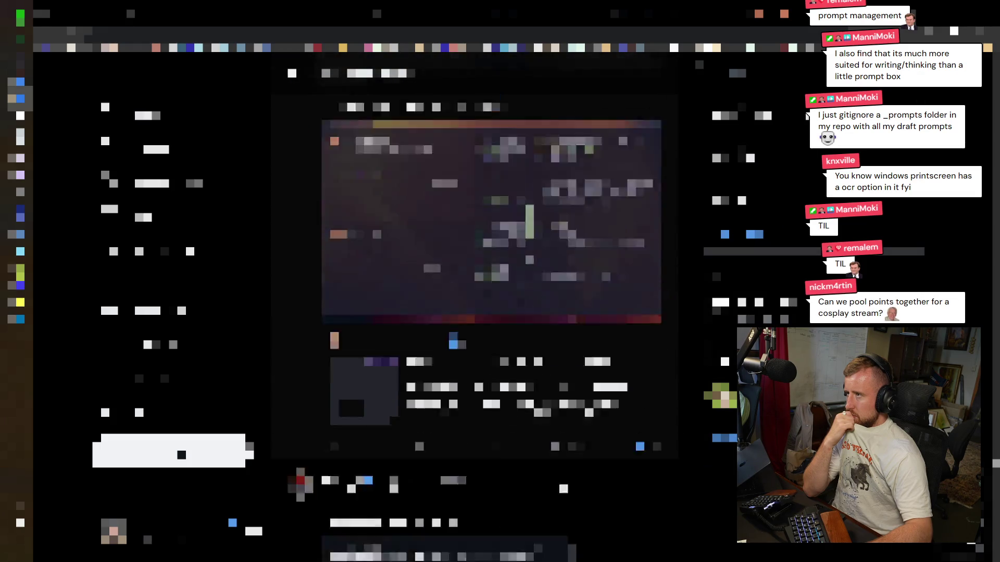
scroll(491, 312, "down", 5)
scroll(491, 312, "down", 3)
scroll(491, 312, "down", 3)
scroll(491, 313, "down", 4)
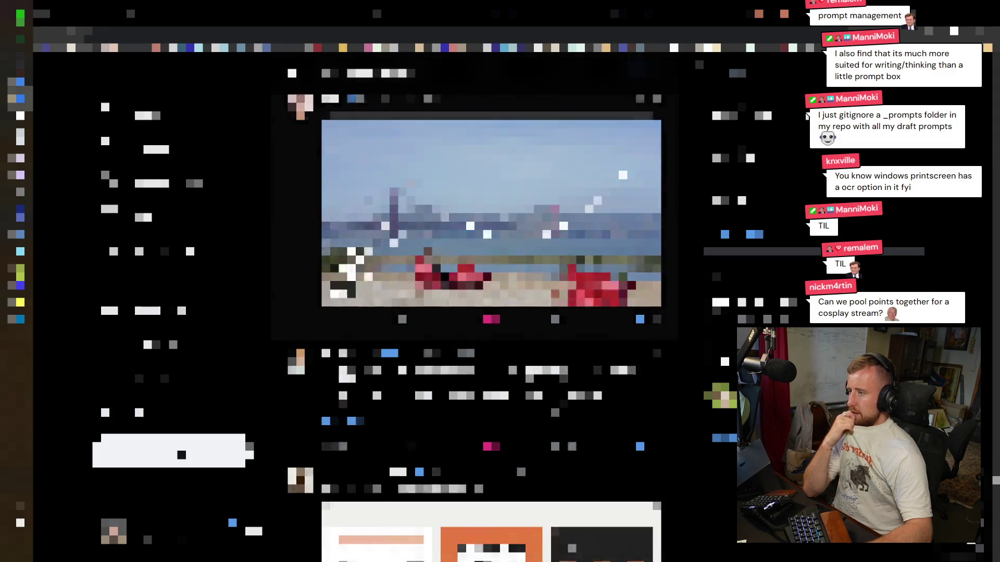
scroll(491, 312, "down", 4)
scroll(491, 313, "down", 4)
scroll(491, 313, "up", 2)
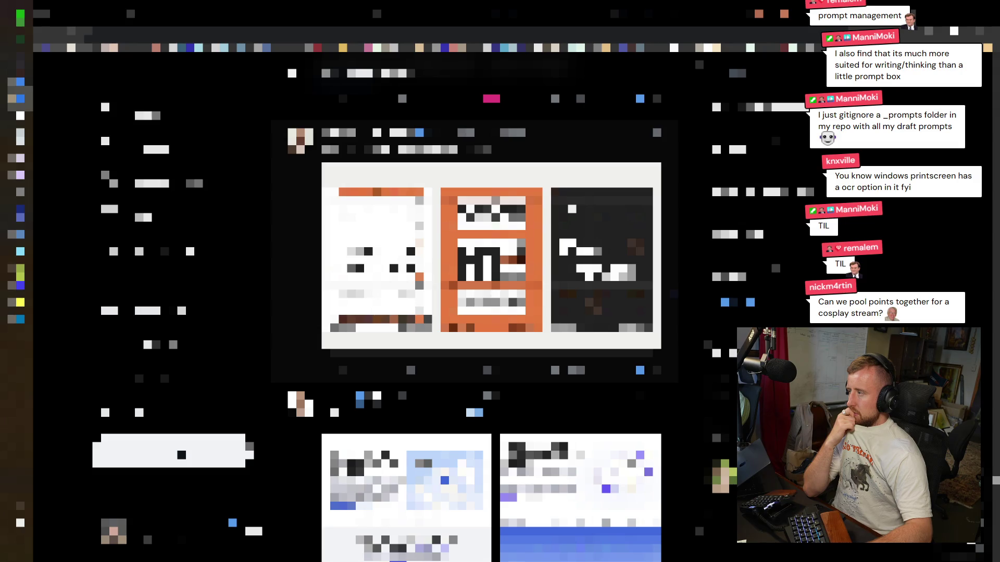
scroll(491, 312, "down", 5)
scroll(490, 313, "down", 5)
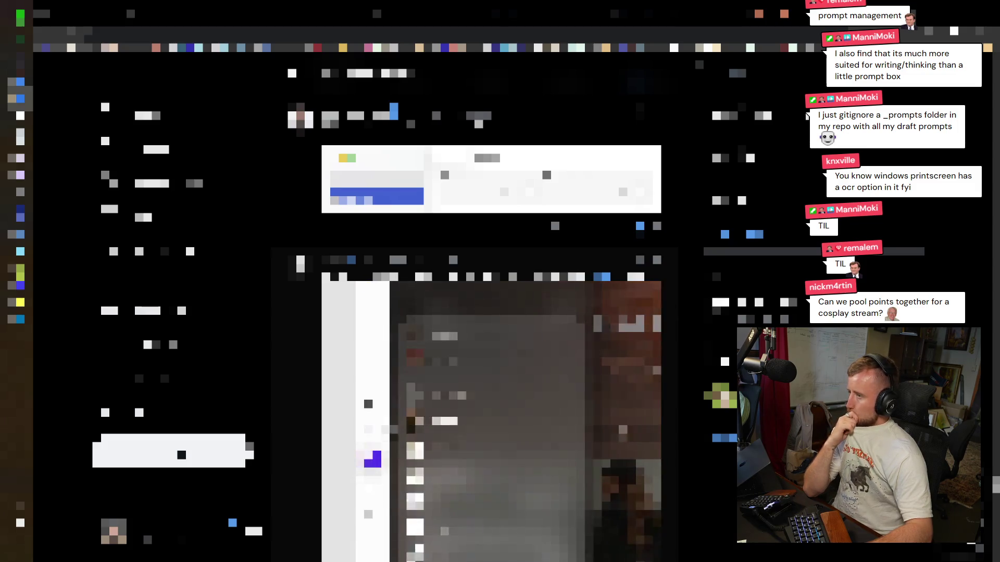
scroll(491, 312, "down", 4)
scroll(490, 313, "down", 4)
scroll(491, 312, "down", 5)
scroll(491, 312, "down", 5)
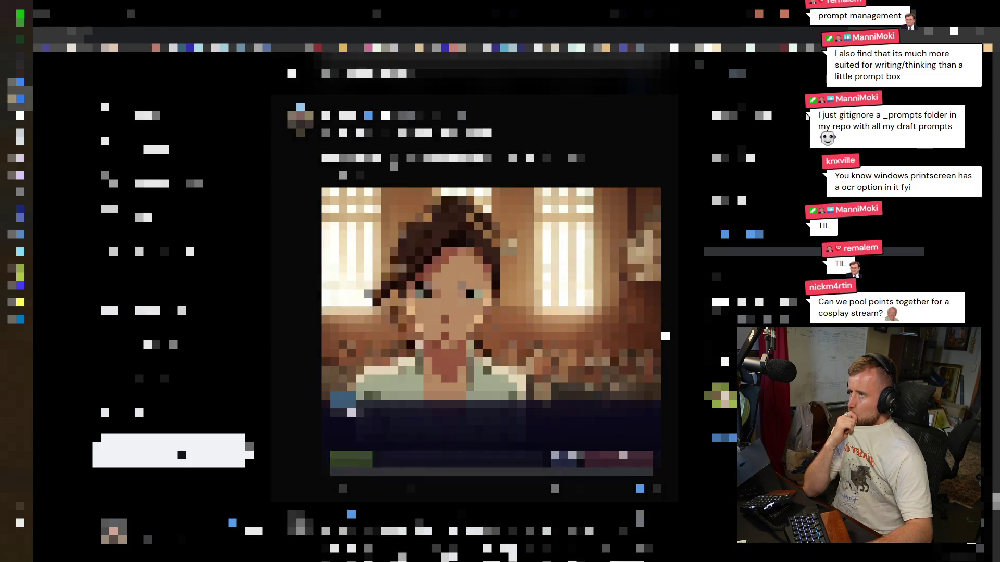
scroll(491, 312, "down", 5)
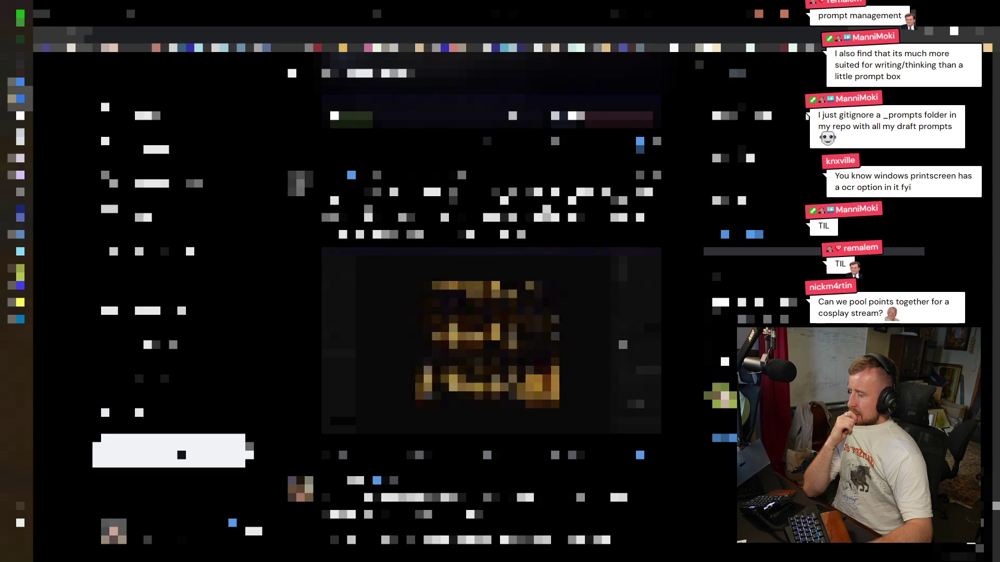
scroll(491, 312, "down", 2)
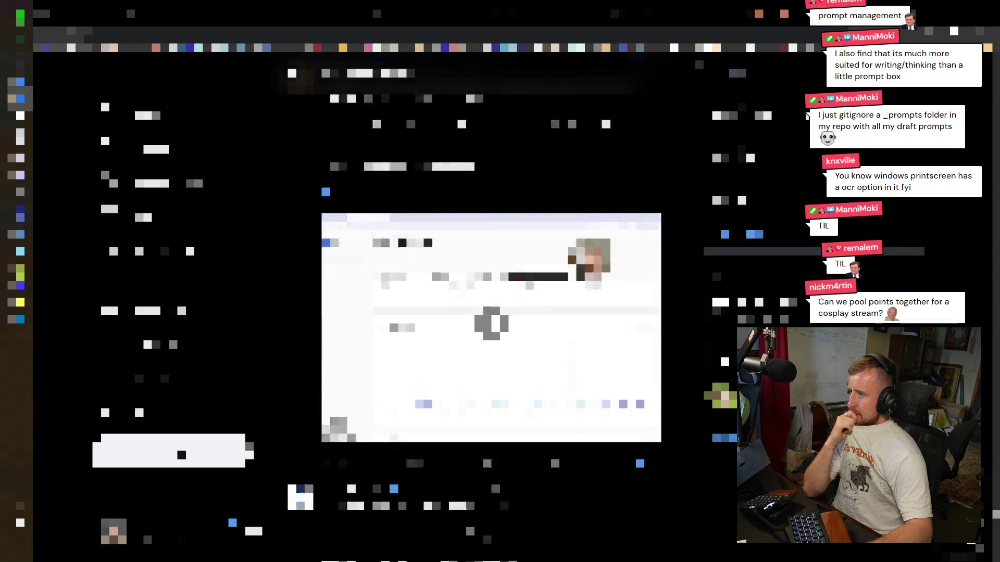
scroll(491, 313, "down", 2)
scroll(491, 313, "down", 5)
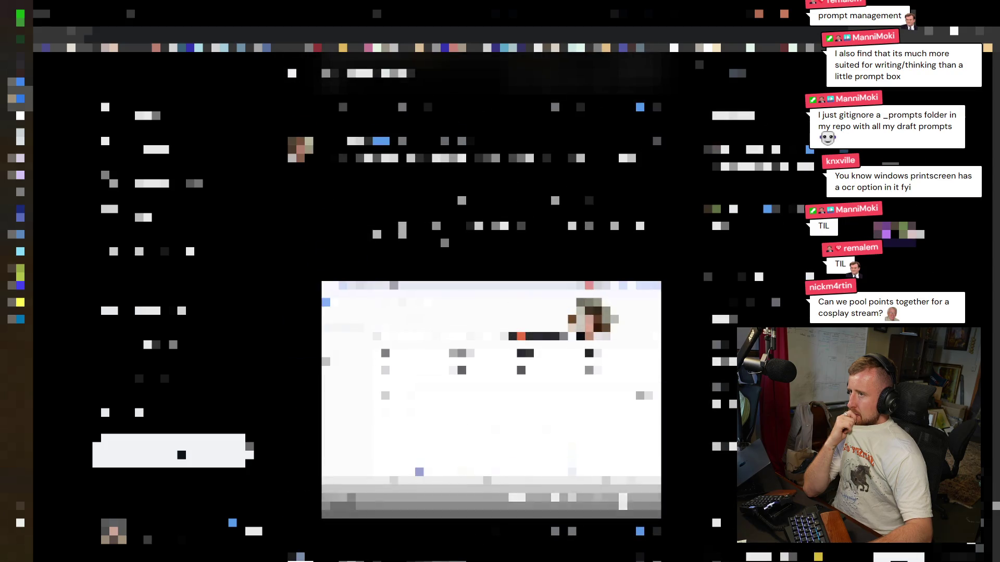
scroll(491, 312, "down", 3)
scroll(491, 312, "down", 3)
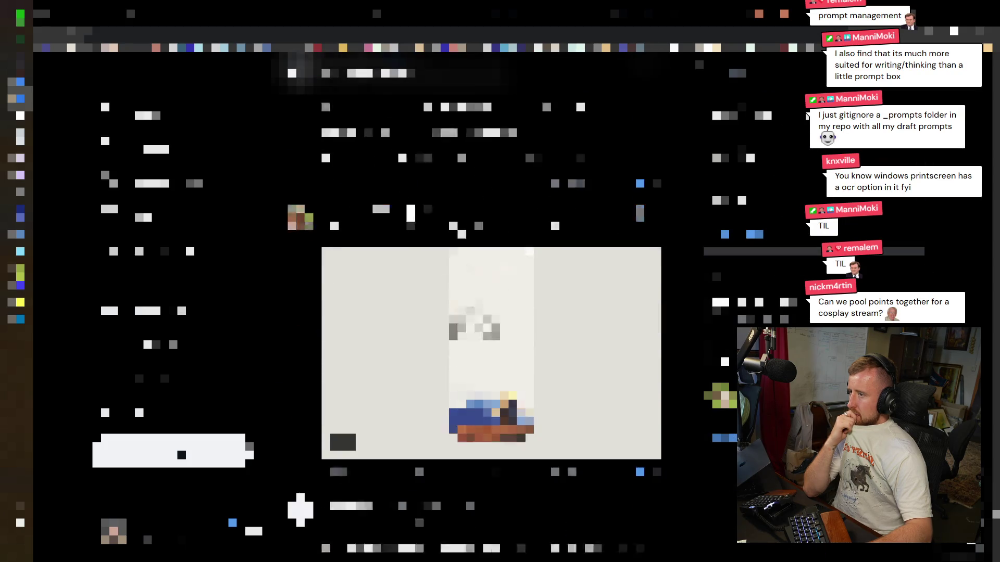
scroll(491, 313, "down", 2)
scroll(491, 313, "down", 3)
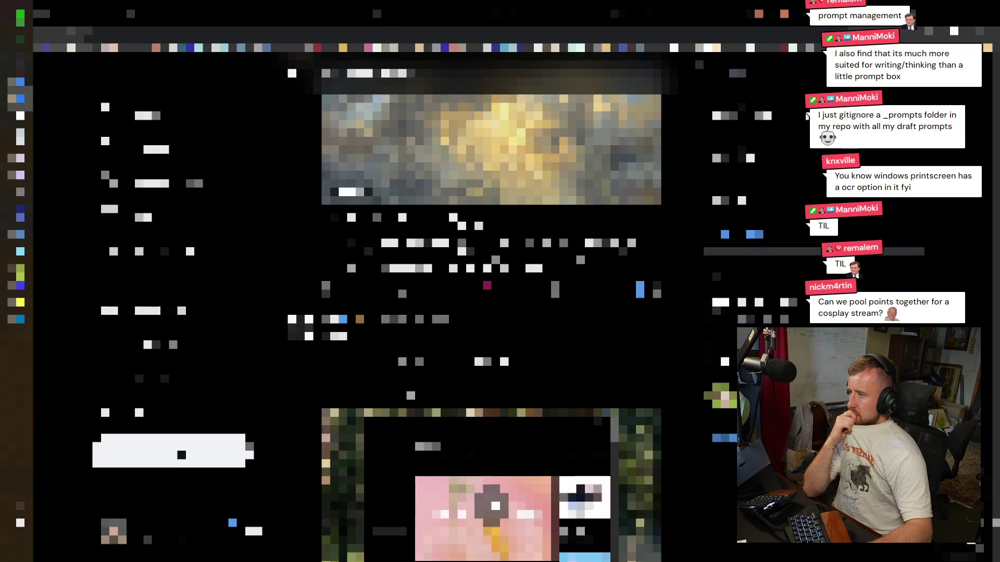
scroll(491, 312, "down", 3)
scroll(491, 312, "down", 2)
scroll(491, 313, "down", 3)
scroll(490, 313, "down", 4)
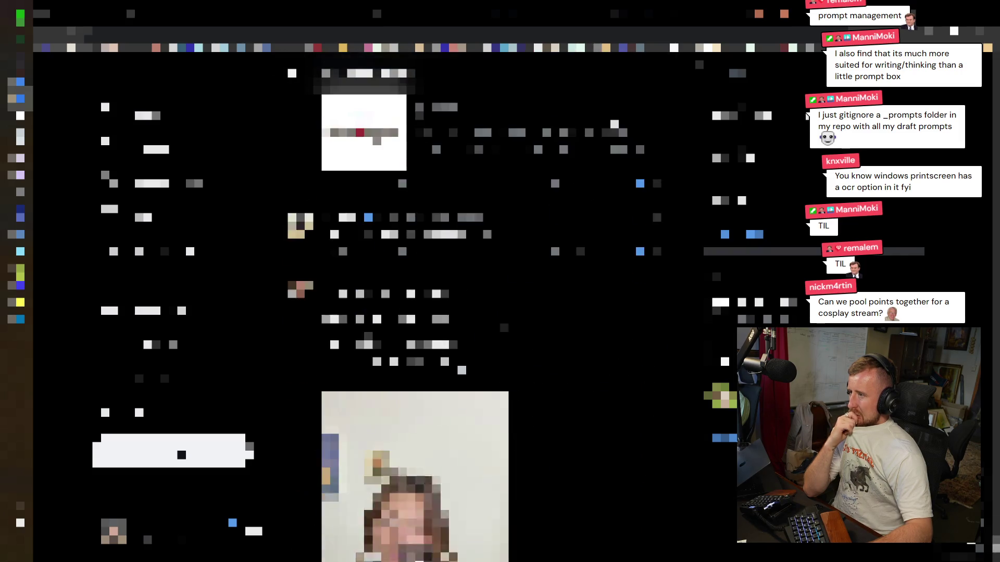
scroll(491, 313, "down", 3)
scroll(491, 312, "down", 2)
scroll(491, 312, "down", 4)
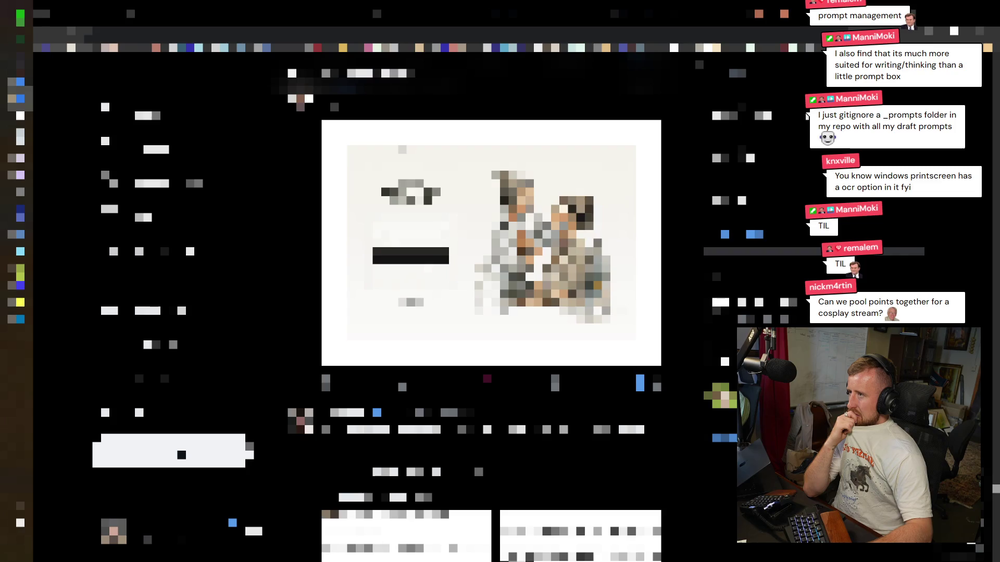
scroll(491, 312, "up", 1)
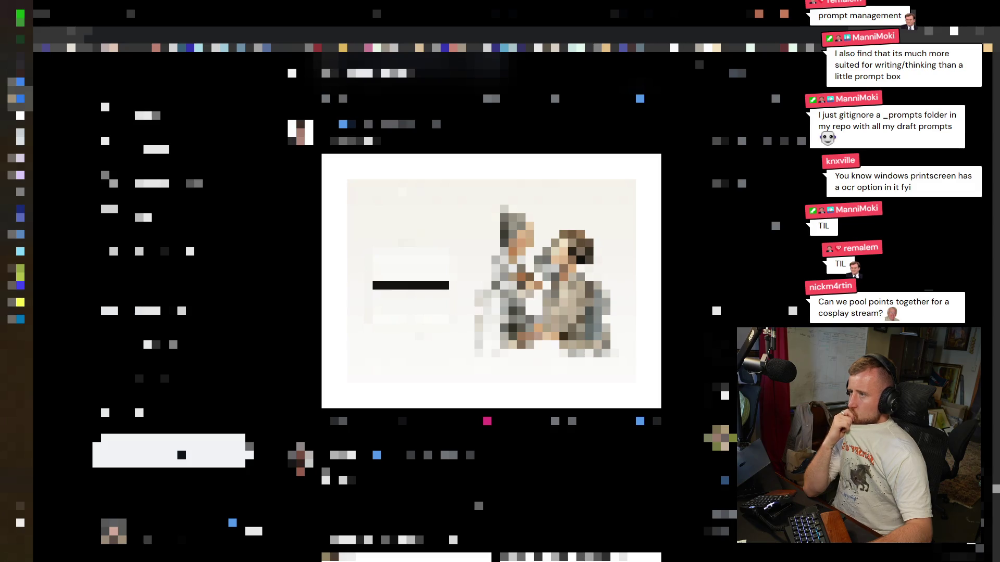
scroll(491, 312, "down", 4)
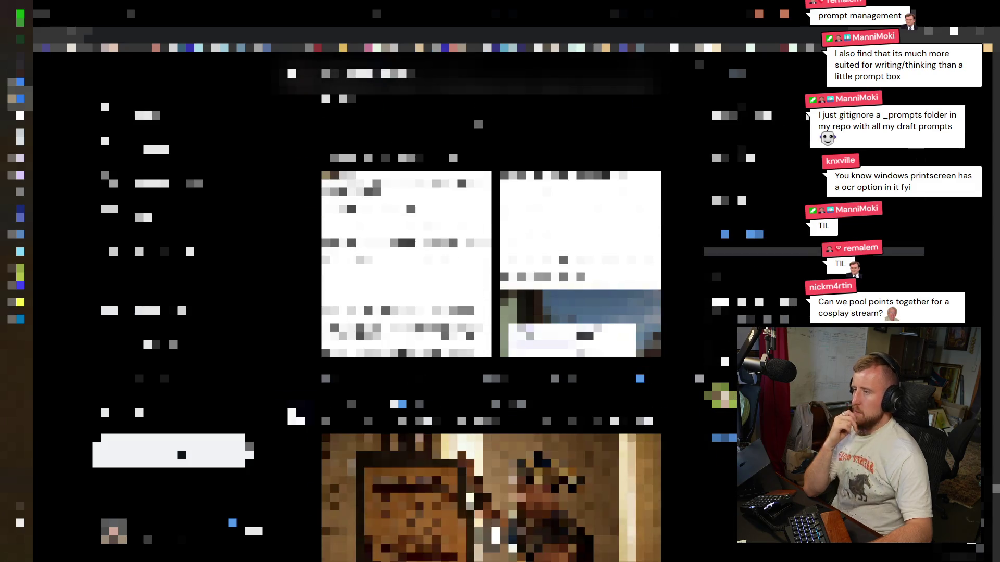
scroll(491, 312, "down", 3)
scroll(491, 312, "down", 5)
scroll(491, 312, "down", 3)
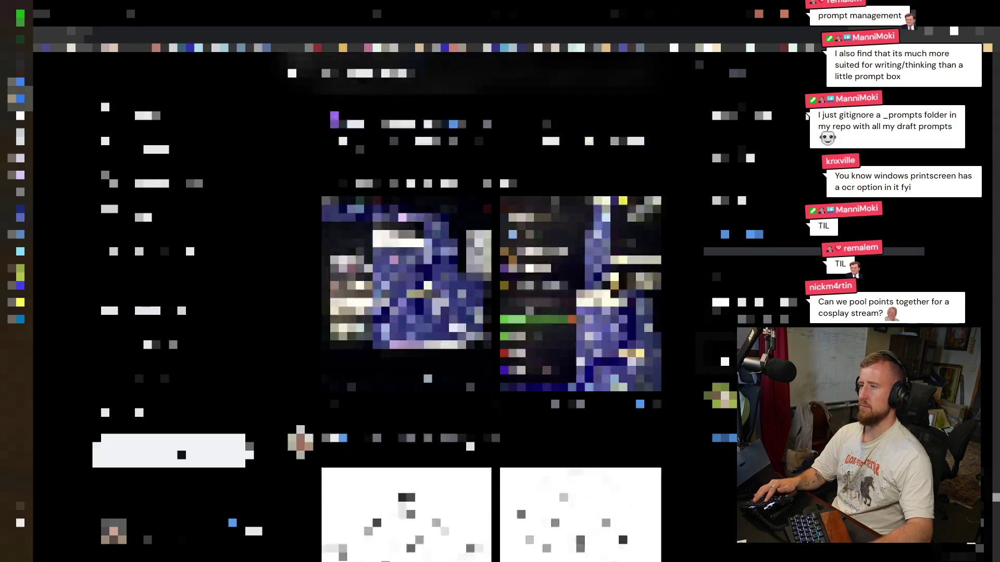
scroll(490, 312, "down", 2)
scroll(491, 312, "down", 3)
scroll(491, 312, "down", 3)
scroll(491, 312, "down", 3)
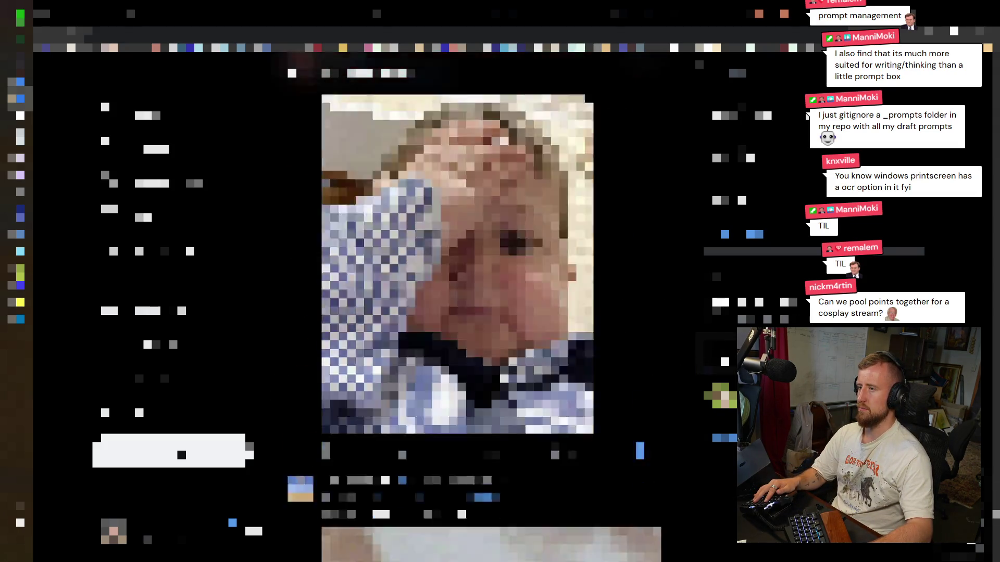
scroll(491, 313, "down", 3)
scroll(491, 312, "down", 3)
scroll(491, 313, "down", 3)
scroll(491, 313, "down", 3)
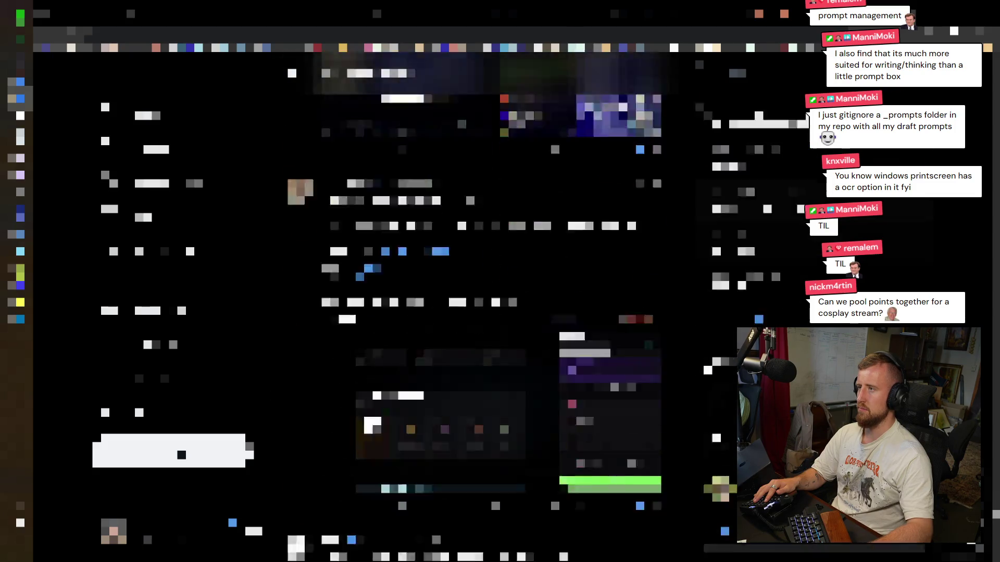
scroll(491, 312, "down", 3)
scroll(491, 312, "down", 3)
scroll(491, 312, "down", 3)
scroll(491, 312, "down", 3)
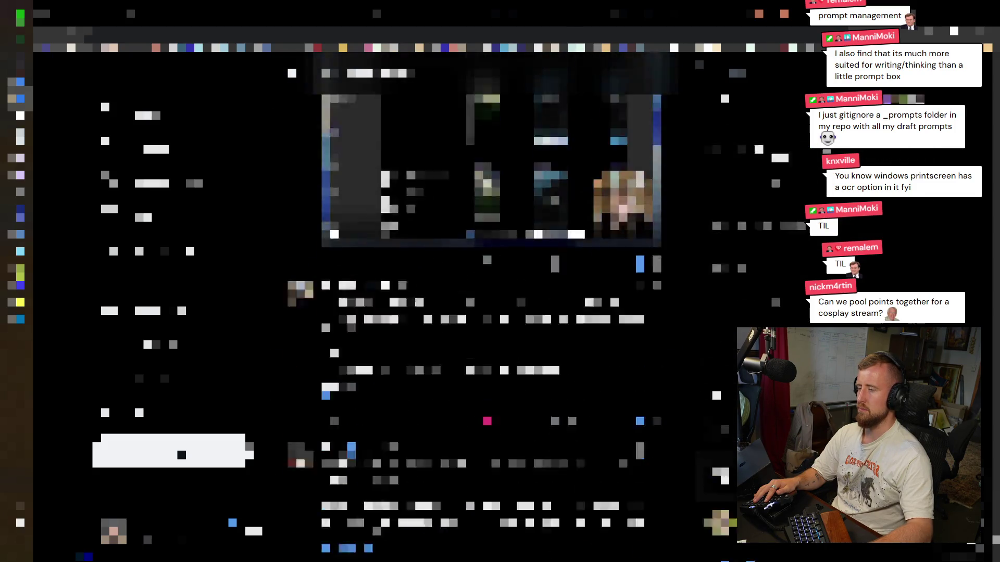
scroll(491, 313, "down", 3)
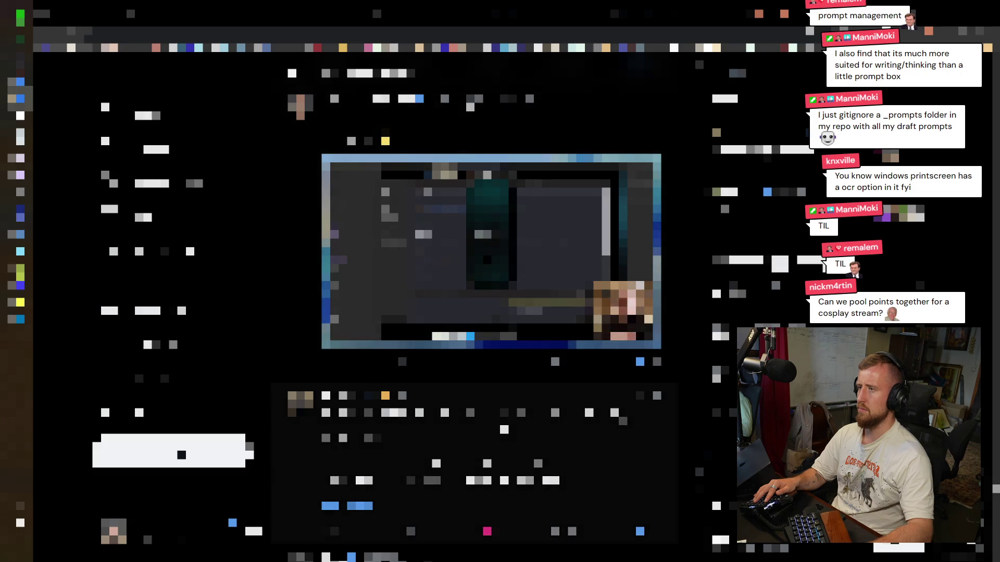
scroll(491, 260, "down", 5)
scroll(491, 260, "down", 5)
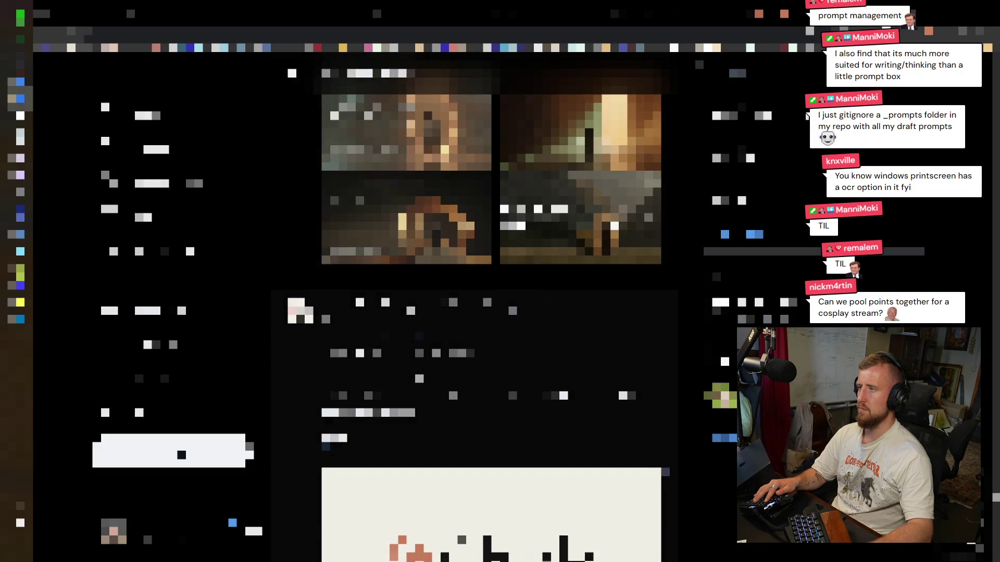
scroll(491, 260, "up", 1)
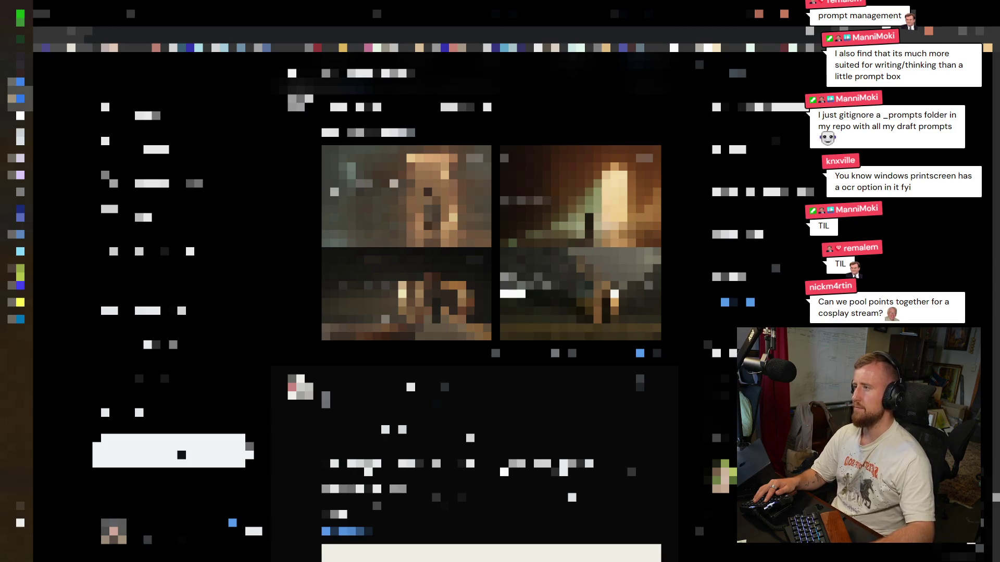
scroll(491, 261, "down", 3)
key("alt+Tab")
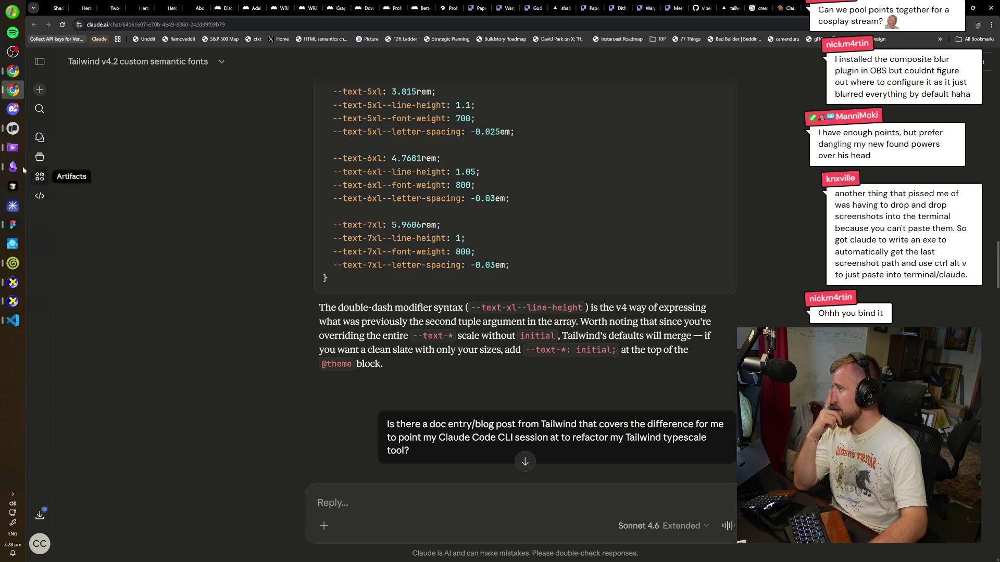
- Switch to the Warp terminal showing the successful build and the dev server on localhost:3001
left_click(13, 129)
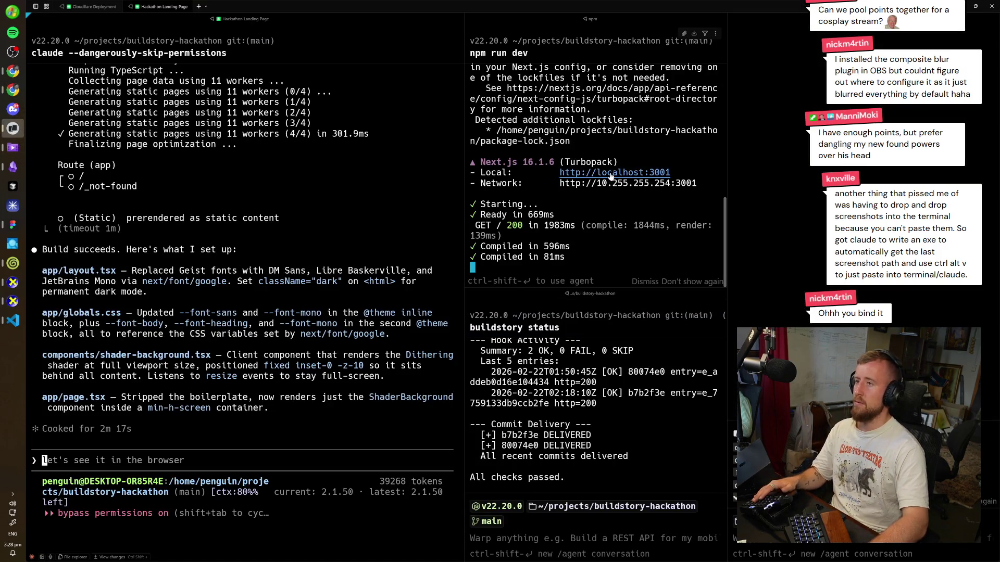
- View the orange dithering shader on localhost:3001, then return to the Paper landing-page wireframe
left_click(13, 89)
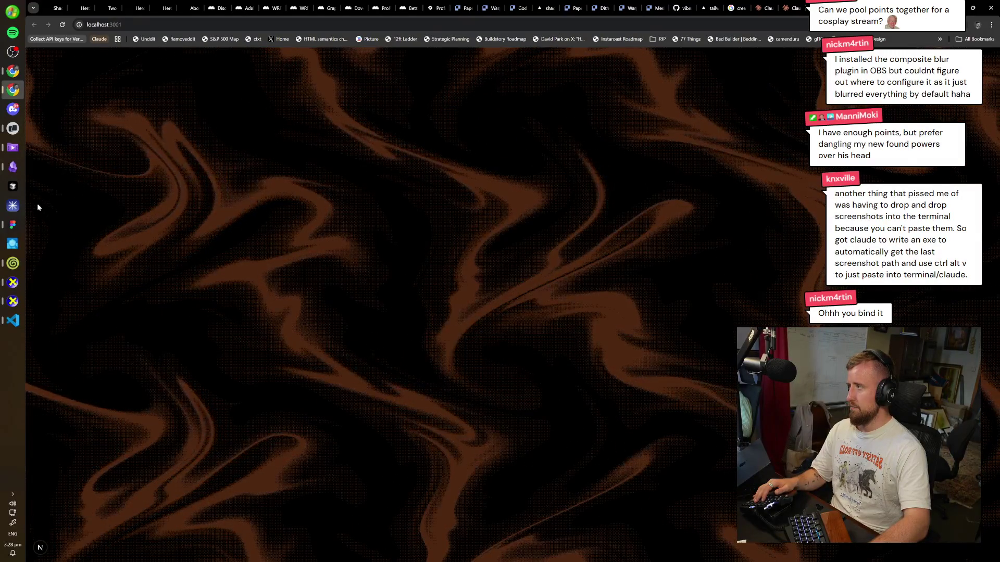
left_click(13, 225)
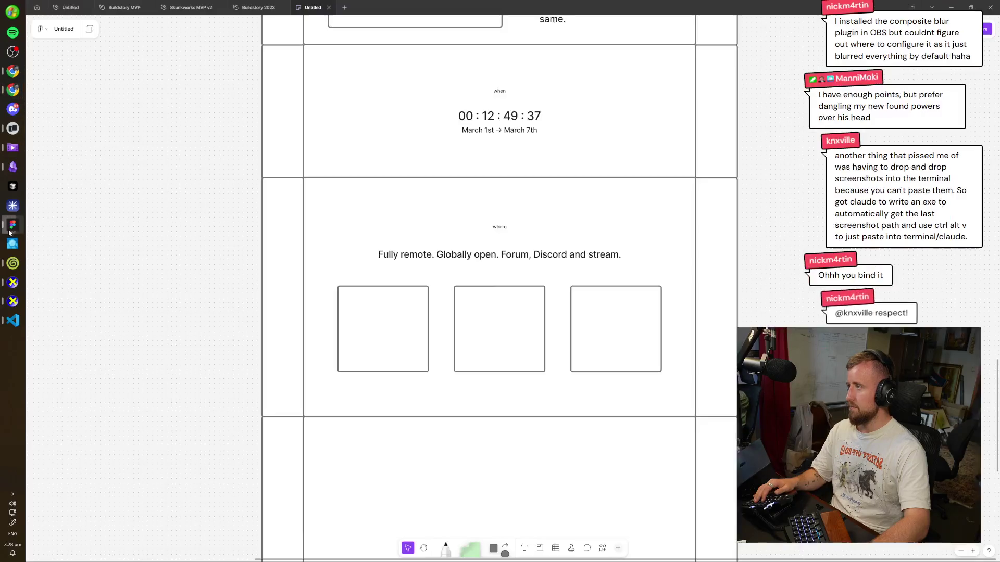
- Select the Buildstory logo and wordmark group in the Buildstory MVP file
left_click(188, 8)
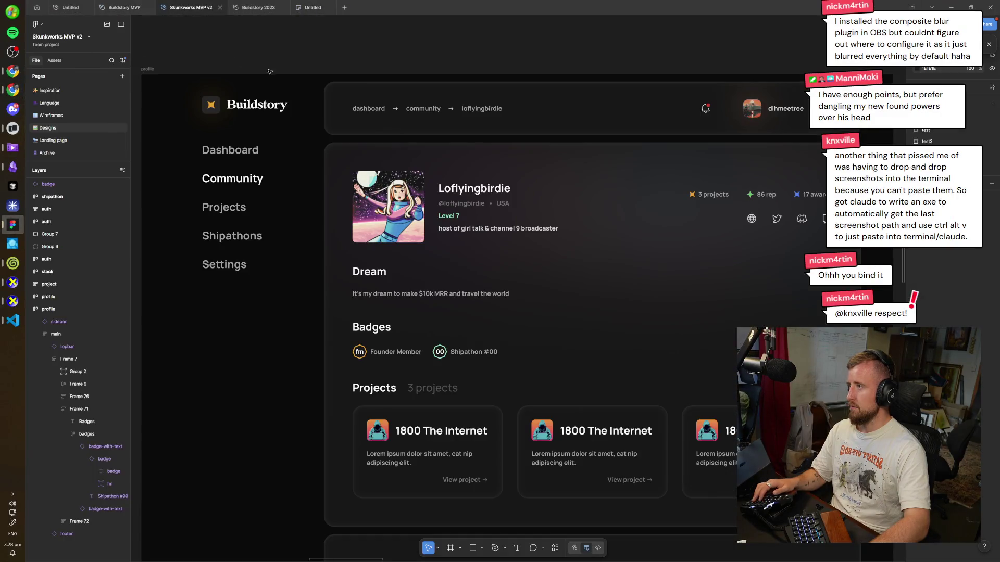
left_click(116, 8)
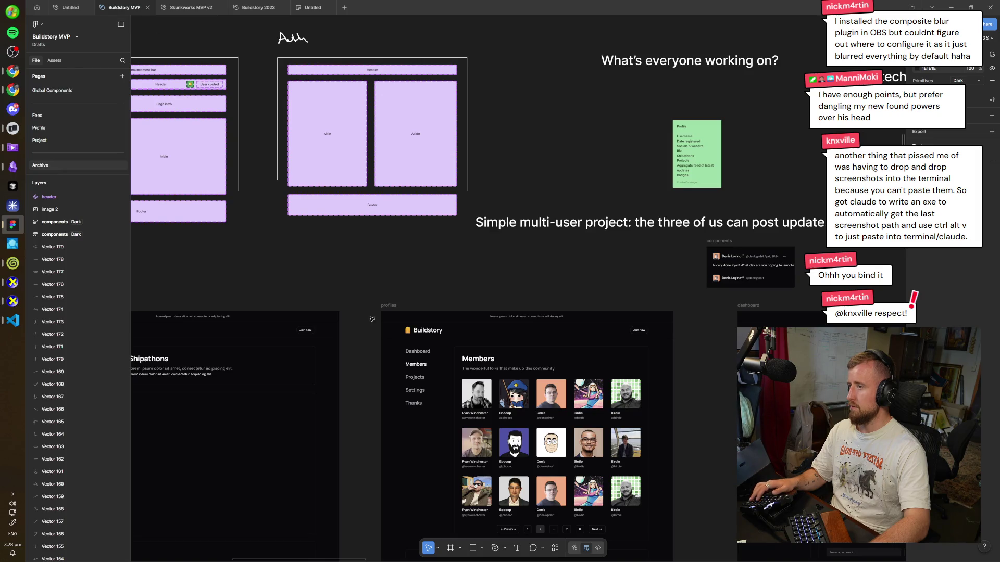
scroll(416, 332, "up", 5)
left_click(474, 318)
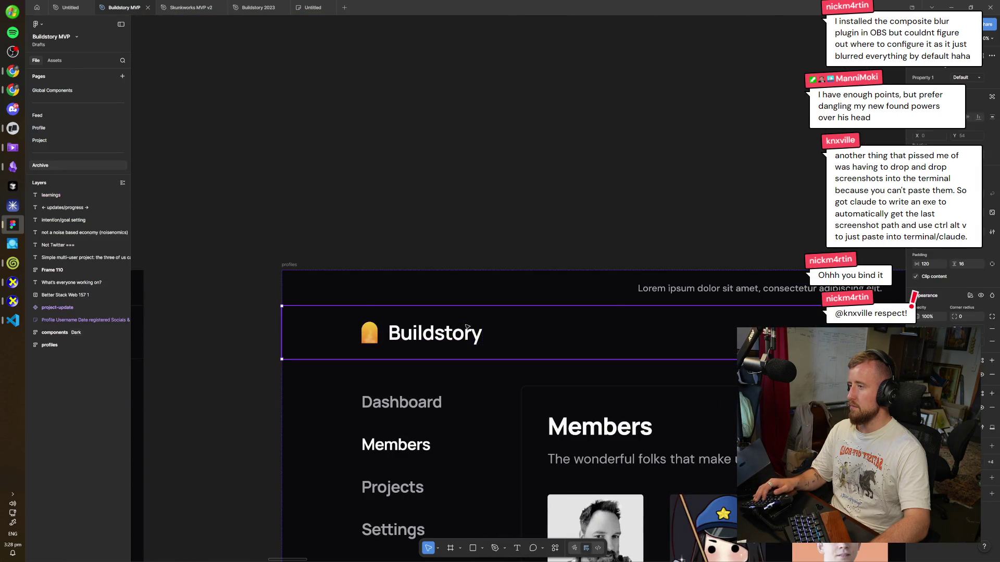
left_click(466, 327)
- Create a new design file named 'Buildstory Hackathon' and paste the Buildstory logo into it
left_click(328, 8)
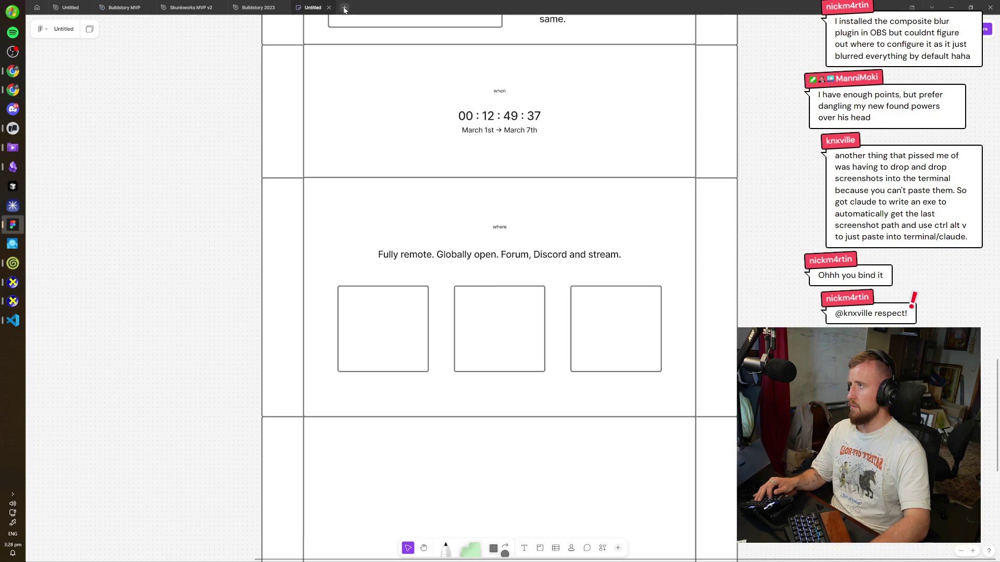
left_click(344, 7)
left_click(394, 121)
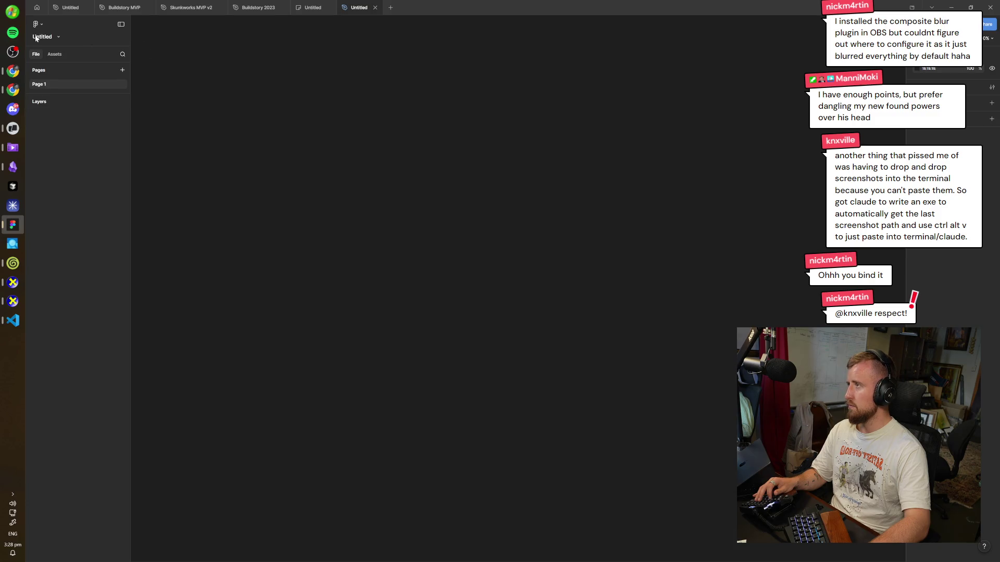
type("Buildstory")
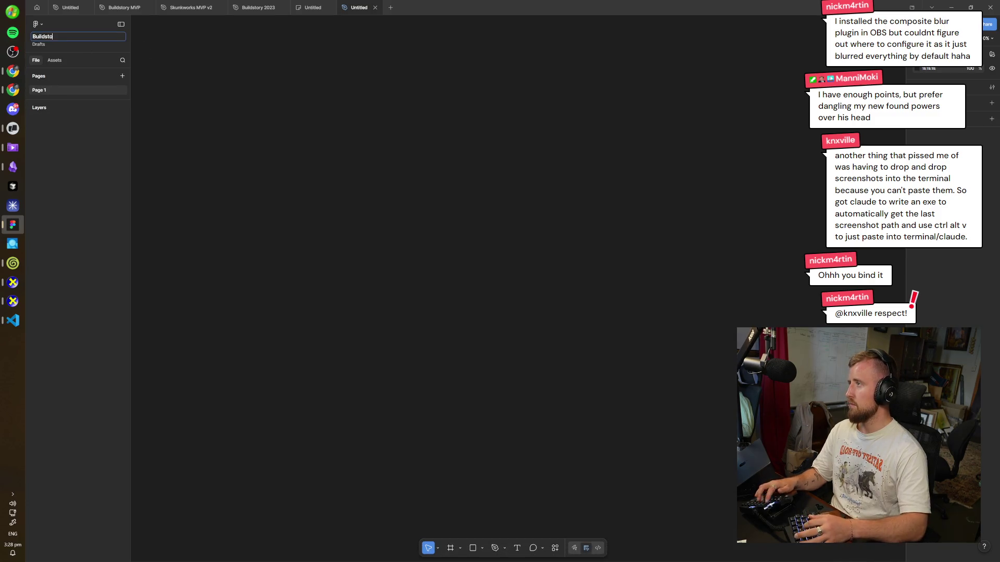
type(" Hackath")
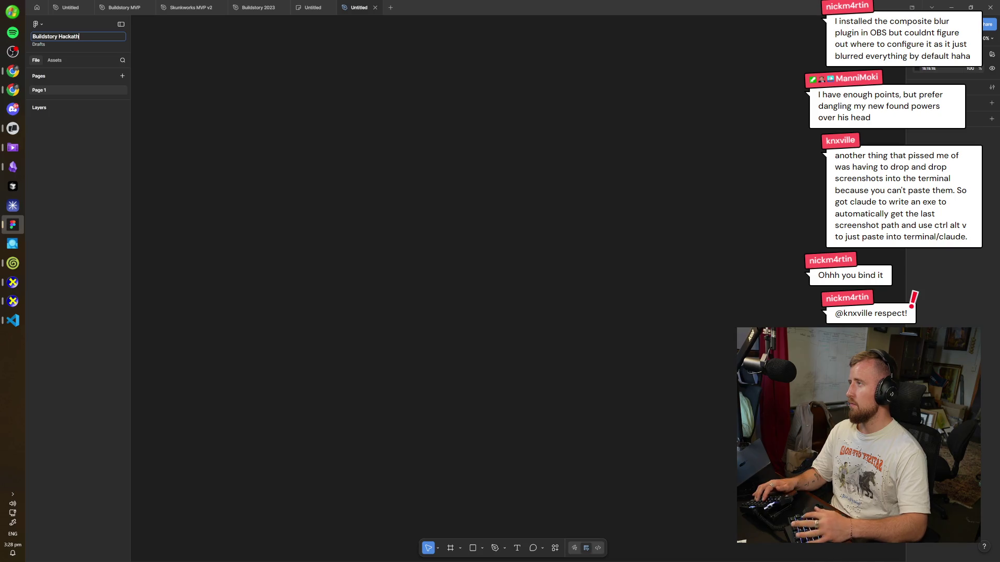
type("on")
key("Return")
key("ctrl+v")
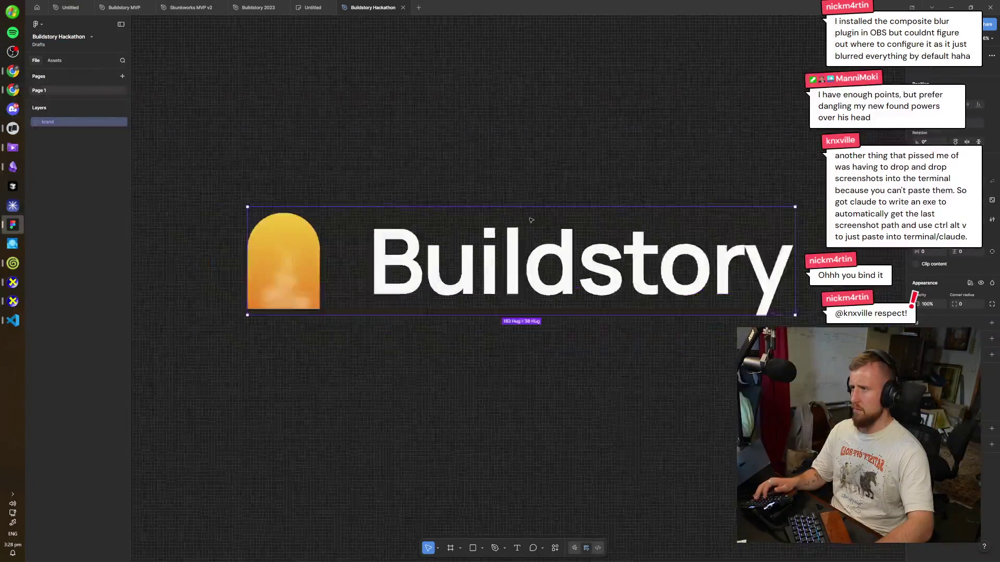
- Select the pasted Buildstory wordmark and detach it from its h2 text style
scroll(531, 220, "down", 3)
left_click(588, 140)
left_click(599, 245)
left_click(630, 310)
scroll(659, 342, "down", 3)
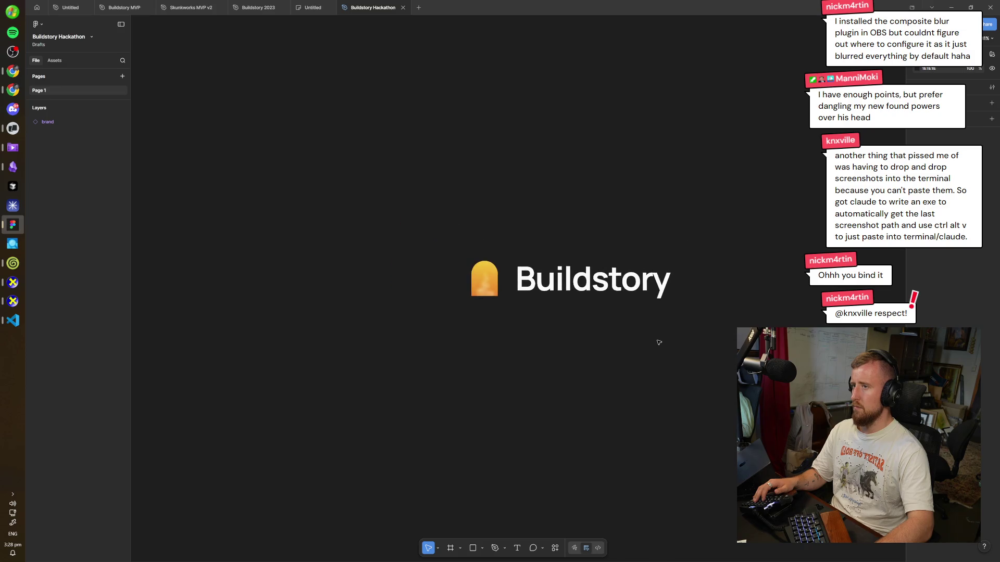
double_click(651, 296)
scroll(661, 289, "up", 5)
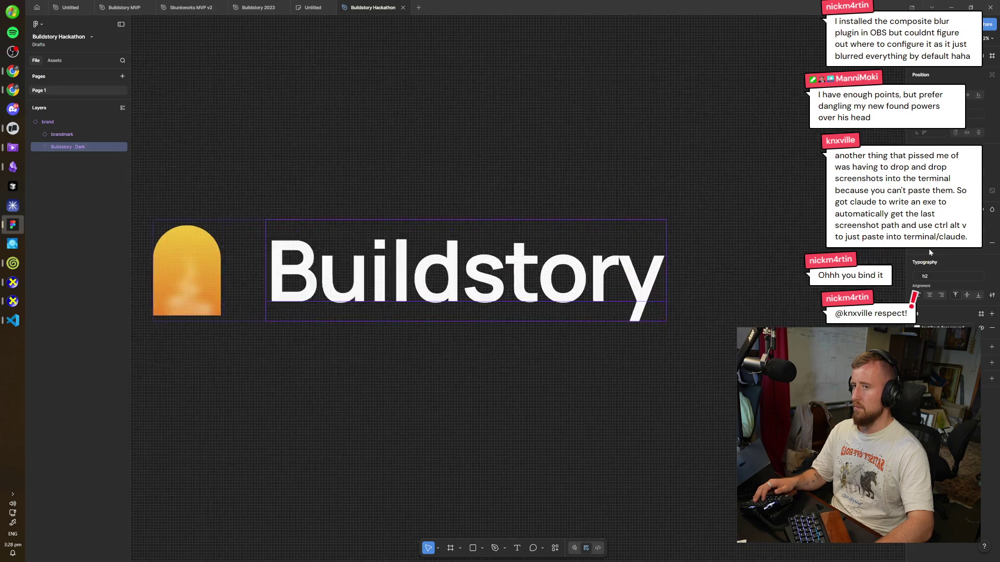
left_click(990, 276)
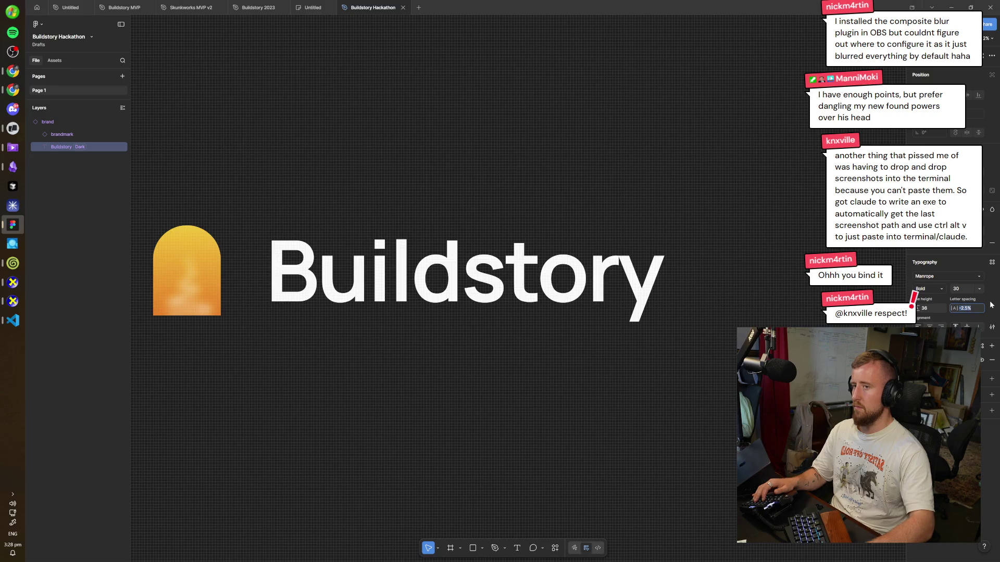
- Try -3% and -4% letter spacing on the wordmark, then undo back to -2.5%
type("-3")
key("Return")
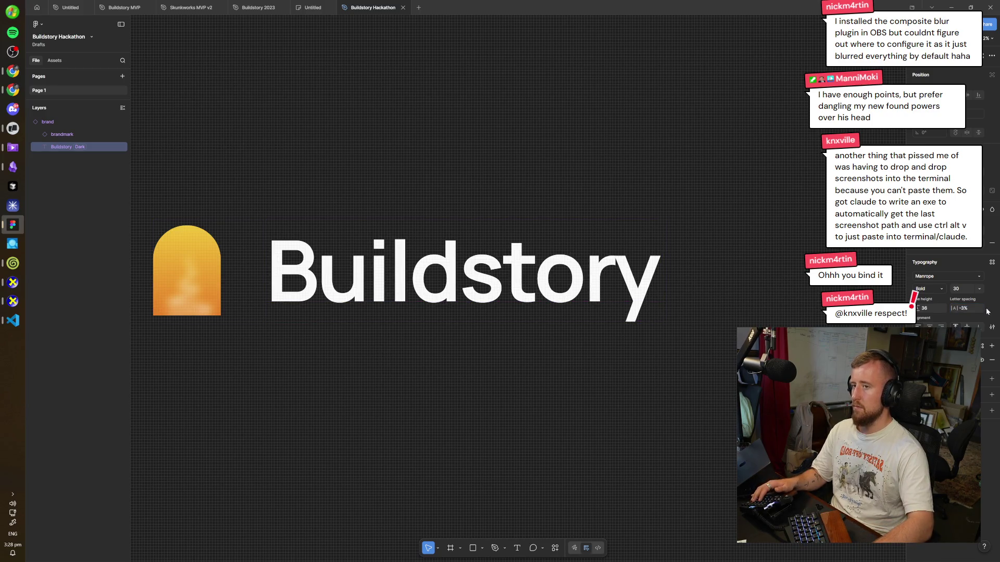
type("-4")
key("Return")
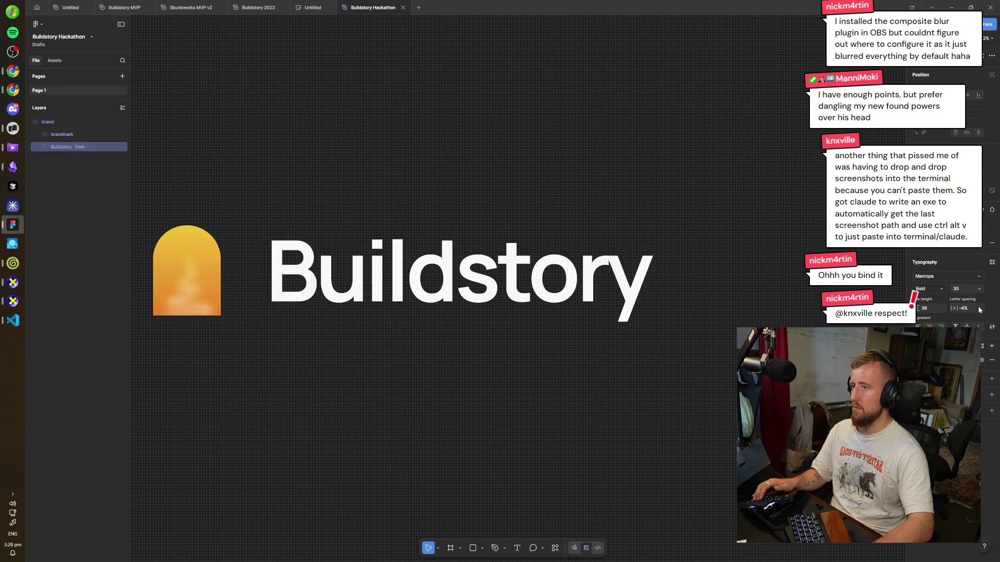
key("ctrl+z")
key("ctrl+z")
- Tighten the spacing of the letters 'ry' to -5%, then further to -7%
double_click(652, 285)
left_click_drag(587, 281, 766, 279)
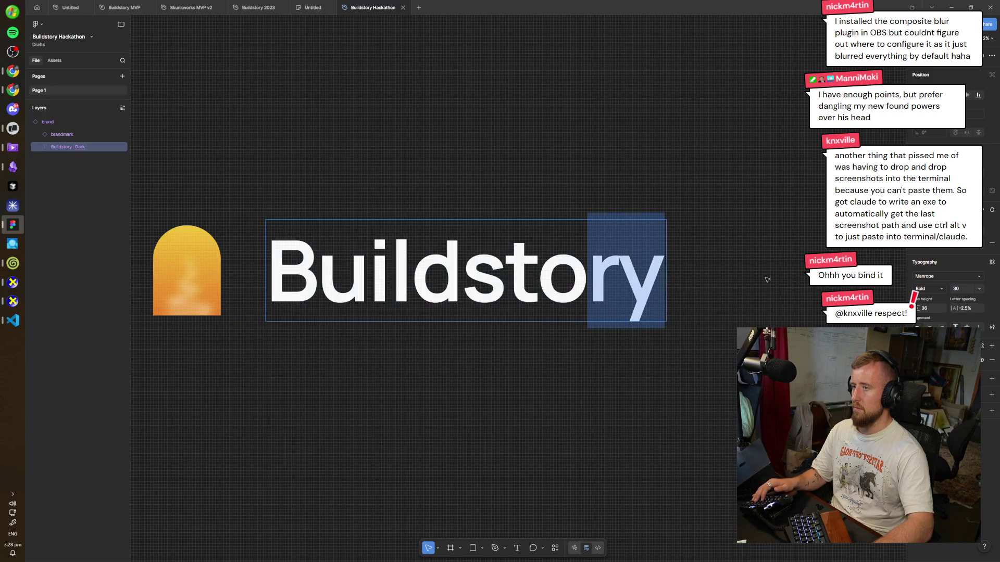
type("-5")
key("Return")
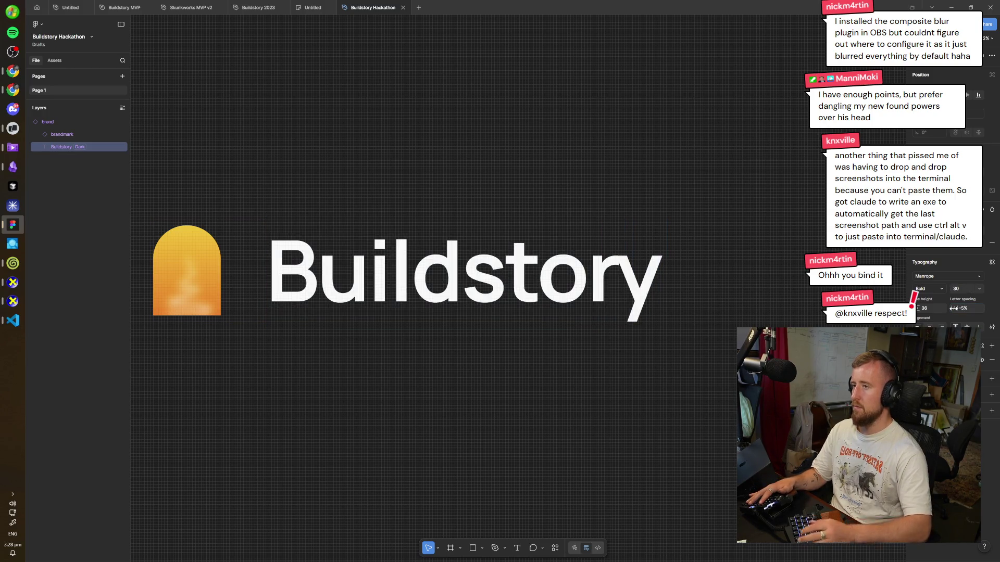
left_click_drag(953, 308, 954, 313)
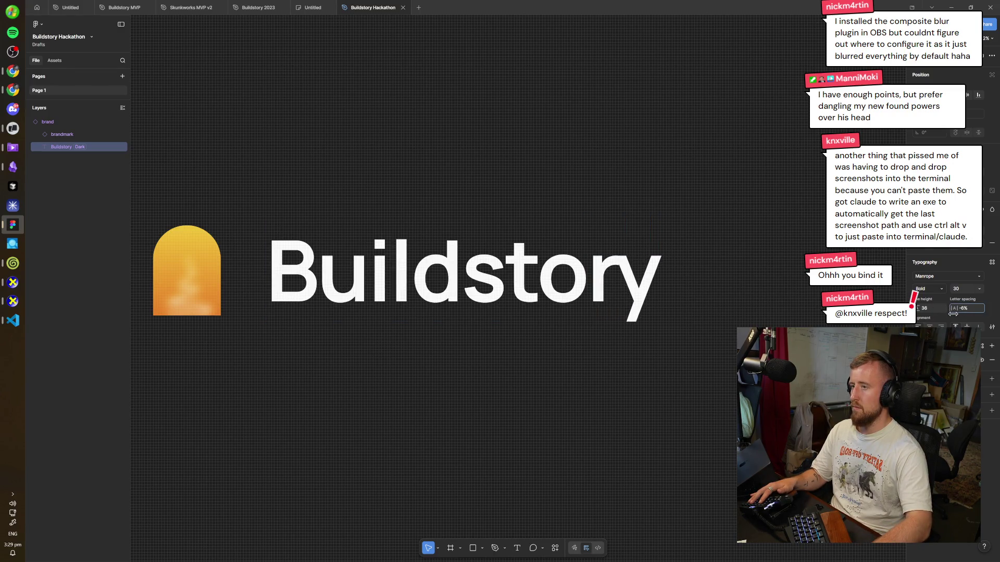
key("Down")
key("Escape")
- Reset the letters 'ry' in the wordmark to -2.5% letter spacing
scroll(649, 219, "down", 5)
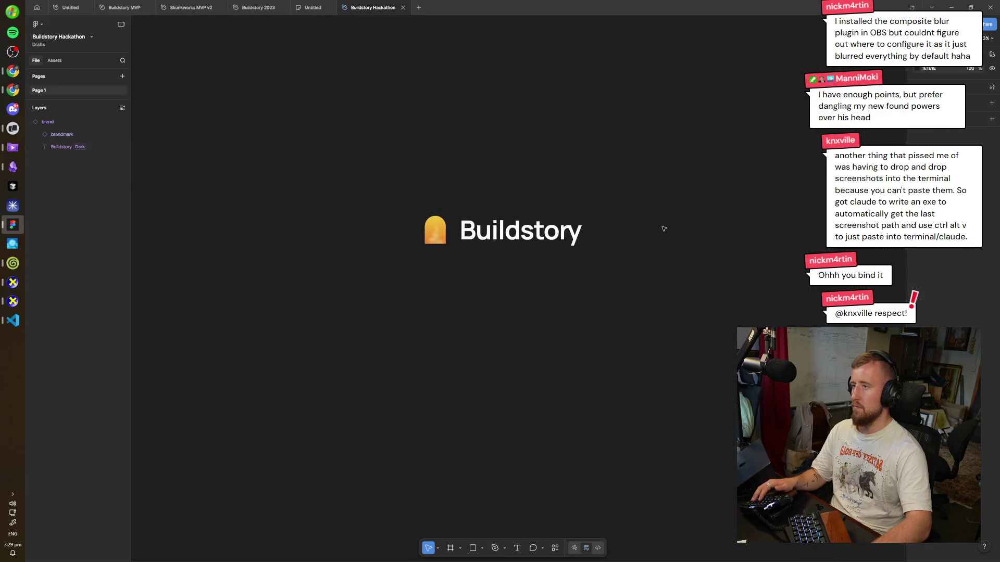
key("minus")
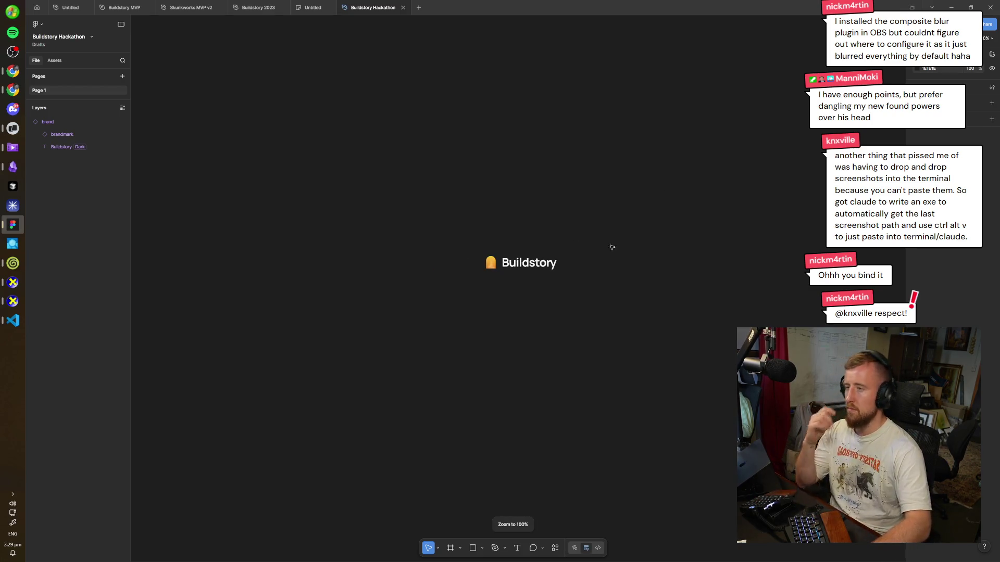
left_click_drag(546, 227, 462, 181)
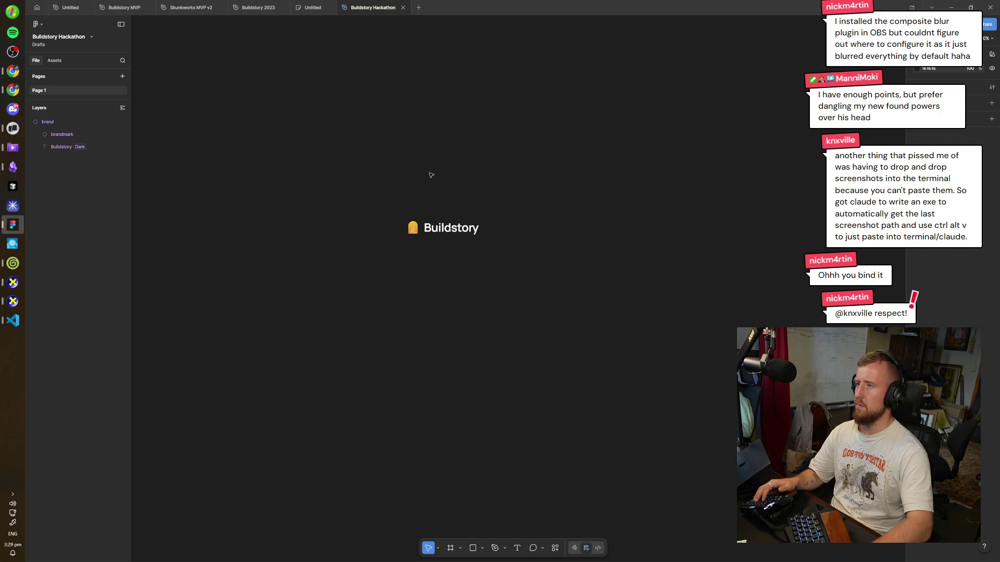
scroll(408, 181, "up", 5)
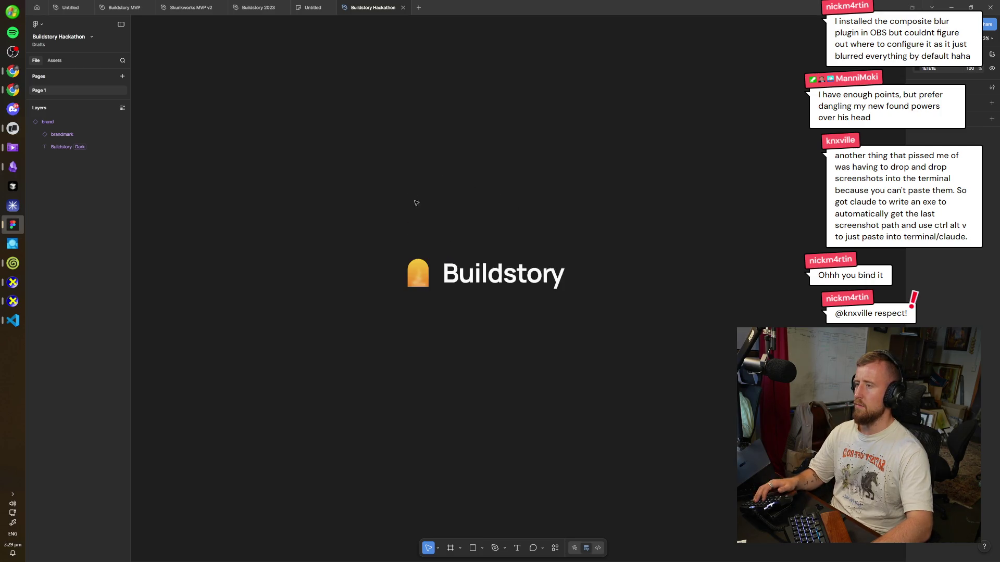
left_click(436, 236)
scroll(436, 235, "up", 3)
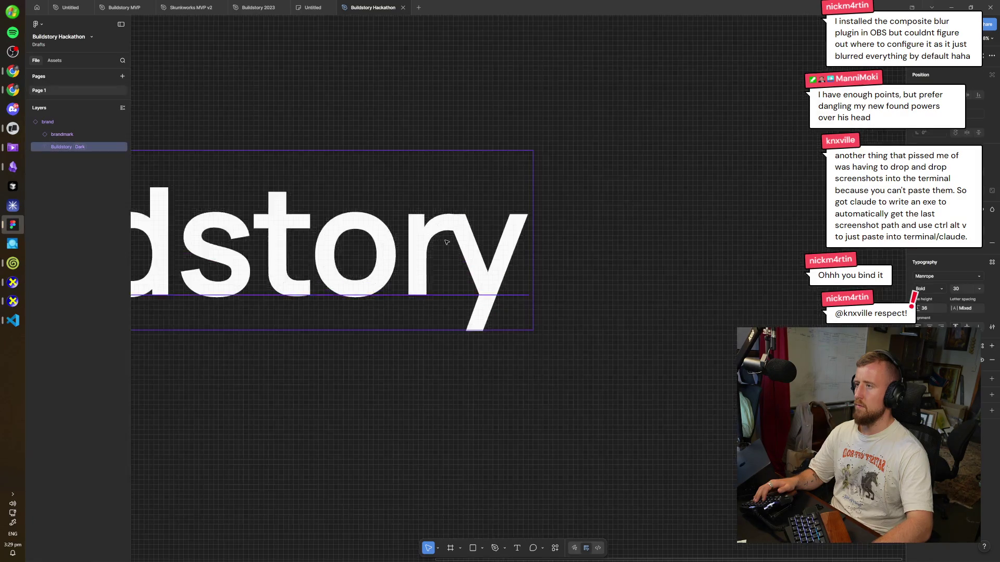
scroll(447, 237, "up", 3)
double_click(631, 259)
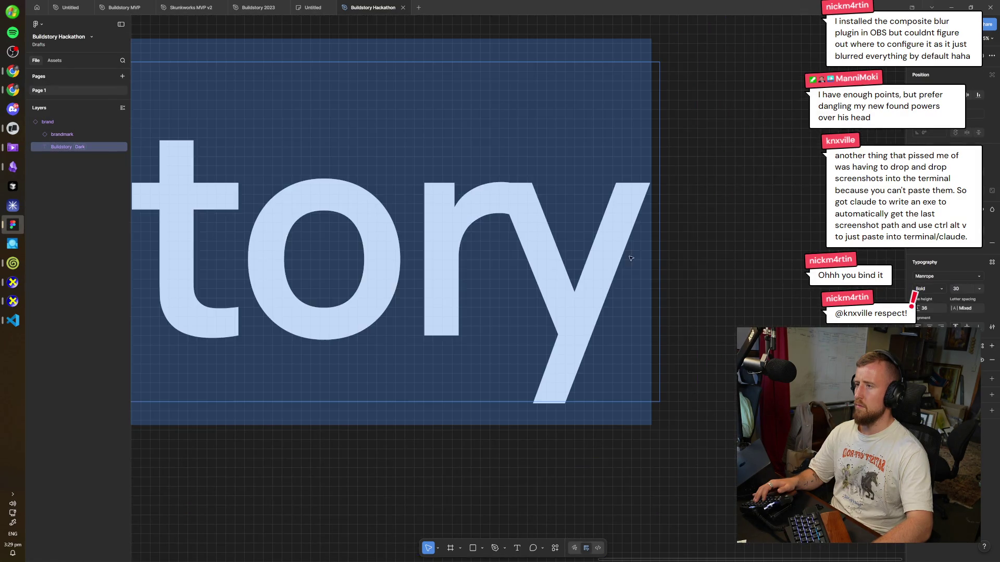
left_click_drag(631, 259, 404, 258)
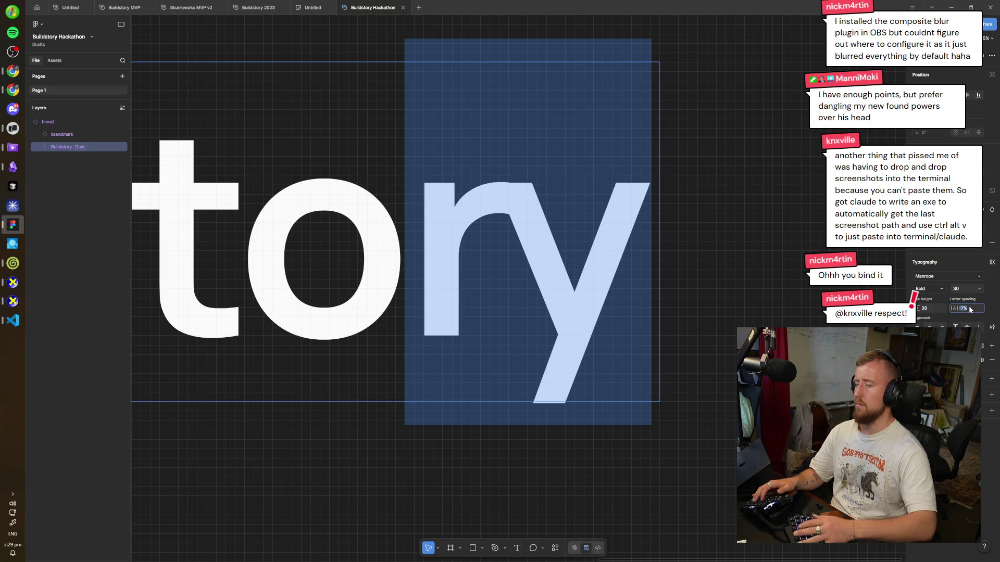
type("2.5")
key("Return")
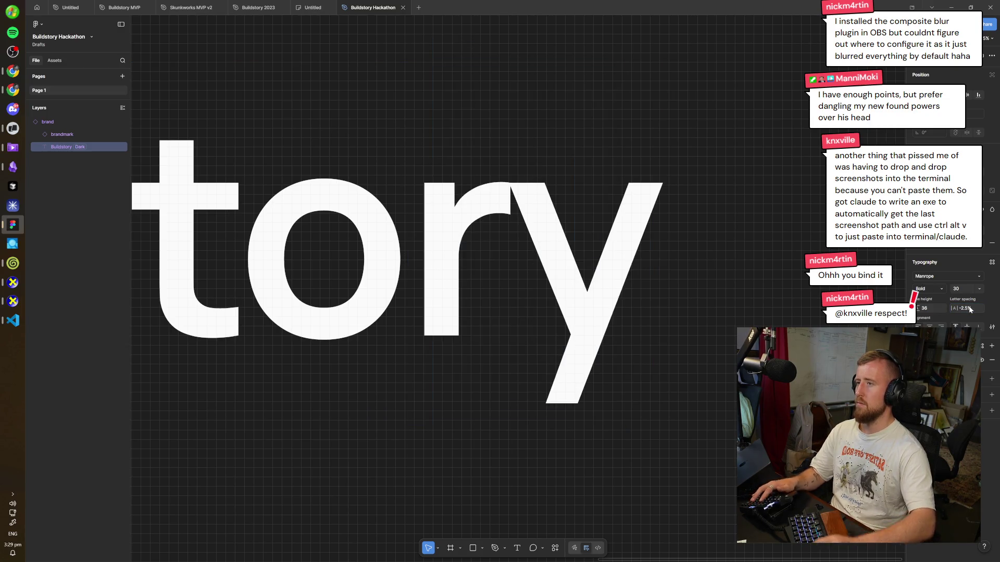
- Jump to the wordmark's main component and reselect the Buildstory wordmark for its context menu
right_click(620, 241)
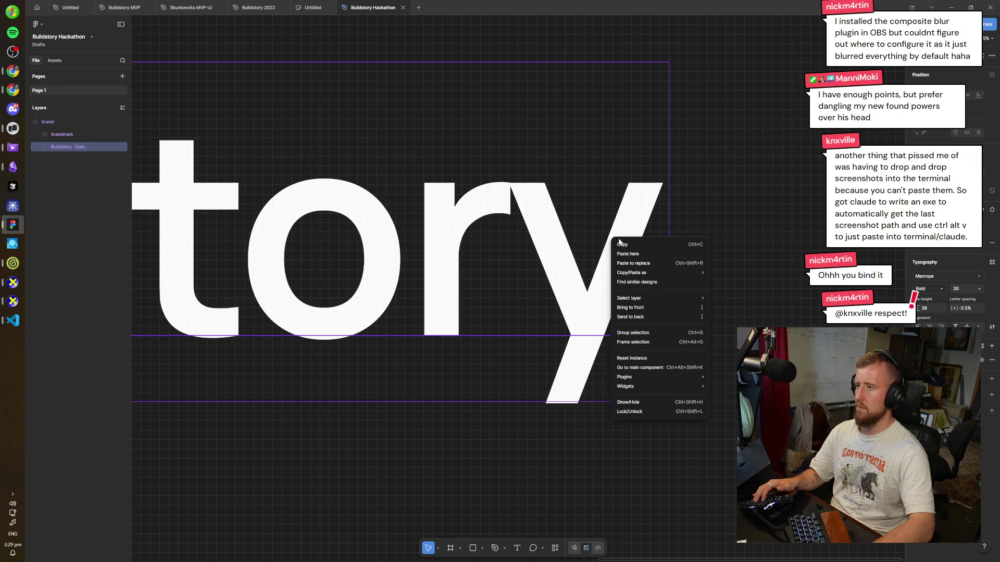
left_click(654, 368)
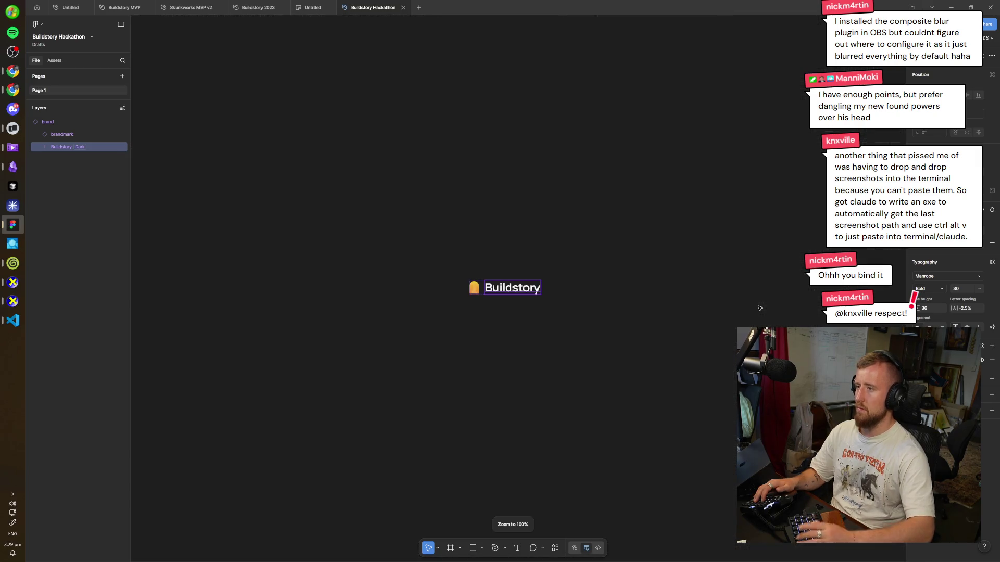
scroll(494, 291, "up", 5)
scroll(411, 338, "up", 5)
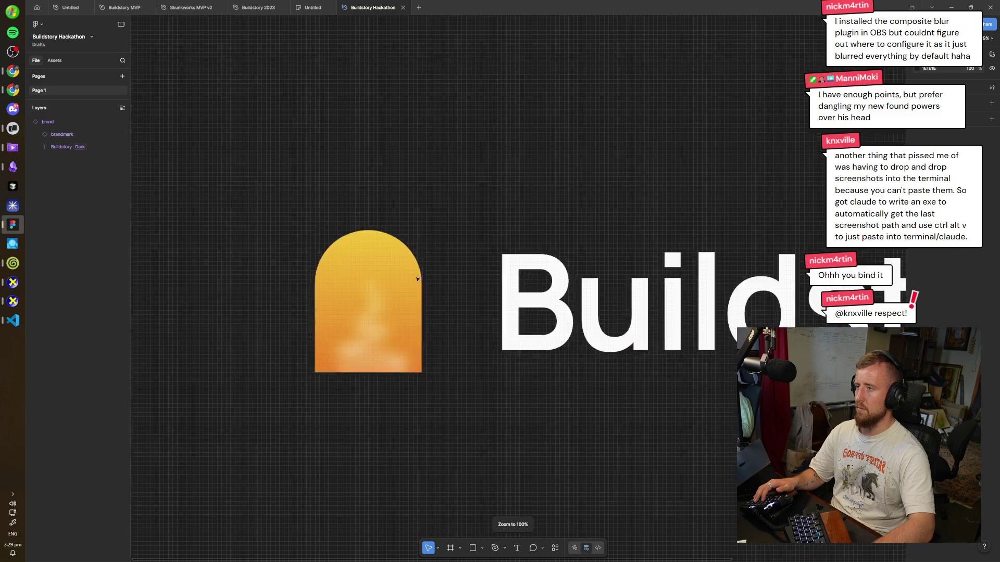
scroll(392, 333, "down", 5)
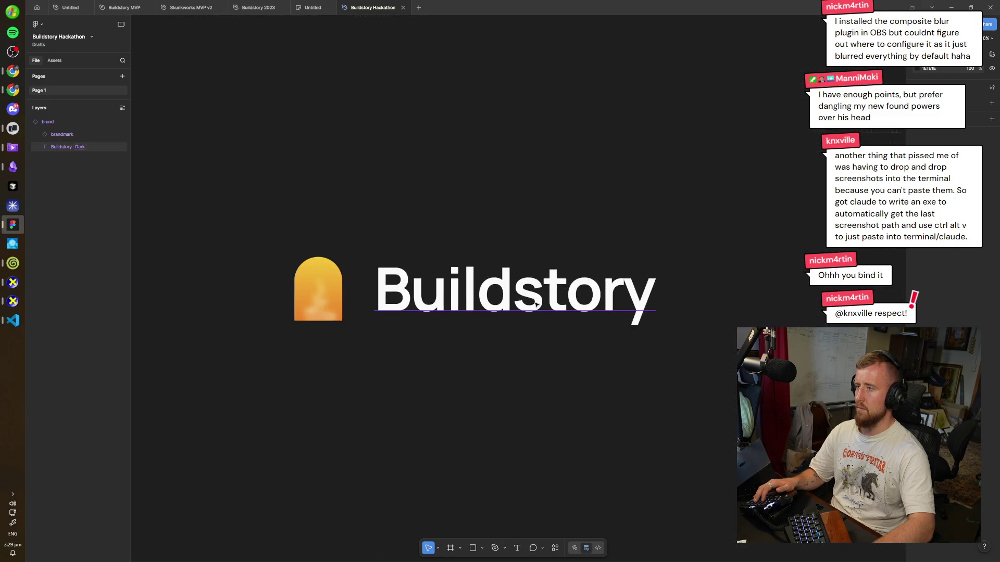
left_click(625, 312)
scroll(630, 338, "up", 3)
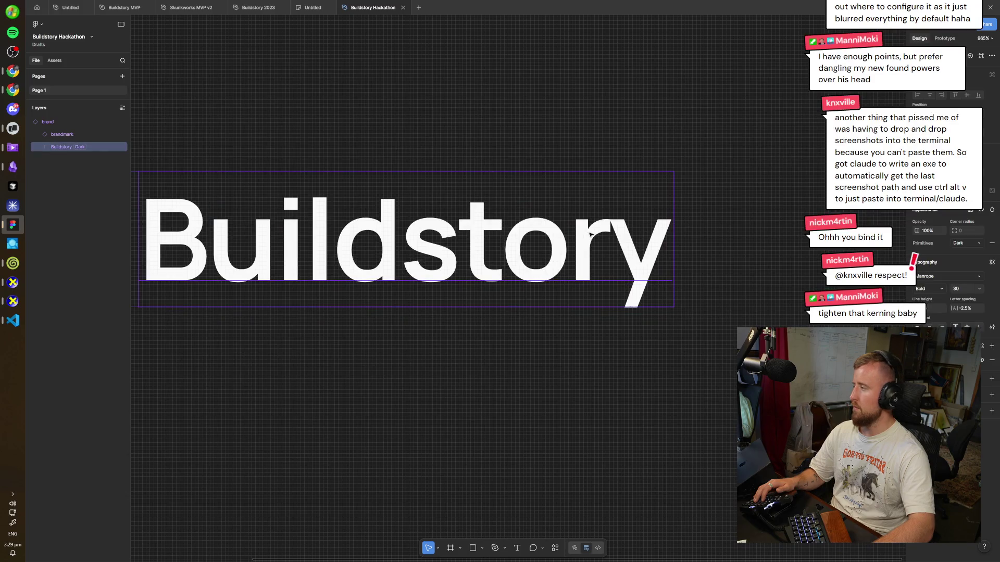
scroll(677, 312, "up", 2)
scroll(497, 276, "up", 2)
scroll(526, 284, "up", 2)
scroll(530, 285, "up", 1)
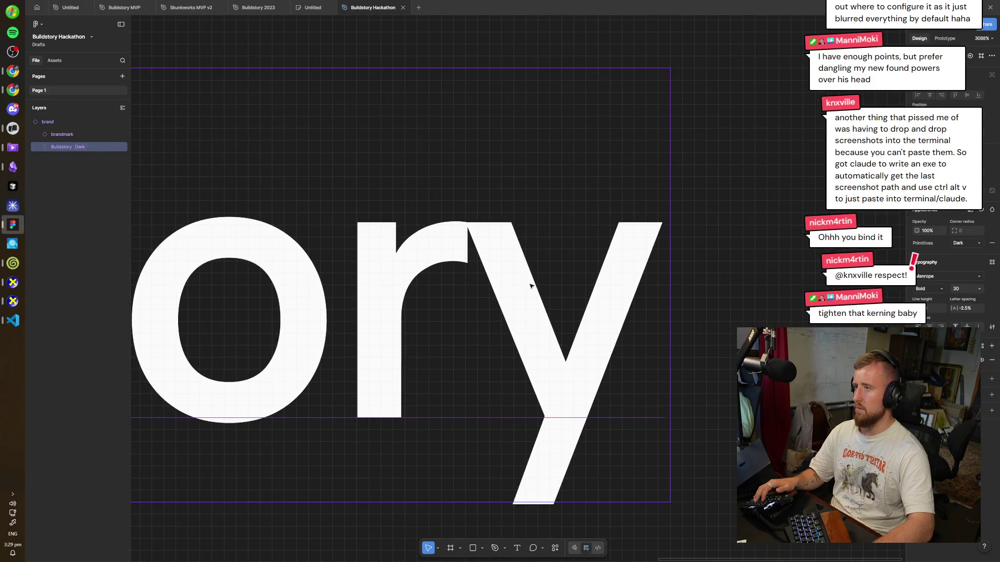
scroll(470, 246, "up", 1)
scroll(514, 252, "down", 1)
scroll(511, 256, "down", 1)
right_click(510, 257)
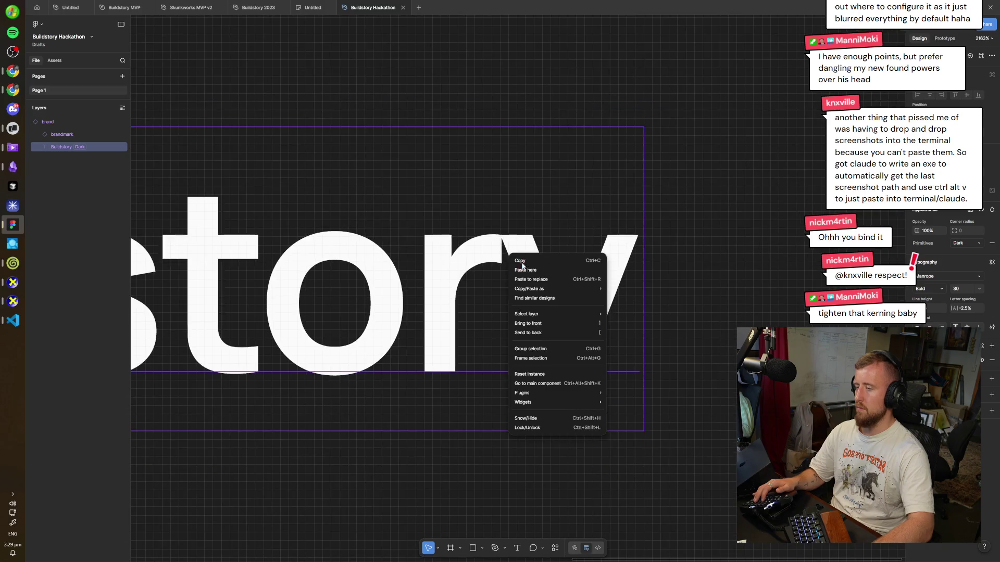
- Duplicate the Buildstory logo frame and place the copy below the original
mouse_move(587, 396)
key("Escape")
key("shift+1")
left_click_drag(668, 212, 668, 267)
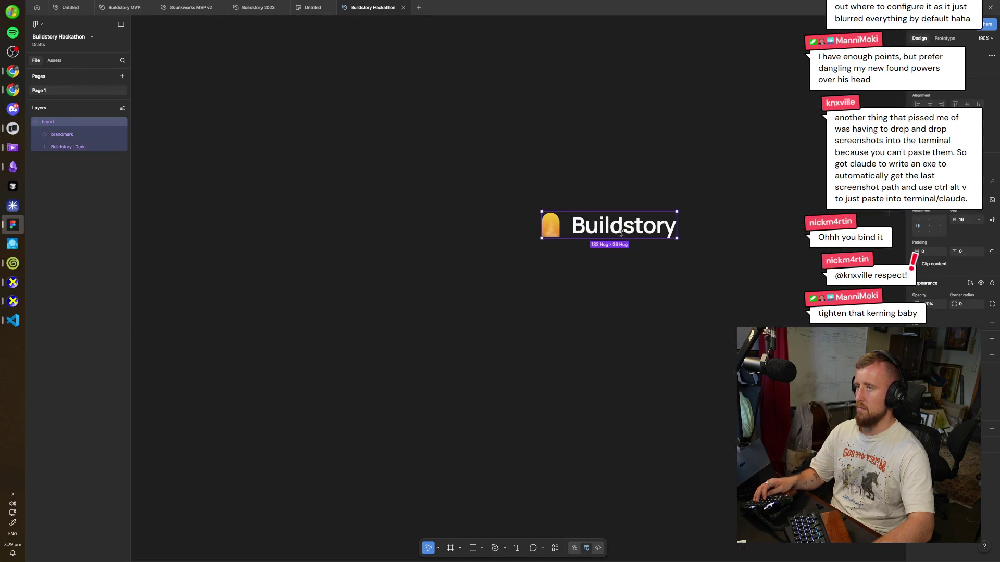
- Detach the lower Buildstory lockup from its main component
left_click(668, 268, "ctrl")
scroll(668, 267, "up", 3)
right_click(668, 260, "ctrl")
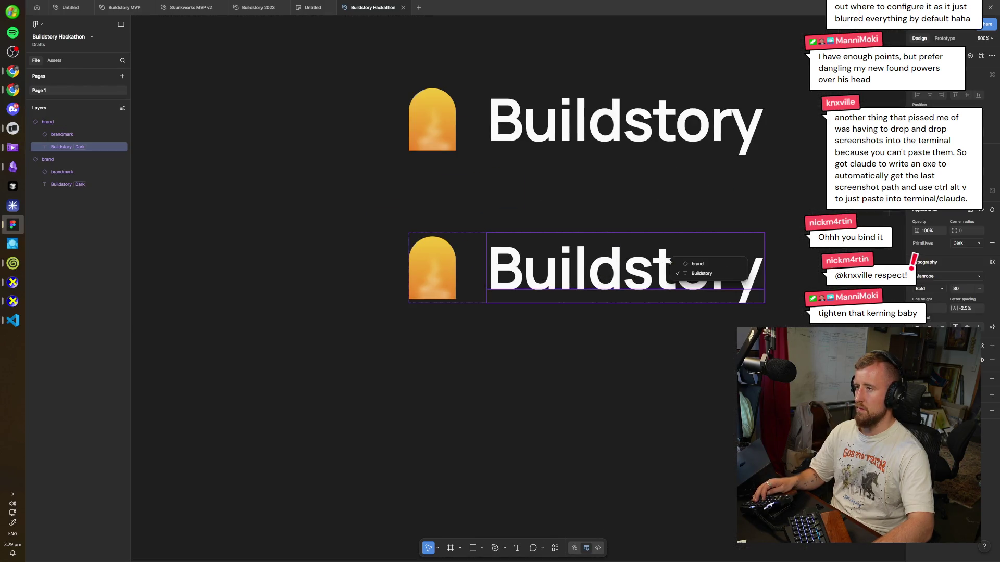
right_click(613, 264)
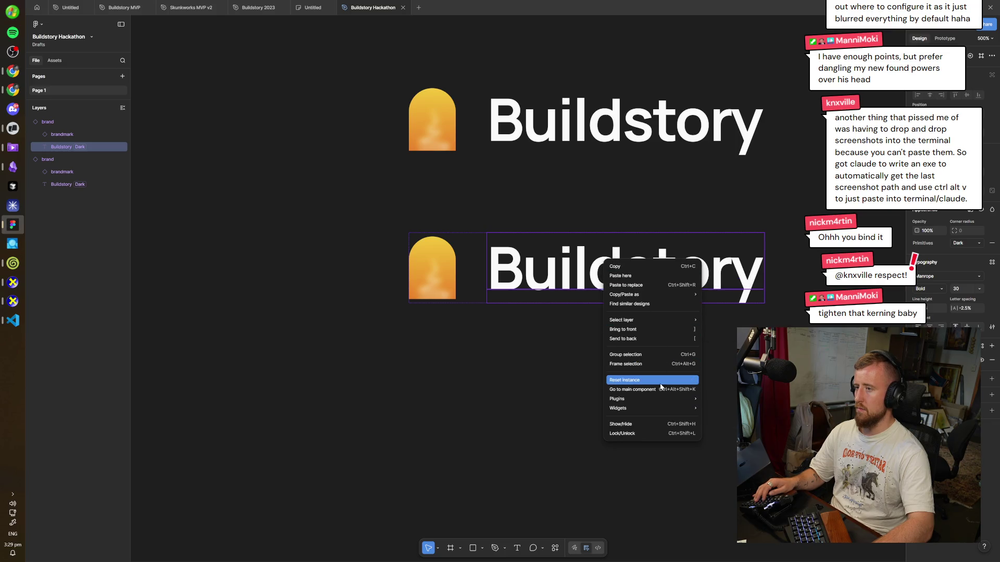
left_click(526, 386)
right_click(518, 269)
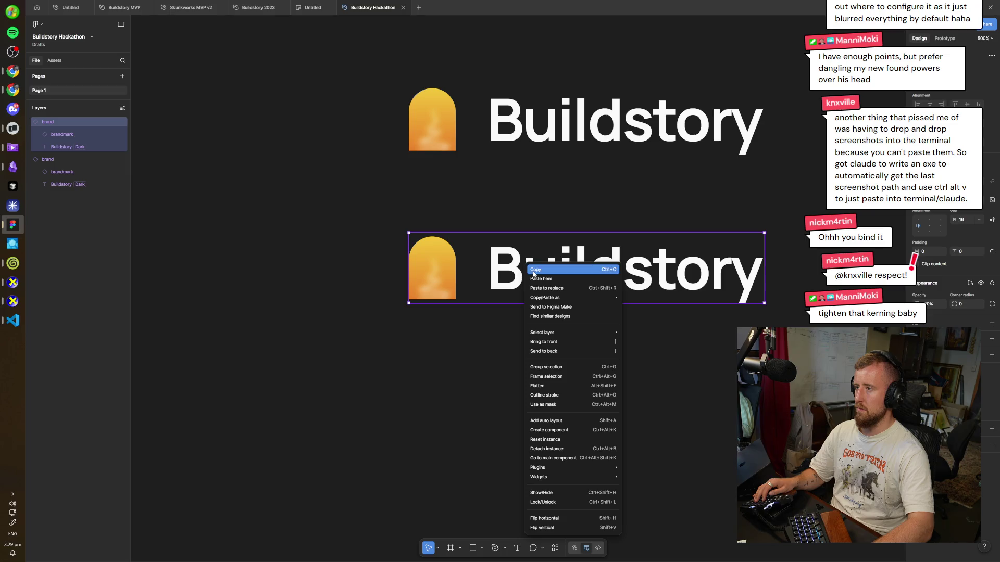
left_click(517, 270)
right_click(516, 270)
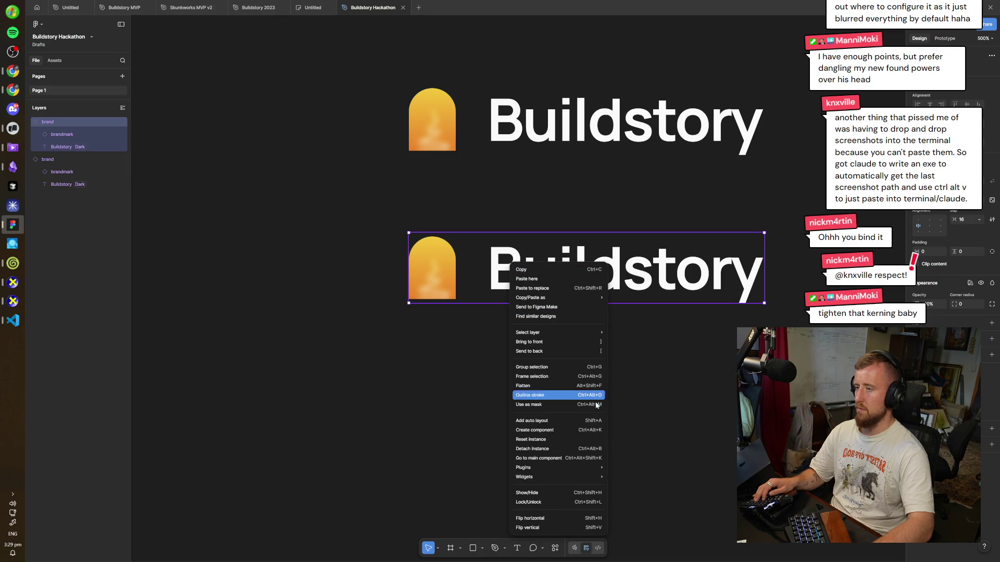
left_click(570, 449)
- Outline the lower lockup's Buildstory Dark wordmark text into vector shapes
left_click(713, 268)
right_click(712, 268)
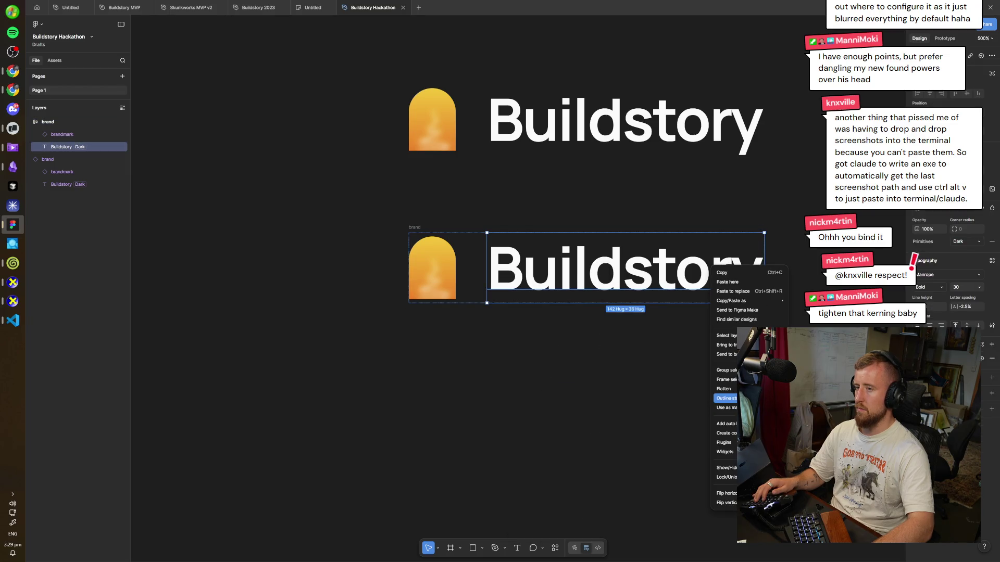
left_click(727, 380)
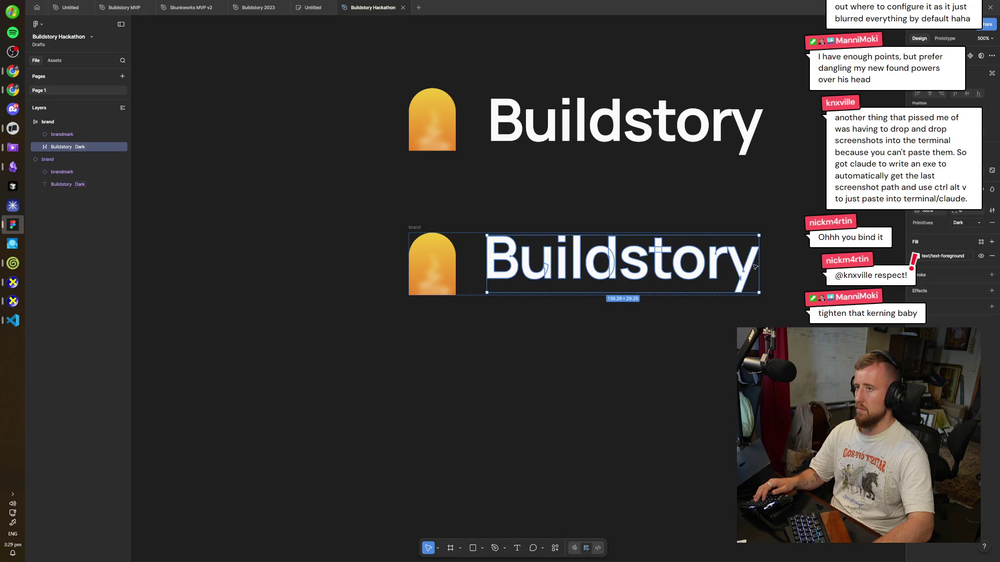
left_click(765, 255)
scroll(763, 257, "up", 10)
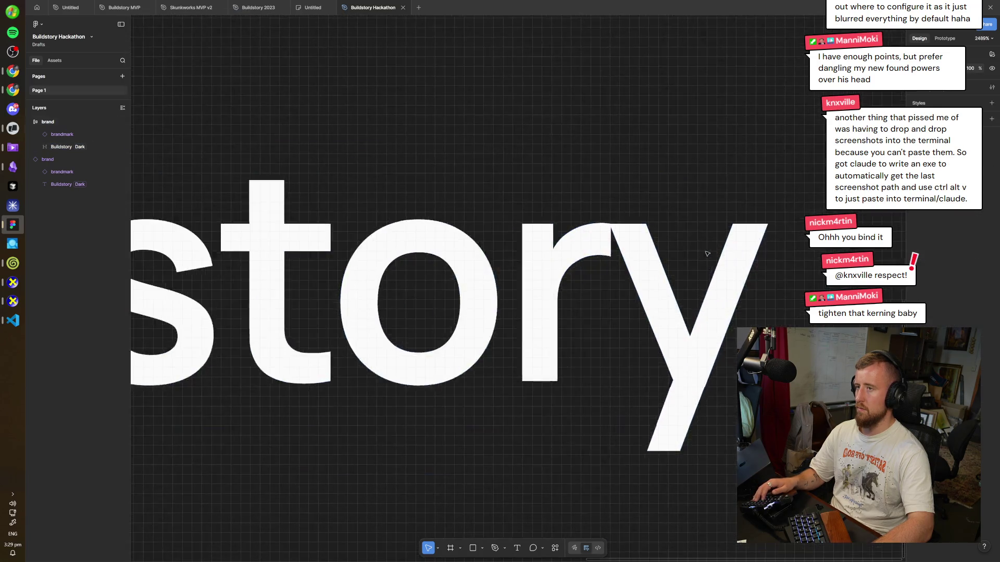
- Enter vector editing on the outlined wordmark, undoing an accidental move of the junction piece
double_click(569, 239)
scroll(568, 234, "up", 8)
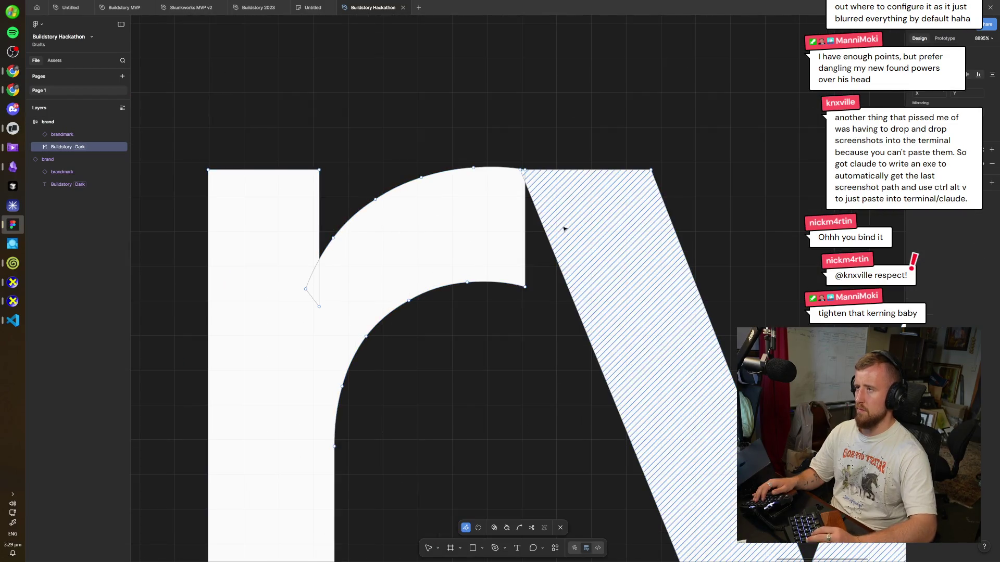
scroll(558, 219, "up", 5)
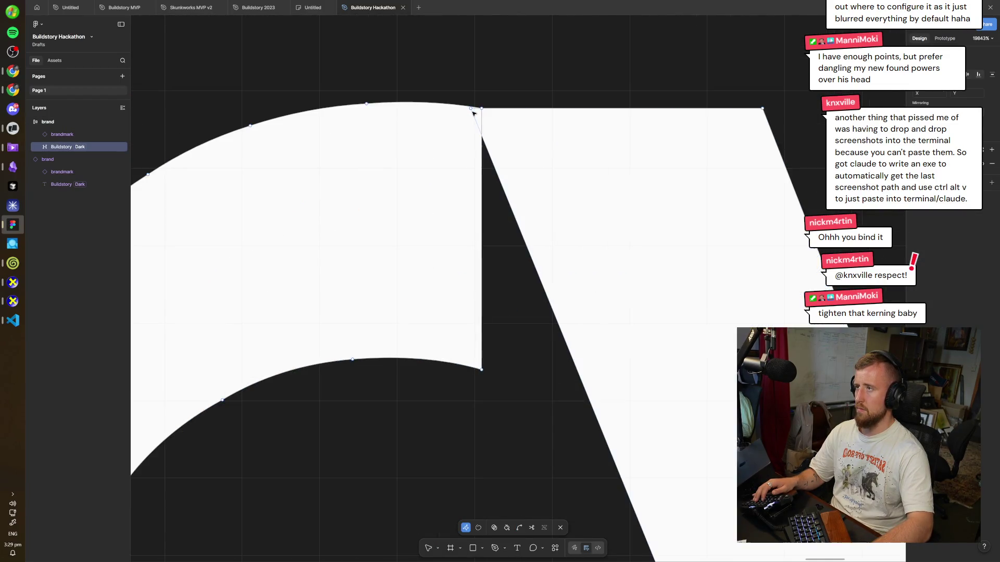
left_click_drag(475, 112, 763, 109)
key("ctrl+z")
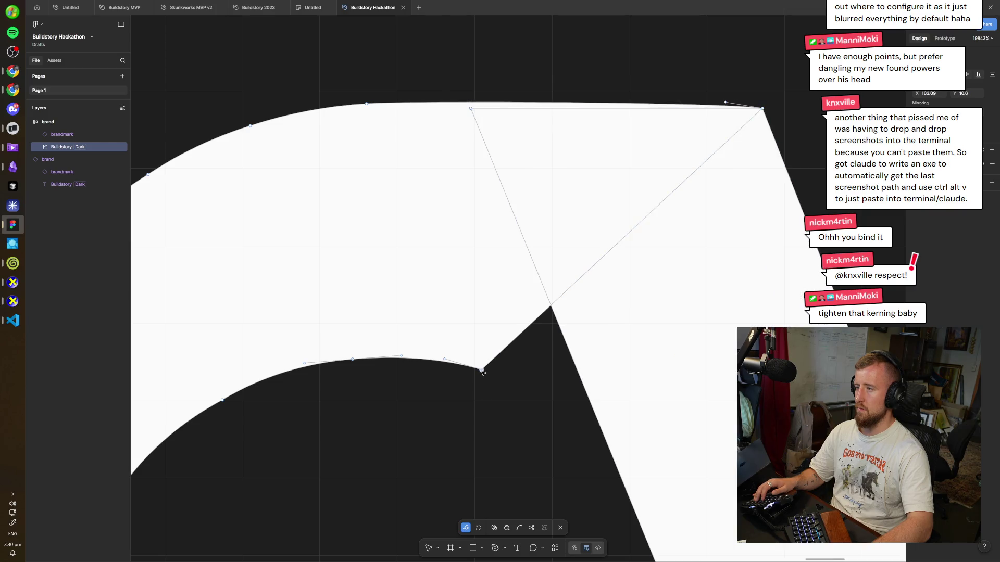
- Pull the y's diagonal-edge point down and delete the extra corner point at the r–y junction
left_click(624, 241)
left_click_drag(624, 241, 653, 465)
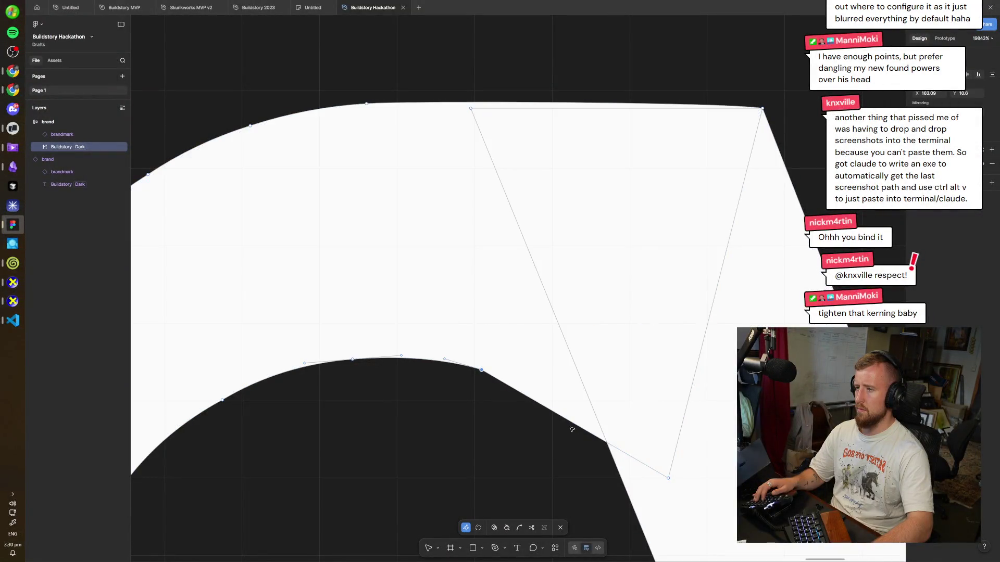
scroll(620, 461, "up", 2)
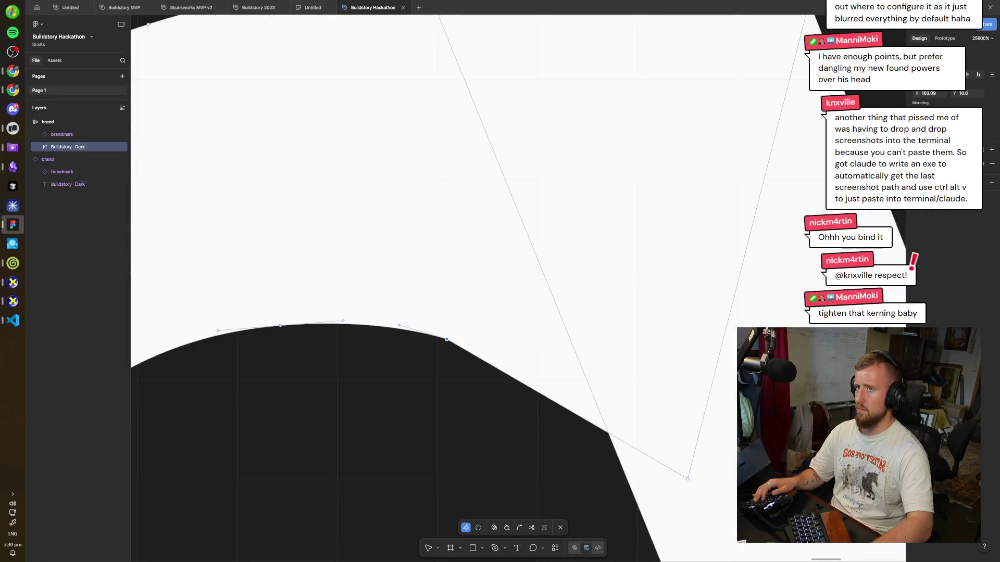
key("Delete")
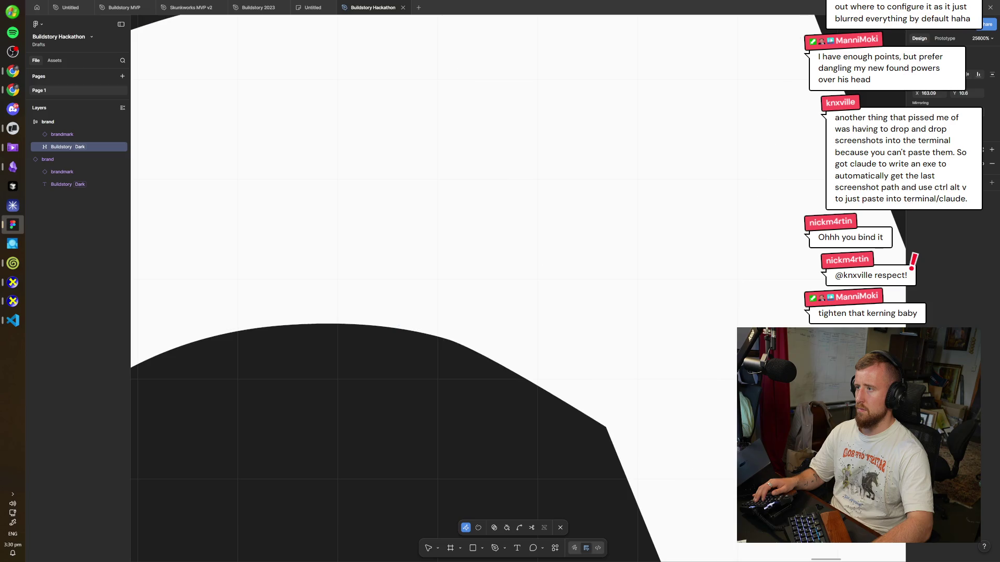
scroll(638, 440, "down", 3)
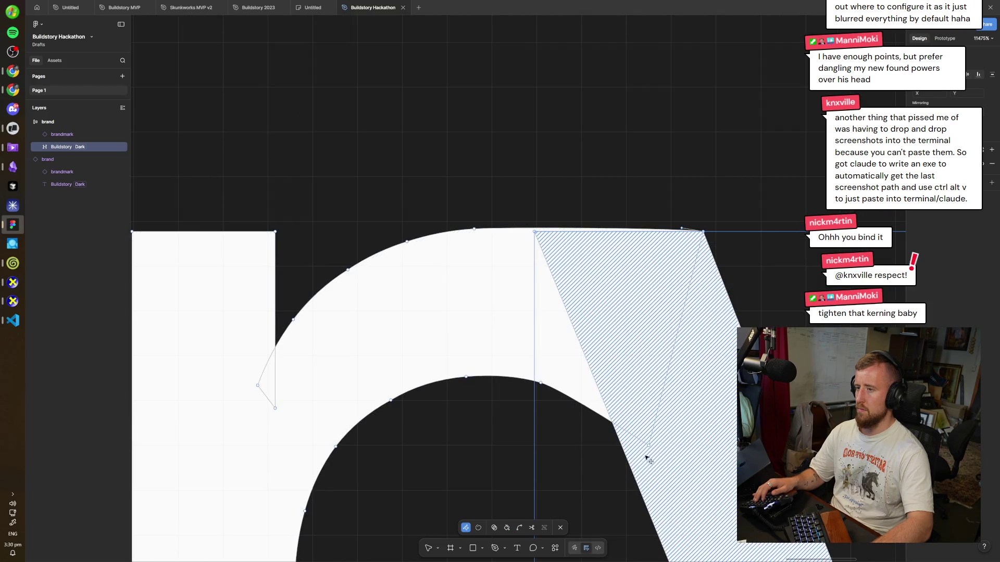
scroll(650, 447, "up", 2)
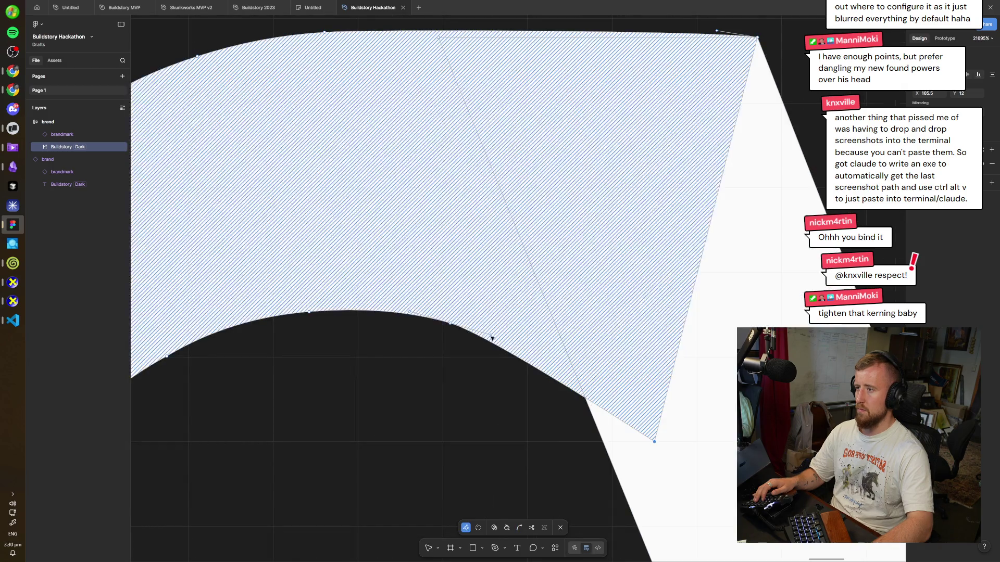
mouse_move(491, 339)
left_mouse_down()
mouse_move(598, 404)
mouse_move(509, 341)
left_mouse_up()
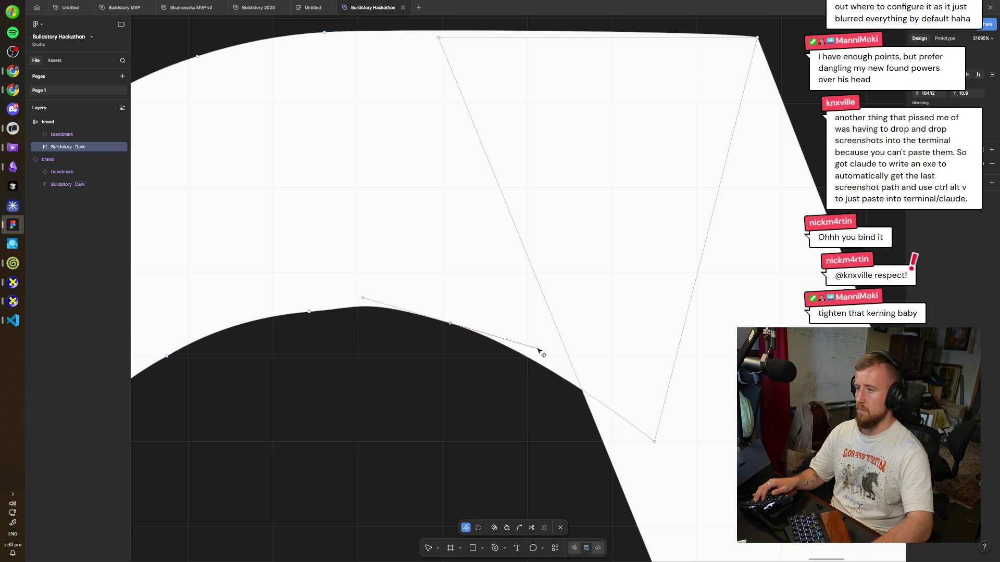
- Bend the lower r–y junction vertex into a smooth curve, refine its handles, and exit path editing
left_click_drag(585, 370, 457, 333)
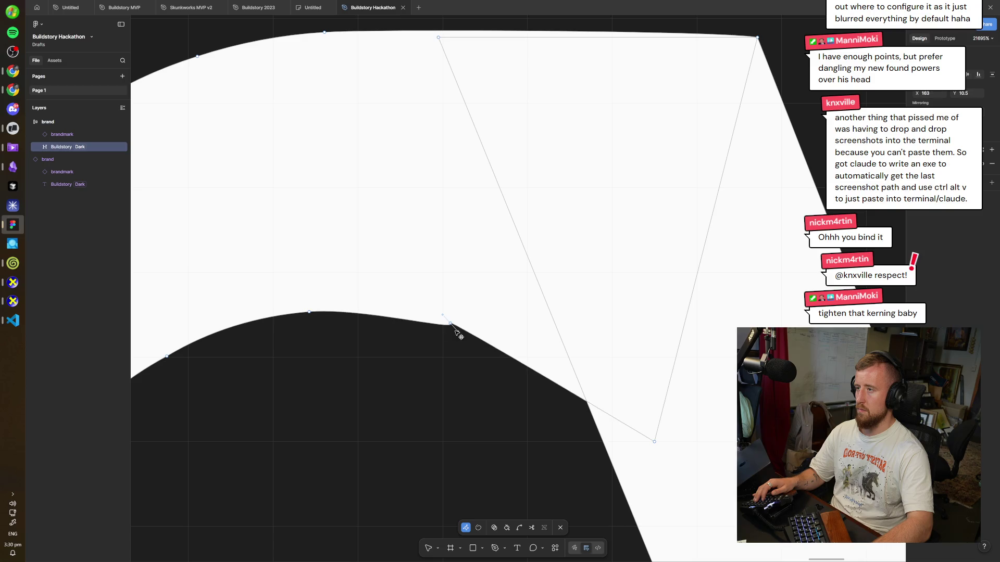
scroll(616, 375, "up", 2)
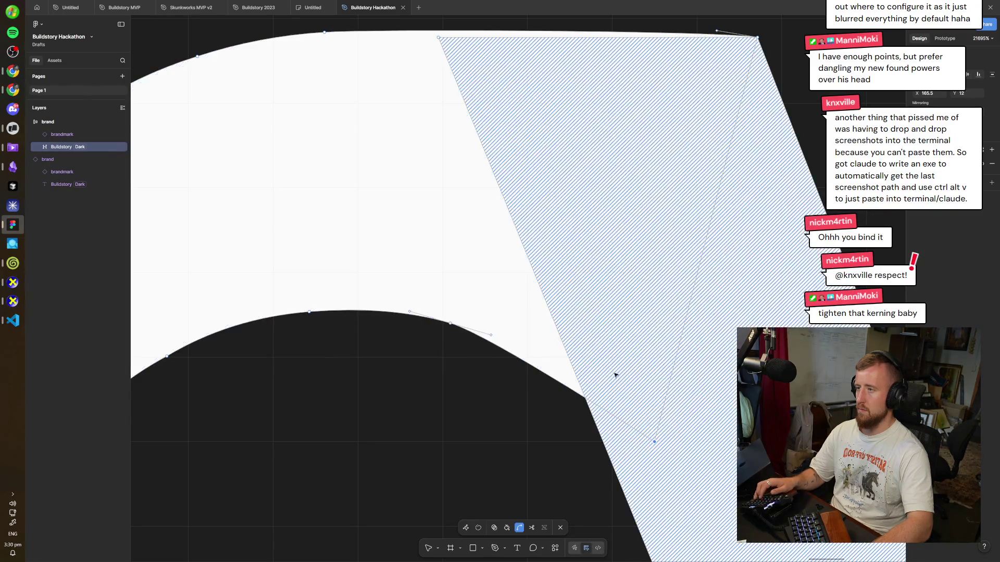
left_click(661, 451)
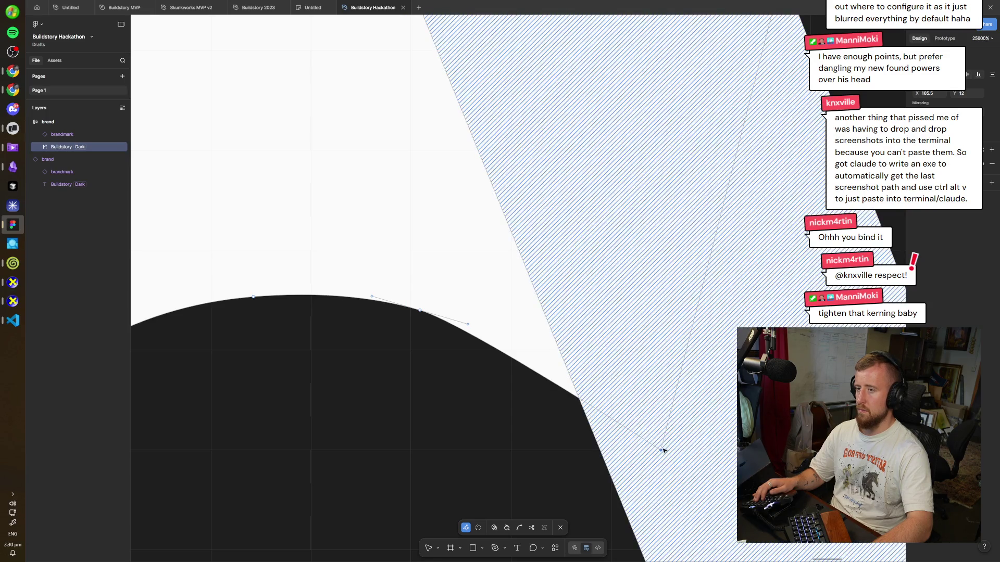
key("ctrl")
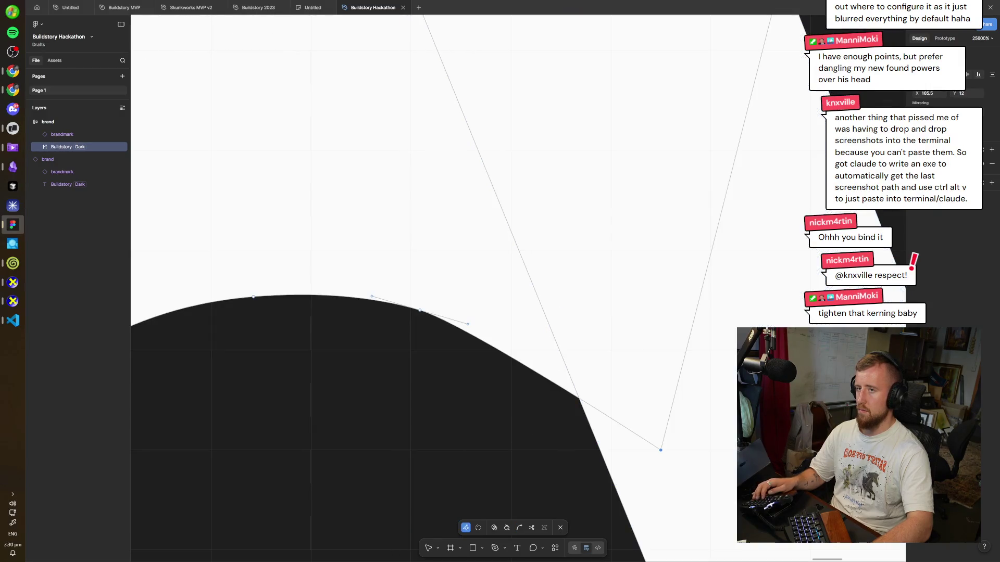
left_click_drag(660, 450, 551, 455)
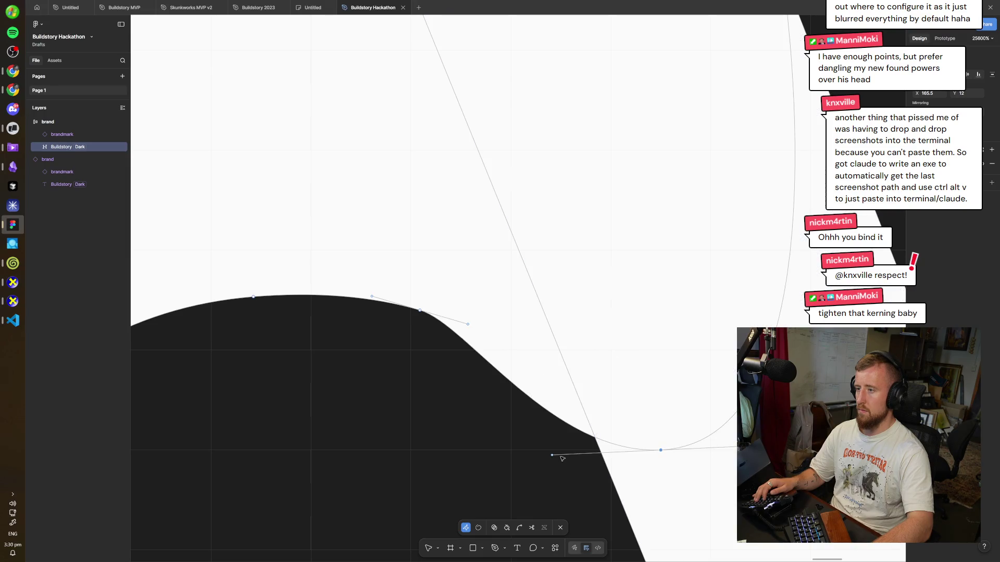
left_click_drag(553, 456, 571, 360)
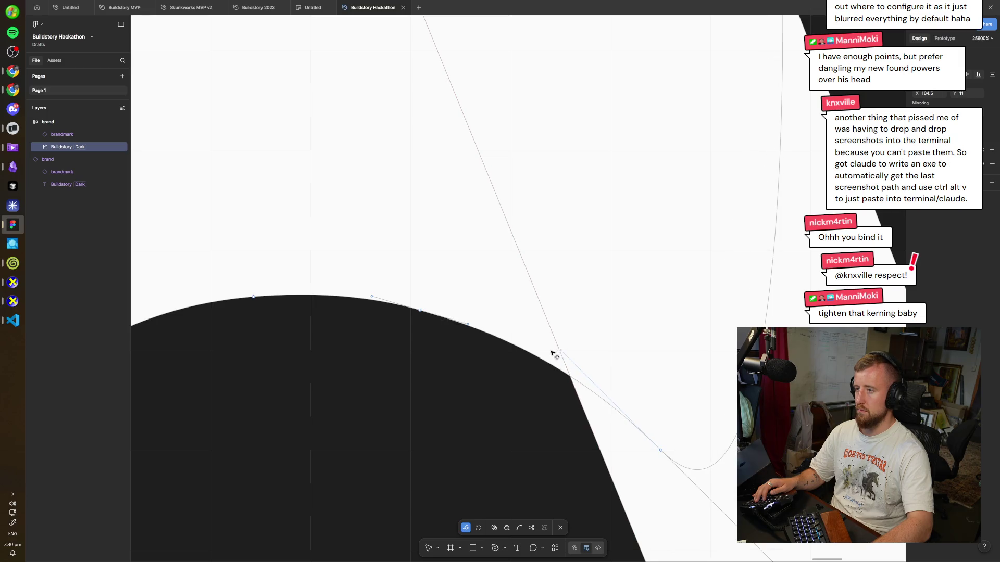
left_click_drag(546, 344, 597, 444)
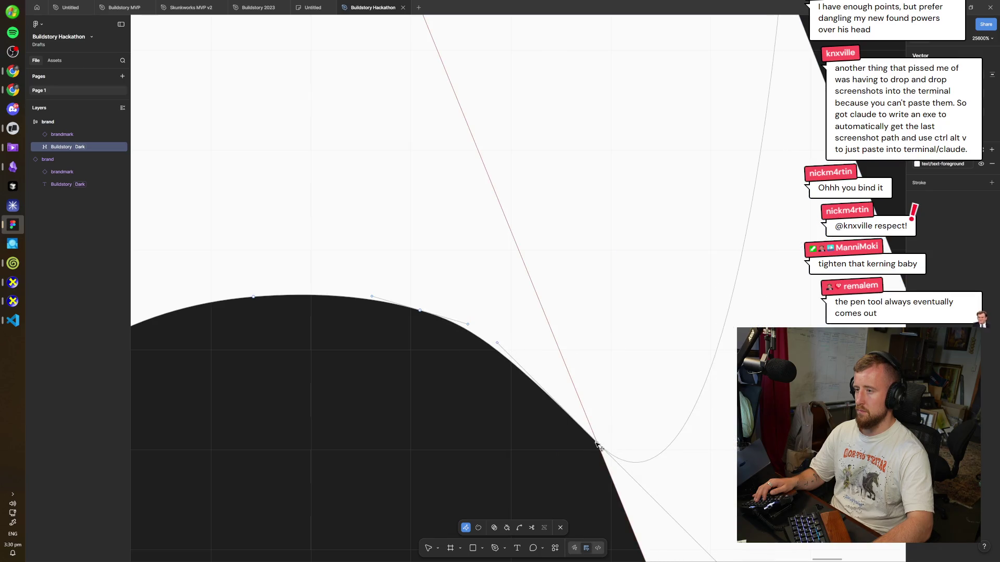
scroll(599, 446, "down", 3)
scroll(624, 346, "down", 5)
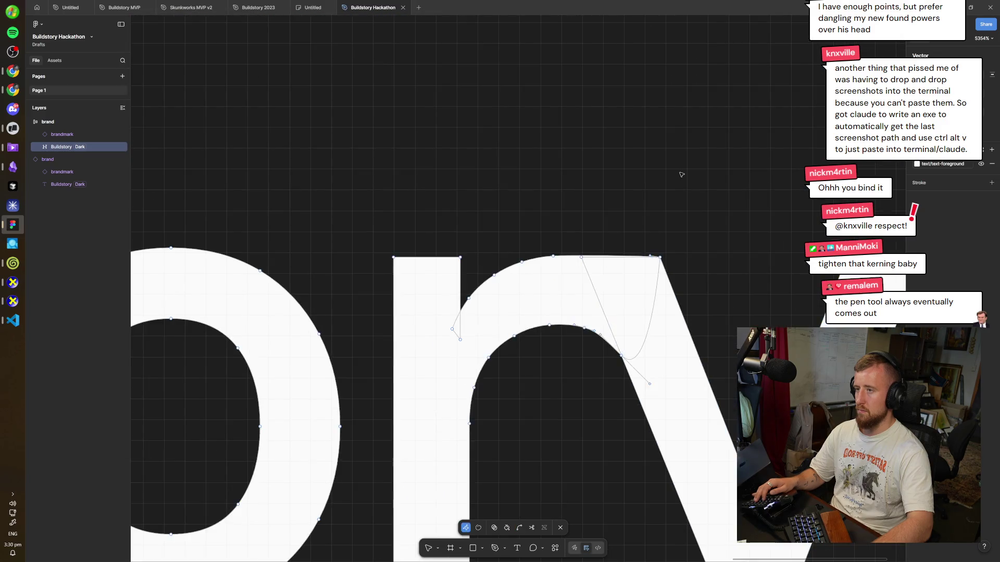
key("Escape")
scroll(680, 172, "down", 3)
scroll(678, 172, "down", 2)
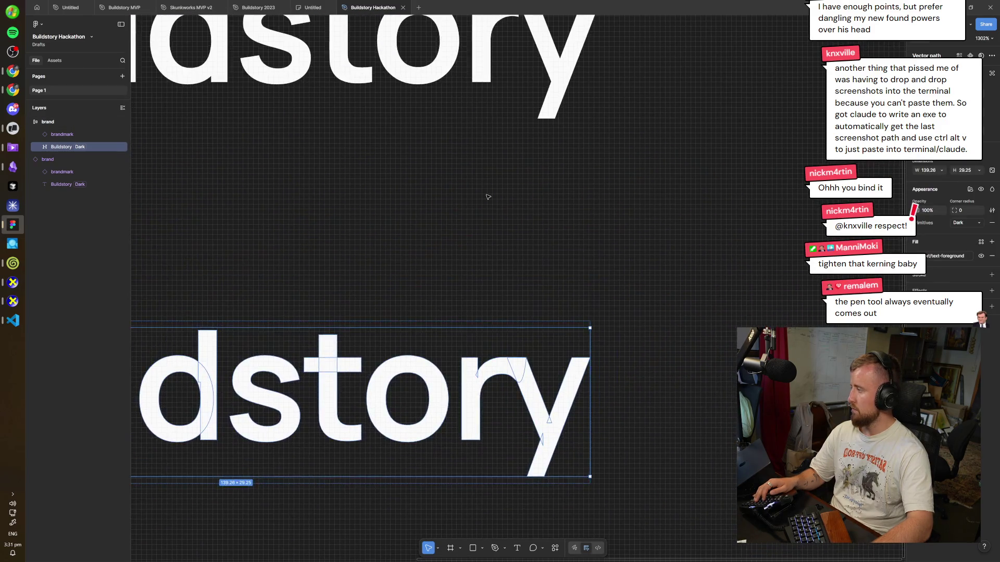
- Deselect the wordmark and centre both logos at 100% zoom
left_click(488, 197)
scroll(488, 196, "down", 2)
scroll(493, 195, "down", 3)
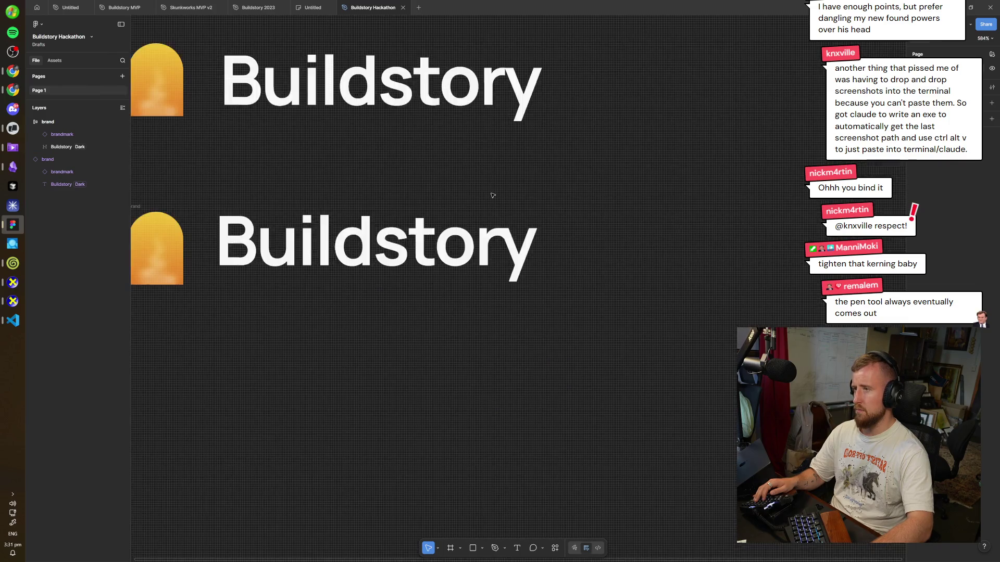
left_click_drag(493, 195, 632, 203)
key("shift+0")
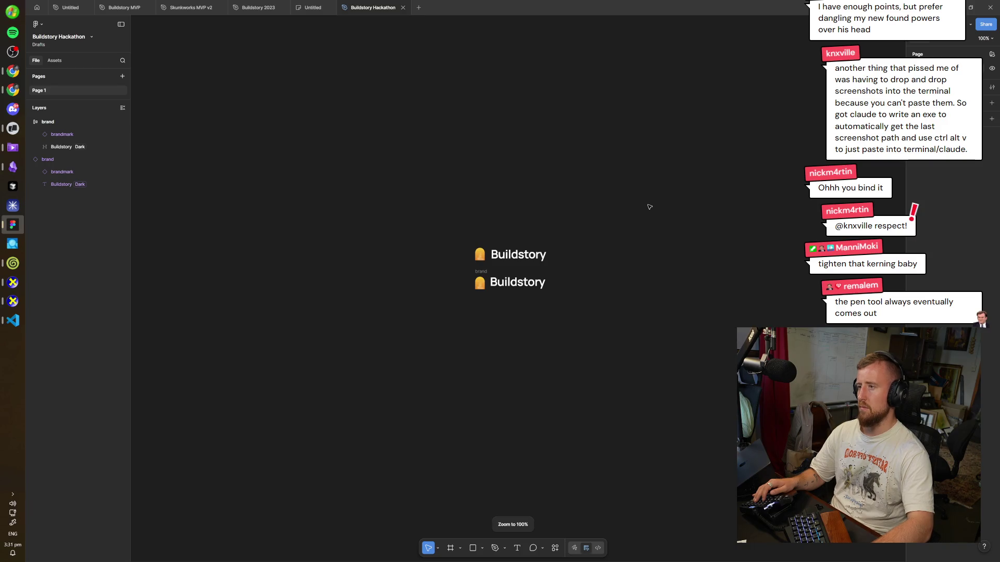
scroll(560, 300, "up", 5)
scroll(557, 305, "up", 3)
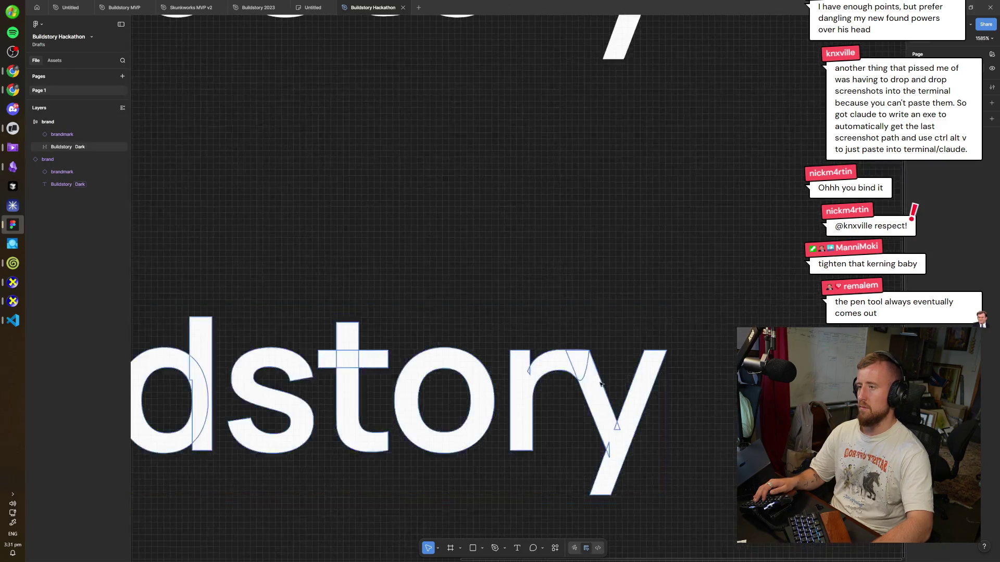
scroll(549, 312, "up", 2)
scroll(500, 351, "up", 2)
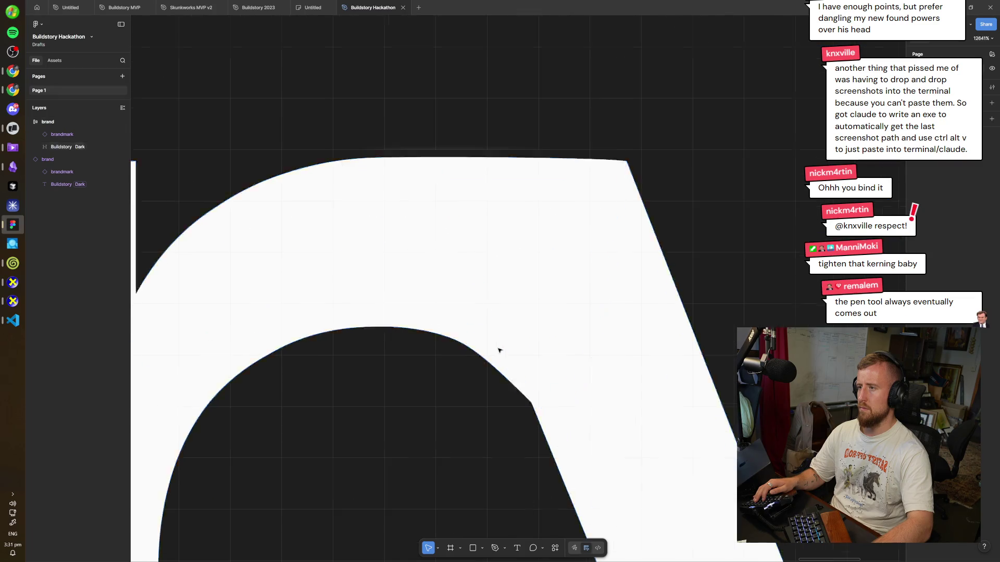
- Refine the lower wordmark's inner curve by lengthening and shortening its bezier handles
left_click(529, 350)
double_click(523, 316)
scroll(550, 417, "up", 2)
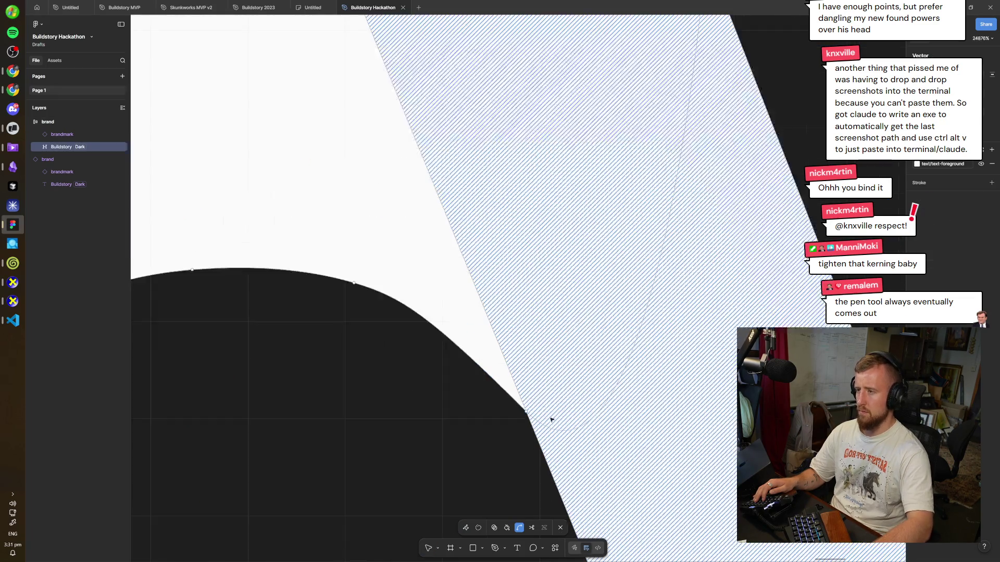
scroll(511, 316, "up", 2)
scroll(522, 335, "up", 1)
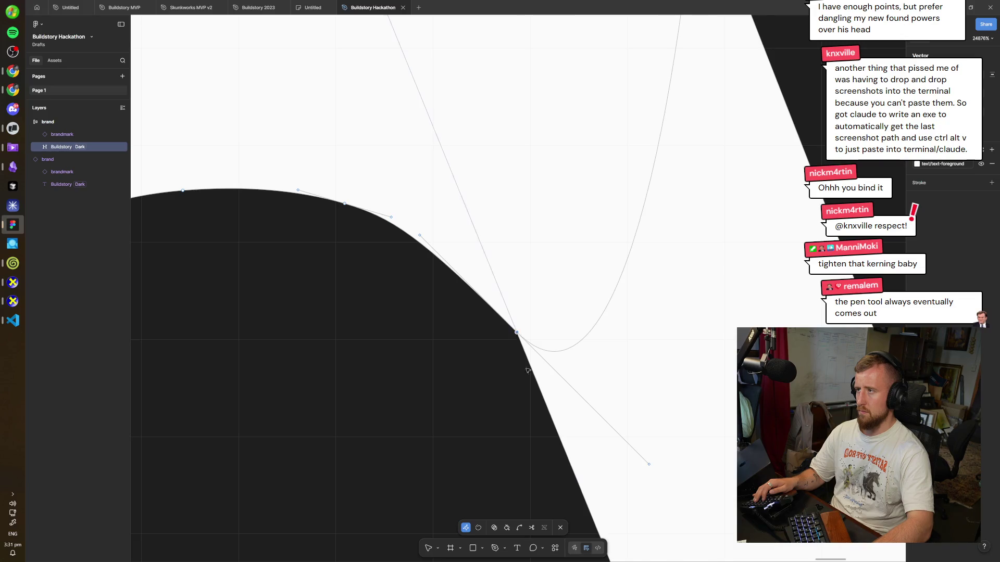
scroll(526, 370, "down", 2)
scroll(592, 424, "down", 1)
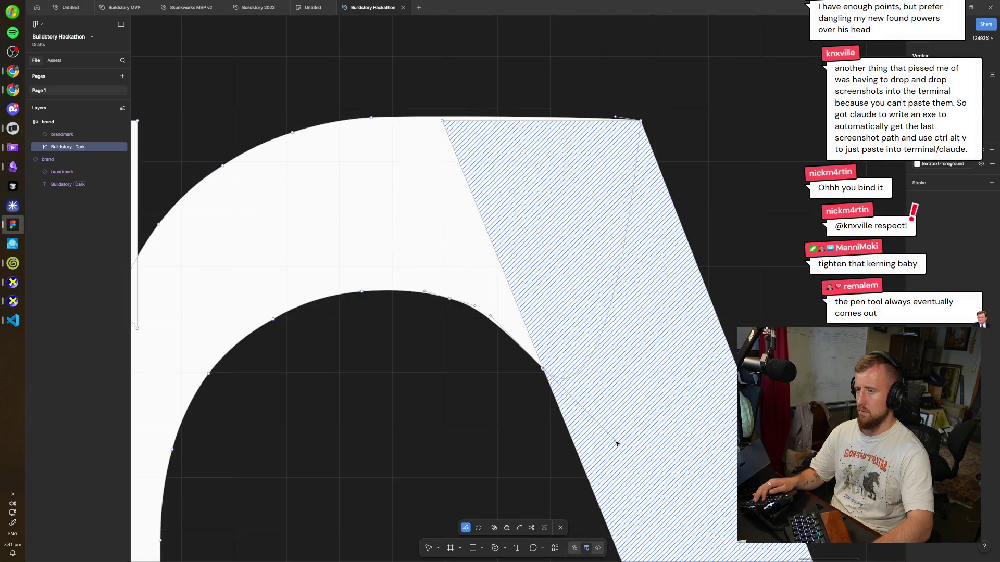
left_click_drag(616, 441, 595, 489)
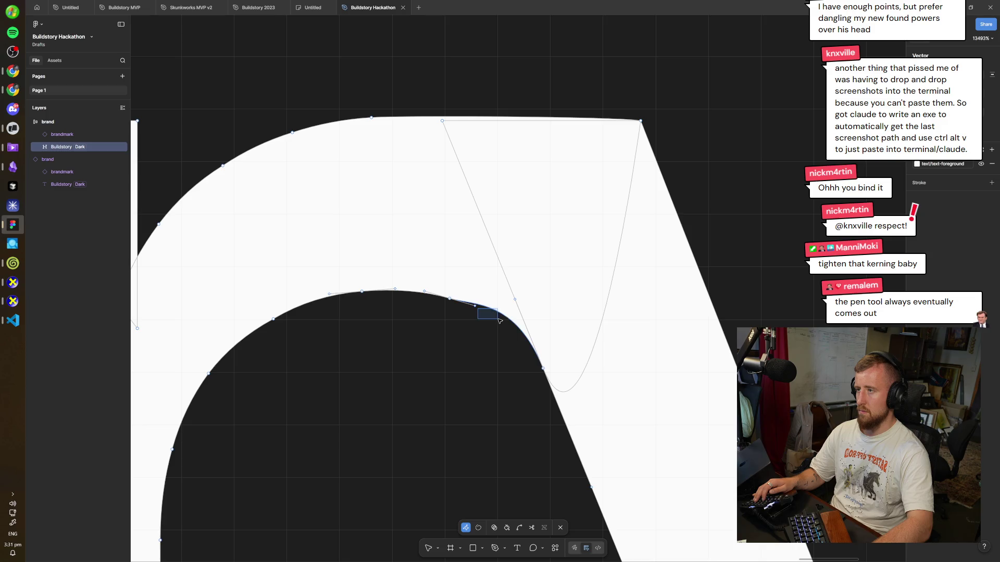
left_click_drag(475, 306, 459, 301)
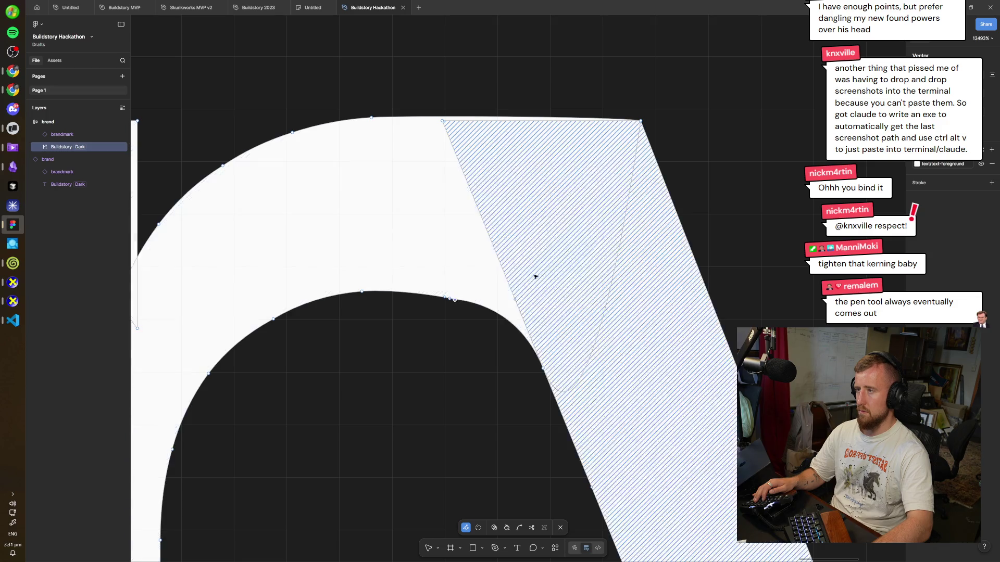
key("Escape")
scroll(648, 116, "down", 5)
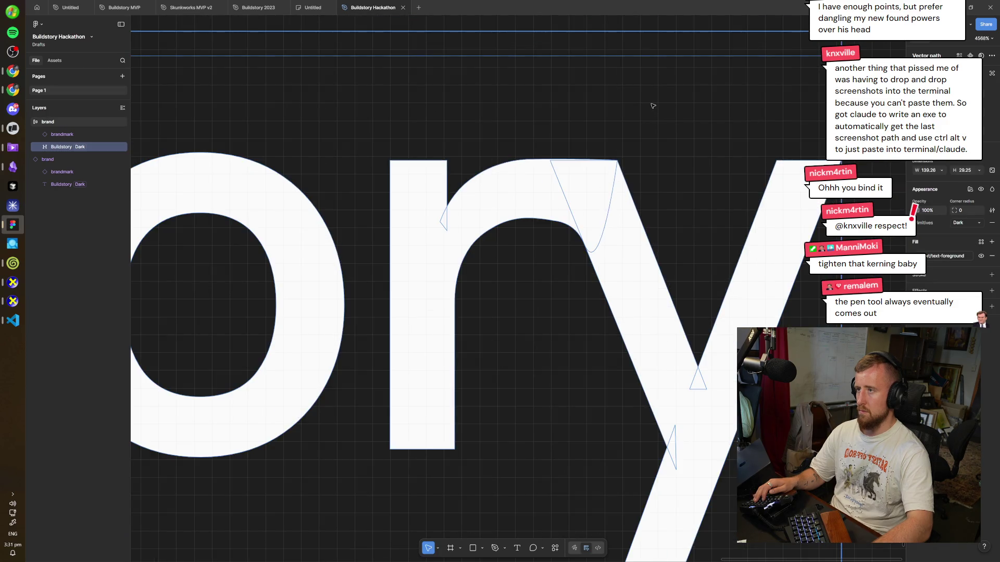
left_click(881, 201)
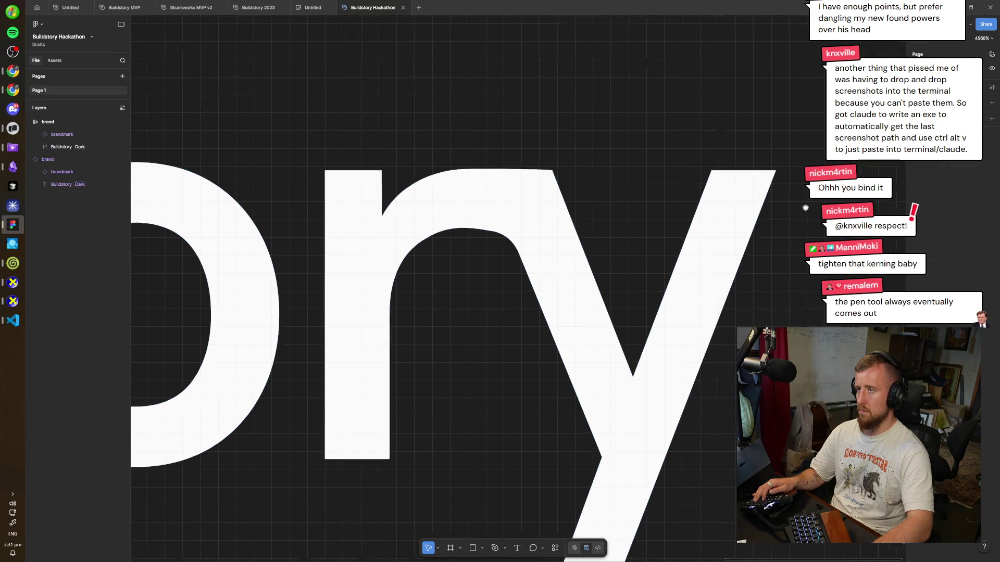
- Slide the r's top-edge anchor point right to flatten the upper wordmark's top edge
scroll(458, 217, "up", 3)
scroll(552, 241, "up", 3)
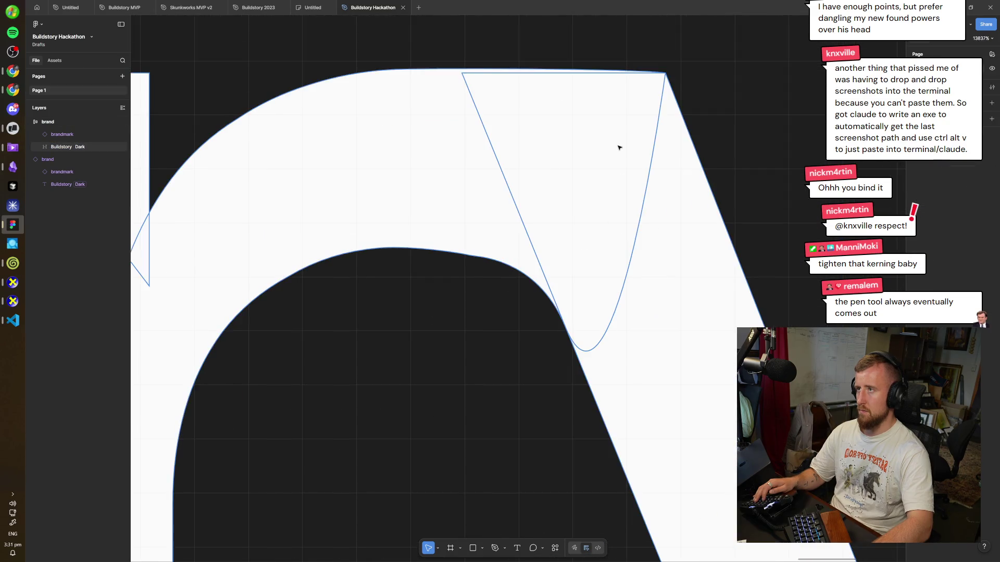
left_click(594, 123)
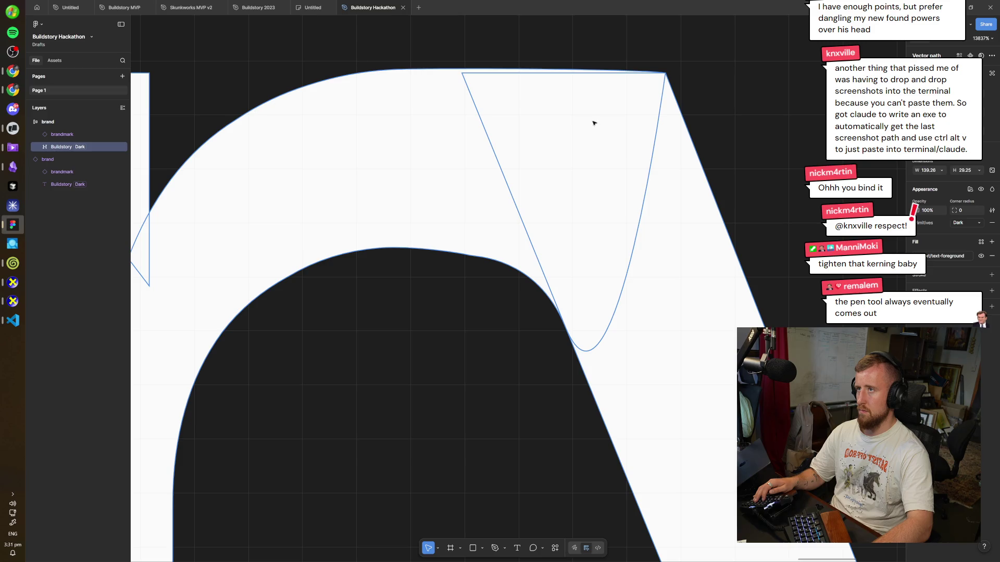
double_click(394, 118)
scroll(543, 64, "up", 2)
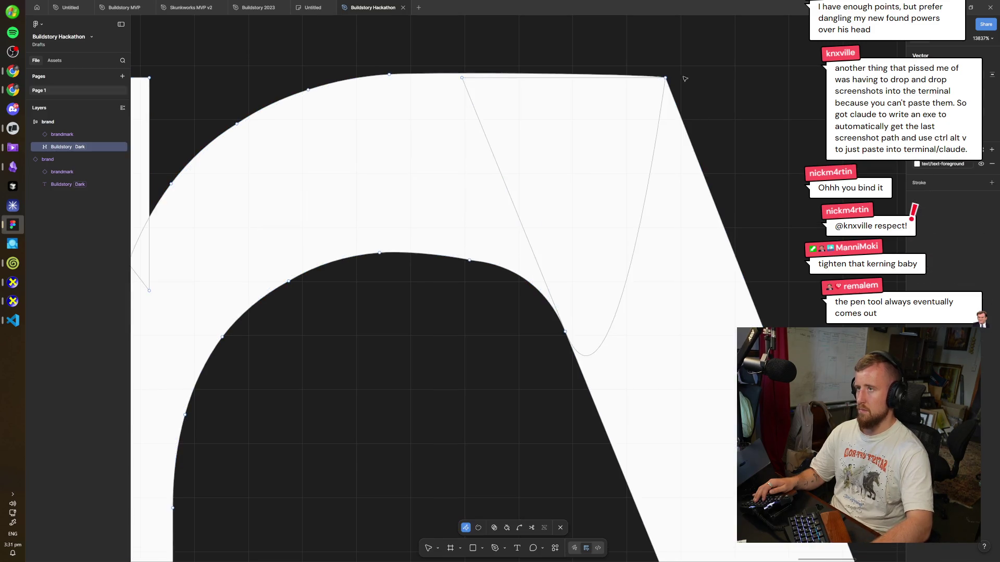
key("b")
left_click(335, 73)
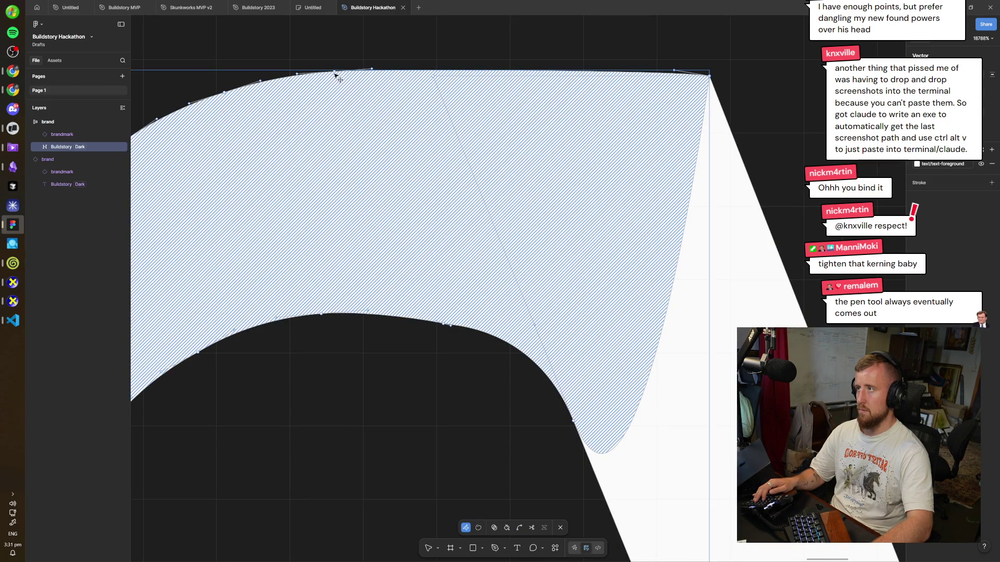
scroll(336, 72, "up", 2)
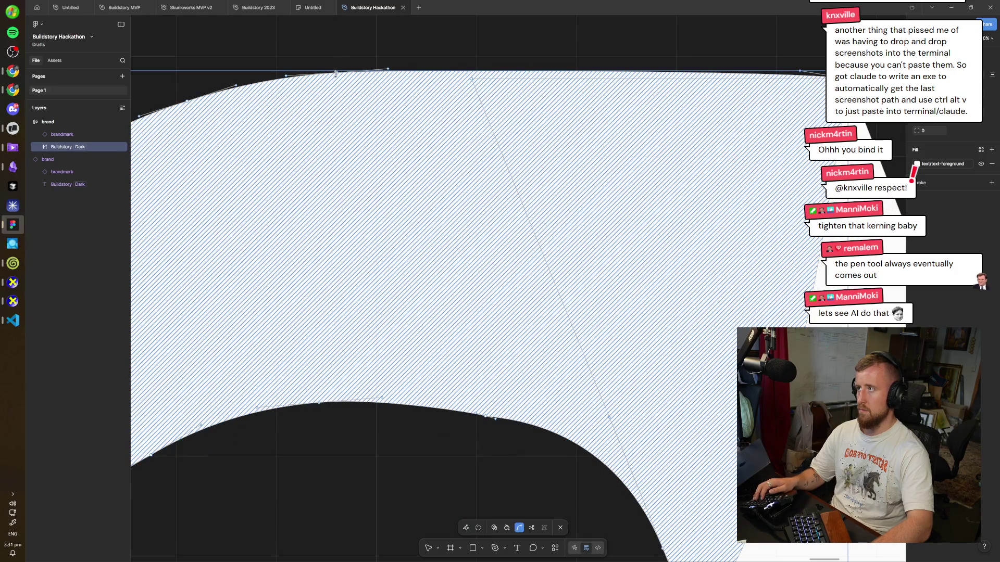
scroll(343, 170, "up", 3)
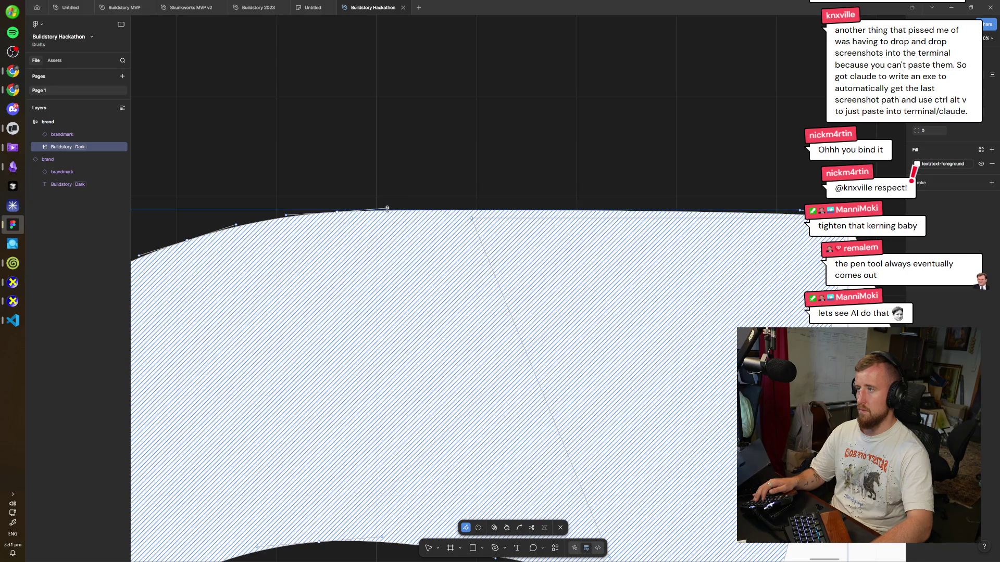
left_click_drag(389, 208, 504, 220)
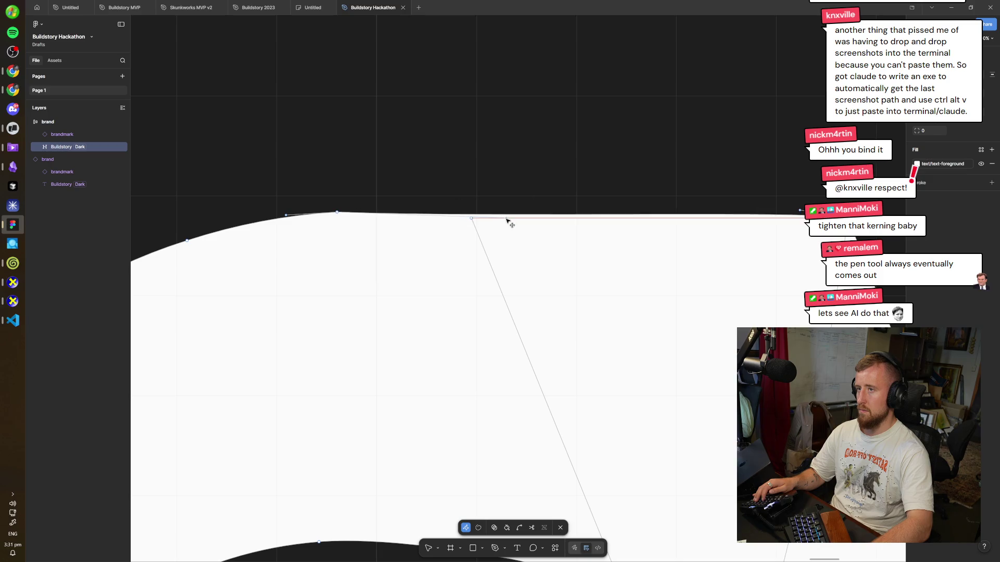
left_click_drag(508, 221, 506, 218)
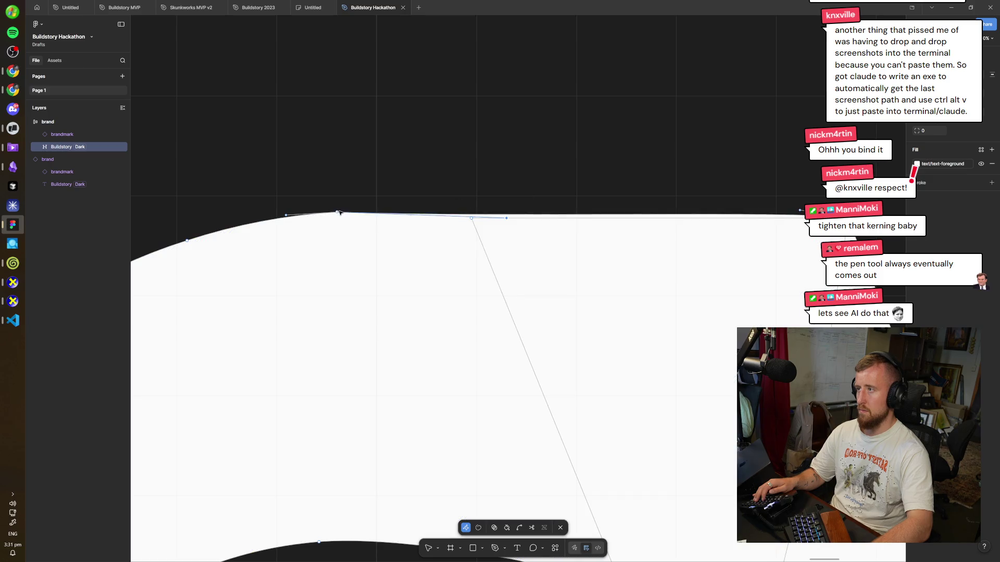
- Round the r's top edge with a curve handle, nudge the point down, and view at 100%
left_click_drag(337, 211, 367, 223)
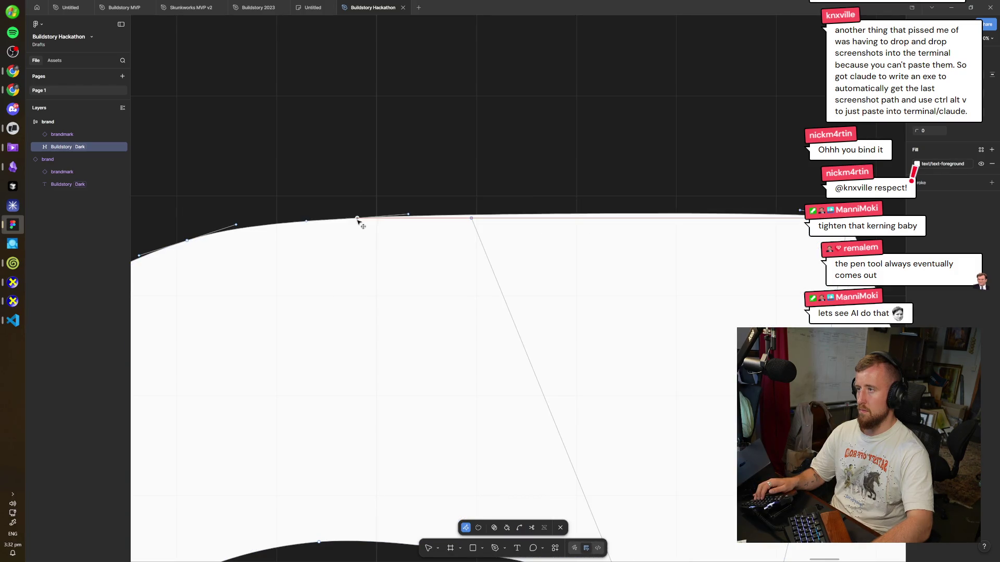
left_click_drag(417, 215, 419, 219)
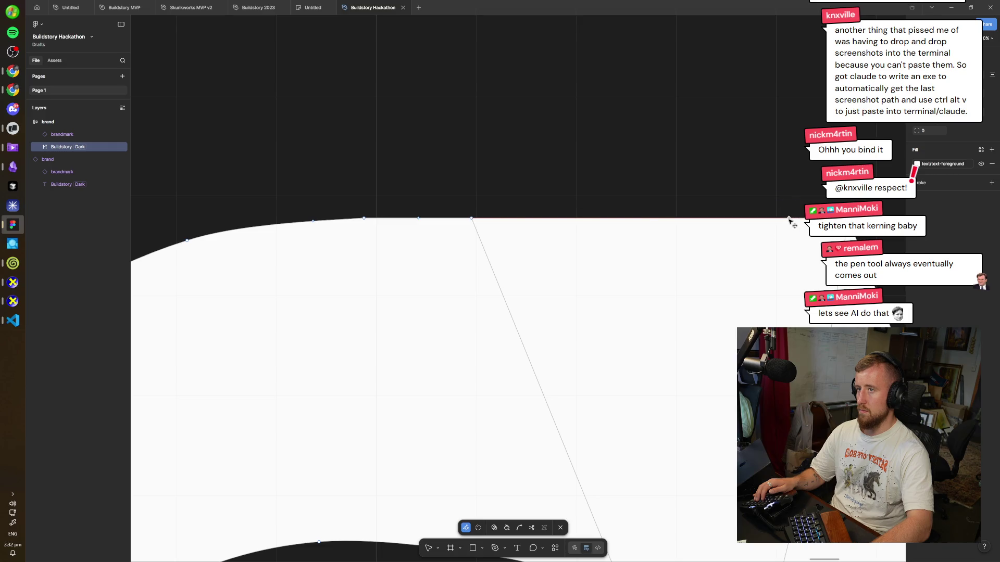
scroll(794, 218, "down", 3, "ctrl")
scroll(786, 209, "down", 3, "ctrl")
key("Escape")
scroll(736, 167, "down", 3)
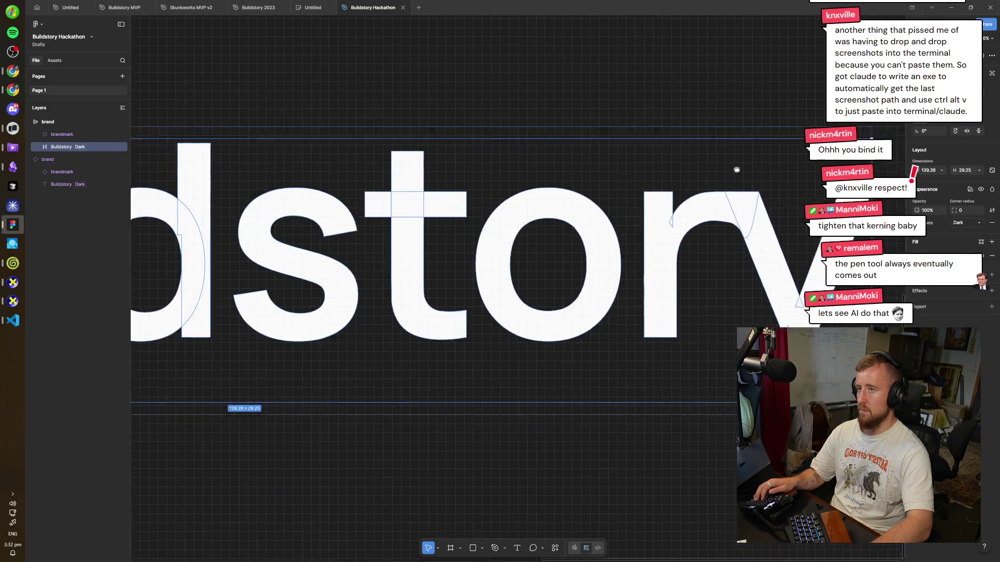
scroll(718, 208, "up", 2)
key("Escape")
key("shift+0")
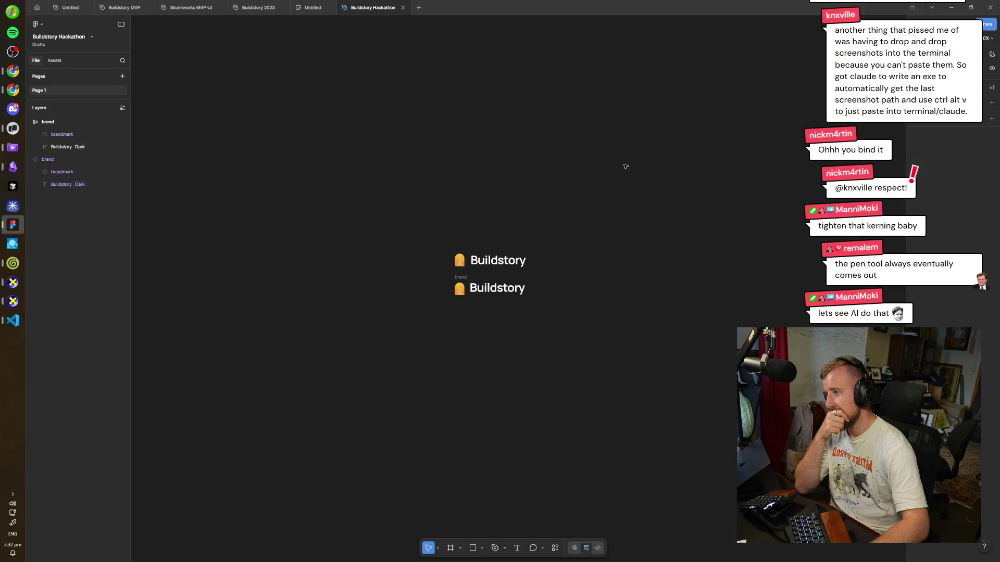
- Zoom to the lower lockup and select its Buildstory text, trying then undoing a 36 height
left_click(477, 289)
key("shift+2")
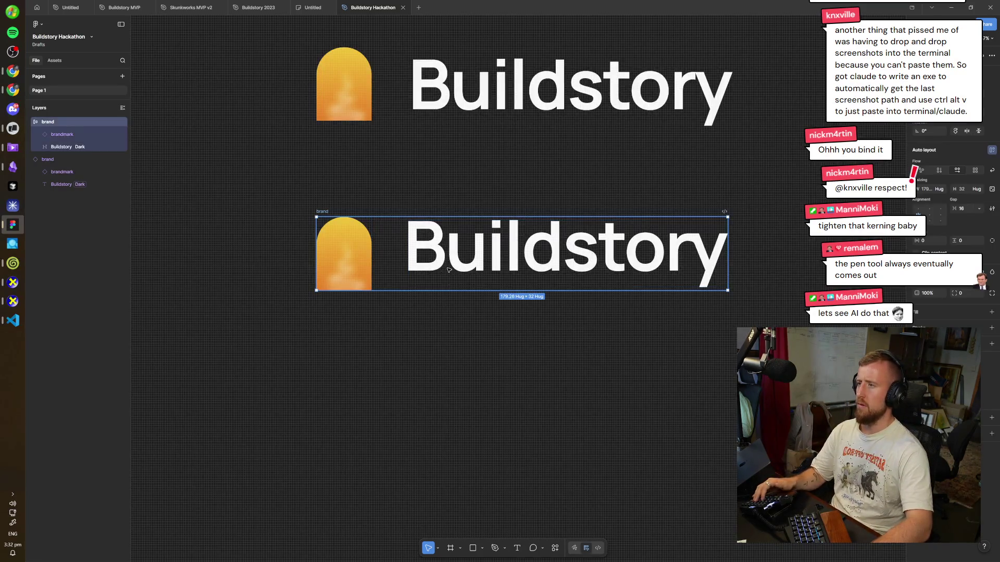
double_click(560, 248)
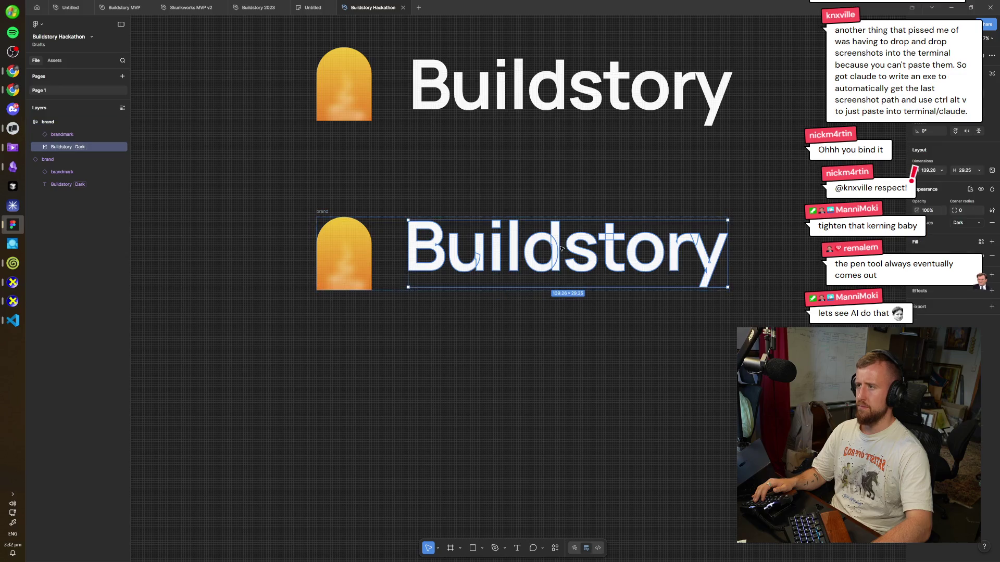
left_click(550, 85)
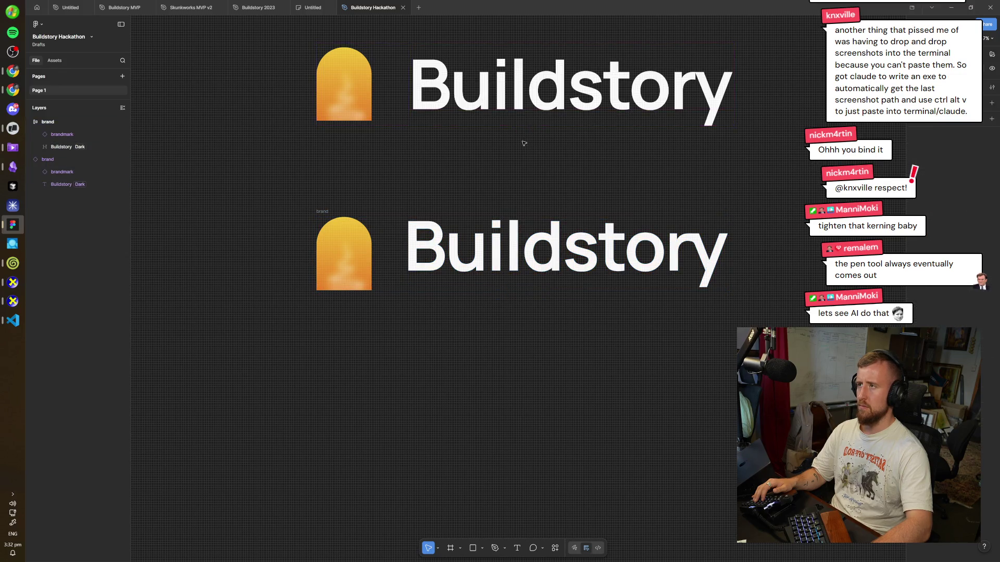
left_click(531, 92)
double_click(513, 100)
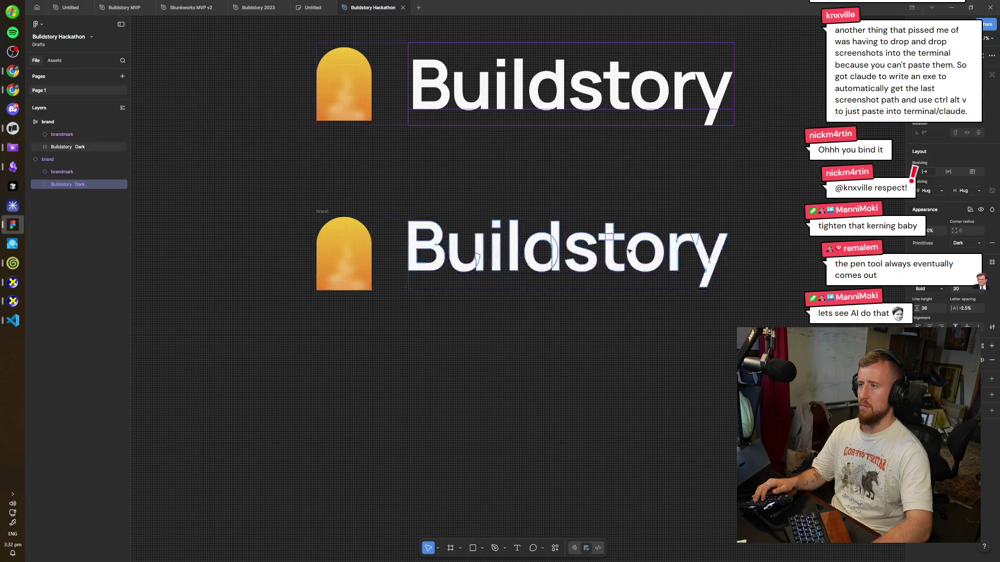
left_click(68, 146)
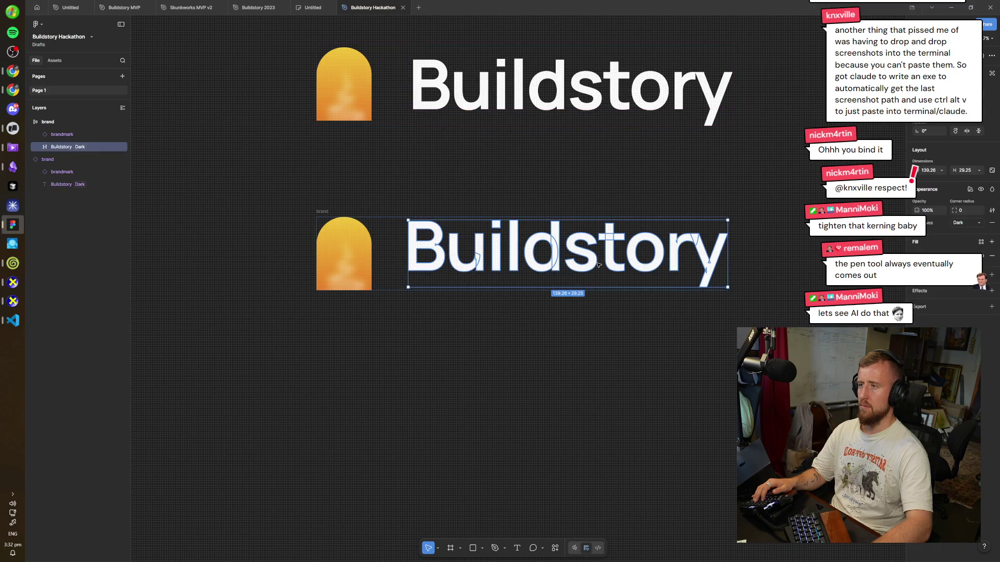
left_click(964, 170)
type("36")
key("Return")
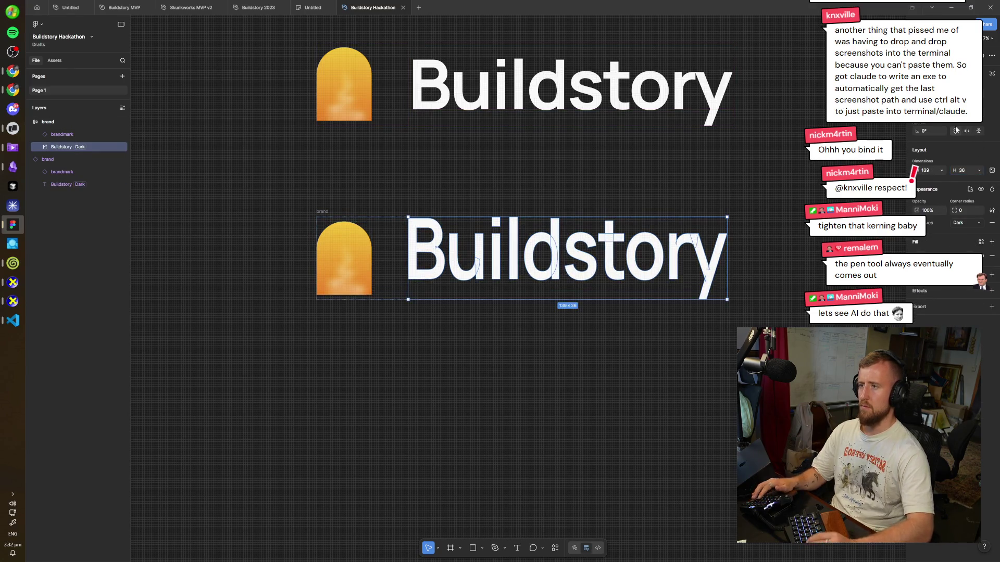
key("ctrl+z")
- Group the wordmark into an auto-layout frame with height 36 and bottom alignment
key("ctrl+g")
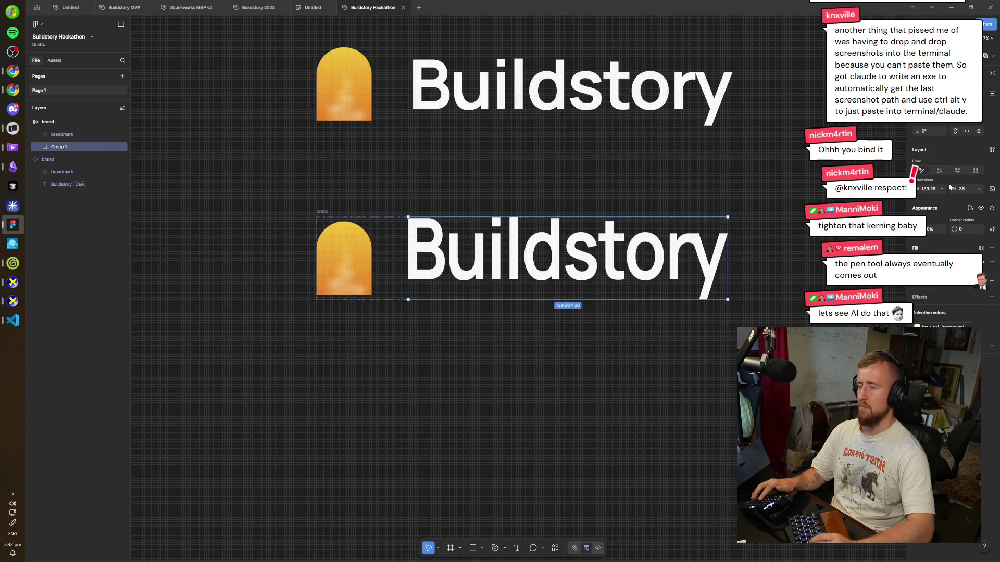
key("ctrl+g")
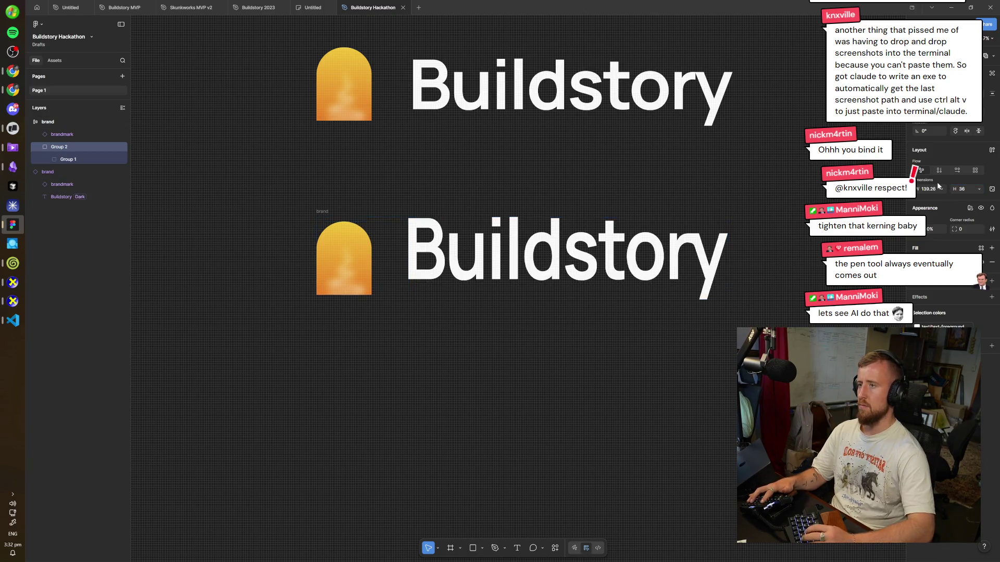
key("shift+a")
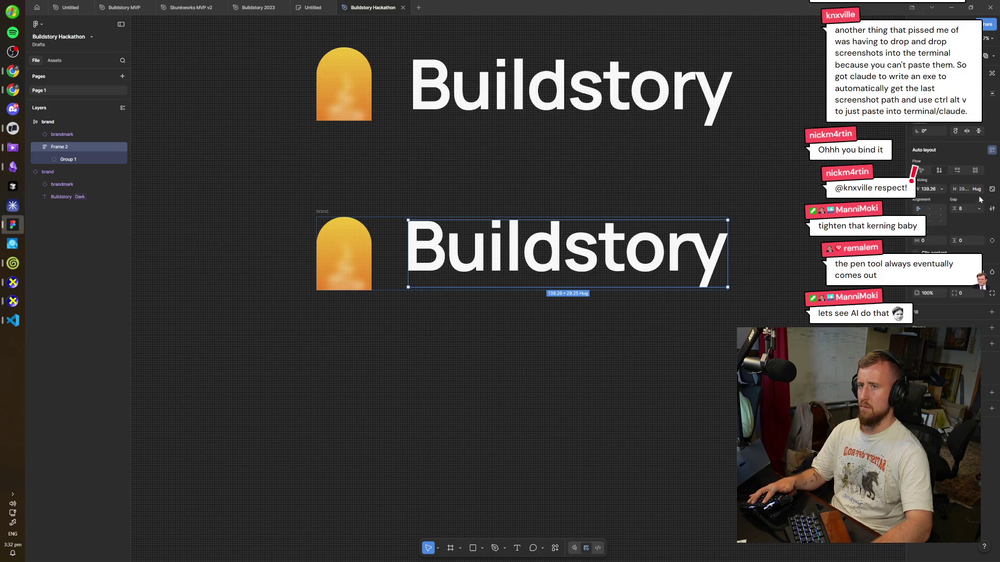
left_click(969, 190)
type("36")
key("Return")
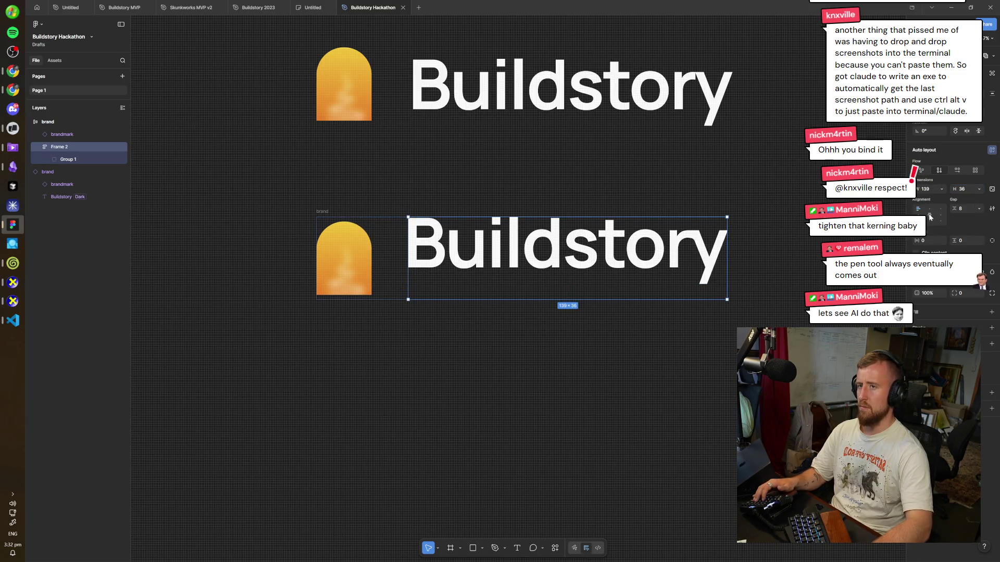
left_click(930, 215)
left_click(930, 222)
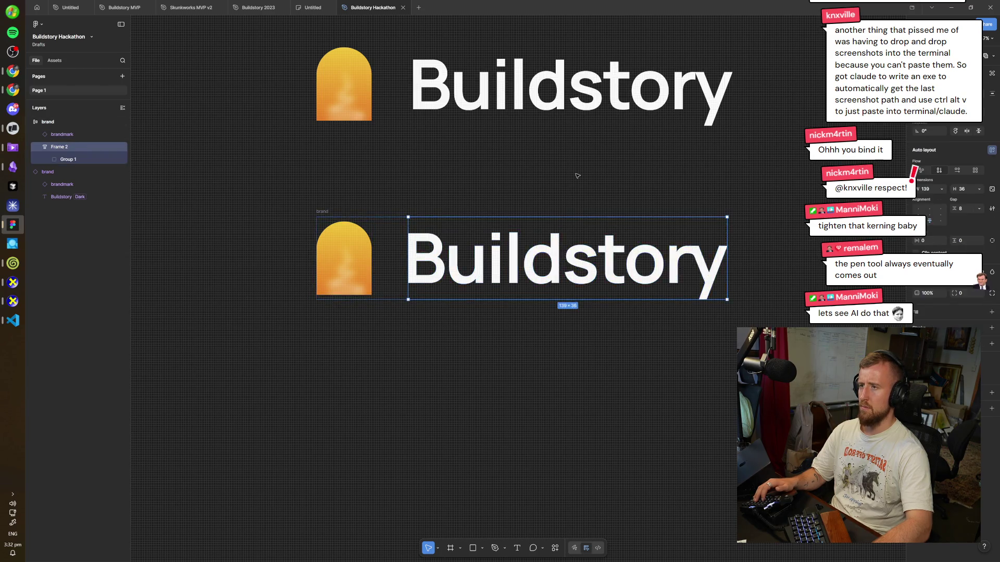
- Deselect the new frame and select the upper brand lockup
scroll(516, 297, "up", 5)
scroll(515, 297, "right", 3)
left_click(515, 297)
scroll(516, 297, "right", 2)
left_click(334, 198)
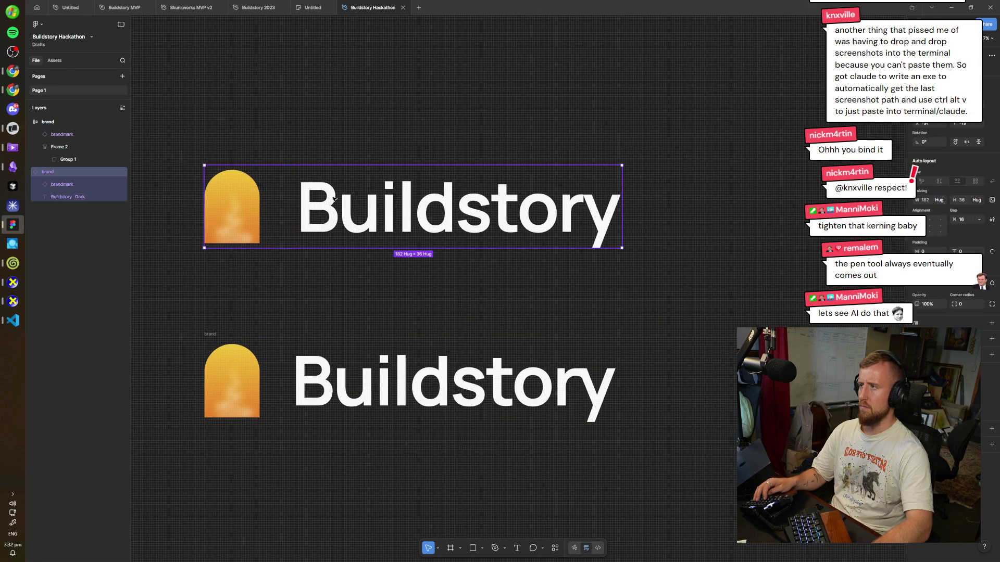
- Show rulers, place guides around the upper wordmark, and draw a spacing square beside the y
key("Escape")
key("shift+r")
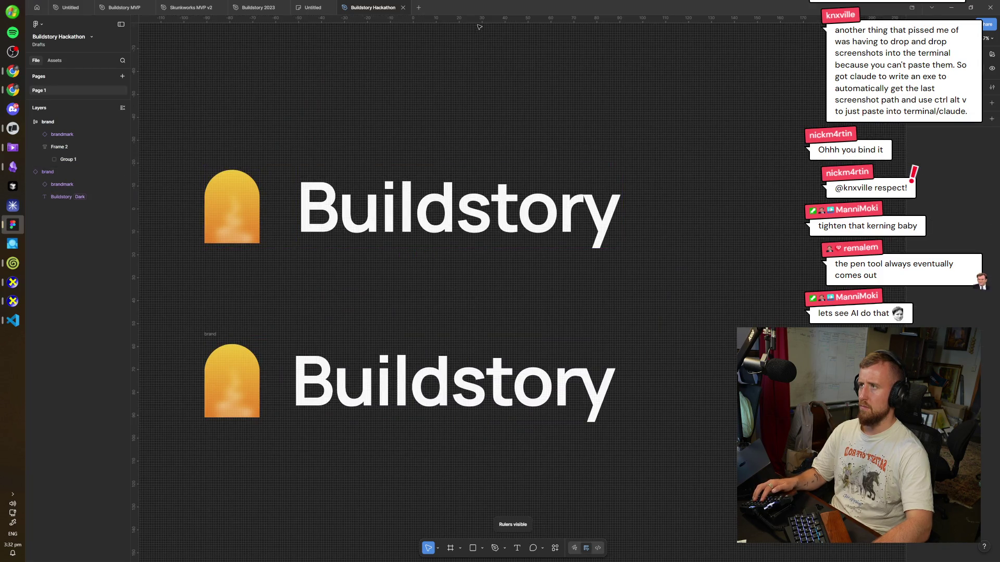
left_click_drag(451, 98, 411, 182)
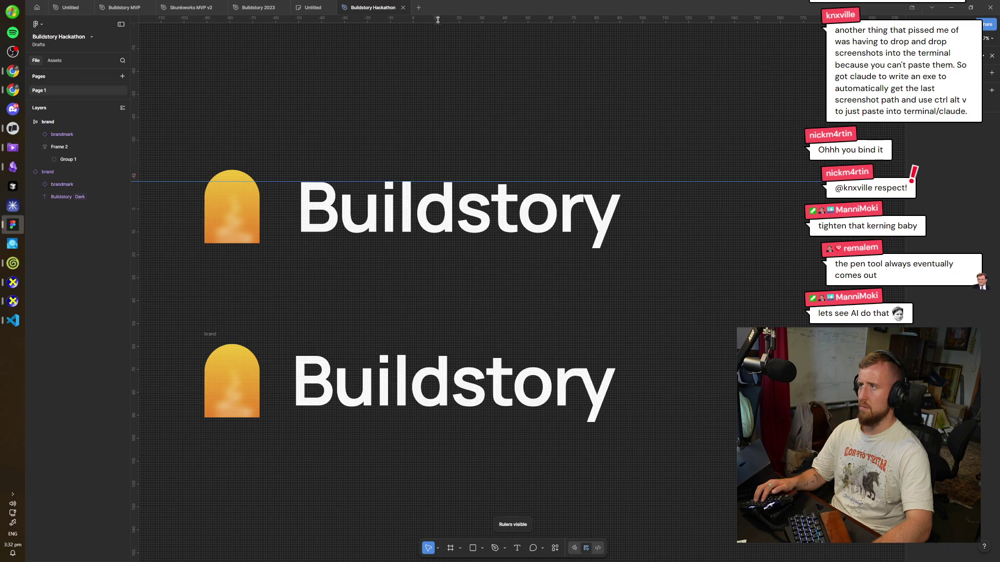
left_click(421, 232)
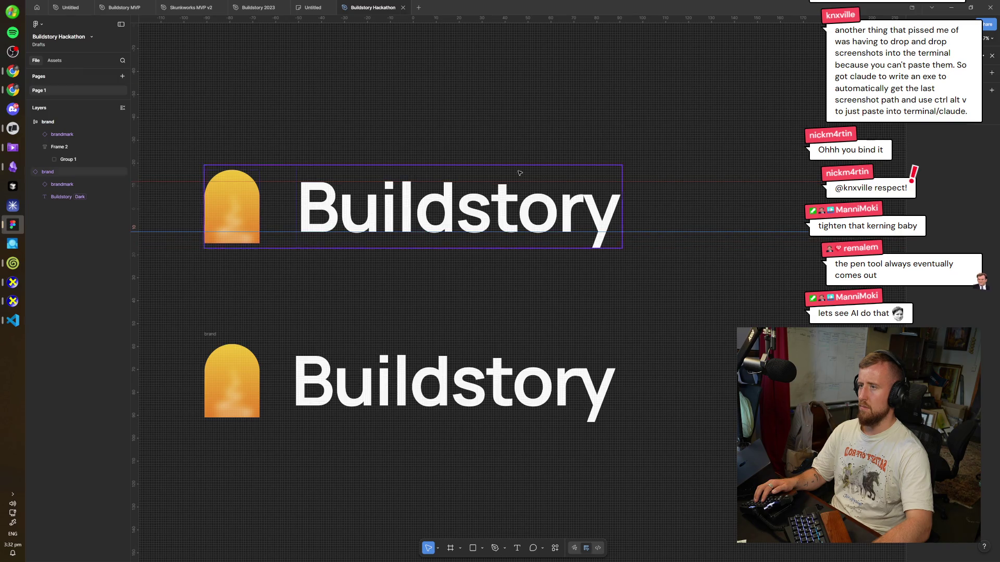
left_click_drag(602, 234, 596, 246)
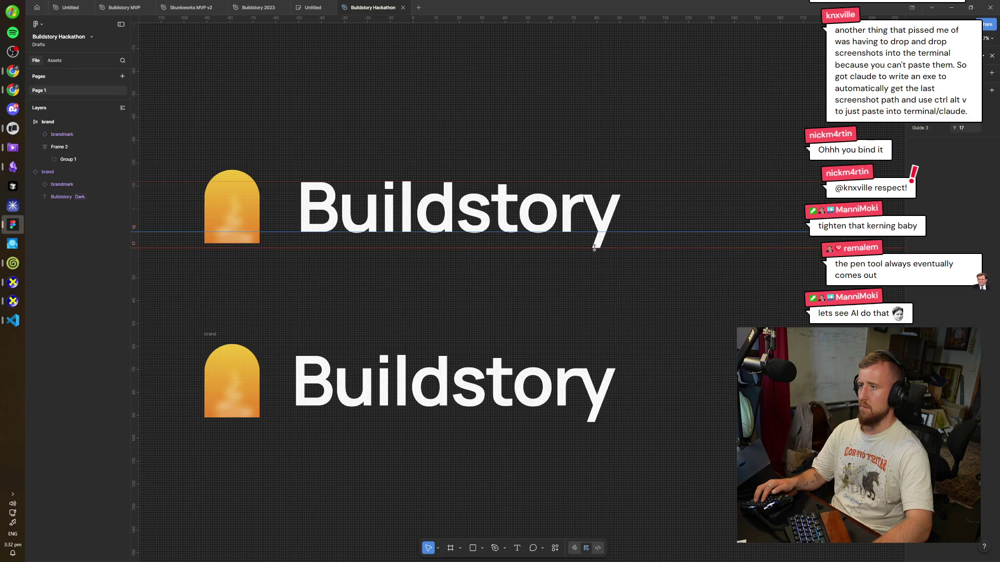
key("r")
mouse_move(608, 284)
left_mouse_down()
mouse_move(624, 302)
mouse_move(602, 237)
mouse_move(630, 238)
mouse_move(625, 182)
left_mouse_up()
left_click(646, 29)
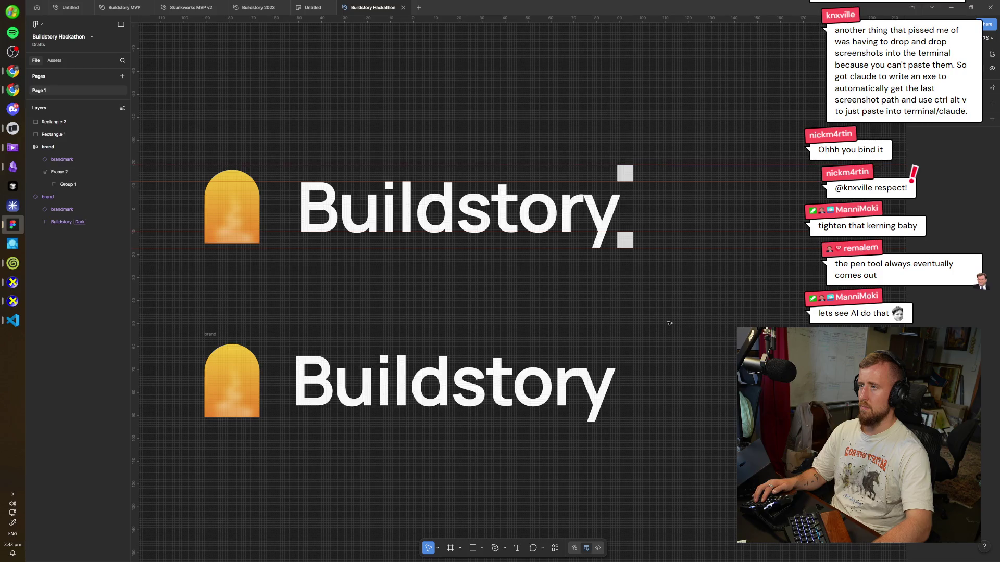
- Move the lower logo beside the upper one and delete both grey spacing squares
scroll(682, 324, "down", 2)
scroll(682, 323, "right", 3)
left_click(318, 366)
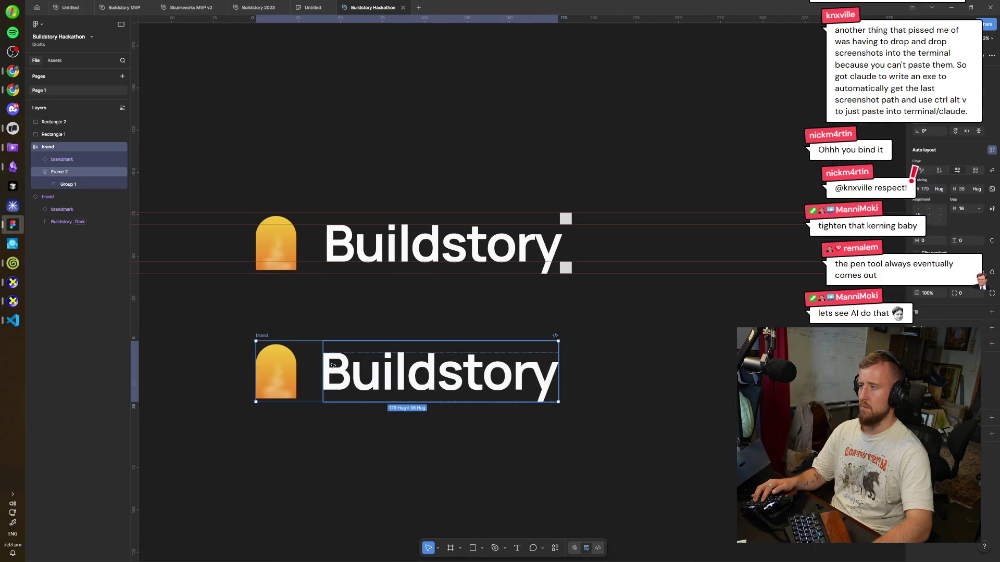
left_click_drag(318, 366, 692, 250)
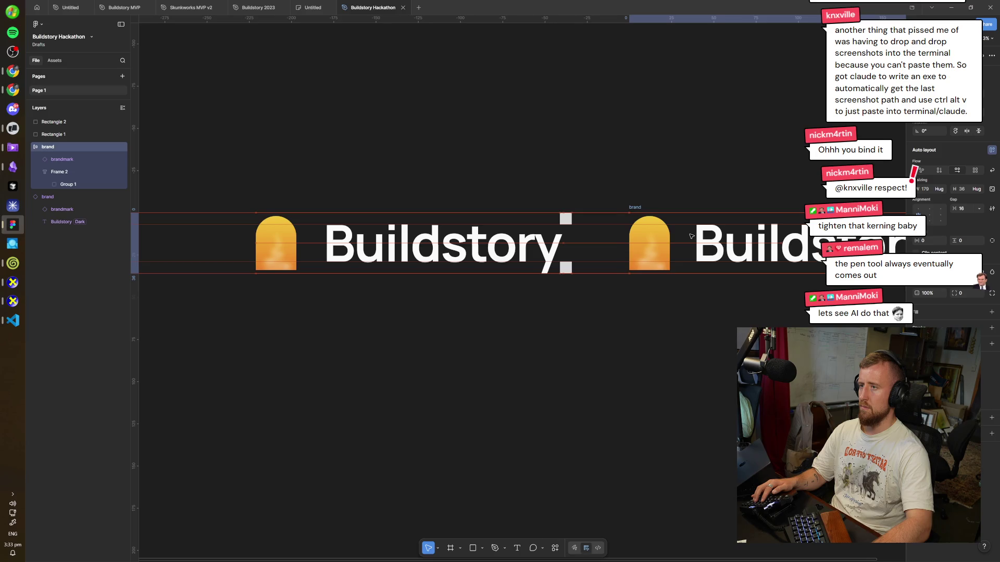
key("Escape")
left_click_drag(509, 351, 685, 353)
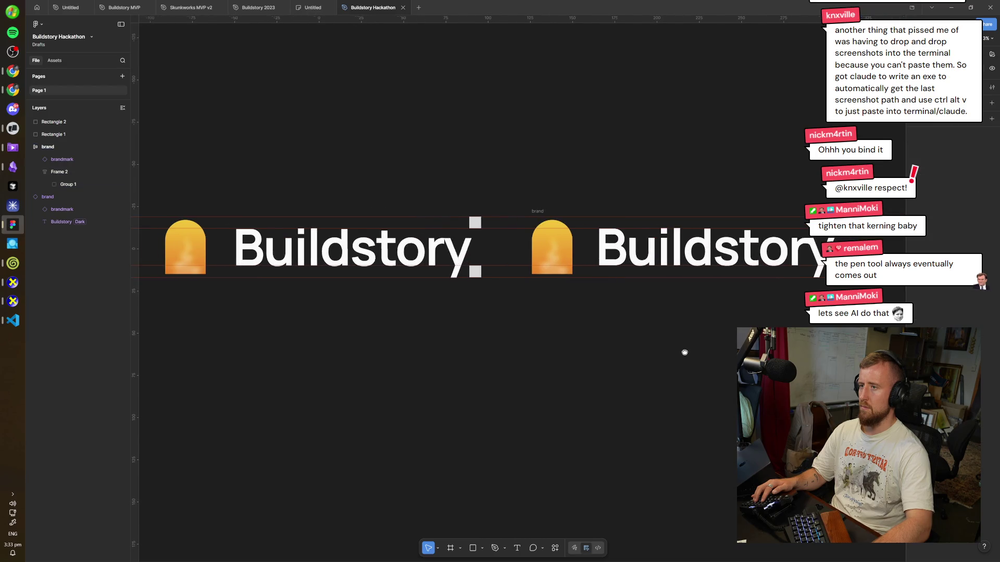
left_click(477, 271)
left_click(476, 223, "shift")
key("Delete")
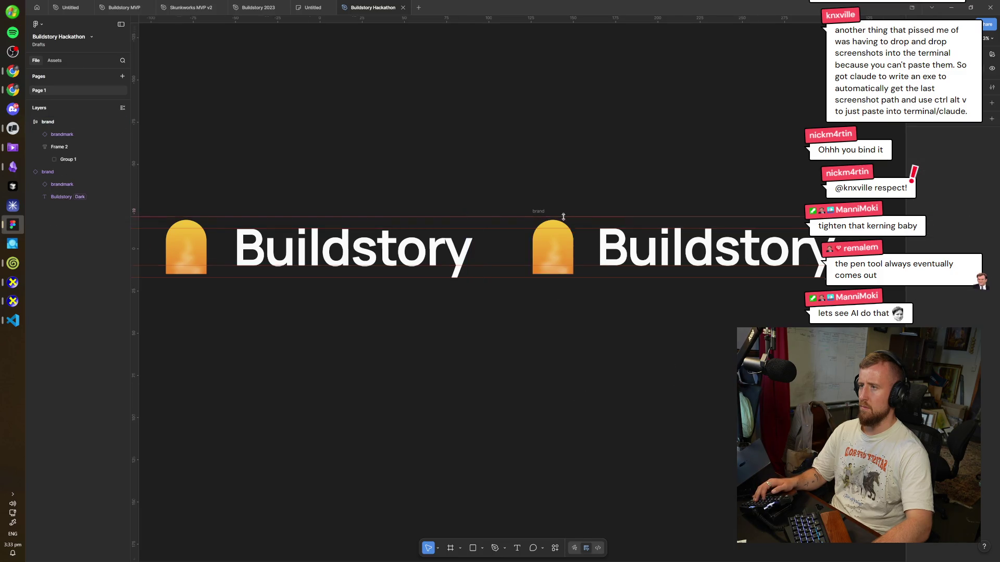
- Fit both logos in view, trying and then undoing a wrapping frame around them
scroll(564, 216, "up", 5)
scroll(566, 121, "down", 8)
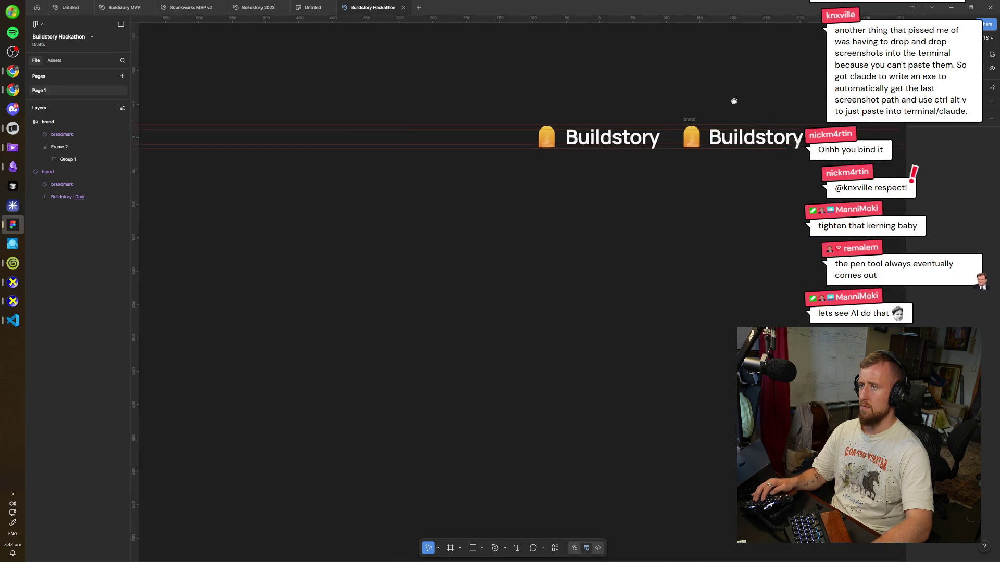
key("shift+1")
key("ctrl+a")
key("ctrl+shift+a")
left_click(527, 117)
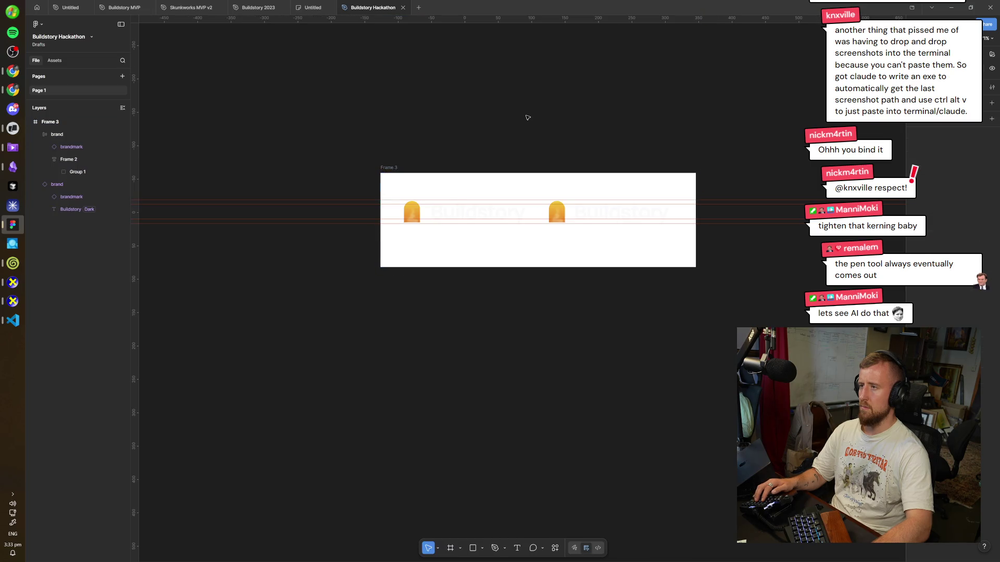
key("ctrl+z")
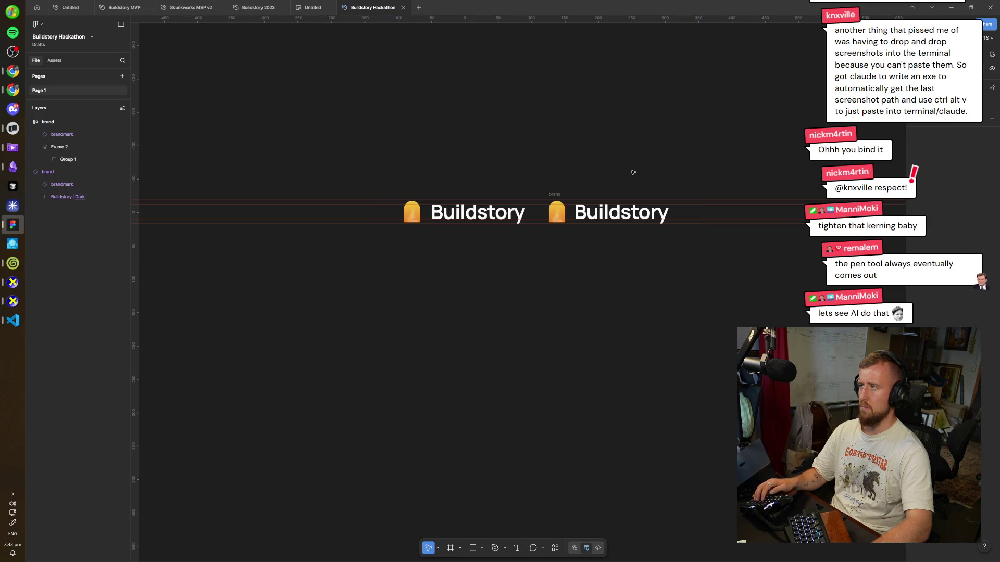
- Rename Page 1 to 'Brand & Logo'
double_click(39, 90)
type("Br")
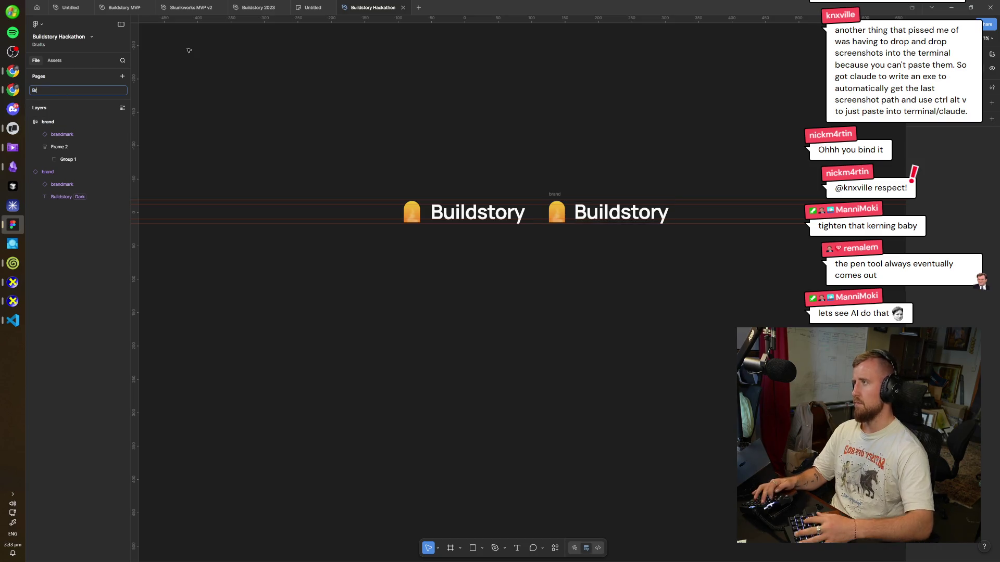
type("and")
key("Return")
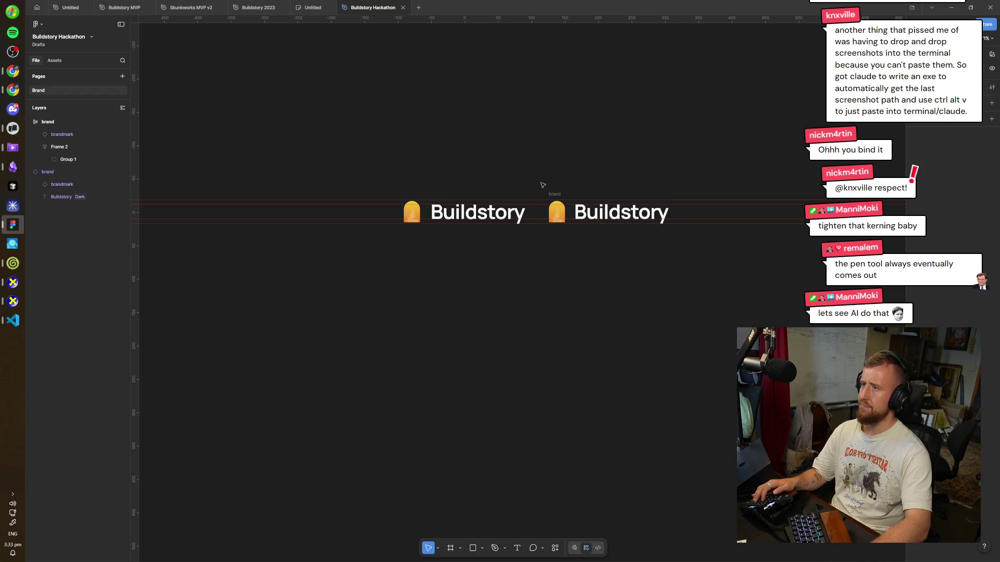
scroll(614, 172, "up", 3)
left_click(482, 228)
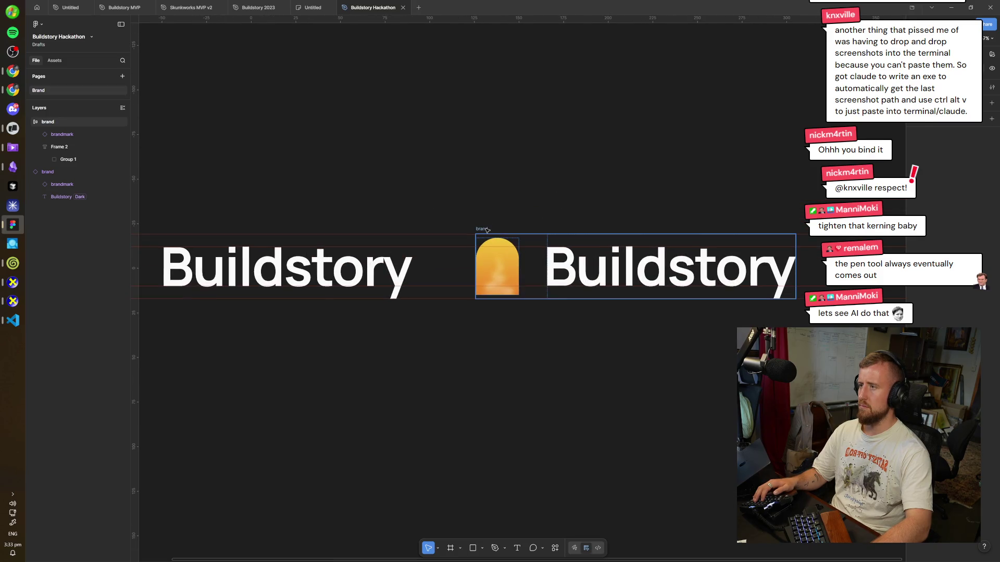
scroll(595, 200, "right", 3)
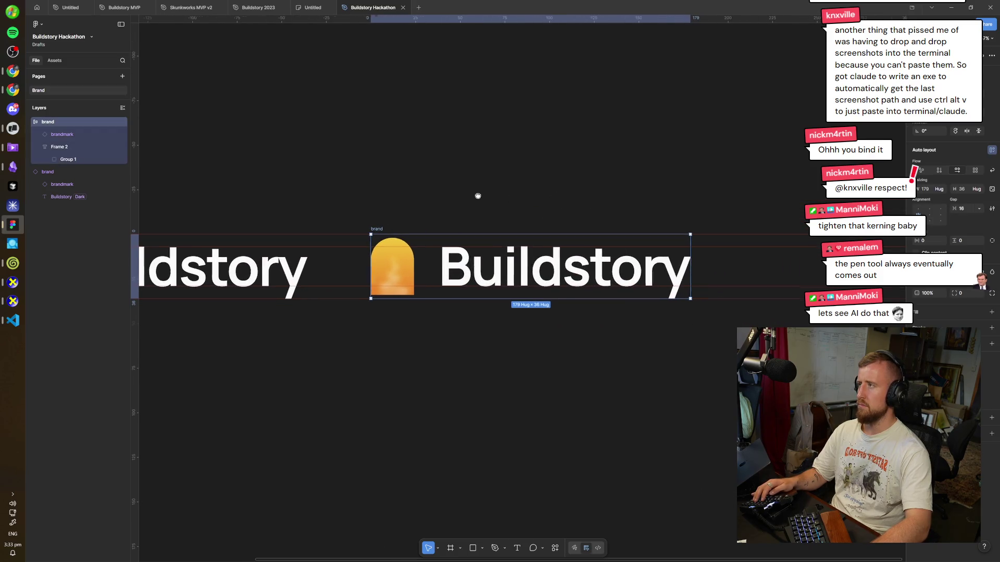
double_click(41, 92)
type("& Logo")
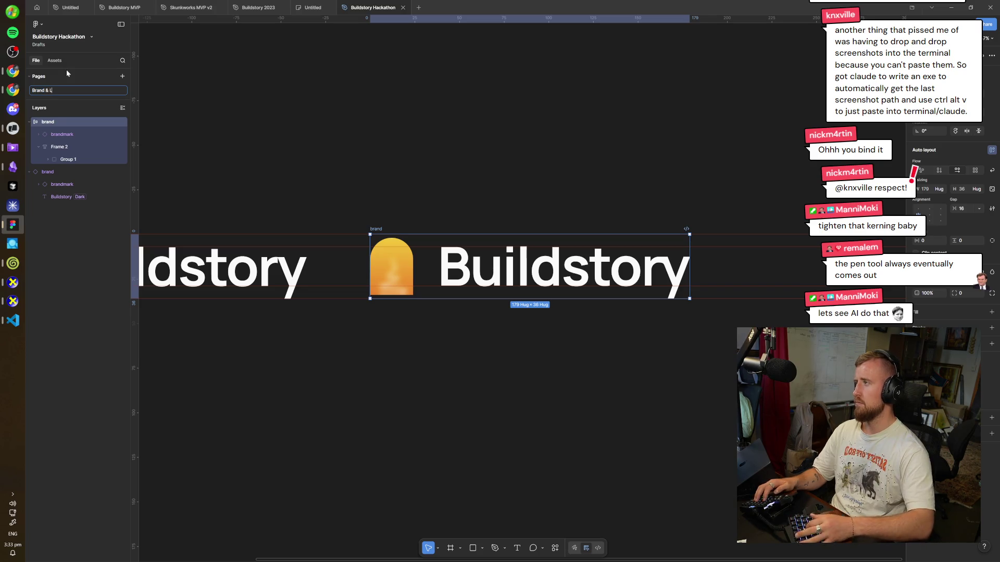
key("Return")
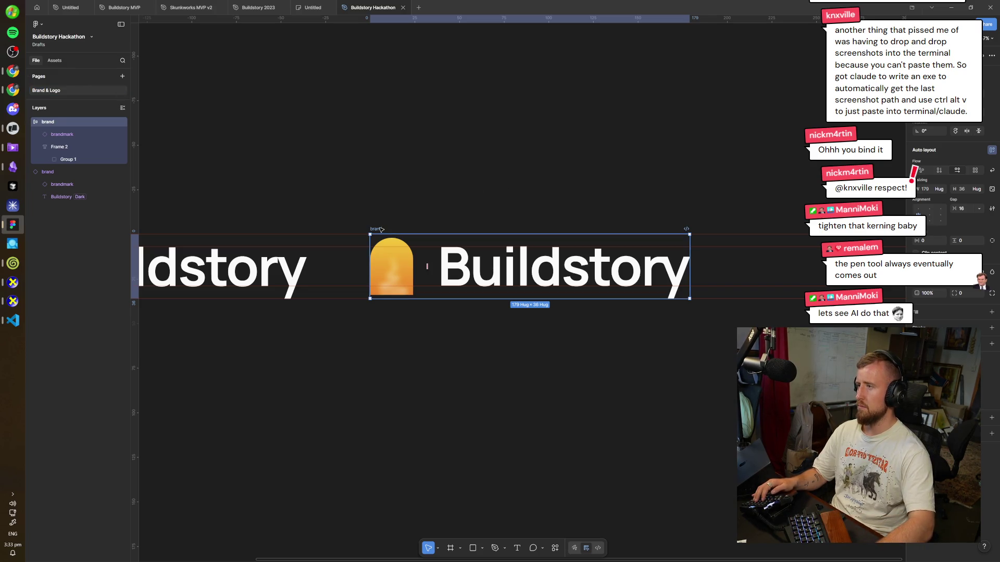
- Name the brand frame 'logo' and its Frame 2 text layer 'wordmark'
double_click(381, 229)
type("logo")
key("Return")
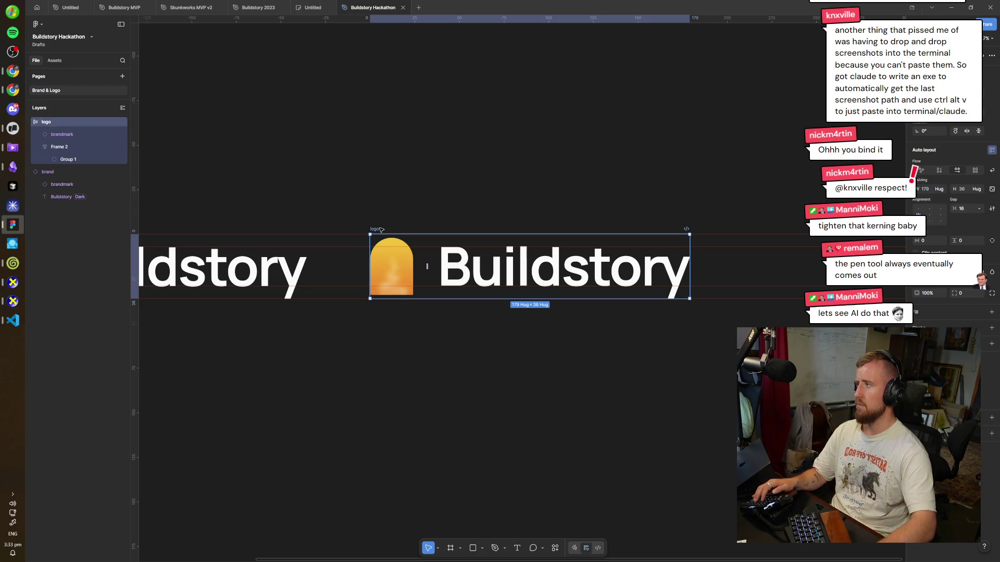
double_click(72, 146)
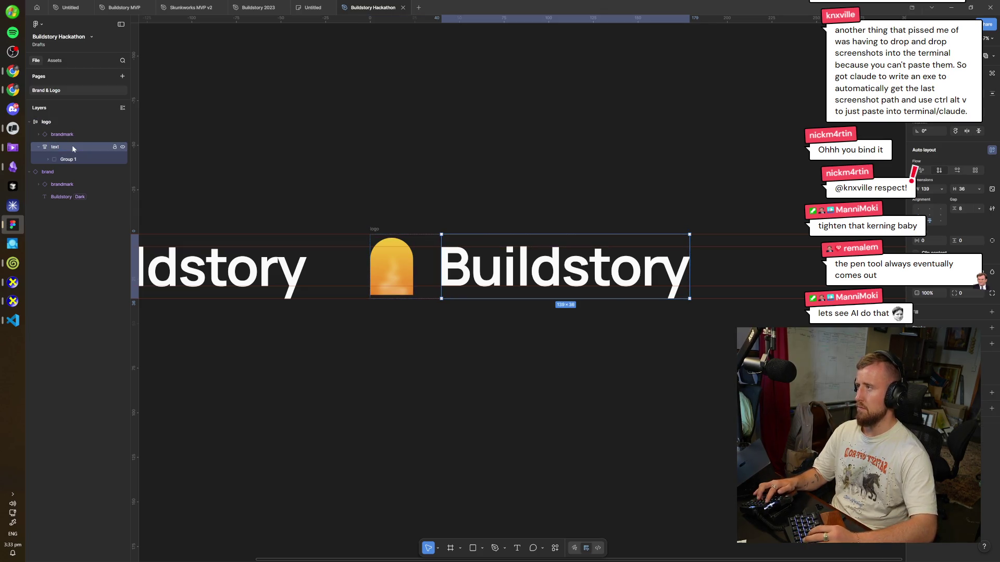
type("textwordmark")
key("Return")
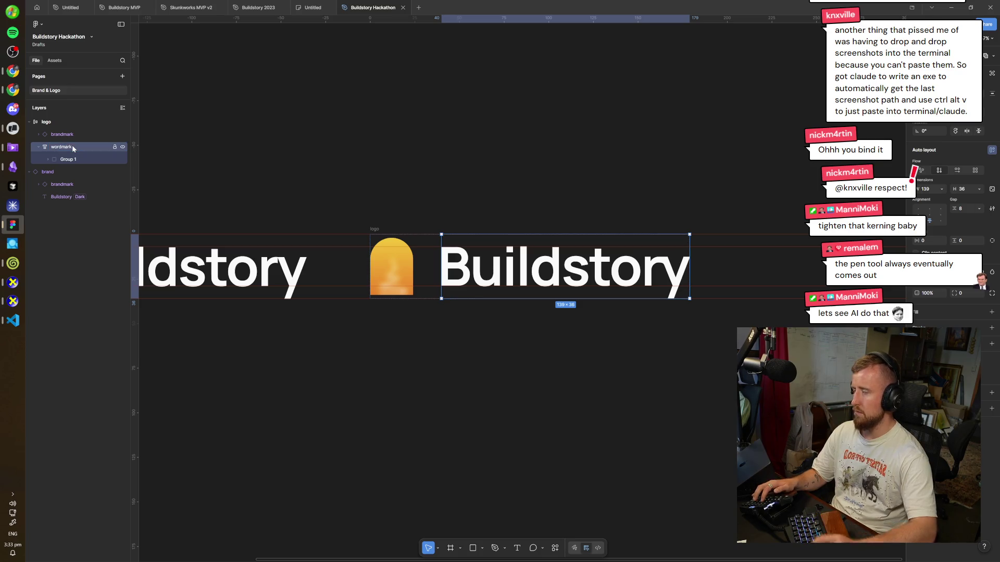
- Duplicate the whole logo frame
left_click(368, 338)
left_click(374, 229)
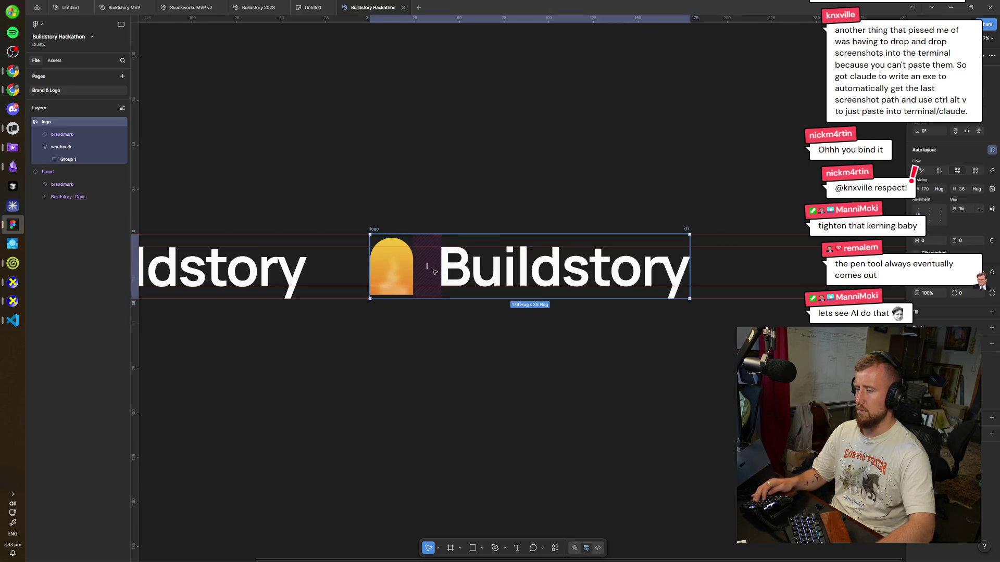
key("ctrl+d")
scroll(447, 368, "down", 3)
left_click(693, 324)
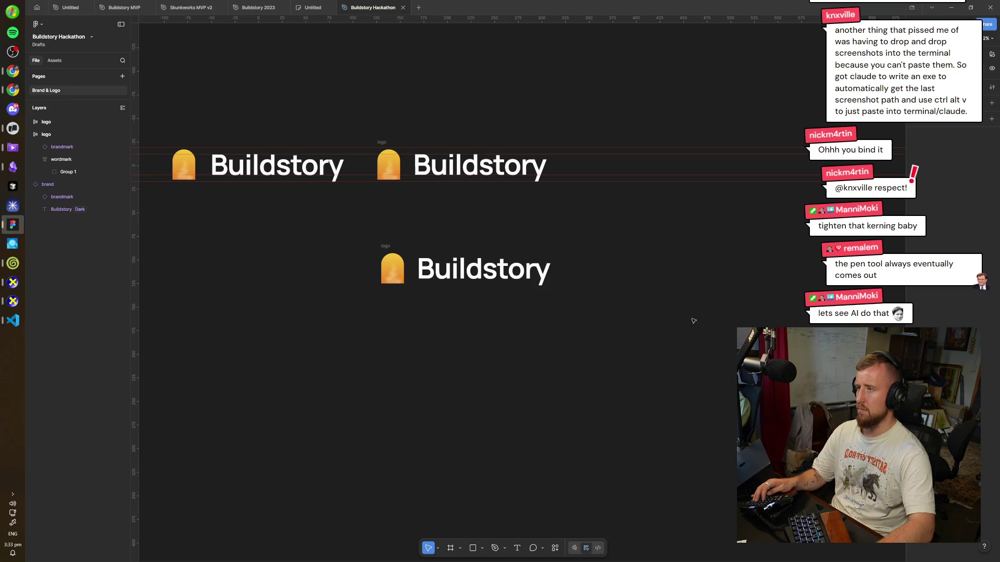
- Delete the bottom logo copy and duplicate the right-hand logo frame below the row
left_click_drag(696, 237, 525, 286)
key("Delete")
left_click(407, 166)
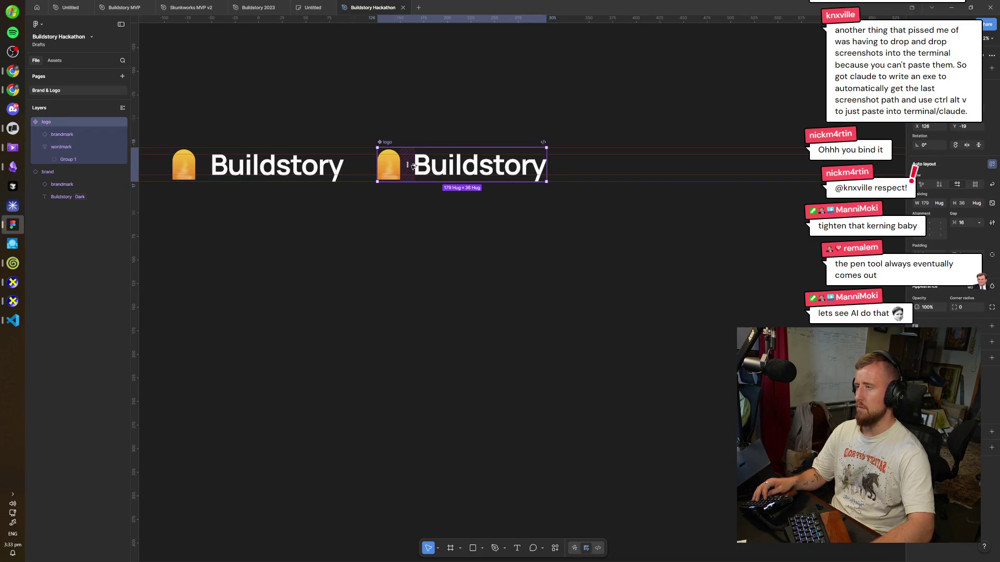
key("ctrl+d")
key("Escape")
left_click_drag(543, 364, 558, 106)
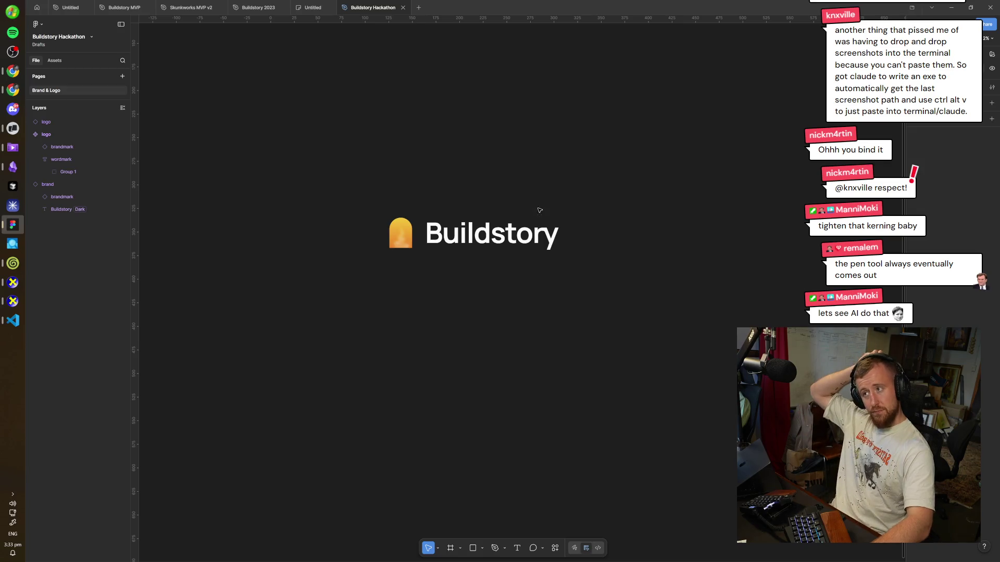
left_click(484, 235)
- Scale the logo copy to 32 px tall, then delete that small copy
key("shift+2")
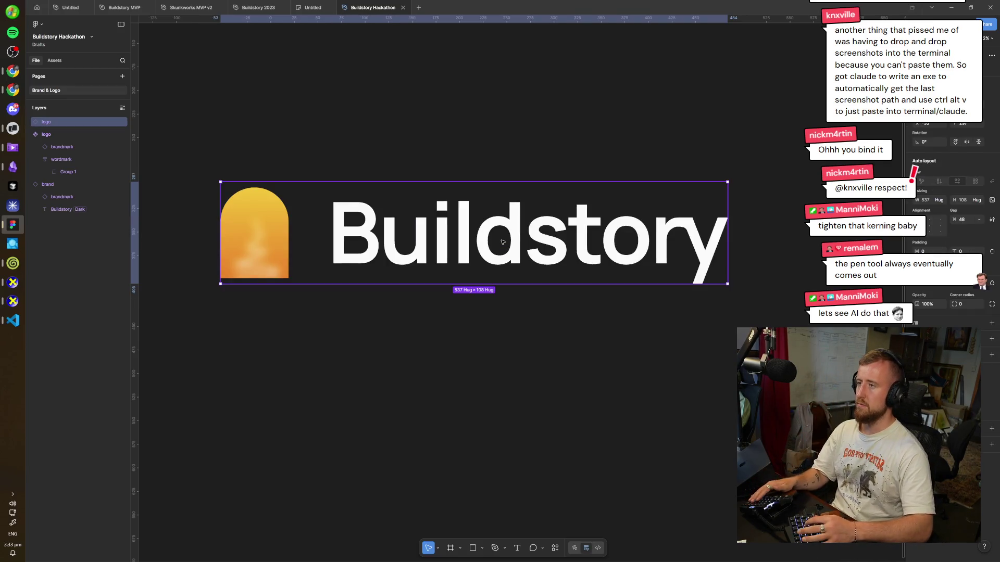
type("k32")
key("Return")
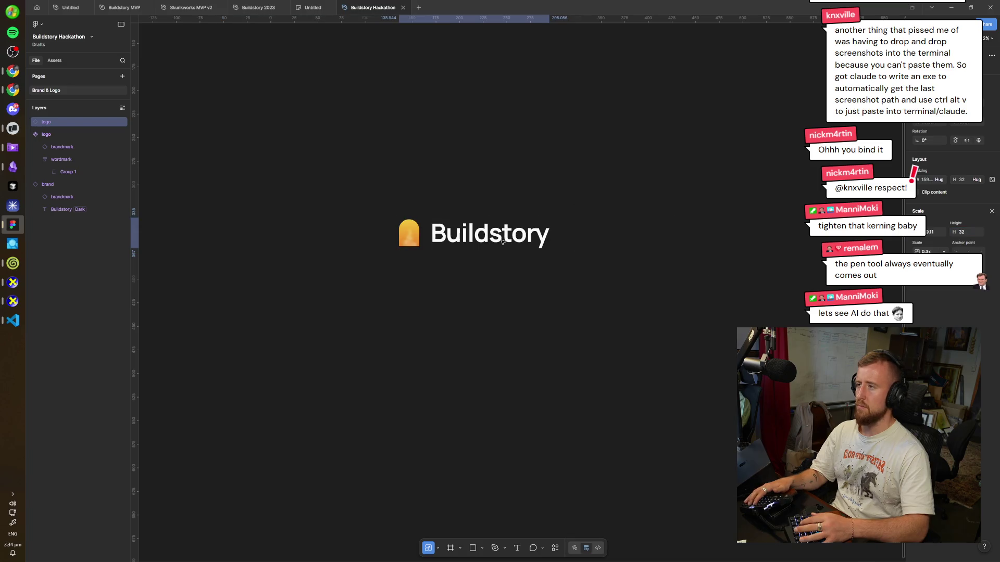
key("Escape")
key("shift+0")
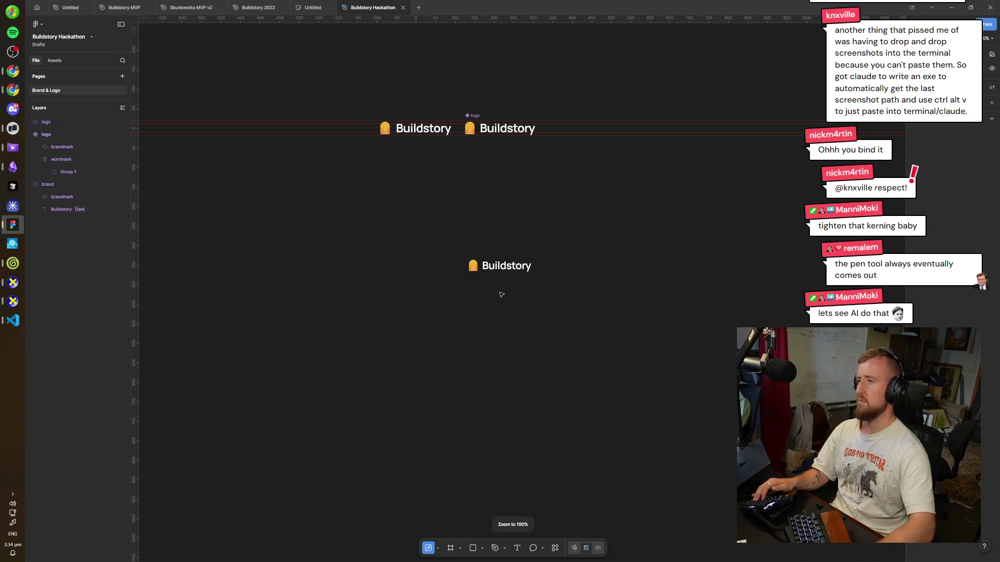
left_click_drag(625, 212, 303, 423)
key("Delete")
- Reselect the remaining logo frame and bring up the Save As dialog
scroll(484, 238, "up", 2)
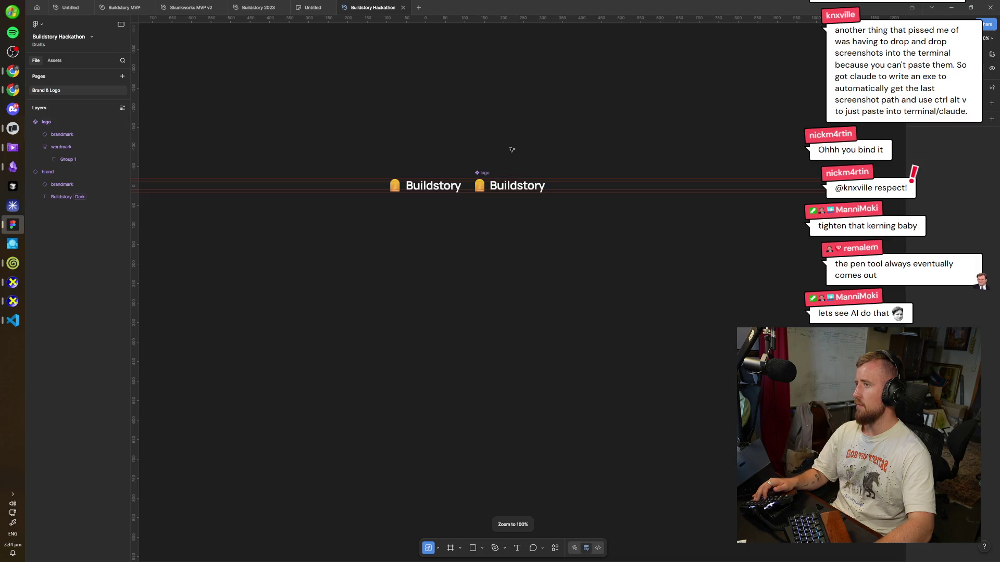
left_click(515, 185)
left_click(518, 212)
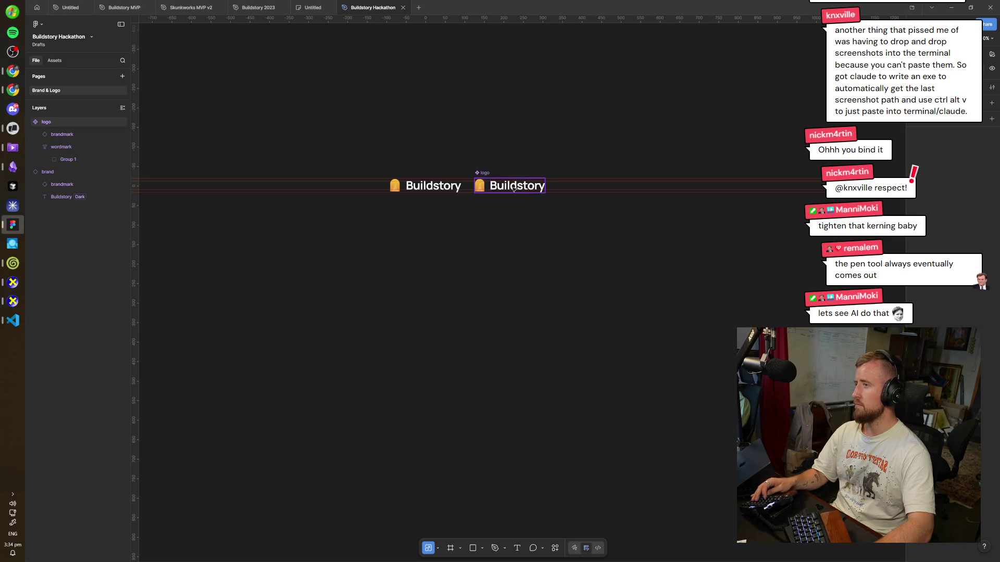
left_click(487, 175)
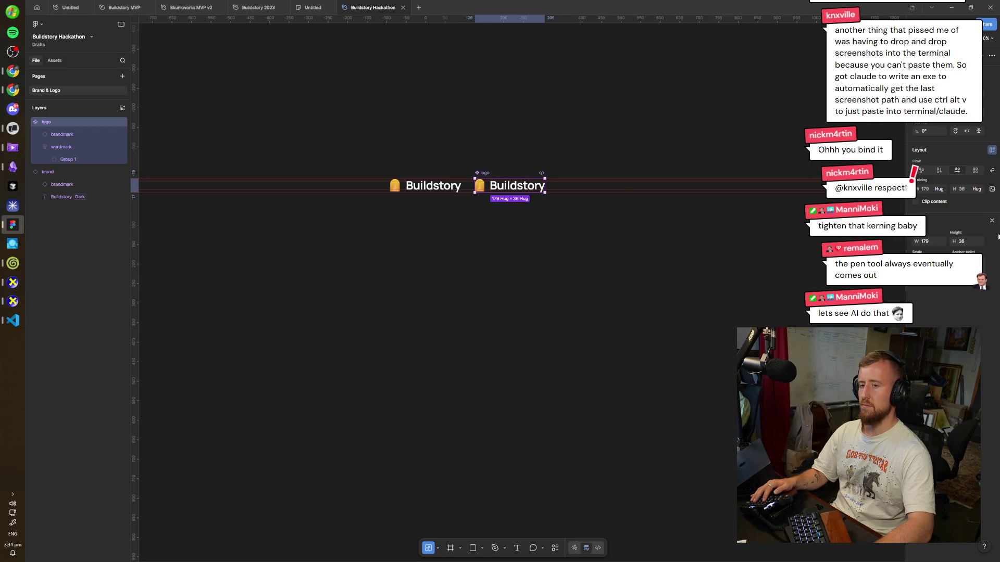
left_click(992, 222)
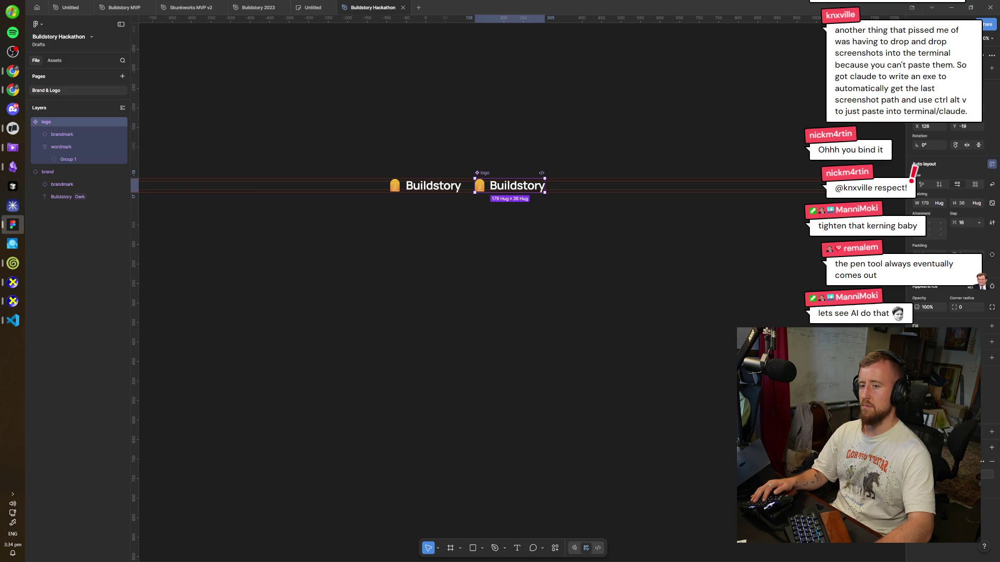
key("ctrl+shift+e")
- Save the export as 'buildstory', then run 'code .' in the Warp project pane
type("buildstory")
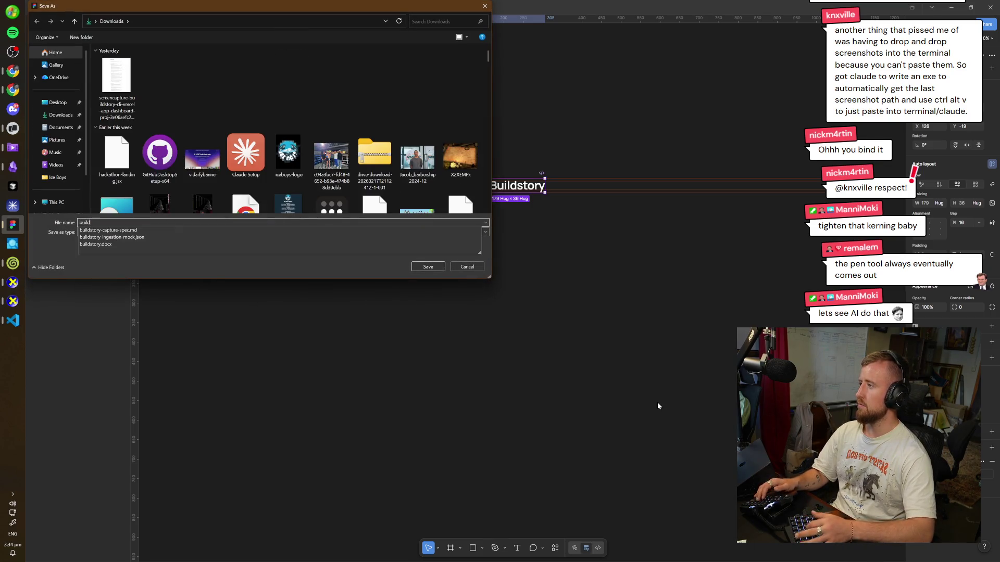
key("Return")
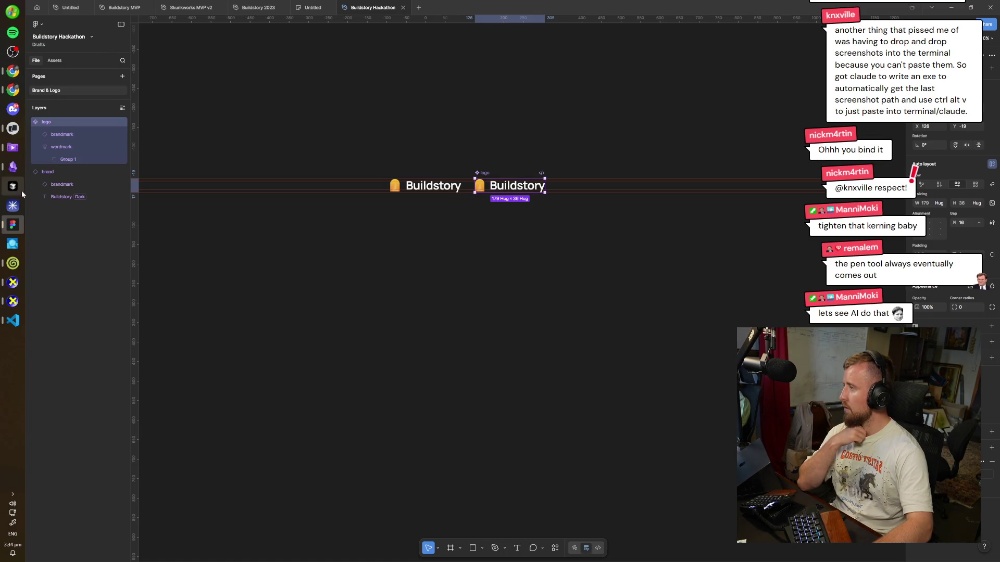
left_click(16, 129)
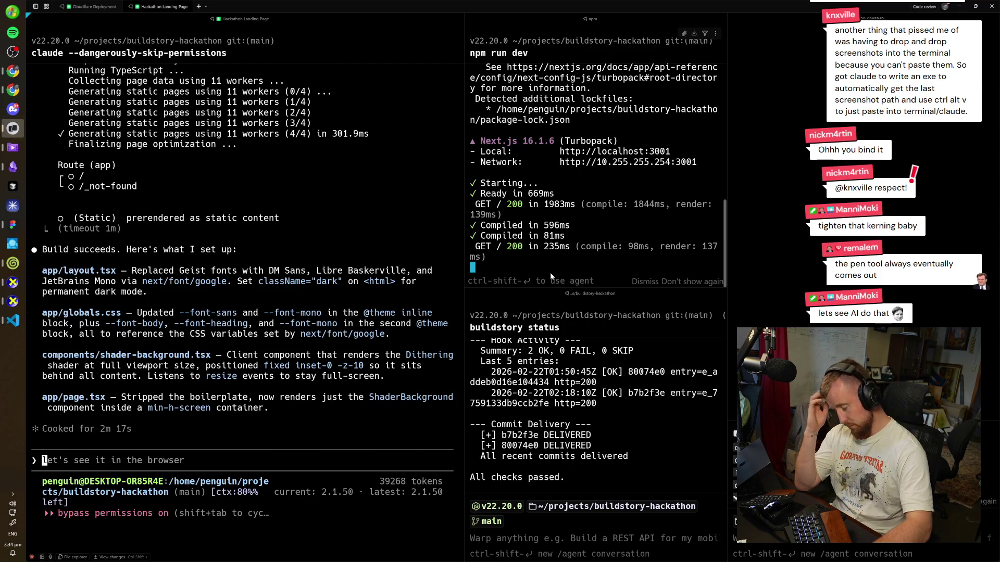
left_click(570, 529)
type("code .")
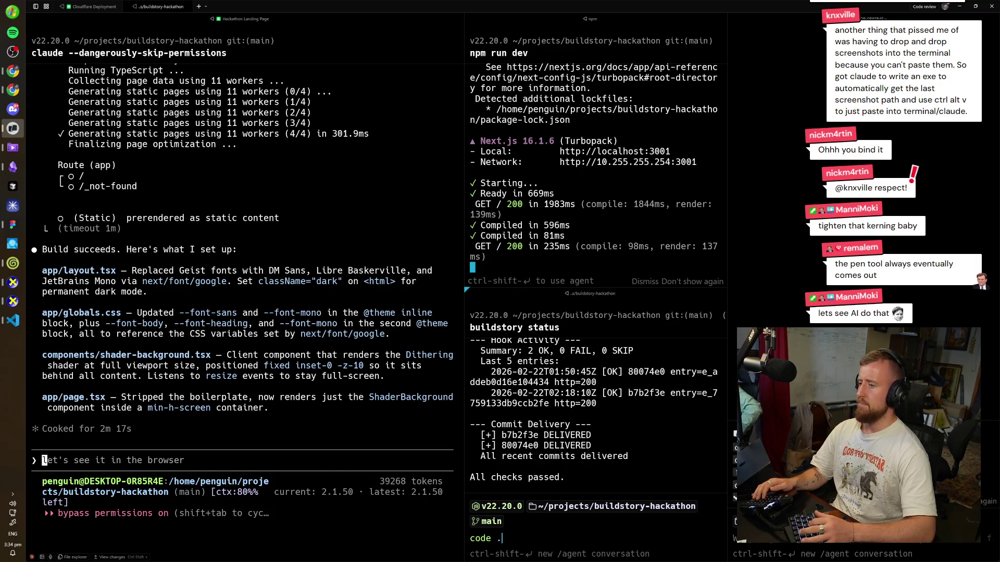
key("Return")
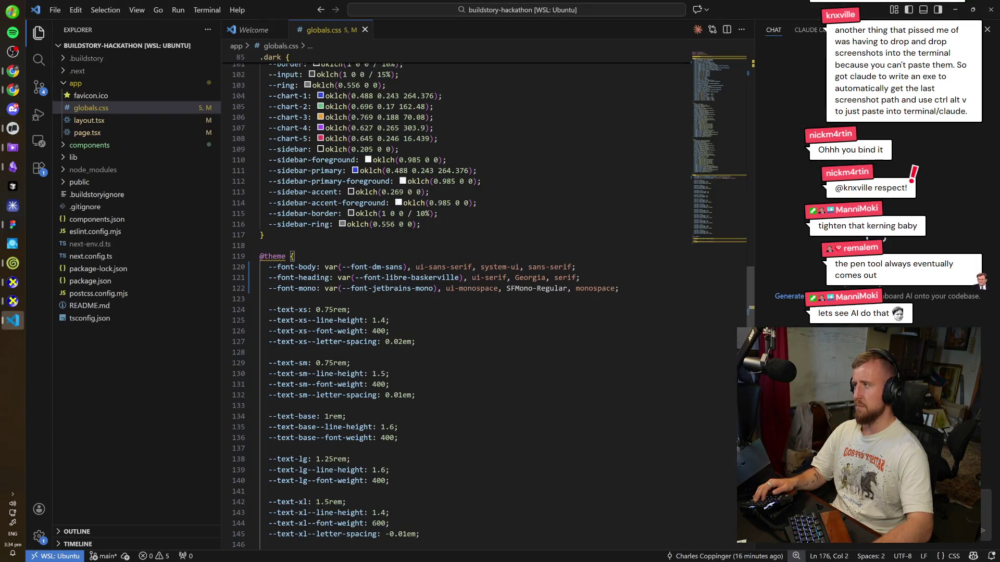
- Copy buildstory-logo.svg from Downloads into the project's public folder
left_click(127, 181)
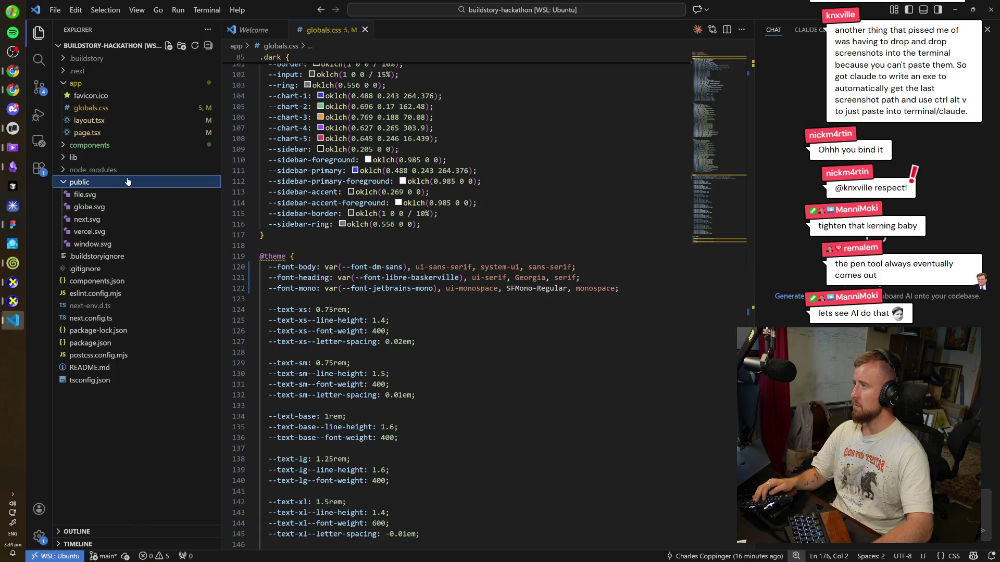
left_click(13, 147)
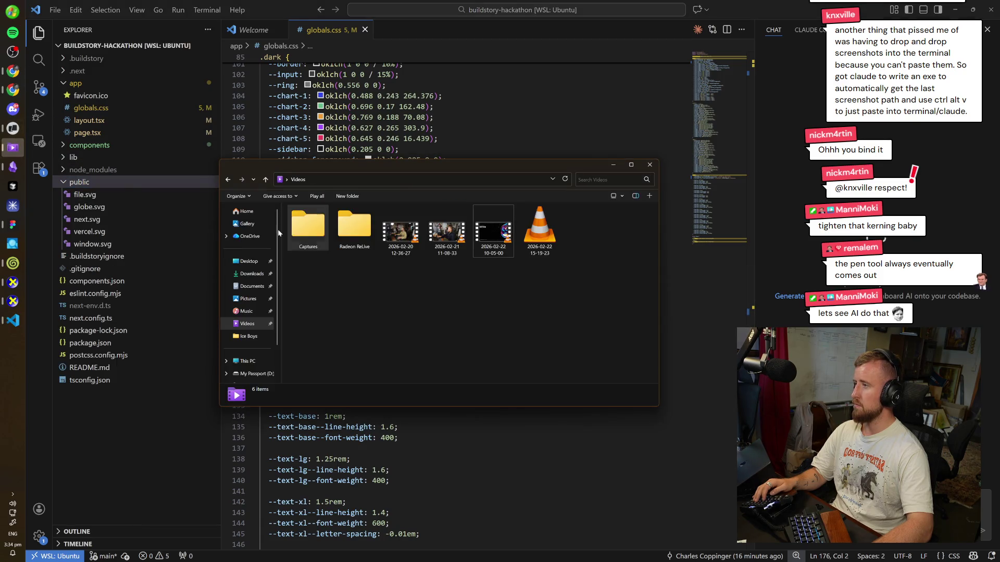
left_click(251, 273)
left_click_drag(323, 231, 143, 184)
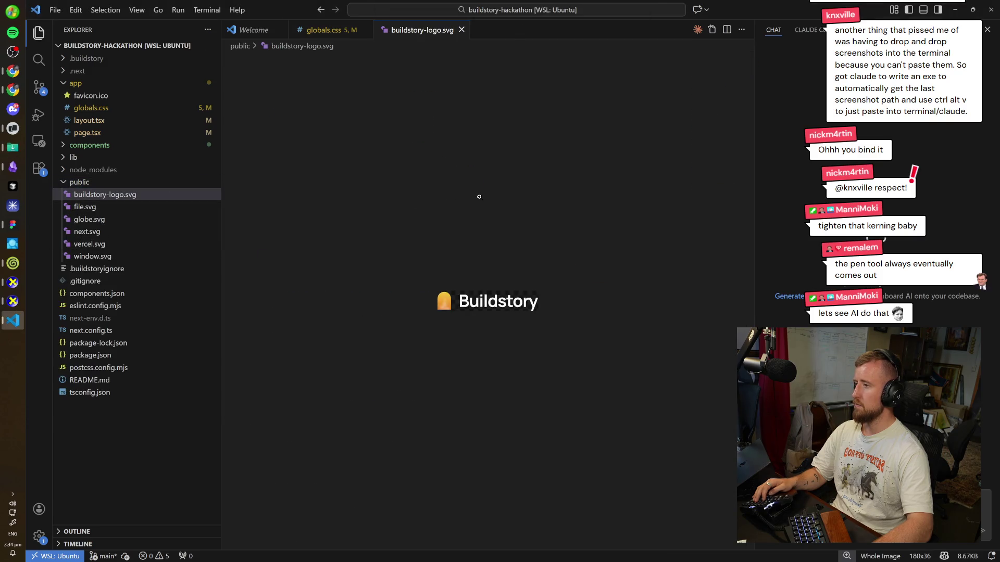
left_click(496, 285)
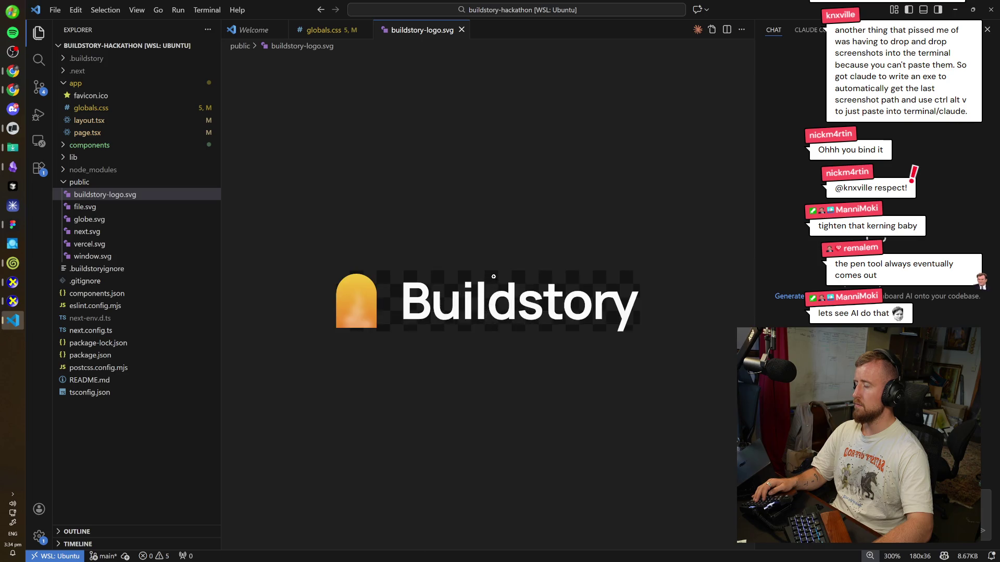
- Search 'dither', open shader-background.tsx and begin a 'colors' line below colorFront
key("ctrl+w")
key("alt+Tab")
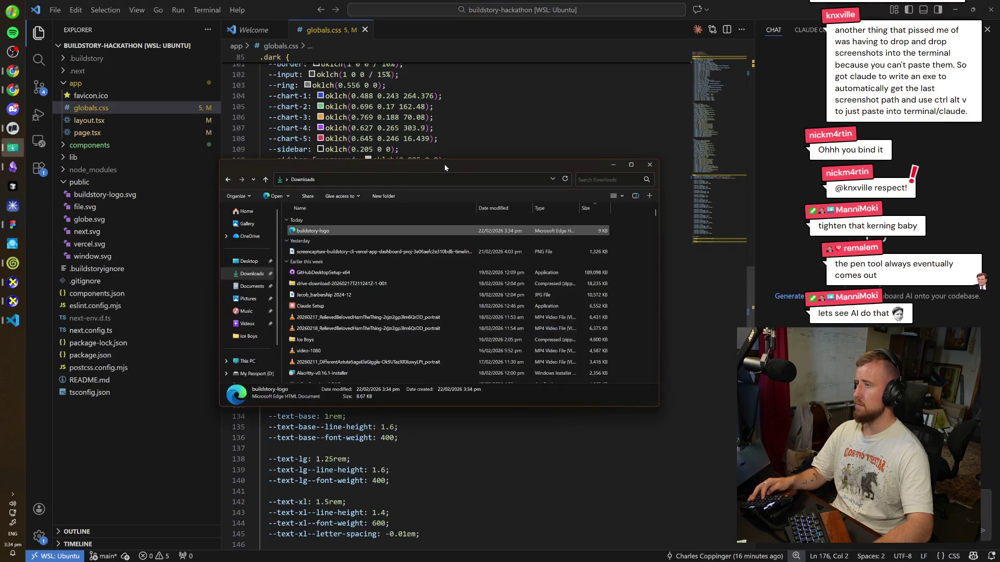
key("alt+Tab")
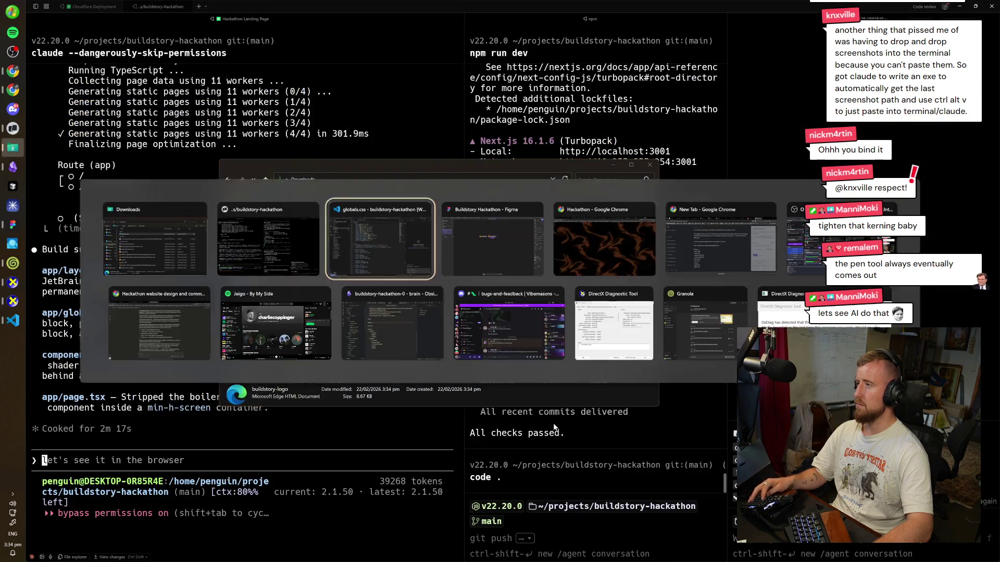
key("ctrl+shift+f")
type("dither")
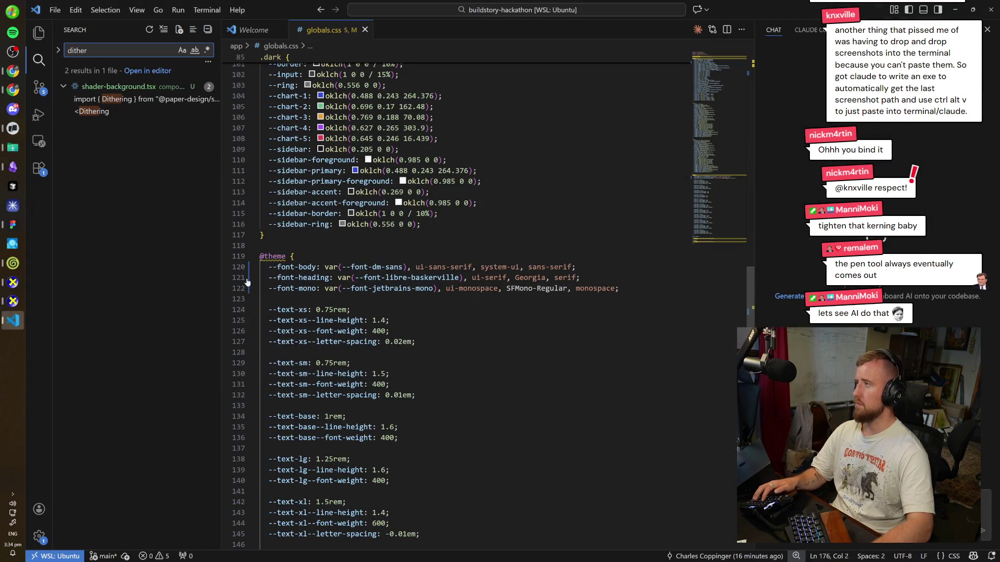
left_click(170, 112)
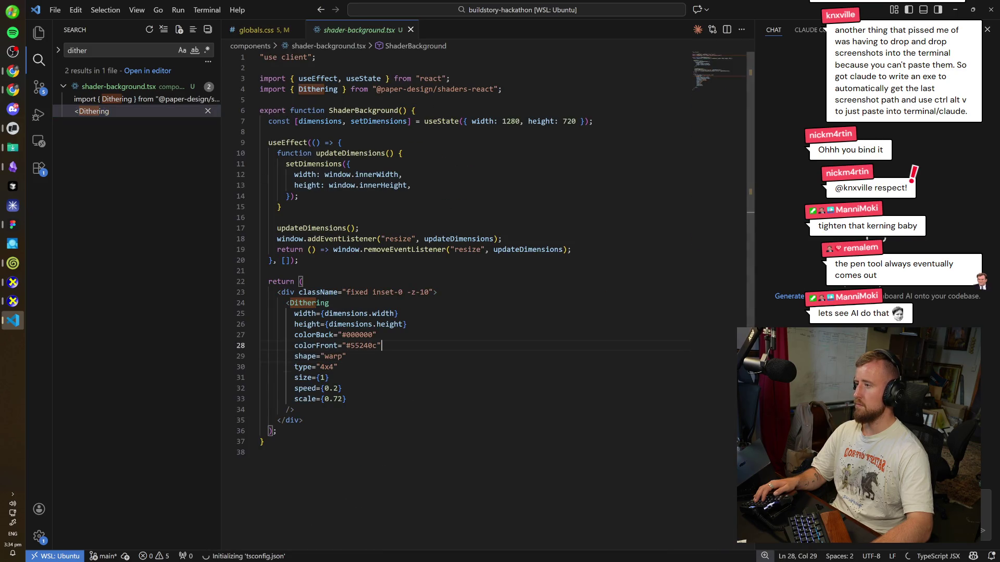
key("Return")
type("colors")
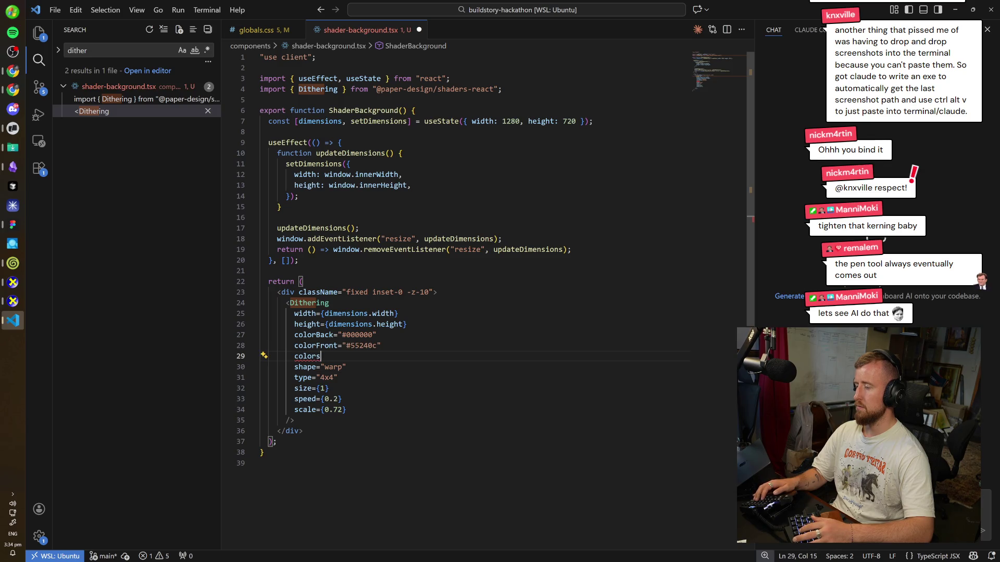
key("alt+Tab")
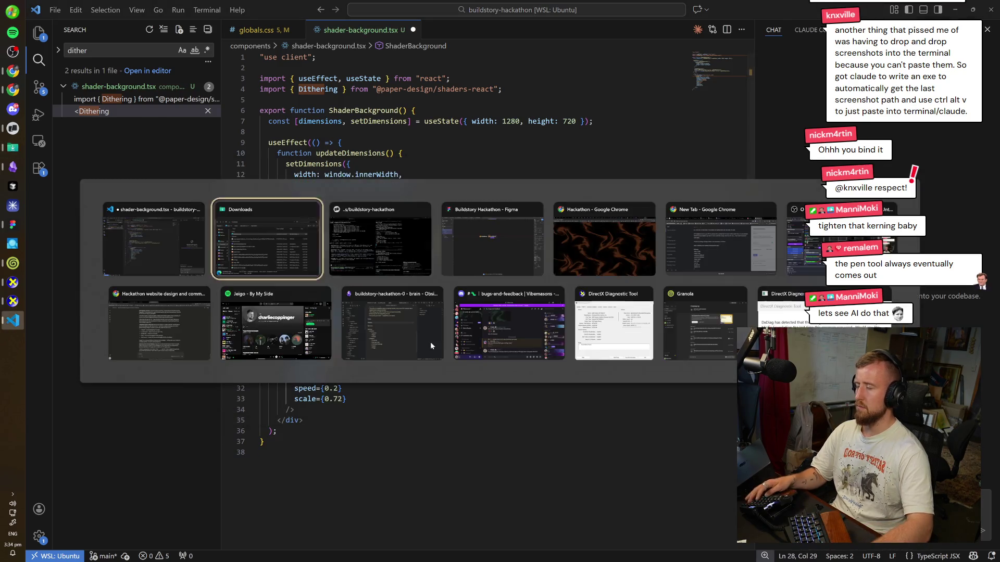
key("alt+Tab")
key("alt+Tab")
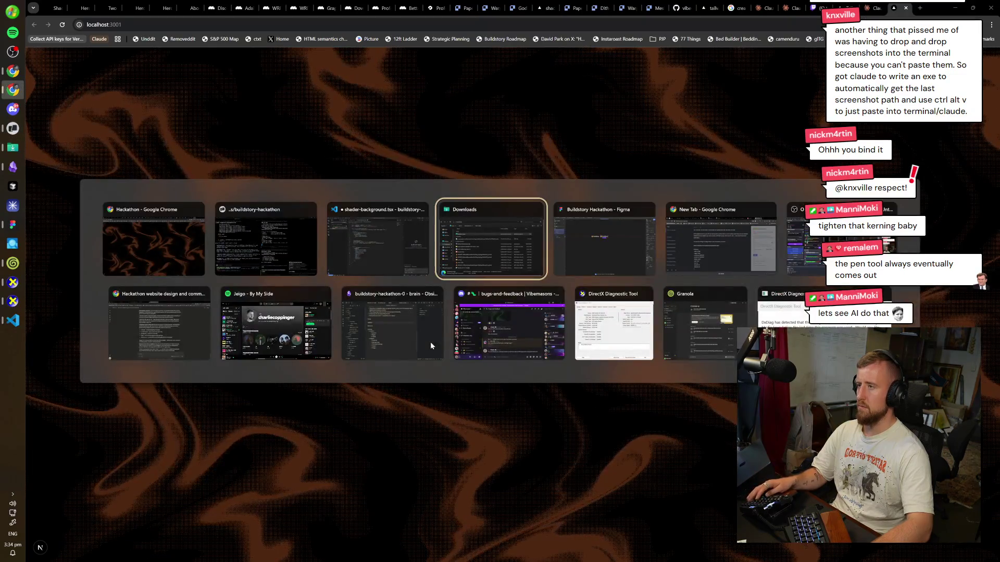
- Draw 16×16 circles below the logo and wrap all three in auto-layout with gap 16
left_click(503, 322)
scroll(469, 209, "up", 10)
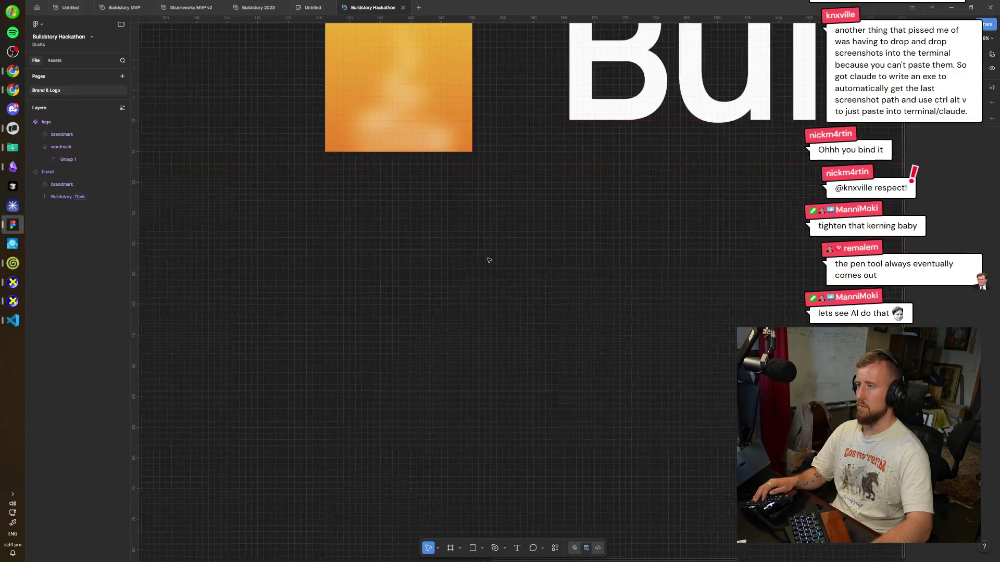
key("o")
mouse_move(459, 378)
left_mouse_down()
mouse_move(559, 436)
mouse_move(294, 435)
mouse_move(683, 446)
left_mouse_up()
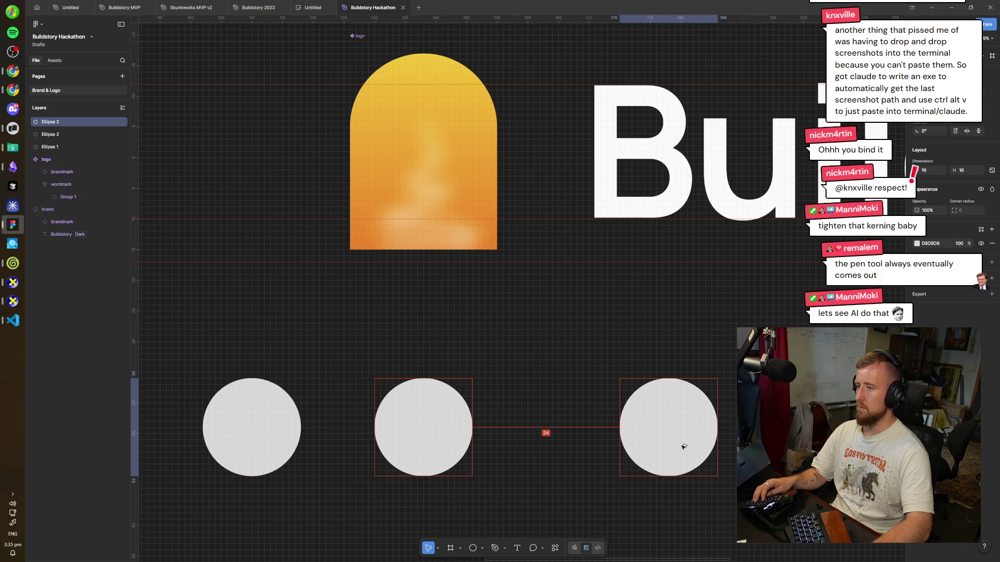
left_click_drag(735, 520, 225, 399)
key("shift+a")
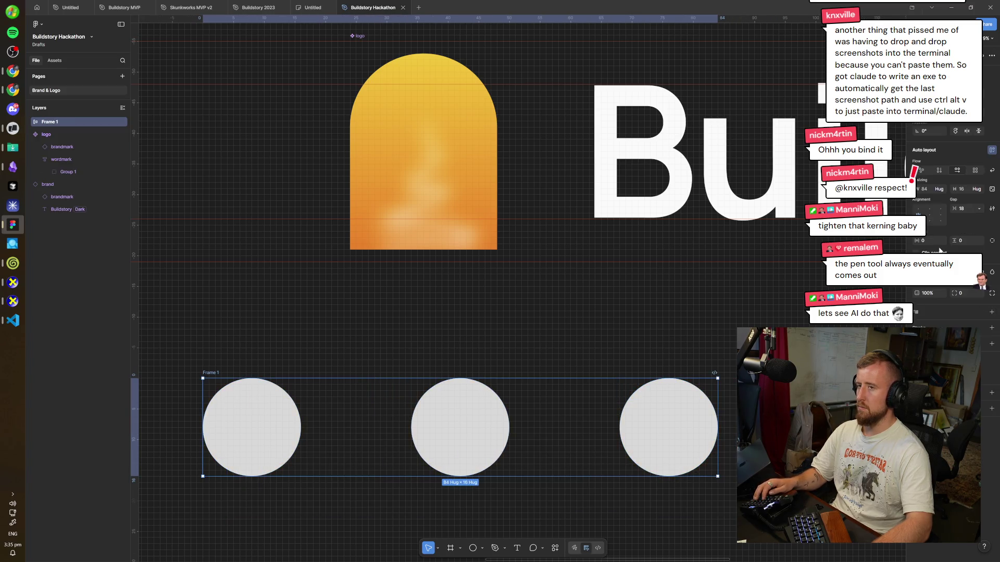
key("Return")
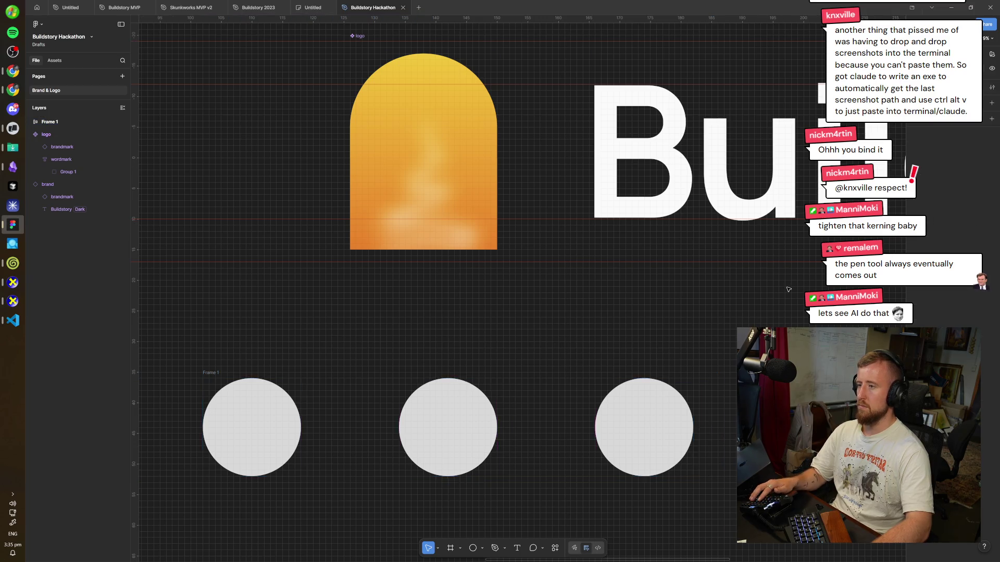
left_click(429, 435)
left_click(442, 230)
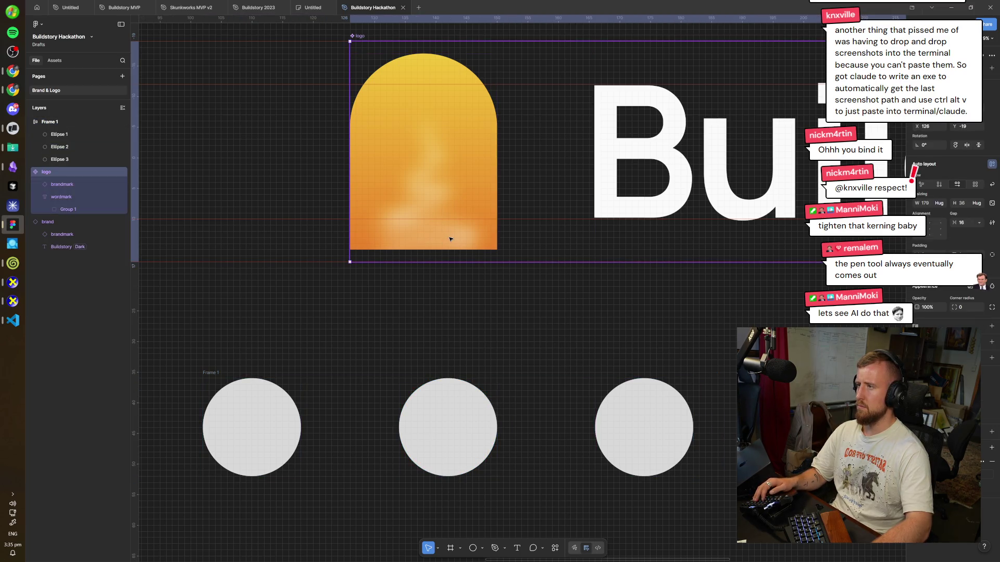
- Rename the circles' frame to 'color-extraction'
left_click(284, 417)
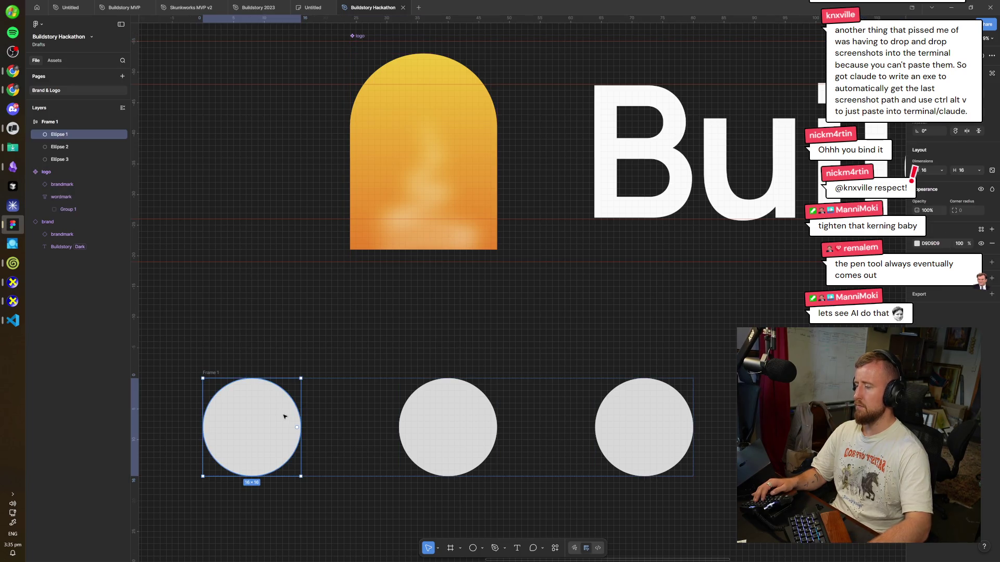
left_click(328, 418)
key("ctrl+r")
type("c")
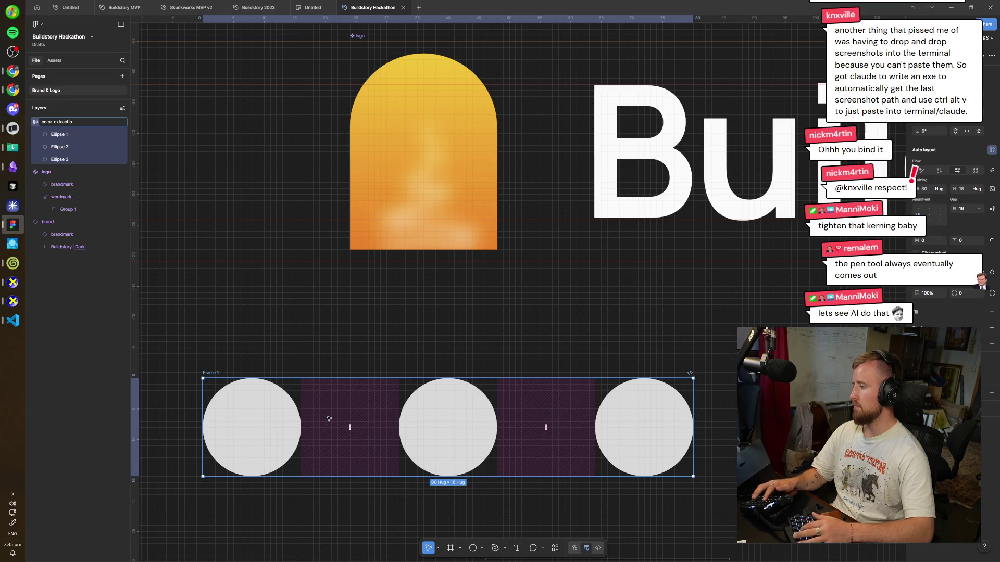
- Sample orange, amber and yellow from the logo's arch into the three circles
left_click(249, 415)
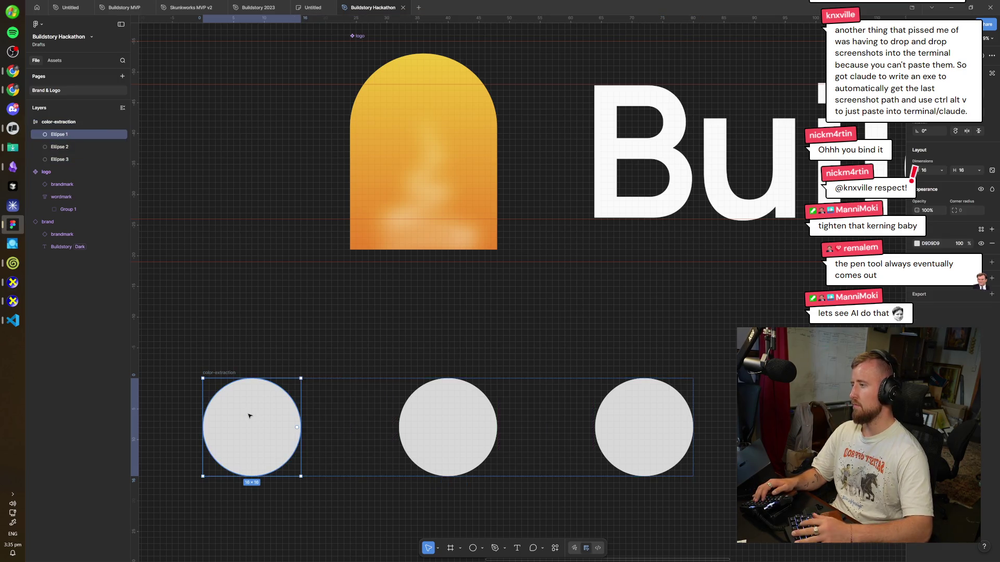
key("i")
left_click(364, 231)
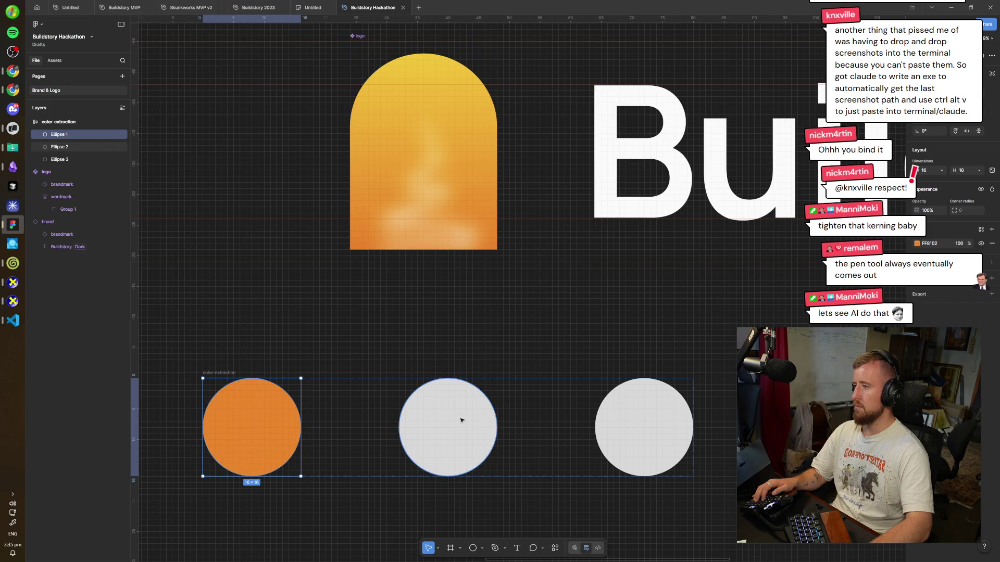
left_click(460, 417)
key("i")
left_click(461, 139)
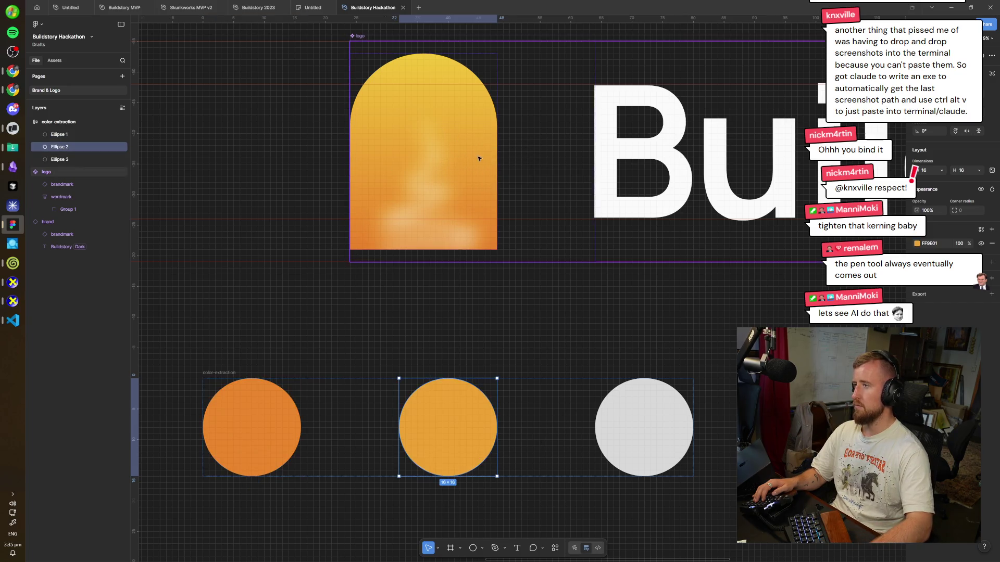
left_click(648, 423)
key("i")
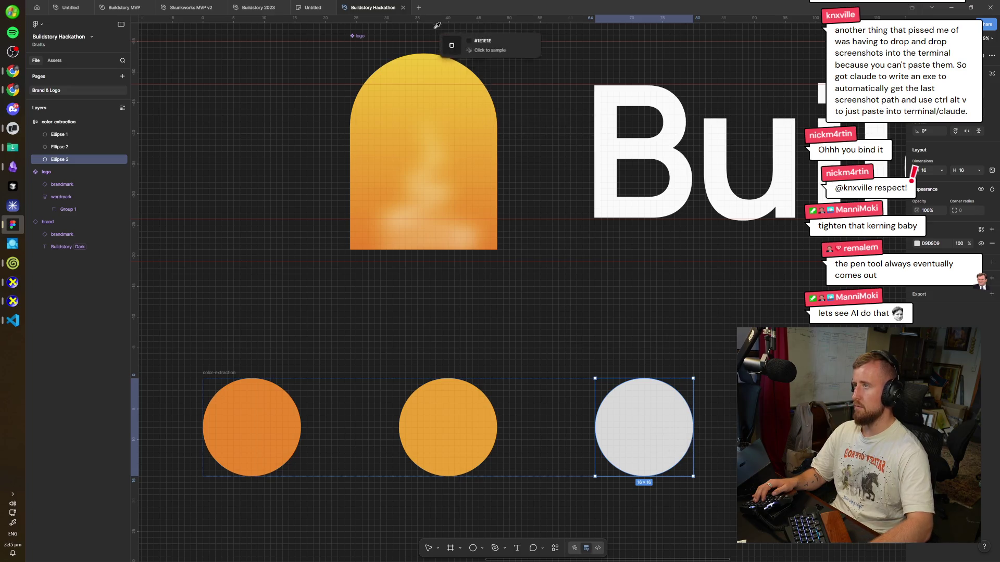
left_click(443, 71)
scroll(517, 365, "down", 5)
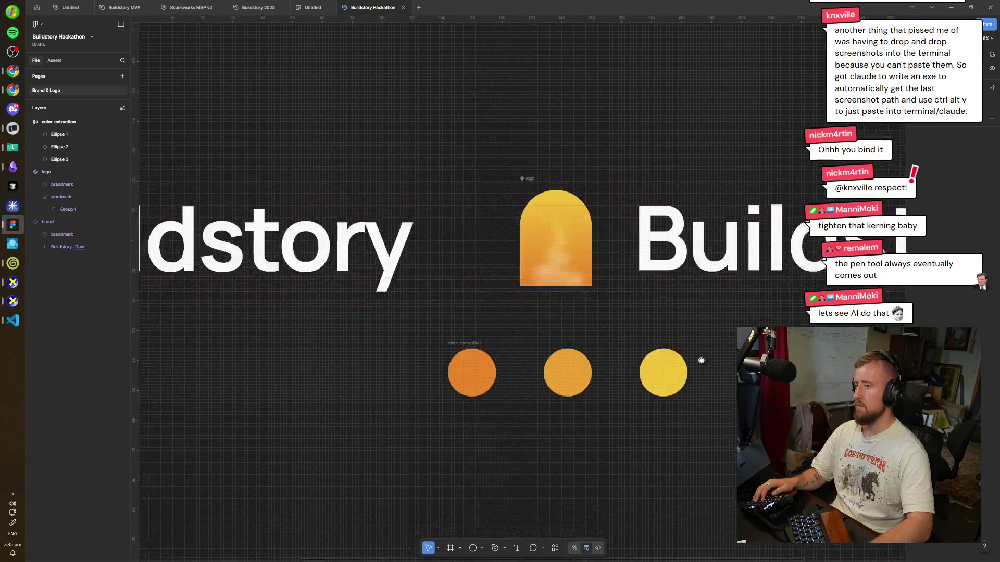
key("shift+Tab")
left_click(546, 480)
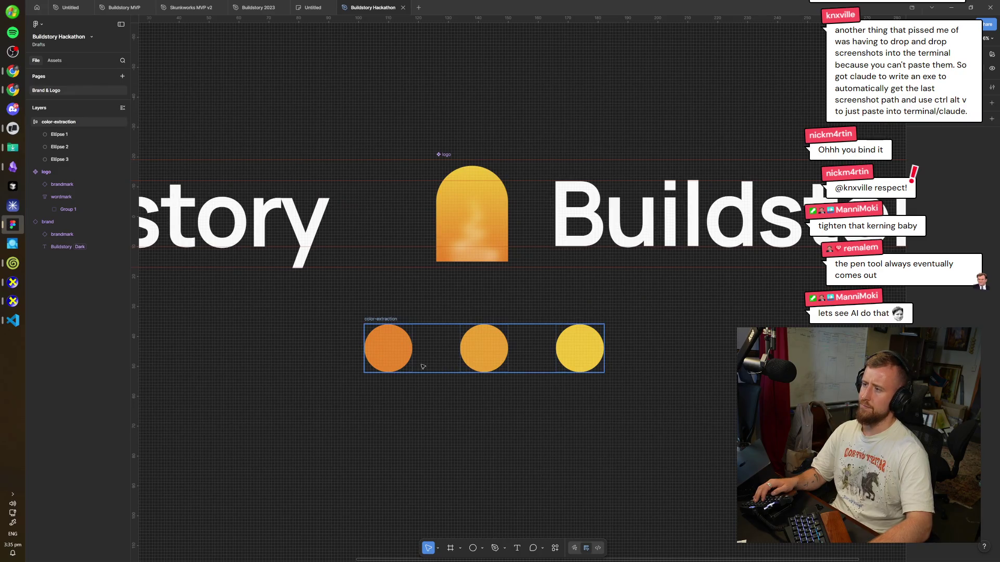
key("Tab")
key("alt+Tab")
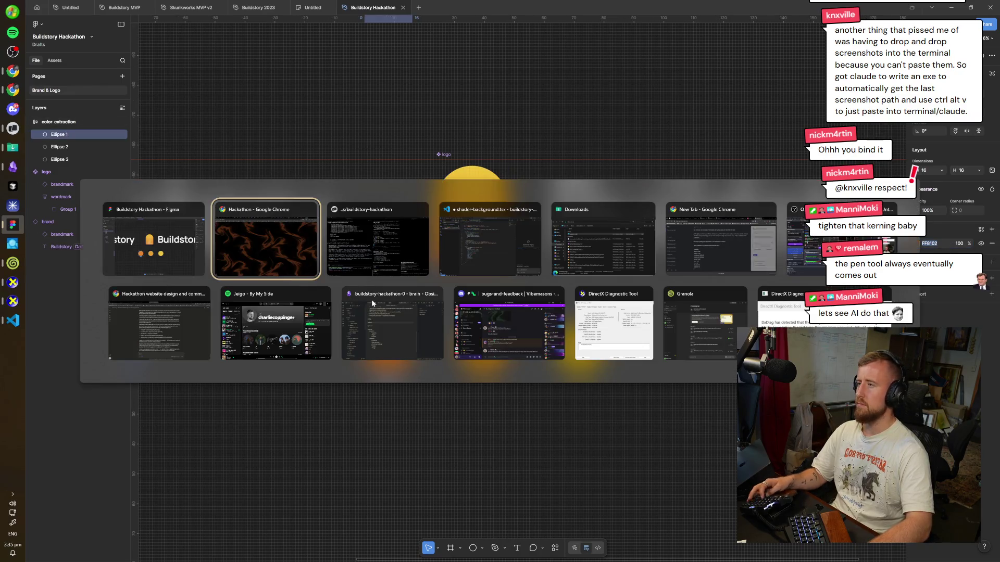
- Change the shader's colorFront from #55240c to #FF8102 and save the file
key("Tab")
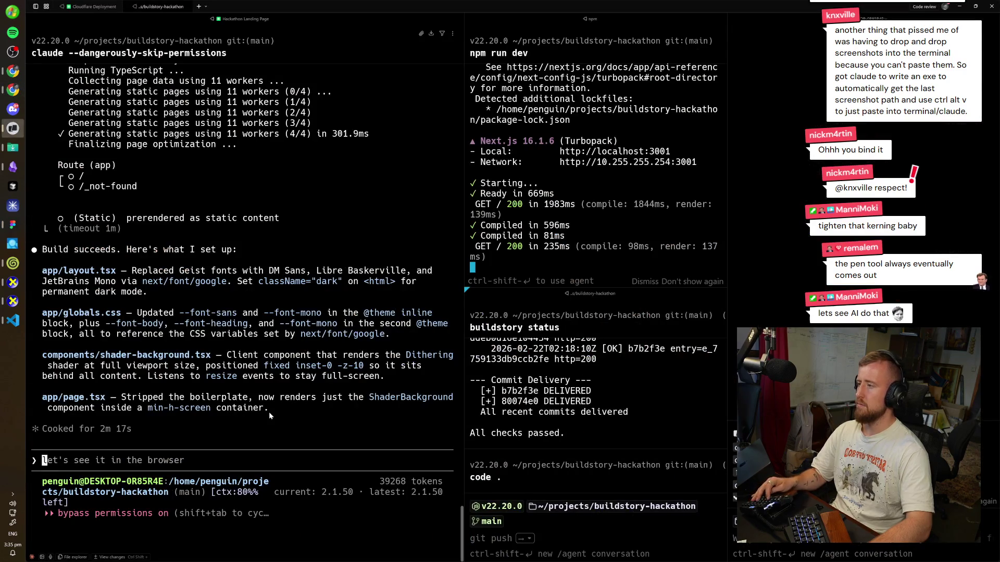
key("alt+Tab")
key("Tab")
left_click(378, 345)
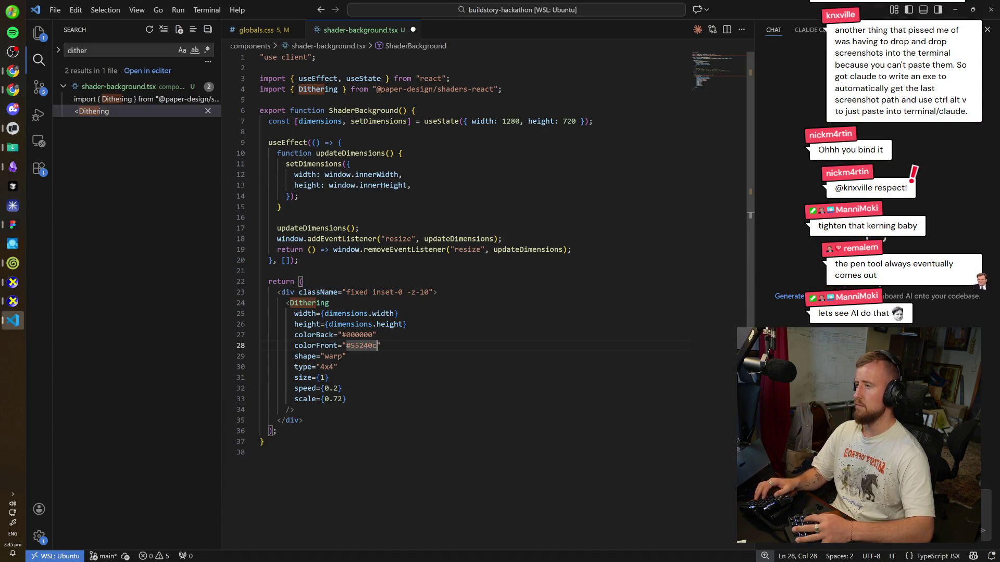
type("FF8102")
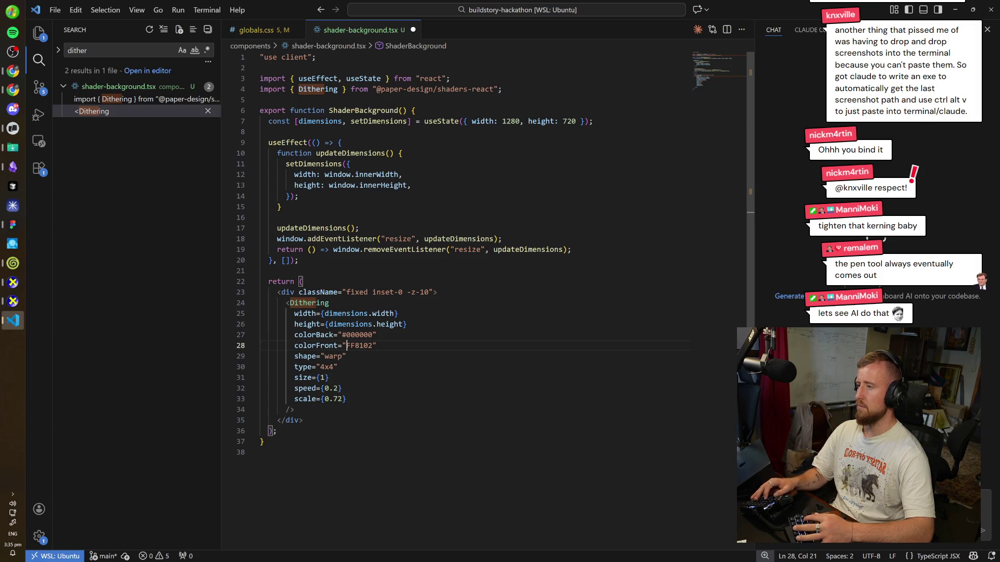
key("ctrl+s")
- Reload the browser preview to see the orange shader, then return to Figma
key("alt+Tab")
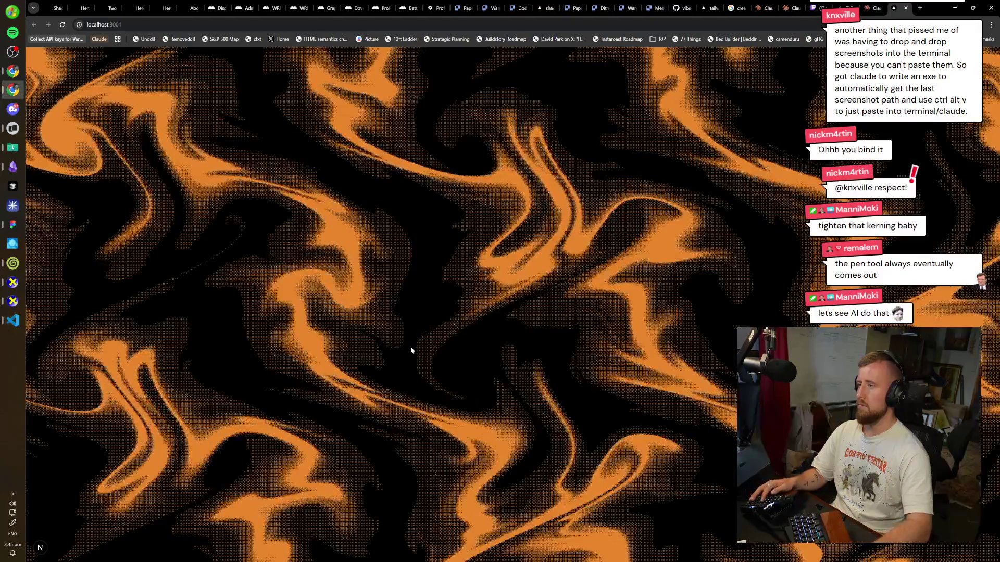
key("ctrl+r")
key("alt+Tab")
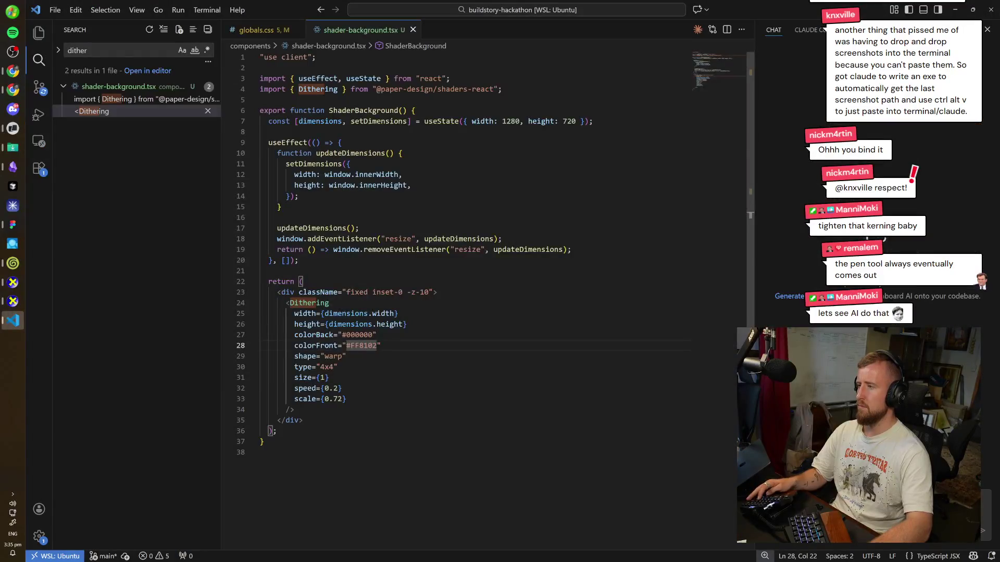
key("alt+Tab")
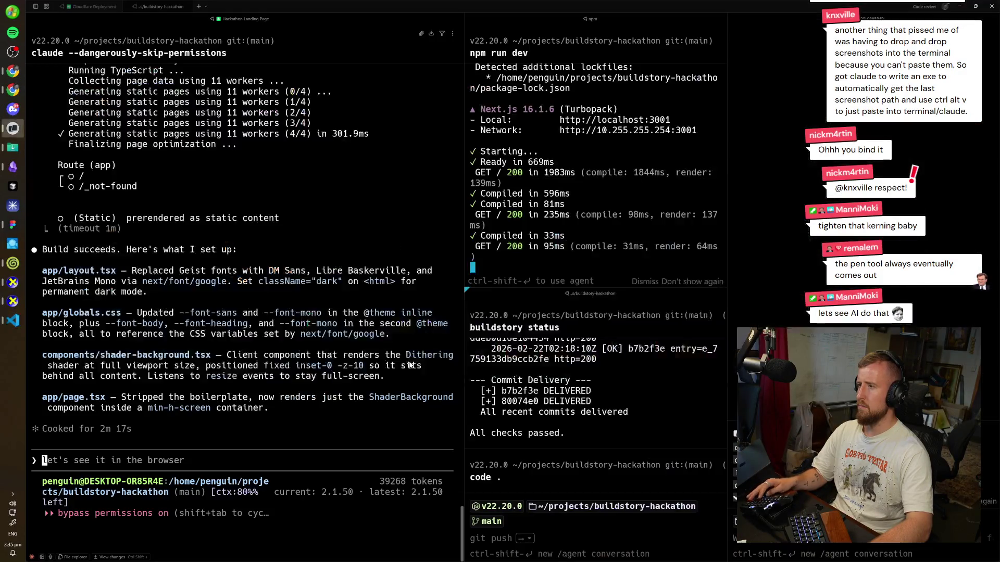
key("alt+Tab")
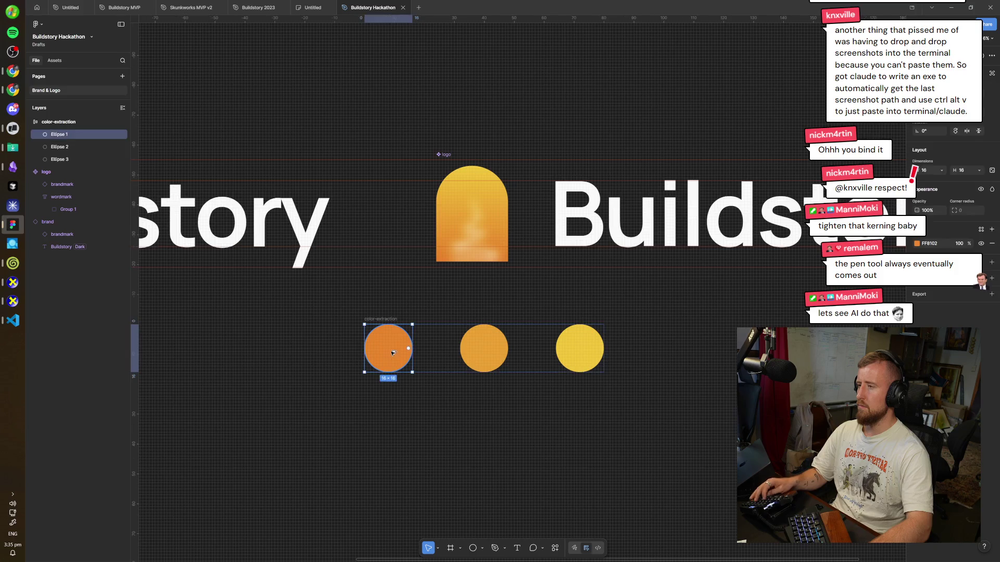
- Duplicate the orange circle below the row and give the copy a brown #A35200 fill
left_click_drag(393, 350, 393, 464, "alt")
left_click(917, 243)
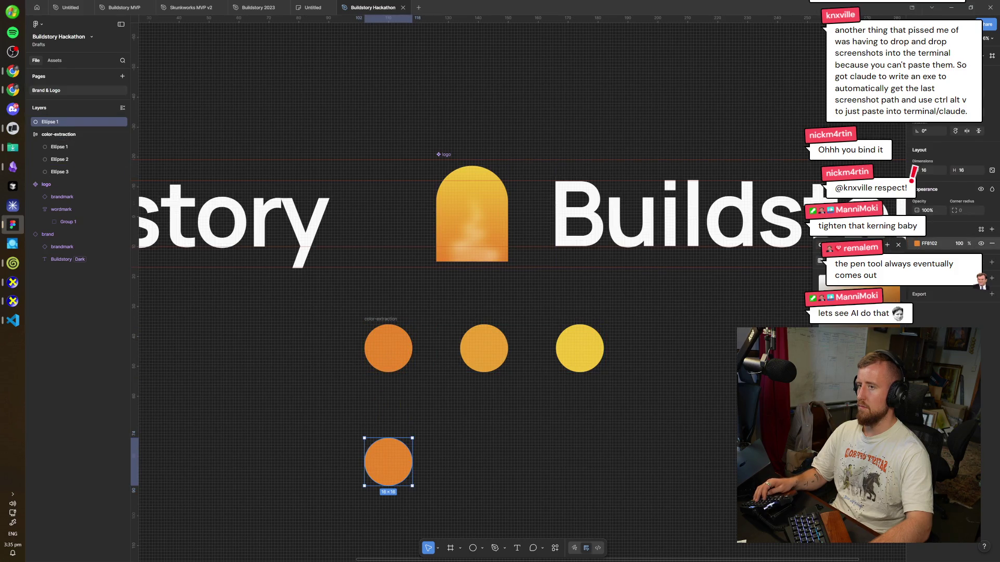
left_click(896, 299)
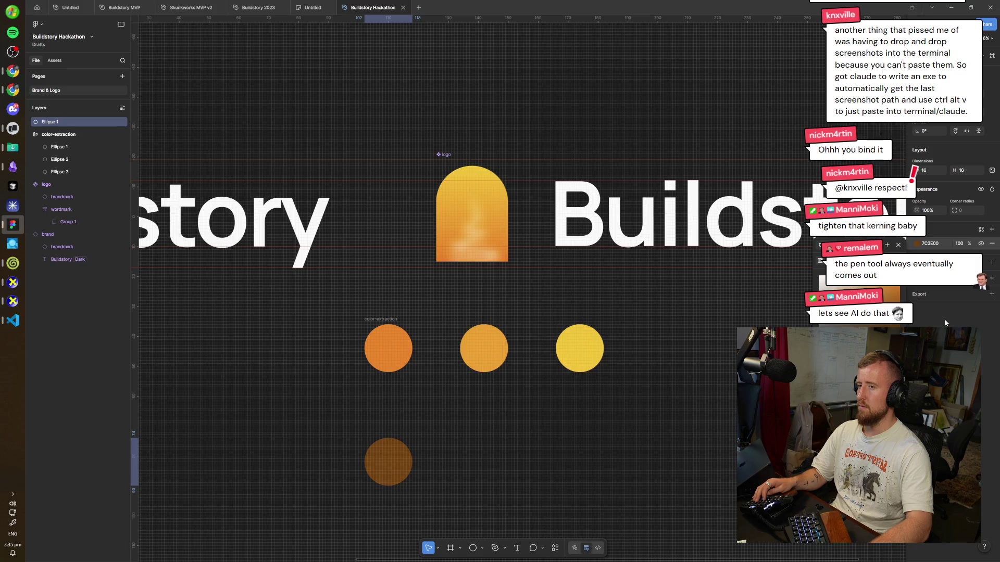
left_click_drag(945, 320, 949, 318)
key("ctrl+z")
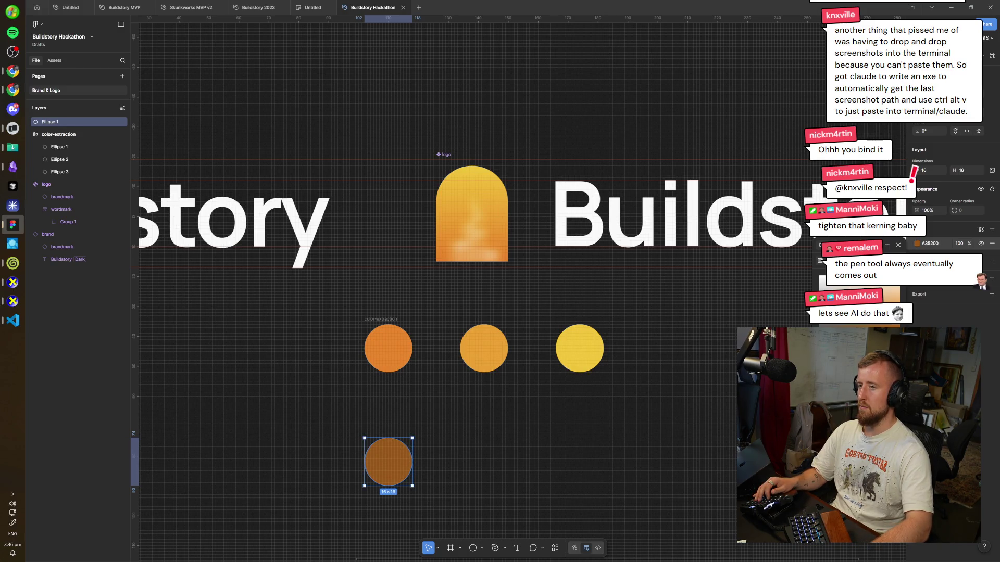
key("alt+Tab")
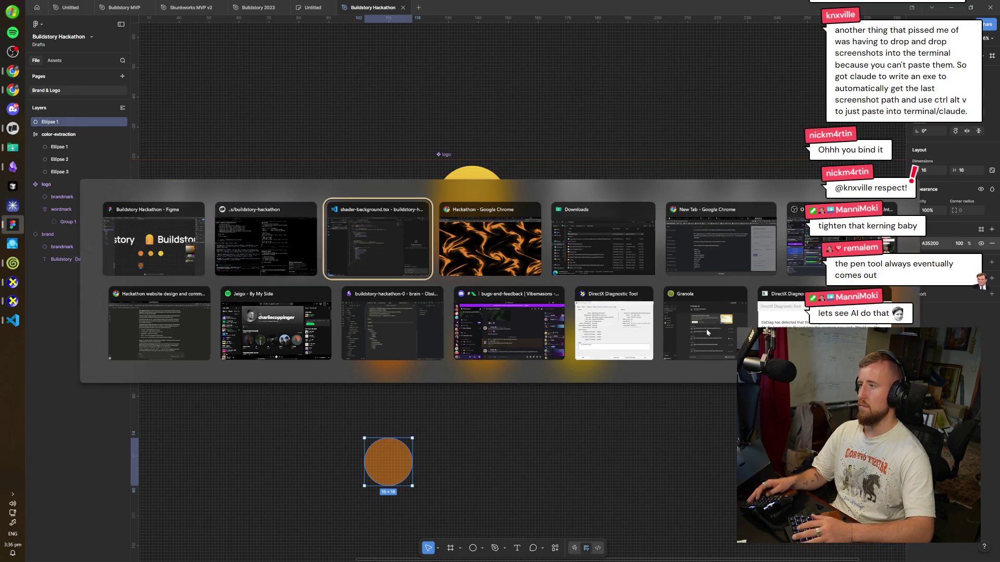
- Replace colorFront's FF8102 with #A35200, save, and view the browner shader in Chrome
type("A35200")
key("ctrl+shift+Right")
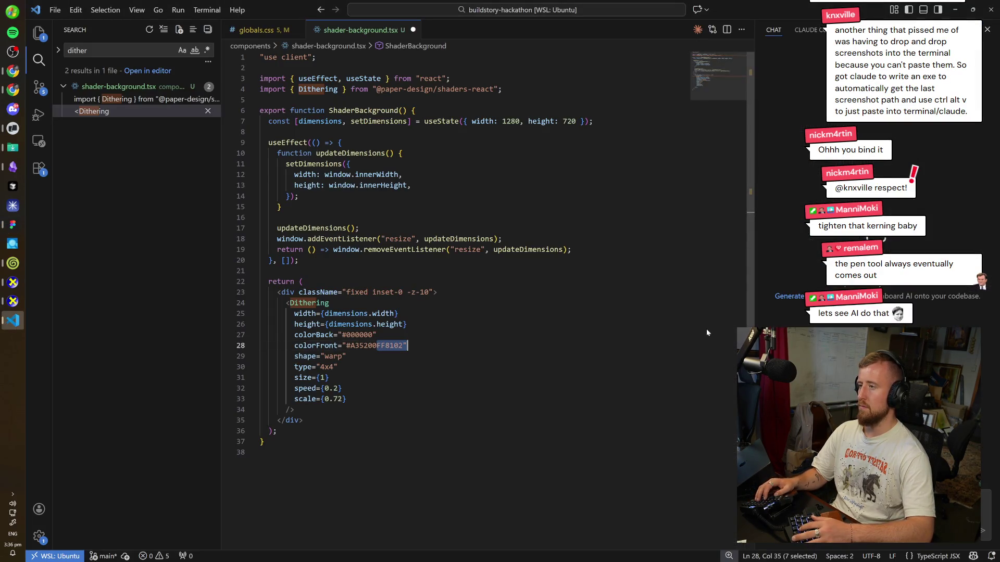
key("Delete")
key("ctrl+s")
key("alt+Tab")
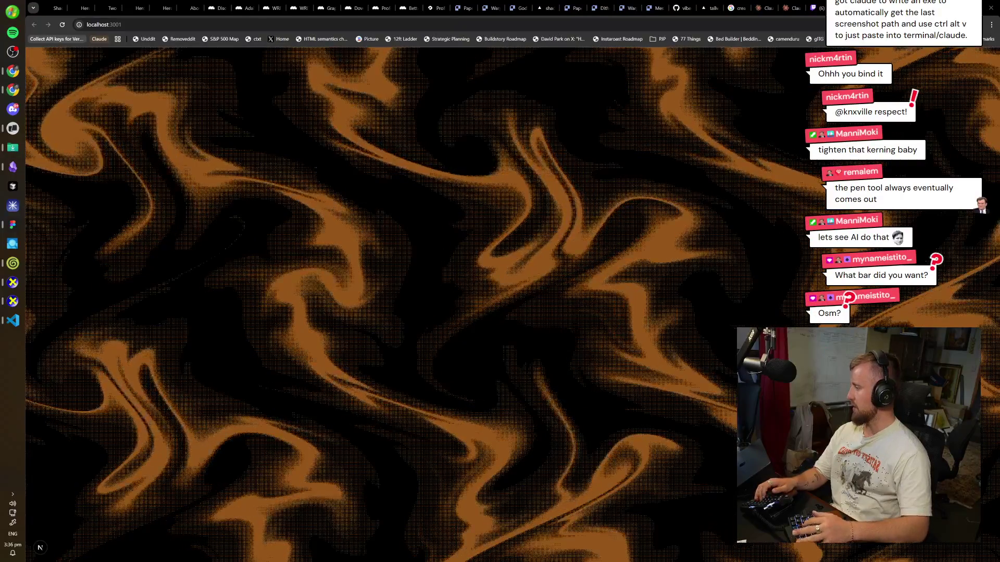
- Cycle through the Chrome tabs to the Type Scale app, then return to Figma
key("ctrl+Tab")
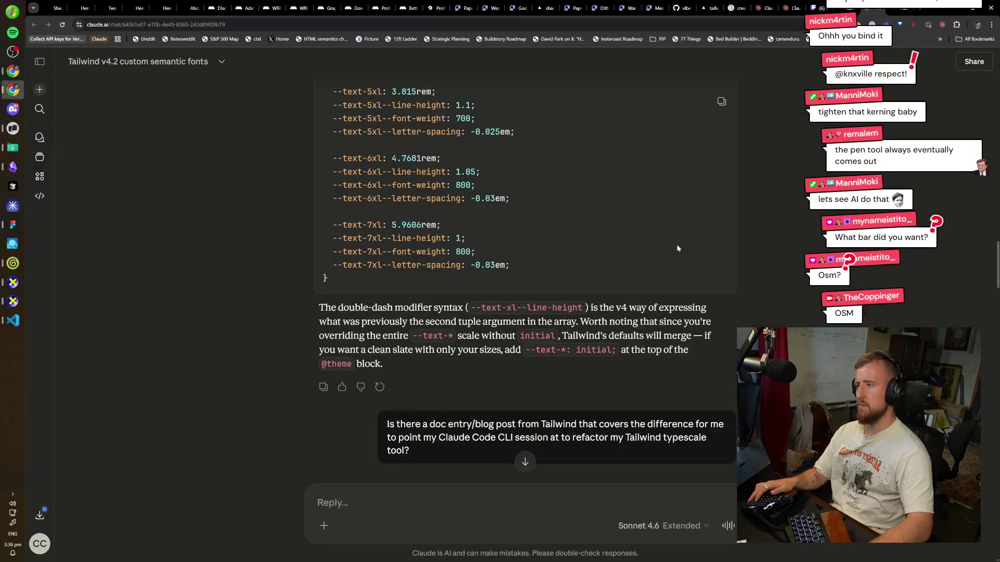
key("ctrl+Tab")
key("ctrl+Tab")
key("ctrl+Tab")
key("ctrl+Tab")
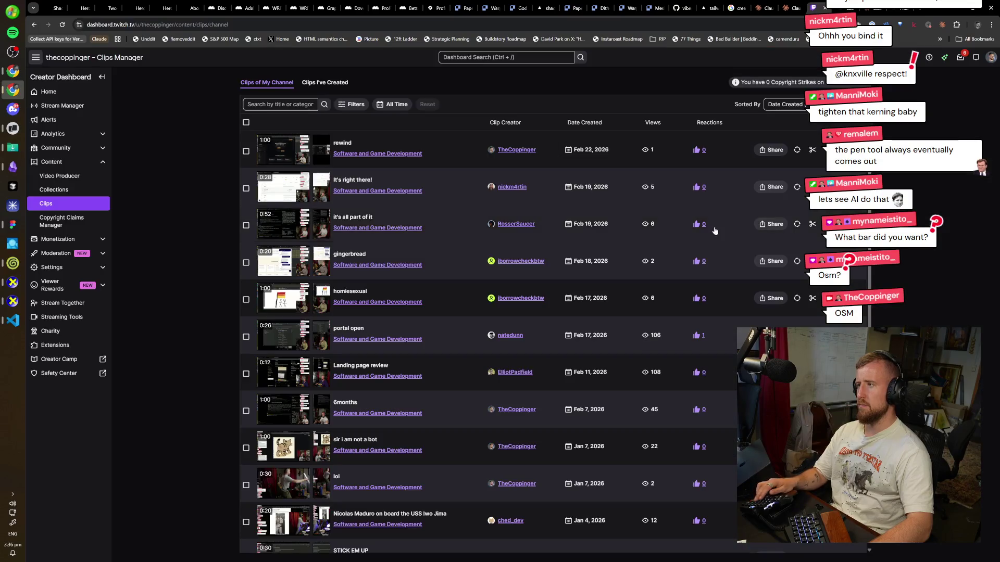
key("ctrl+Tab")
key("ctrl+Tab")
key("ctrl+Tab")
key("ctrl+Tab")
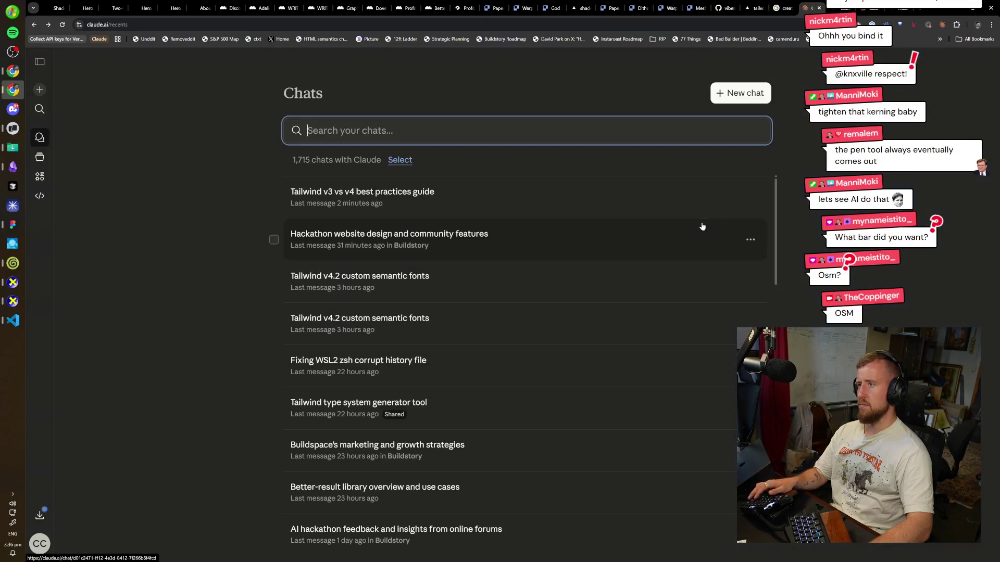
key("ctrl+Tab")
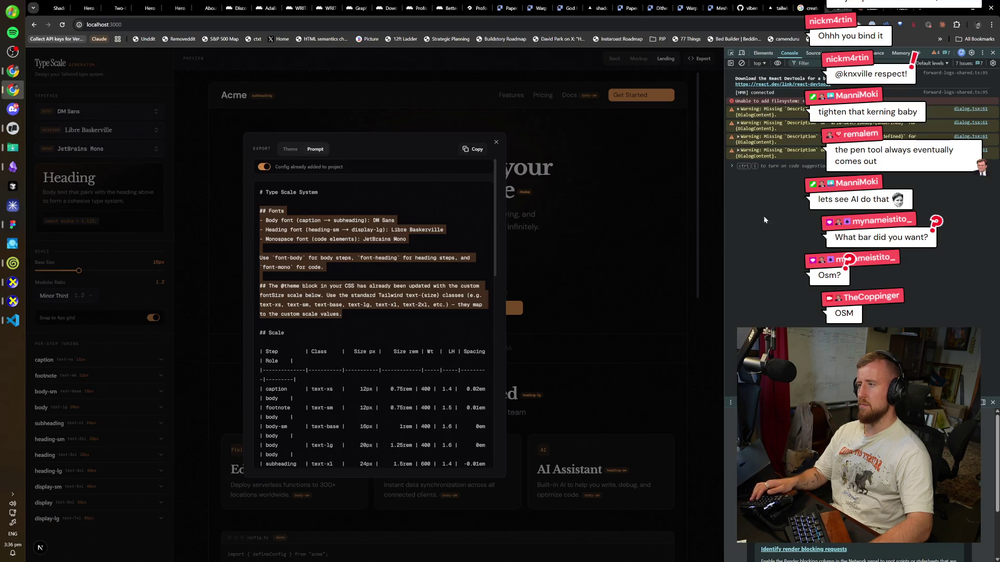
key("ctrl+Tab")
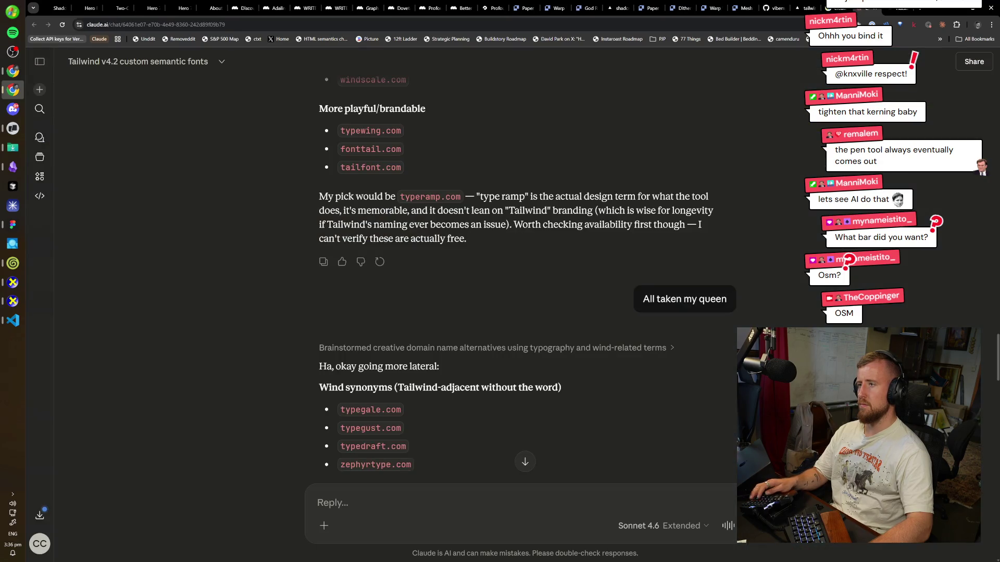
key("alt+Tab")
key("alt+Tab")
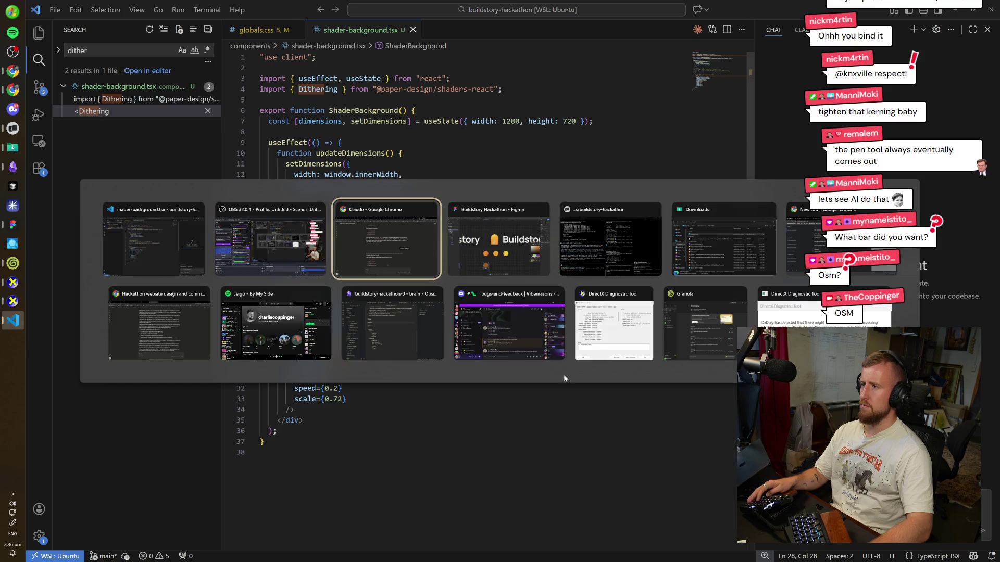
key("alt+Tab")
scroll(625, 439, "down", 5)
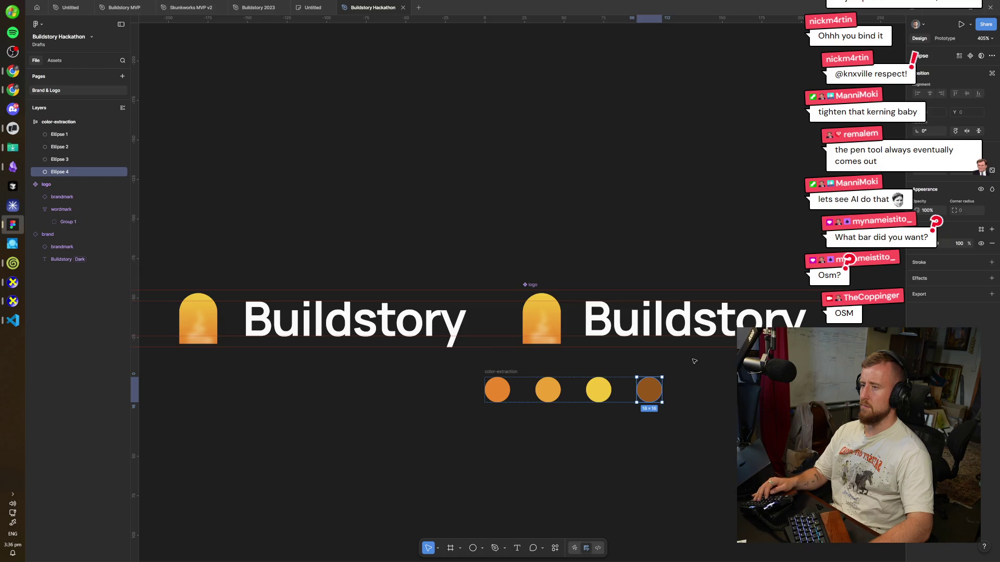
- Drop the brown circle into the color-extraction row as the second swatch
left_click_drag(501, 444, 602, 384)
key("Left")
left_click(692, 375)
scroll(688, 389, "right", 3)
scroll(689, 389, "down", 2)
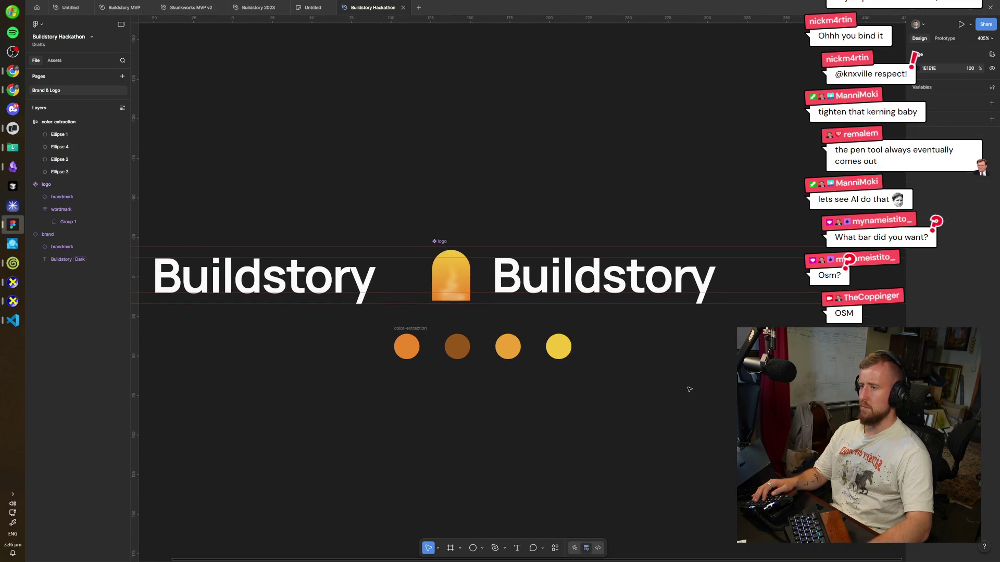
- Rename all four swatch circles to 'color'
left_click(417, 351)
left_click(550, 352, "shift")
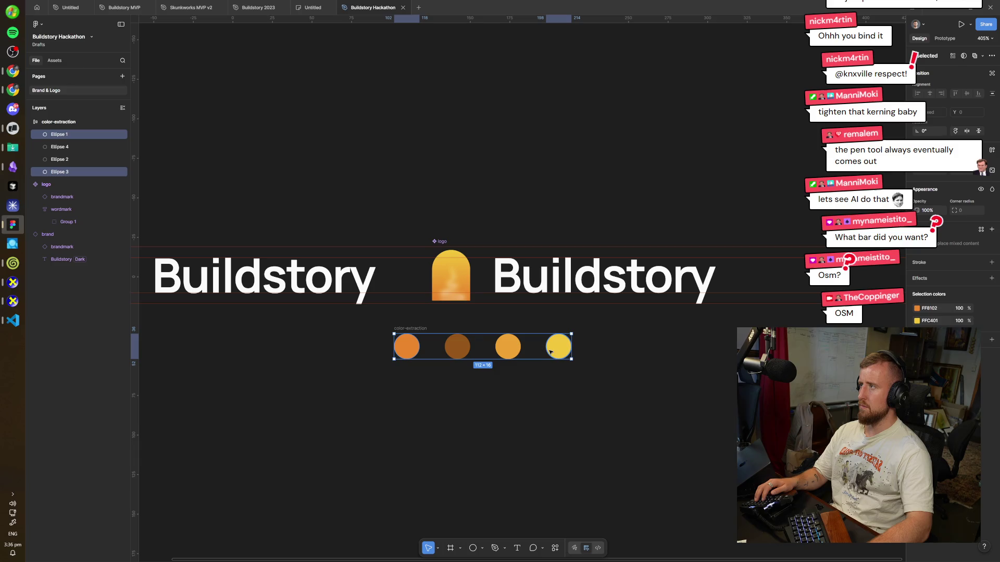
key("ctrl+a")
key("ctrl+r")
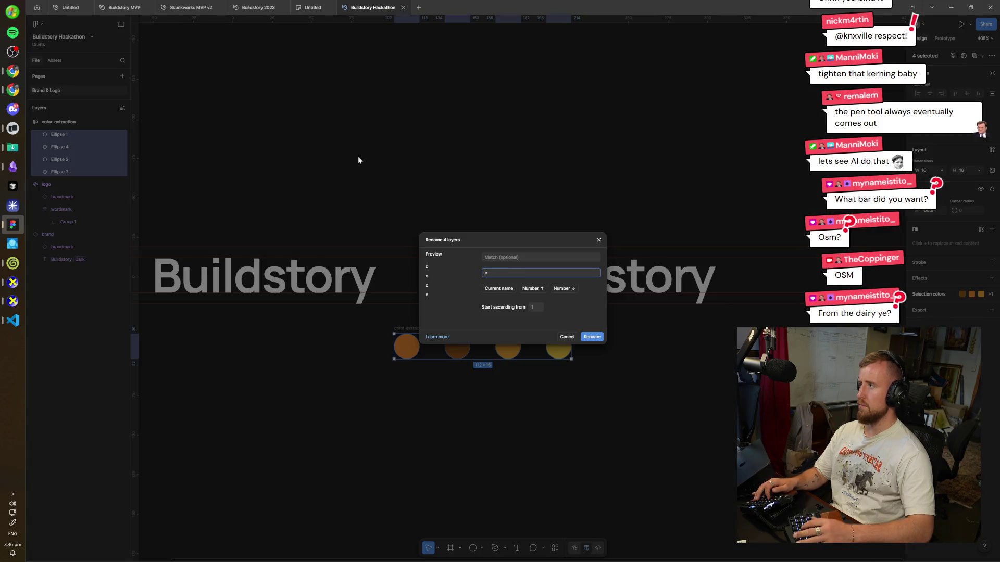
type("color")
key("Return")
left_click(578, 448)
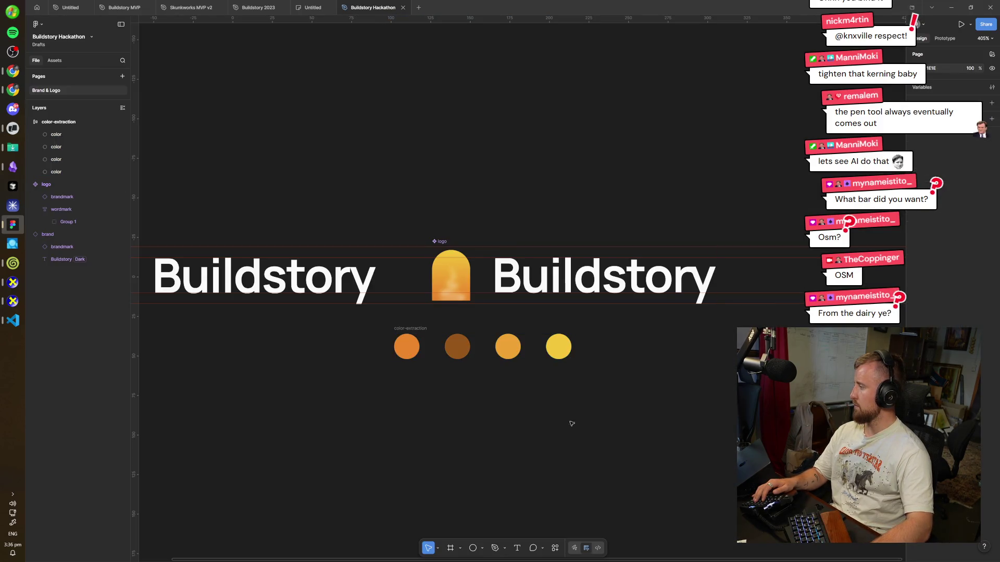
- Nudge the color-extraction row slightly down-right, then switch to the Claude chat
scroll(541, 404, "up", 5)
scroll(518, 397, "up", 2)
left_click(382, 353)
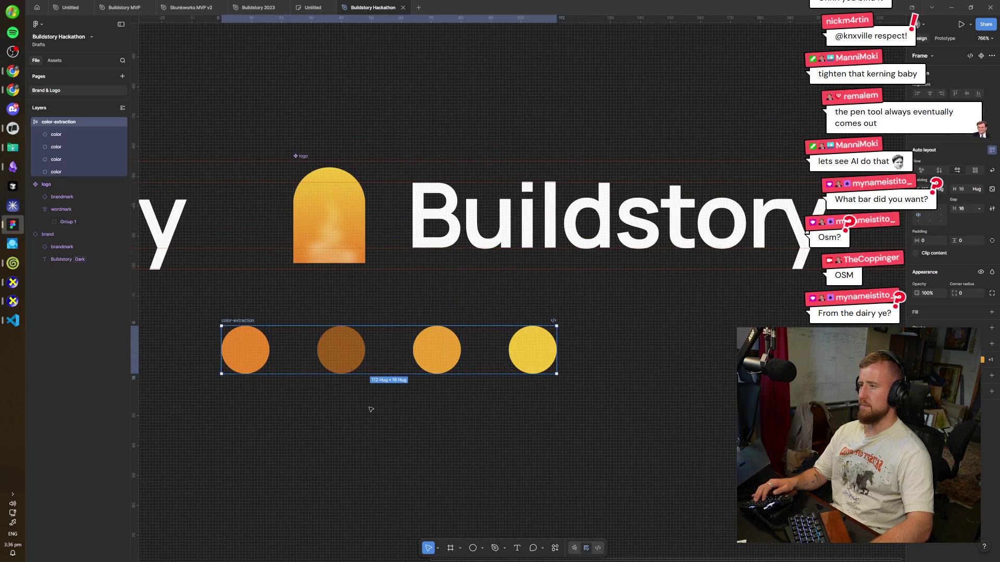
left_click(460, 446)
scroll(460, 446, "up", 1)
left_click(416, 384)
left_click(442, 417)
scroll(414, 405, "down", 3)
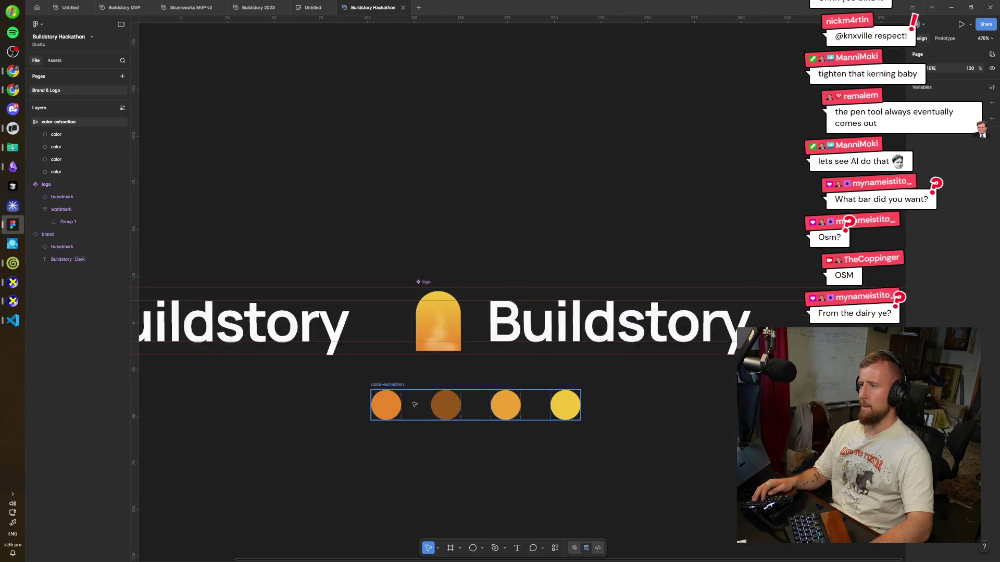
left_click_drag(403, 386, 423, 427)
left_click(427, 399)
key("alt+Tab")
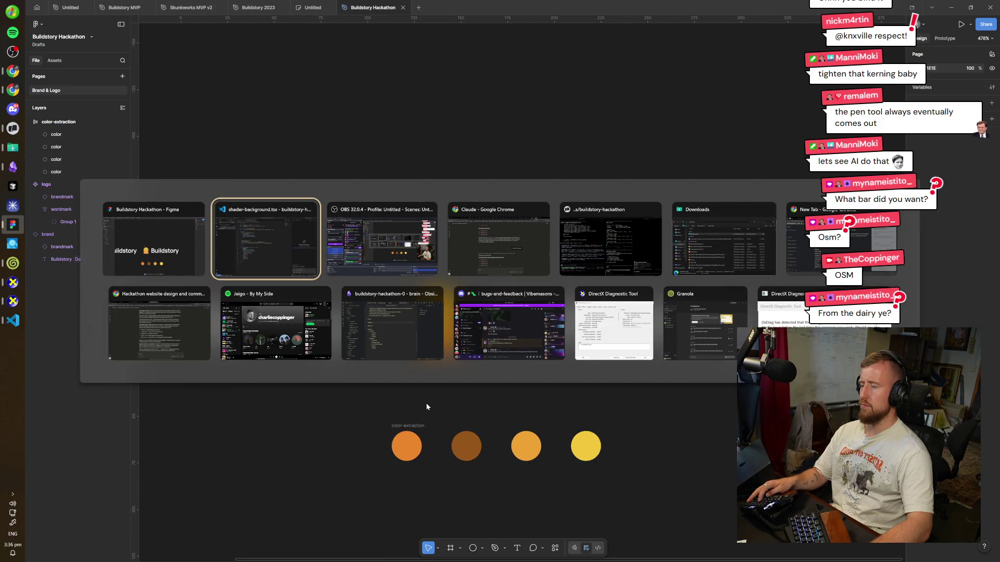
key("alt+Tab")
key("alt+Tab")
key("alt+Tab")
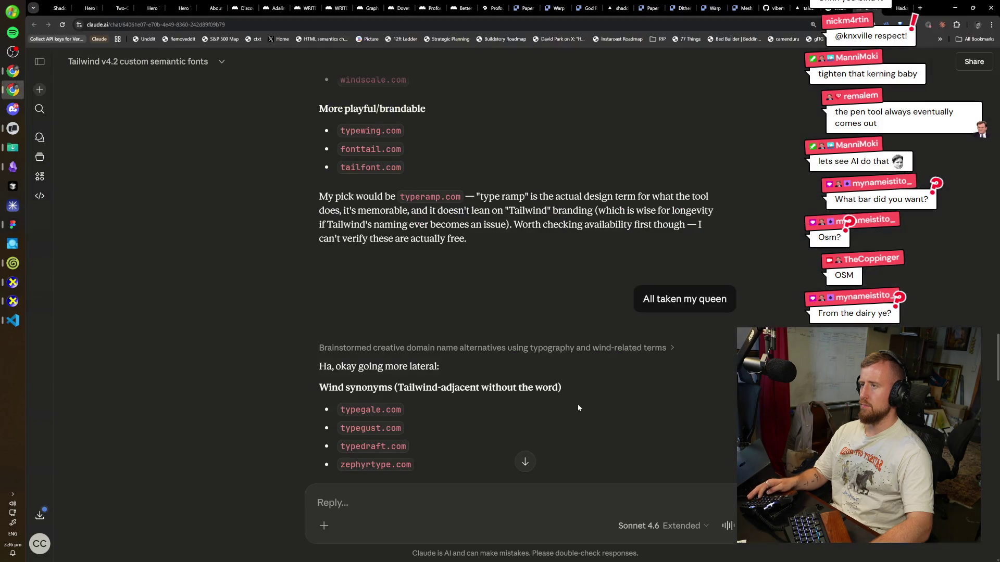